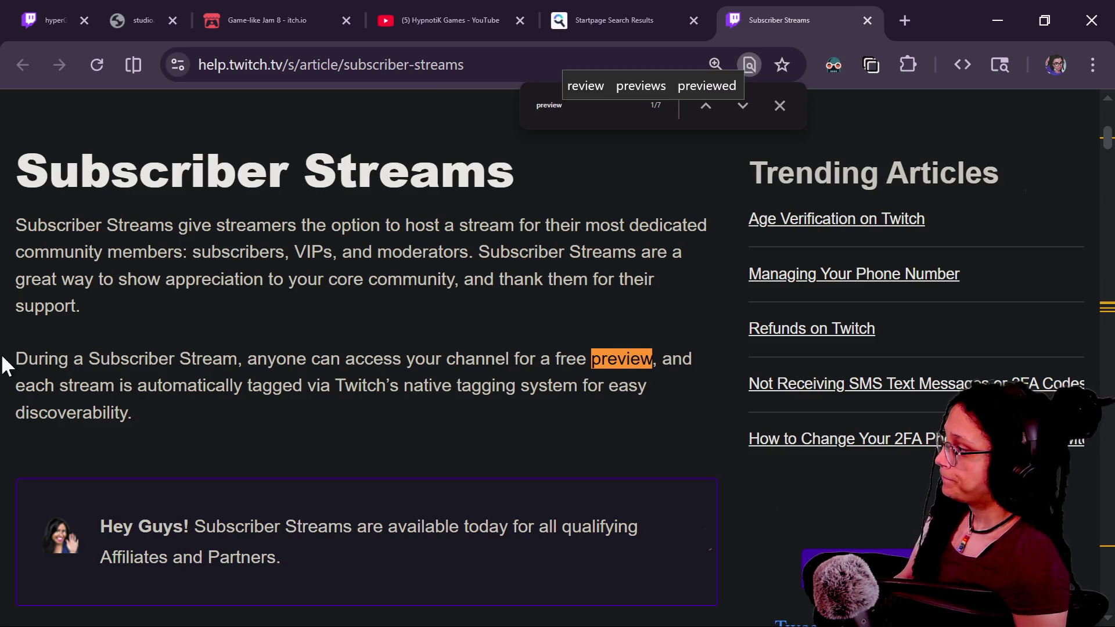
Highlight the preview sentence and the tagging-for-discoverability sentence in the Subscriber Streams article
mouse_move(16, 359)
mouse_down()
mouse_move(515, 386)
mouse_move(657, 368)
mouse_move(90, 381)
mouse_move(305, 385)
mouse_up()
click(281, 378)
click(657, 368)
click(305, 385)
mouse_move(237, 386)
mouse_down()
mouse_move(505, 391)
mouse_move(511, 416)
mouse_up()
click(495, 409)
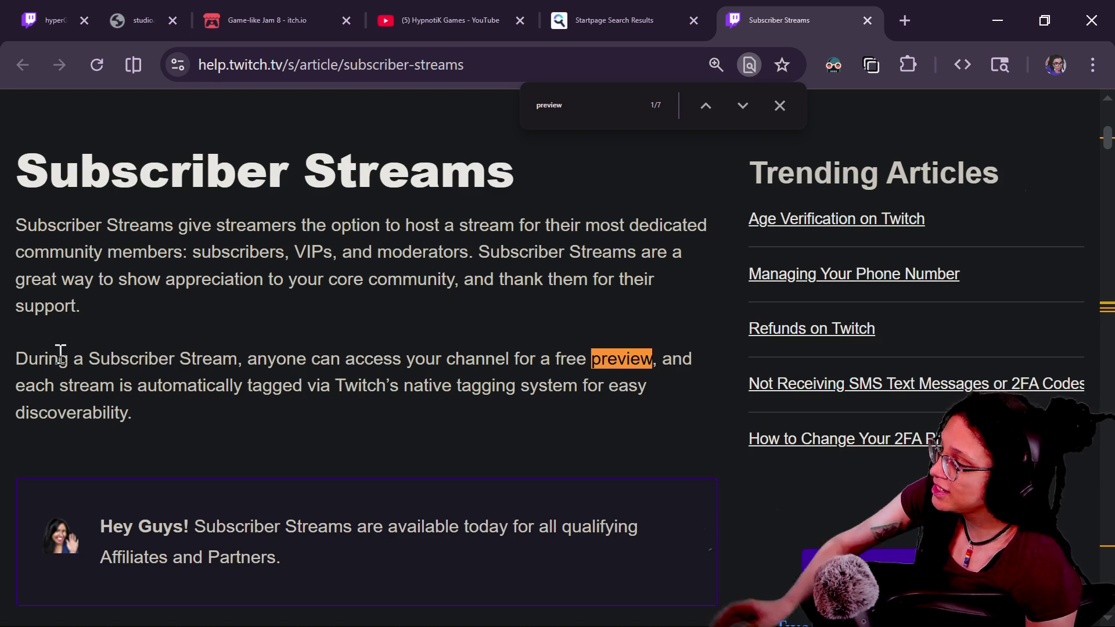
Highlight who can access the channel and 'free preview', then bring the hypesters.TXT notes forward
mouse_move(109, 359)
mouse_down()
mouse_move(381, 356)
mouse_move(488, 374)
mouse_up()
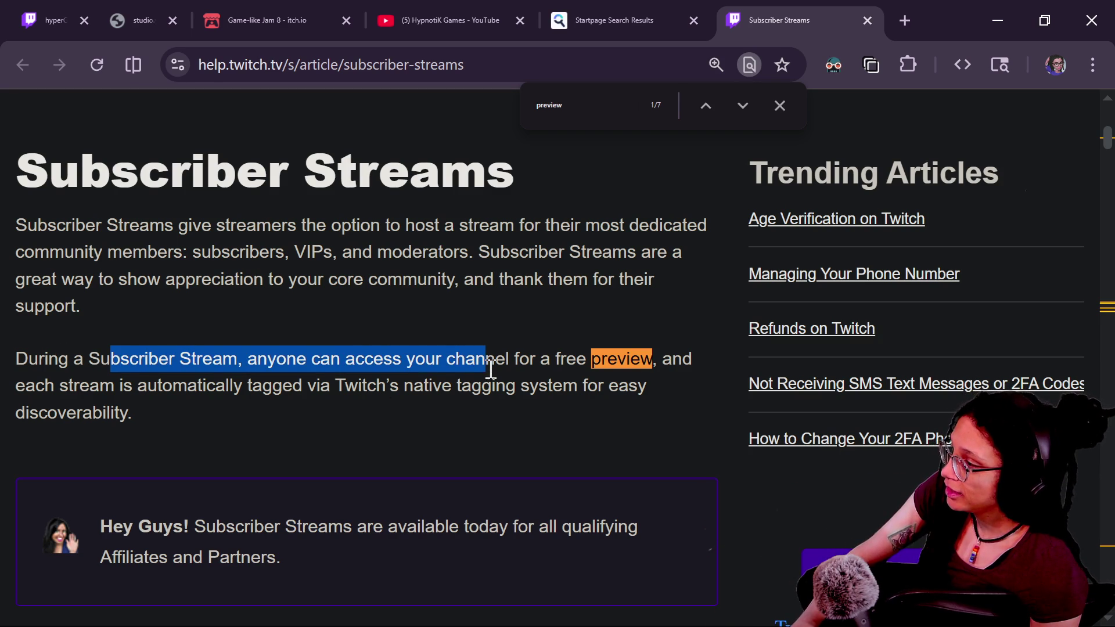
click(491, 372)
mouse_move(651, 361)
mouse_down()
mouse_move(543, 363)
mouse_move(551, 362)
mouse_up()
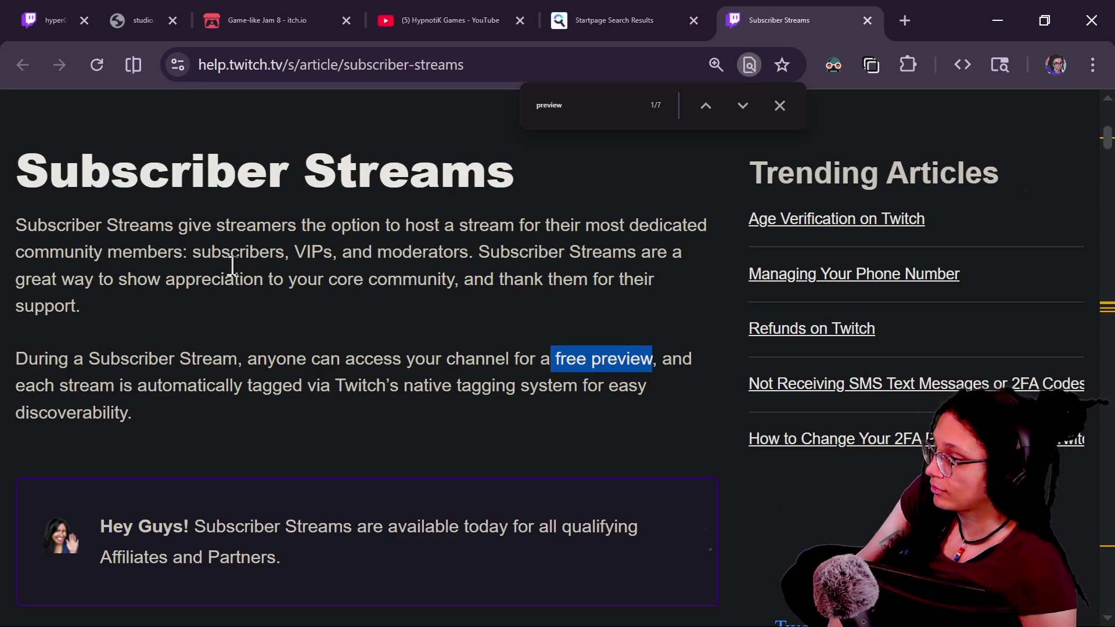
key(alt+Tab)
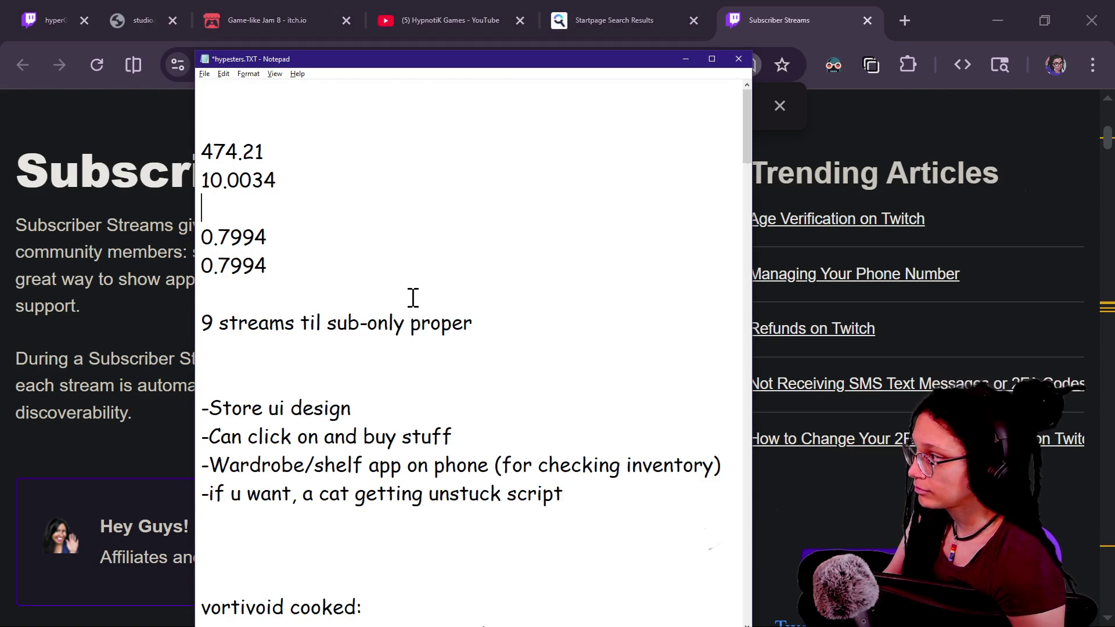
Switch from the hypesters.TXT notes to the Godot Engine editor showing the running game
key(alt+Tab)
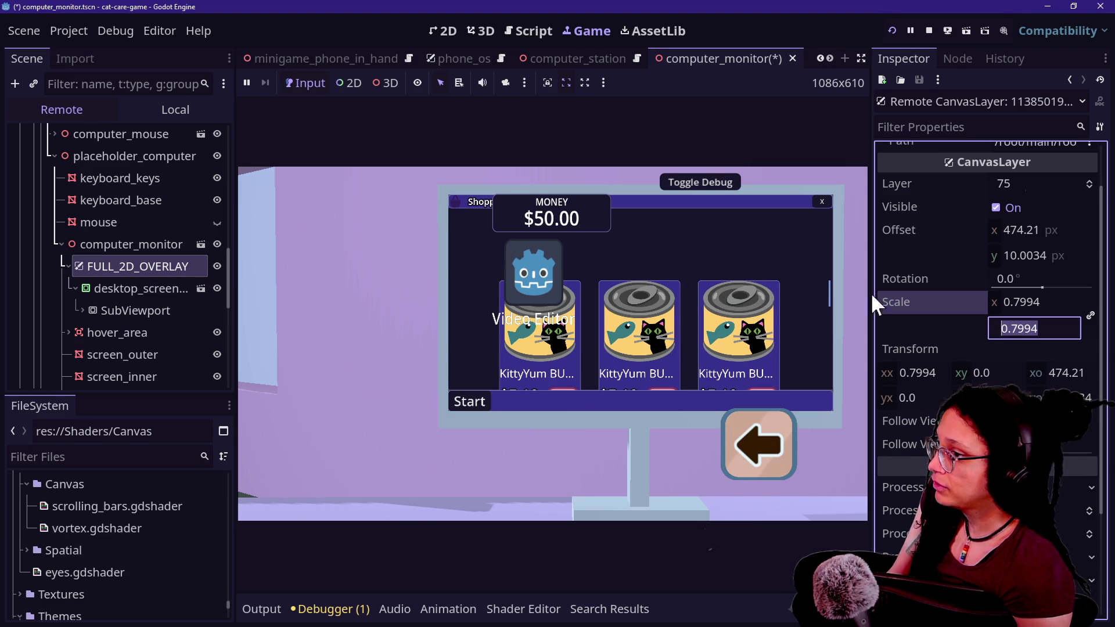
Filter the Remote tree for 'overlay' and open the phone's FULL_2D_OVERLAY scene for editing
scroll(129, 190, up, 5)
scroll(123, 177, up, 3)
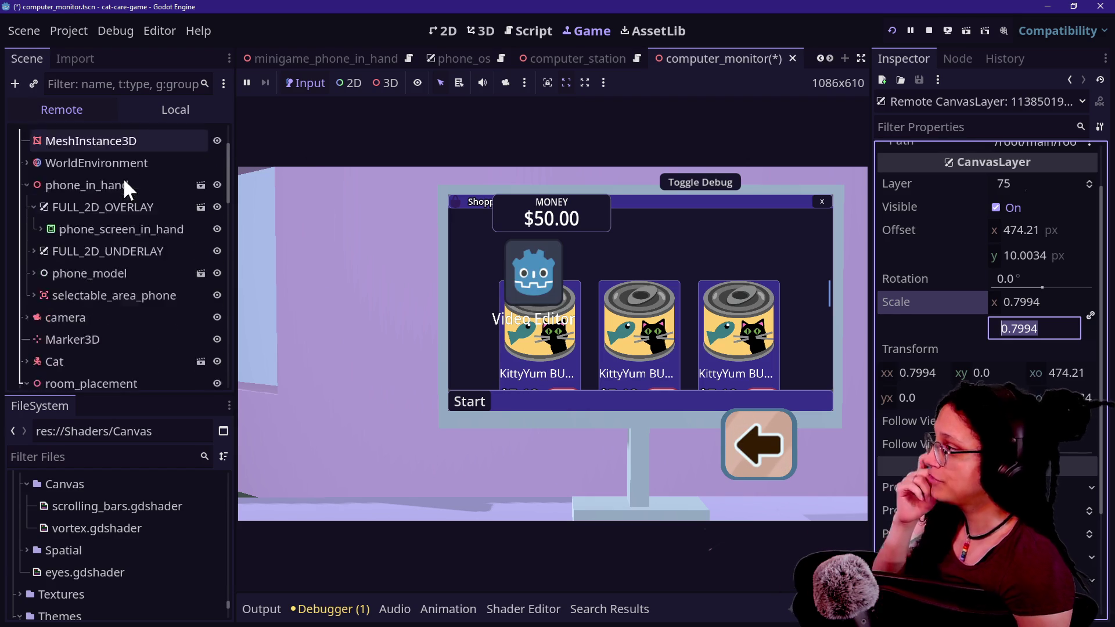
scroll(123, 177, down, 3)
click(182, 107)
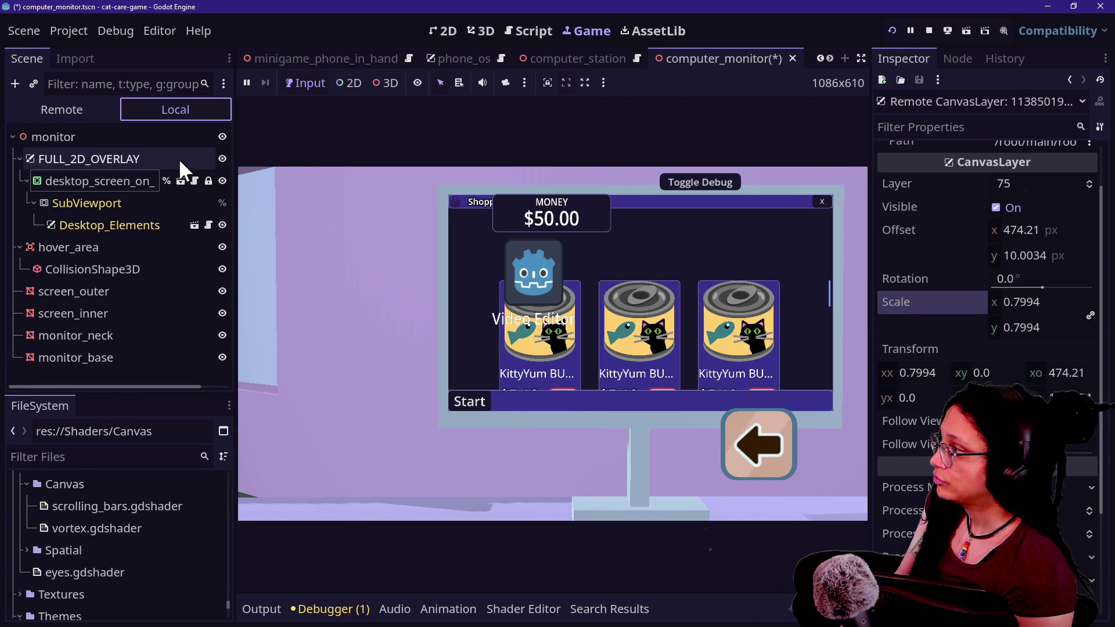
click(176, 157)
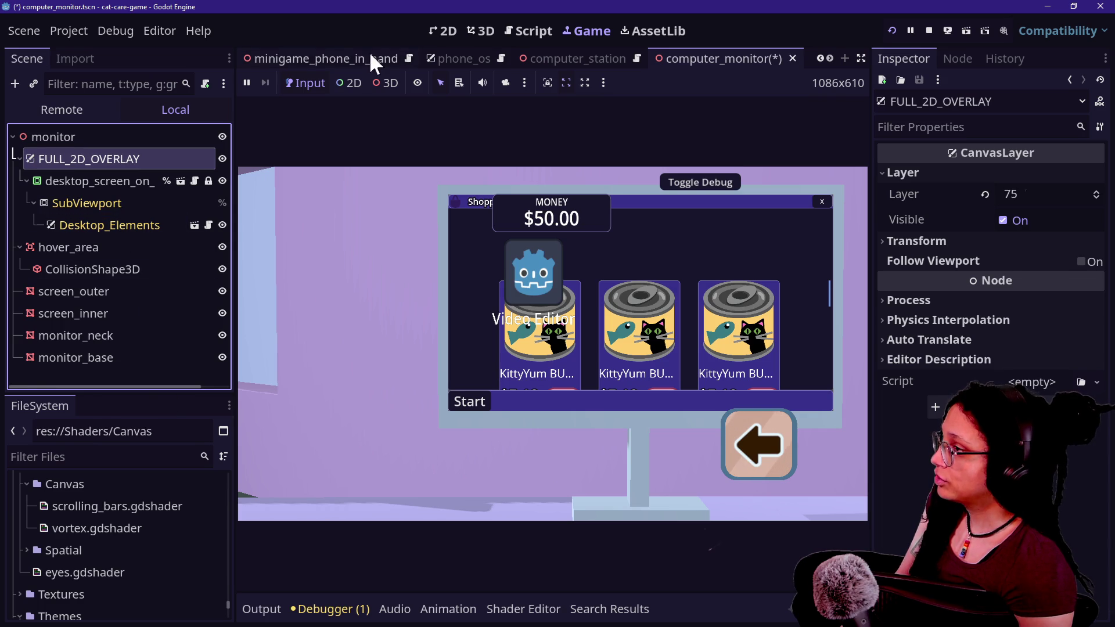
click(114, 85)
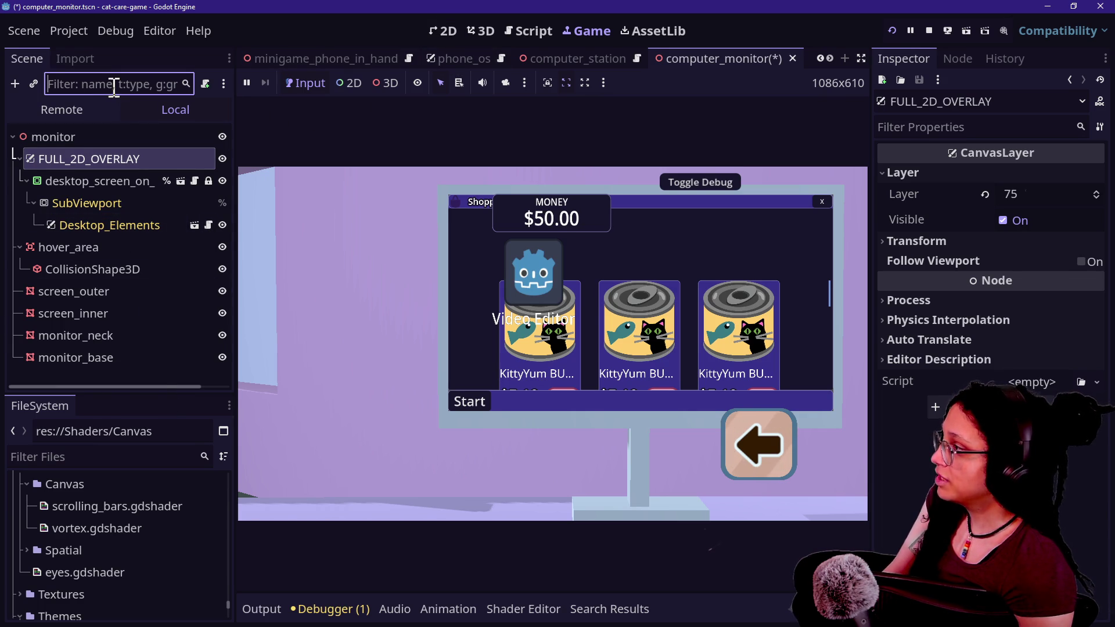
click(75, 113)
text(overlay)
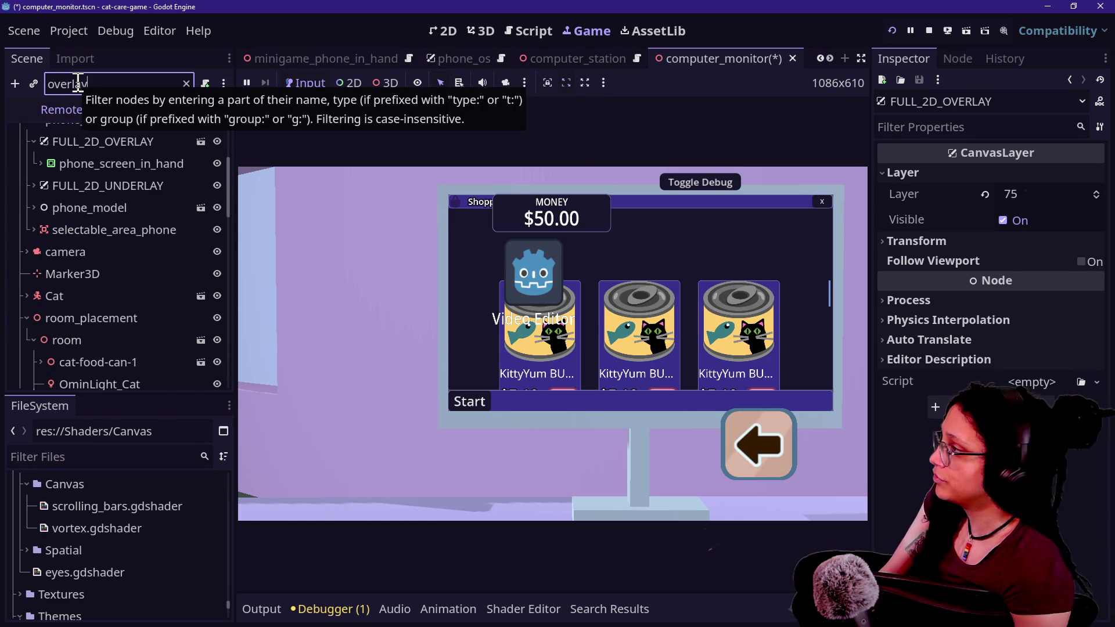
click(186, 142)
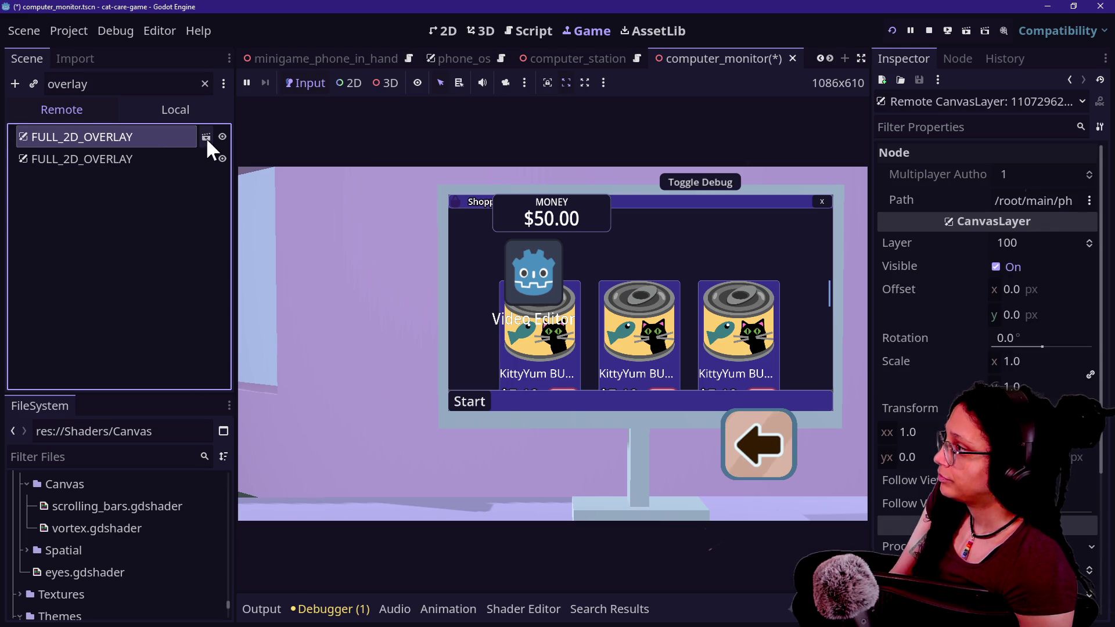
click(206, 138)
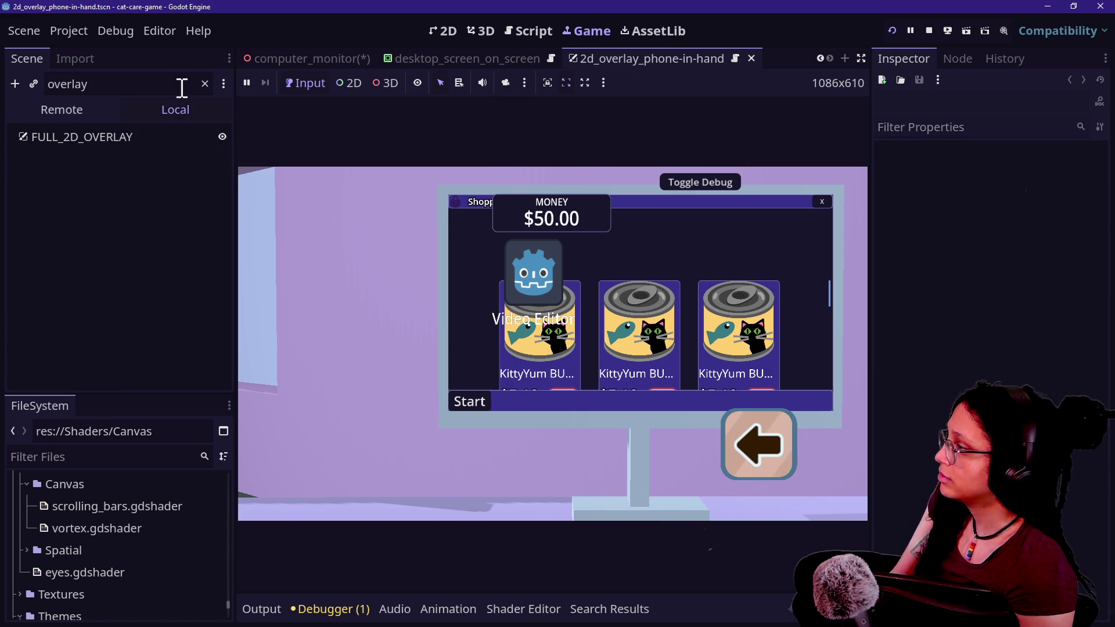
Inspect the phone's FULL_2D_OVERLAY node and expand FULL_2D_UNDERLAY in the live tree
click(204, 84)
click(61, 111)
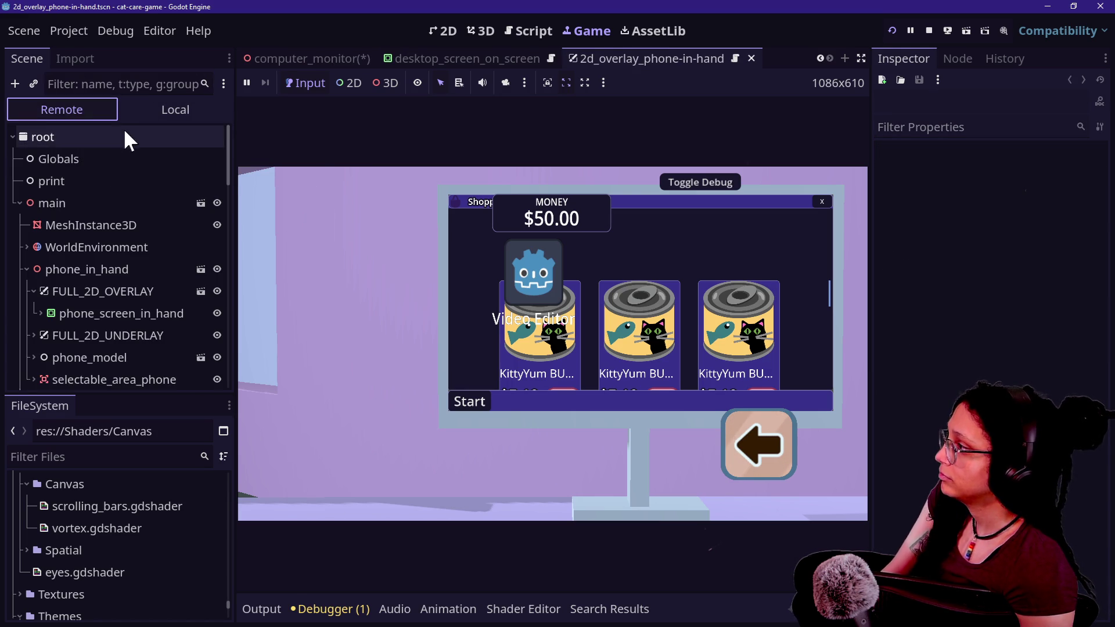
click(107, 178)
click(132, 299)
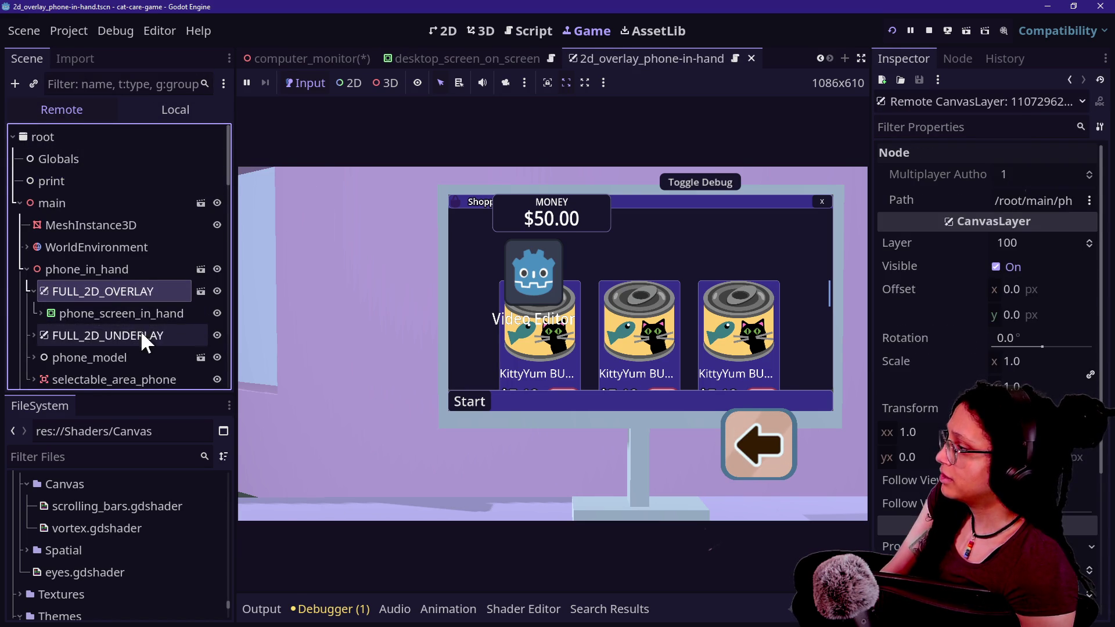
double_click(141, 330)
scroll(140, 329, down, 3)
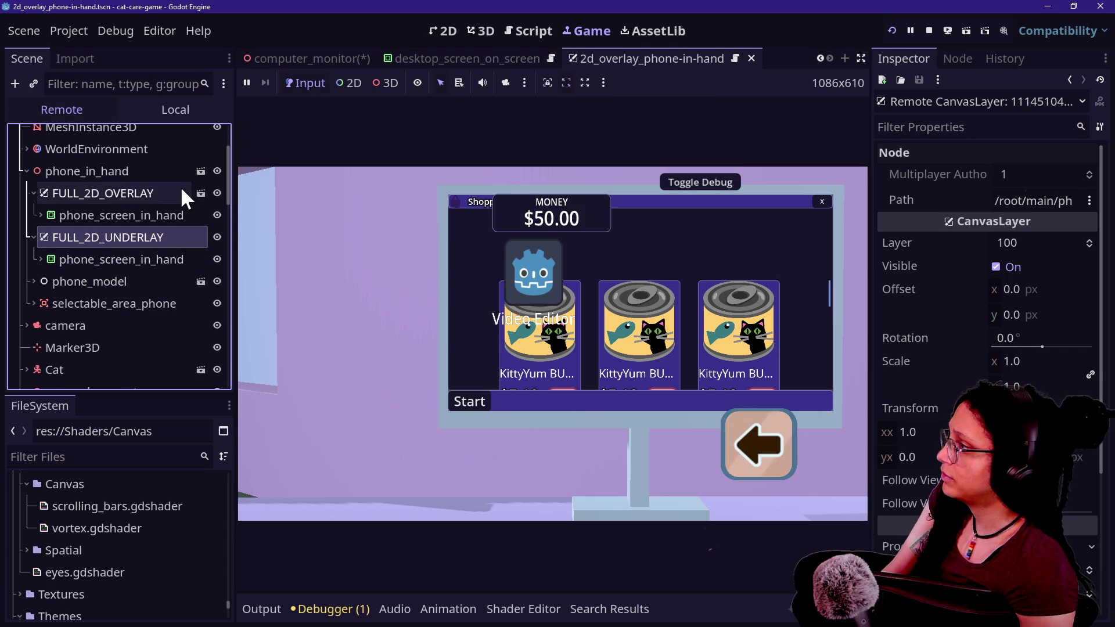
click(166, 110)
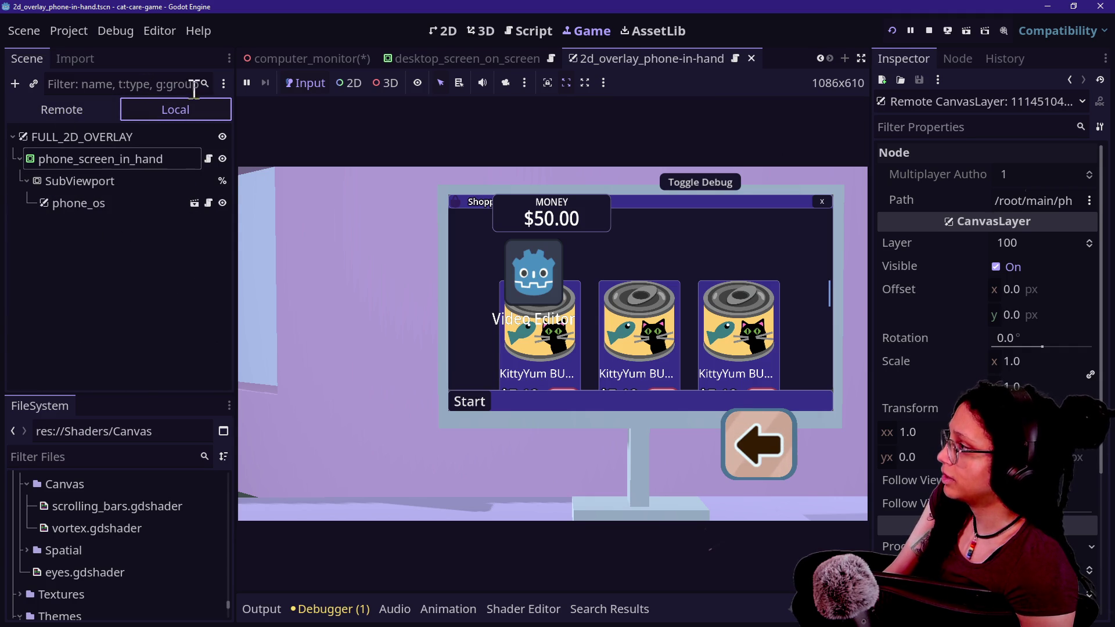
Return to computer_monitor and open the desktop_screen_on_screen.gd script
click(344, 60)
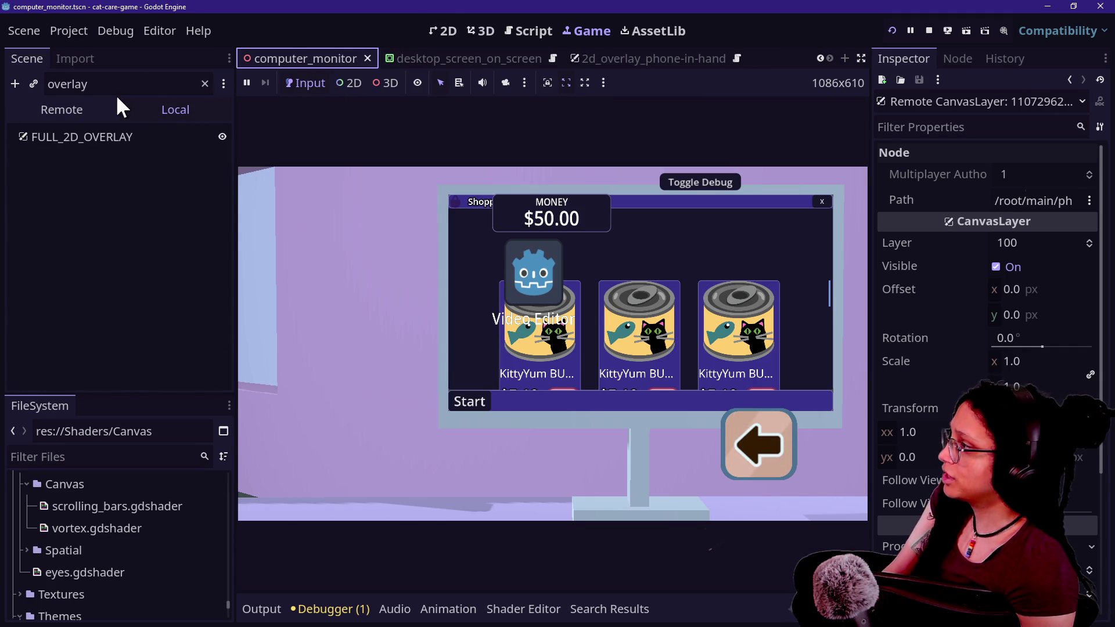
click(203, 84)
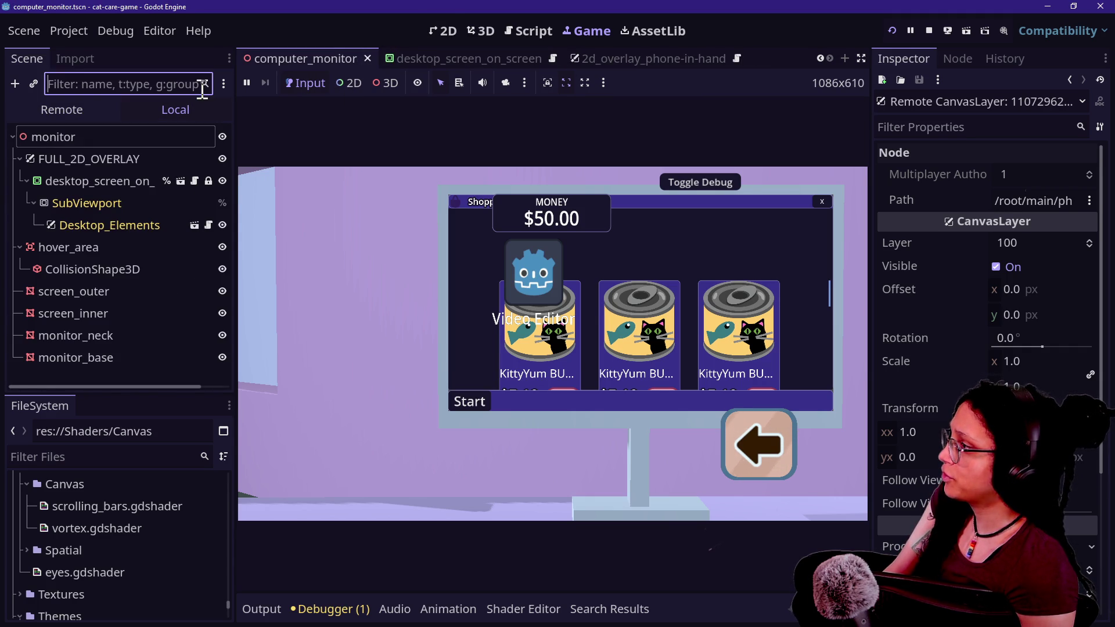
click(114, 180)
click(193, 181)
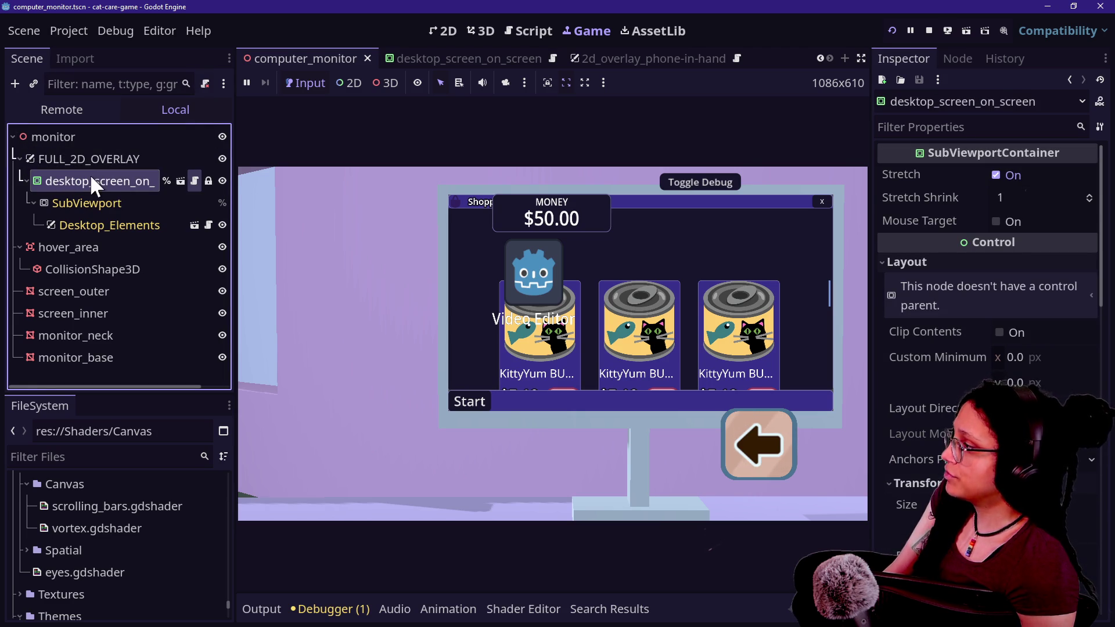
click(466, 293)
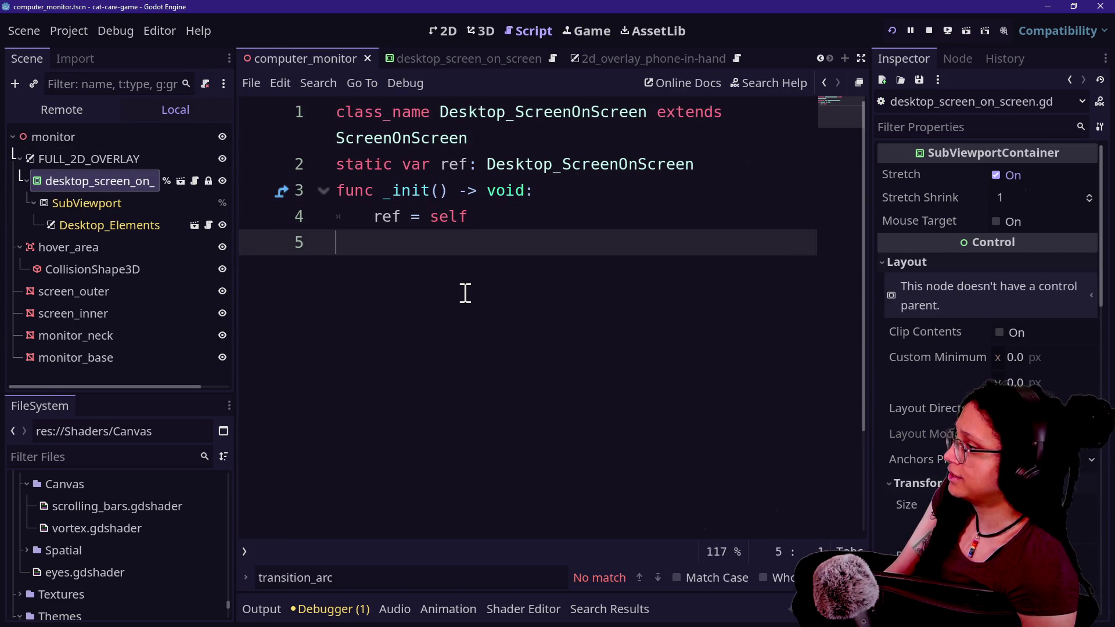
mouse_move(101, 156)
mouse_down()
mouse_move(410, 230)
mouse_move(413, 262)
mouse_up()
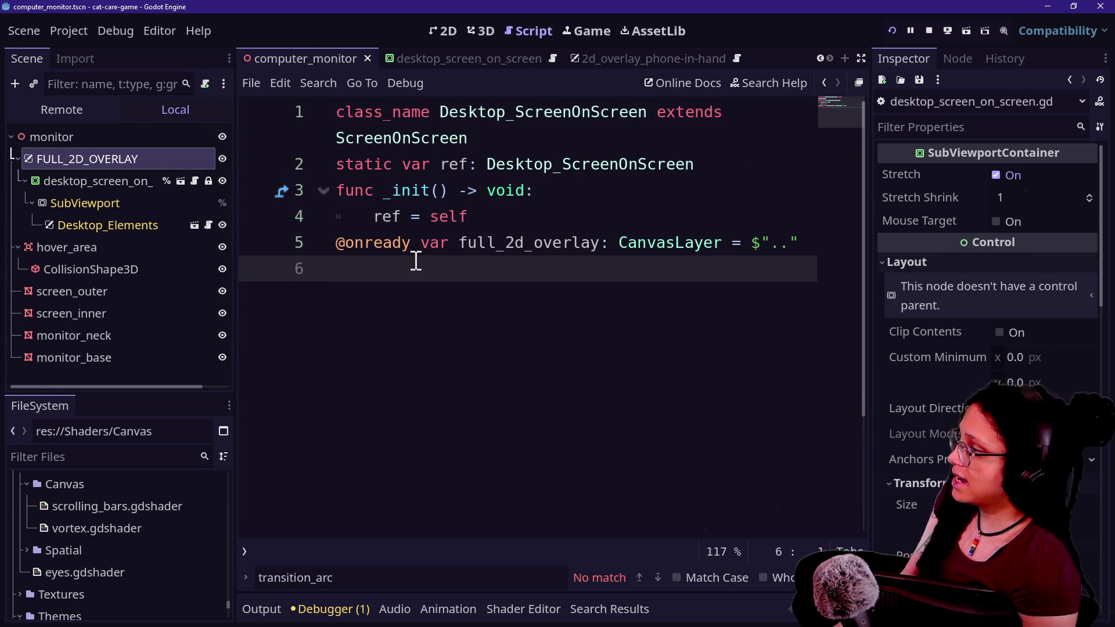
click(600, 210)
key(Return)
mouse_move(488, 269)
mouse_down()
mouse_move(813, 280)
mouse_move(575, 252)
mouse_move(729, 251)
mouse_up()
key(Right)
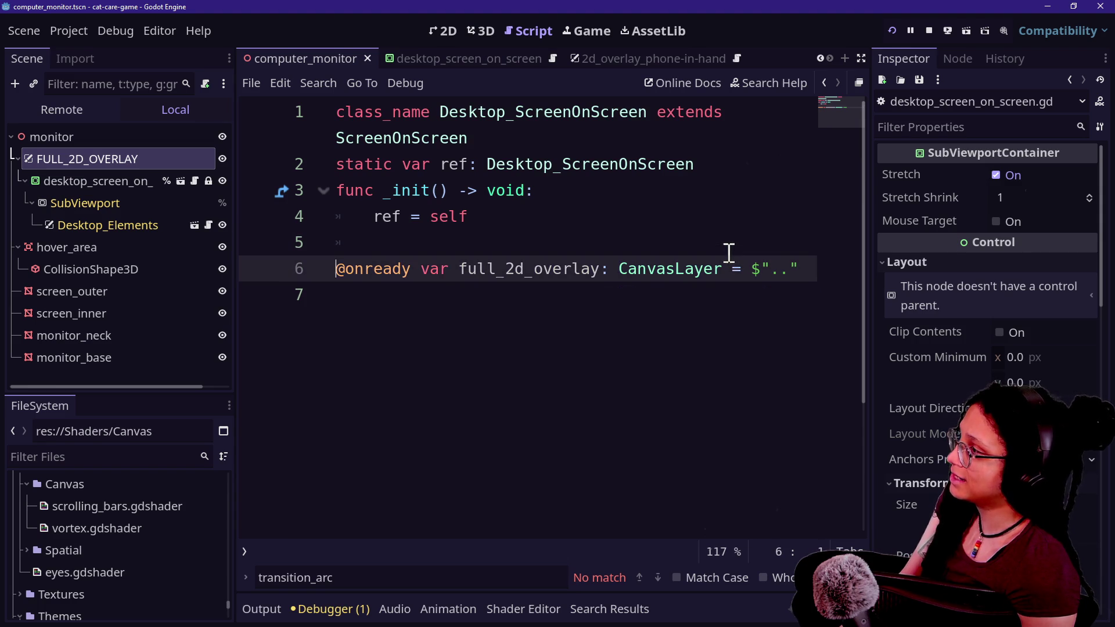
shift+click(644, 266)
click(646, 268)
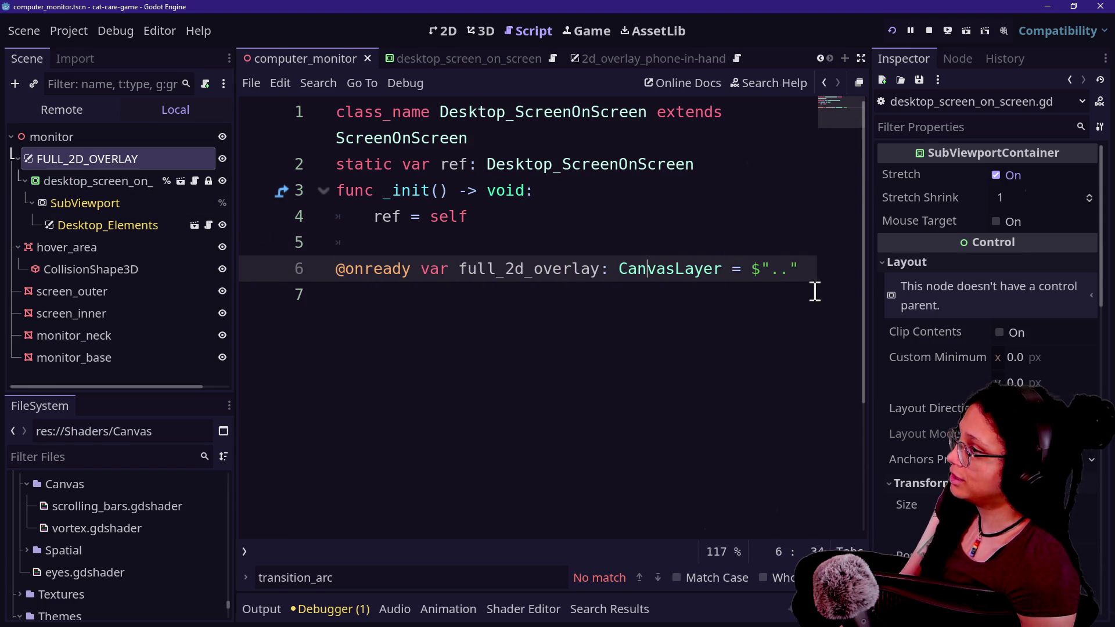
click(817, 276)
Declare an empty func switch_to_companion_size() -> void: below the overlay reference
key(Return)
key(Return)
text(d)
key(BackSpace)
text(fnc)
key(BackSpace)
key(BackSpace)
key(BackSpace)
text(unc )
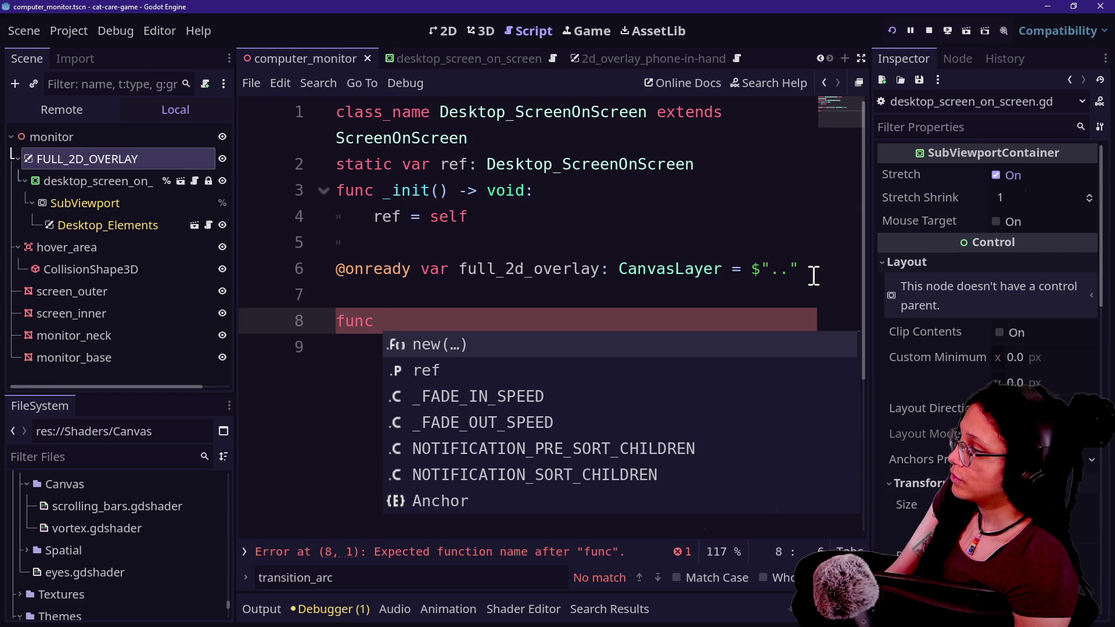
text(c)
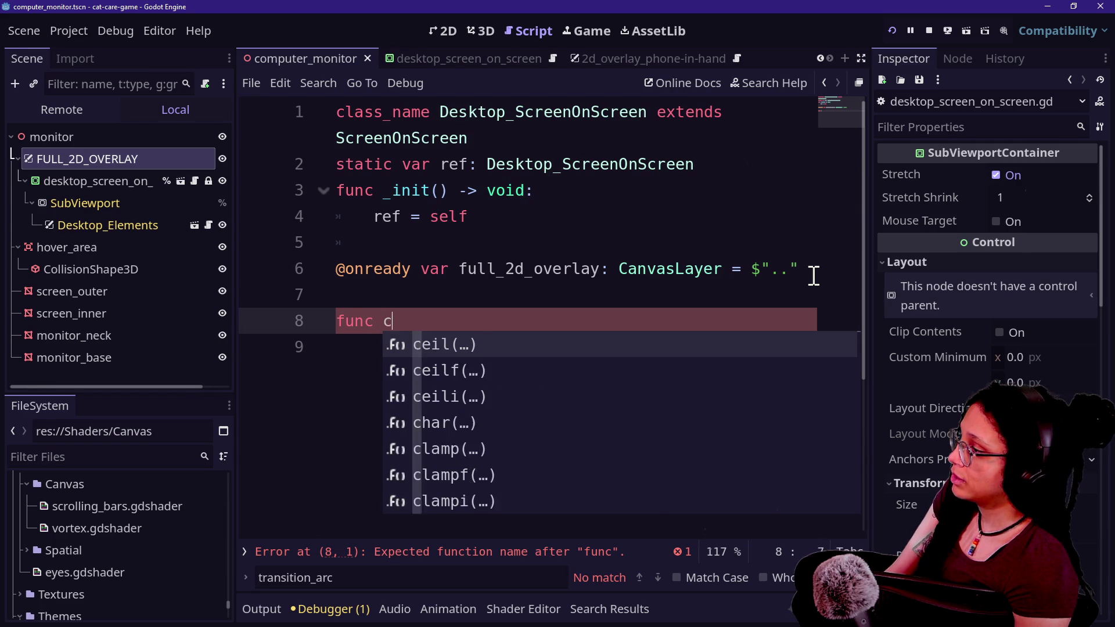
key(BackSpace)
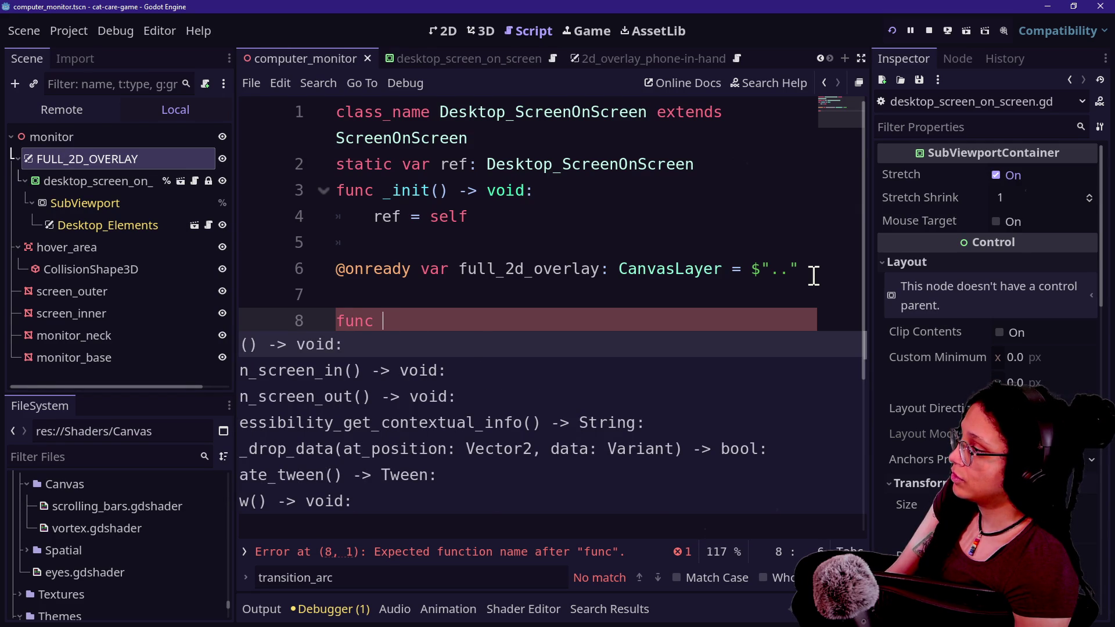
text(swi)
text(tch_to_)
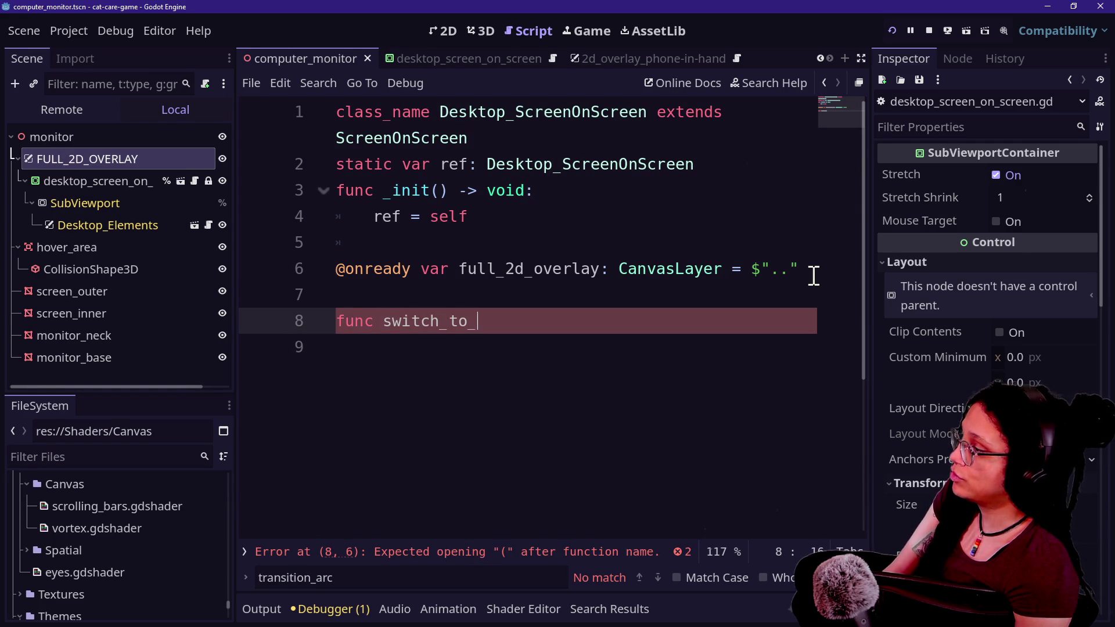
text(companion_siz)
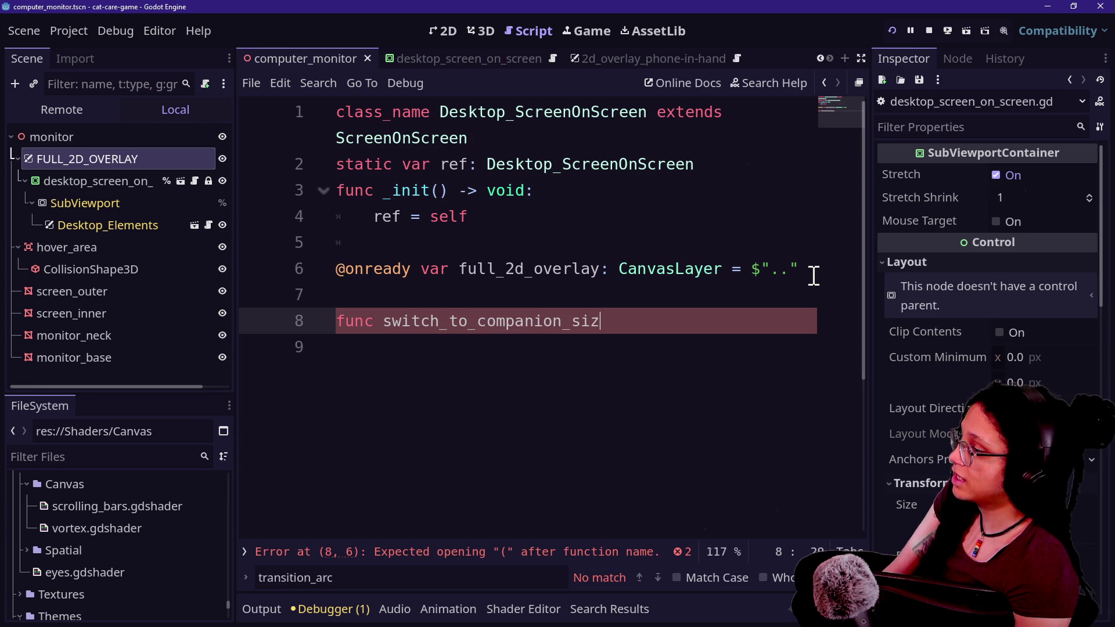
text(()
text() -> void:)
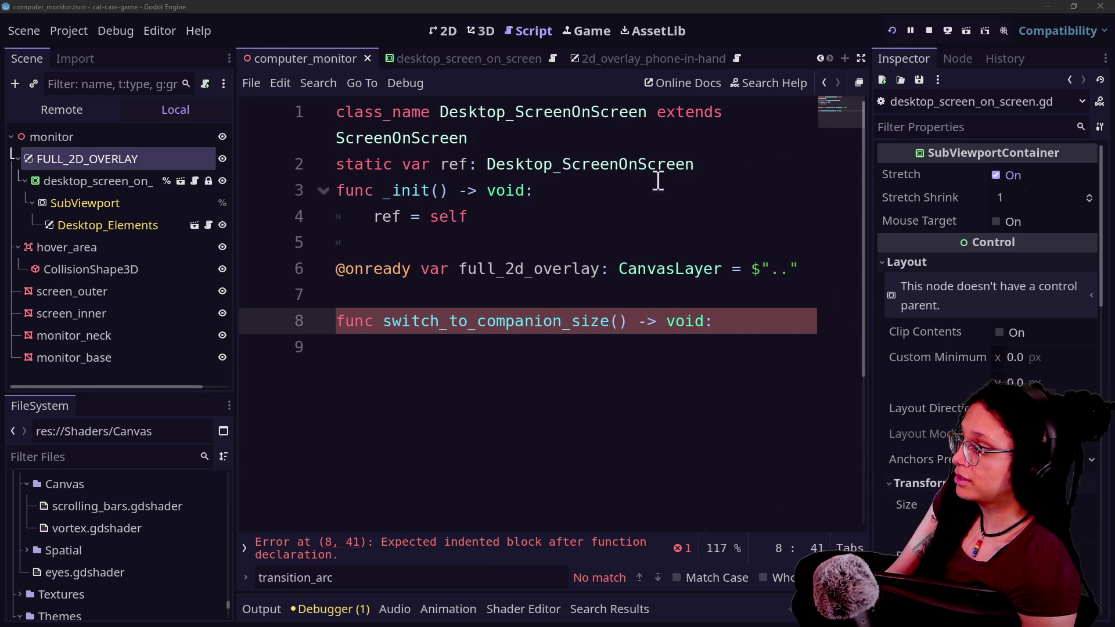
click(801, 270)
key(Return)
Begin a const _COMPANION constant typed Vector2 = Vector2( on line 7, in distraction-free mode
text(vons)
key(BackSpace)
key(BackSpace)
key(BackSpace)
text(const c)
key(Escape)
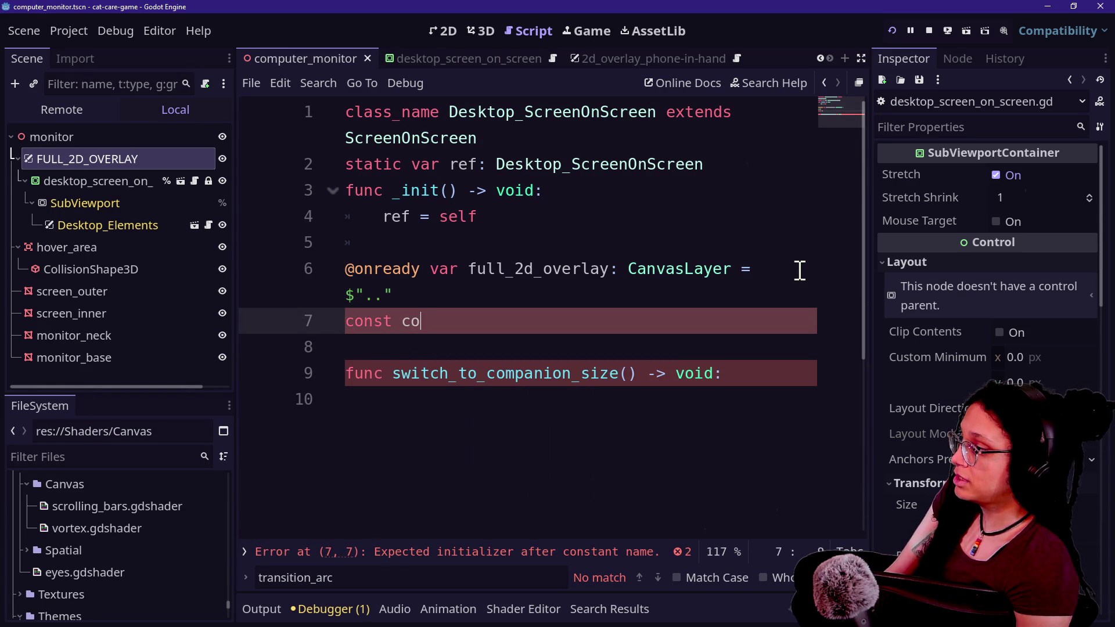
text(COMP)
key(BackSpace)
key(BackSpace)
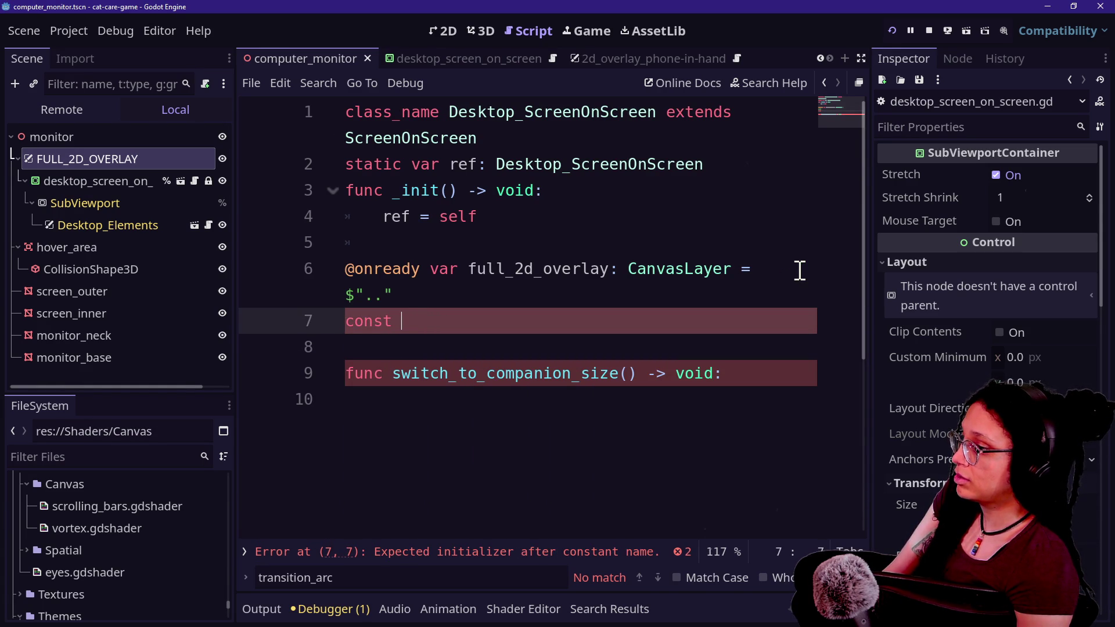
text(_COMPANION_)
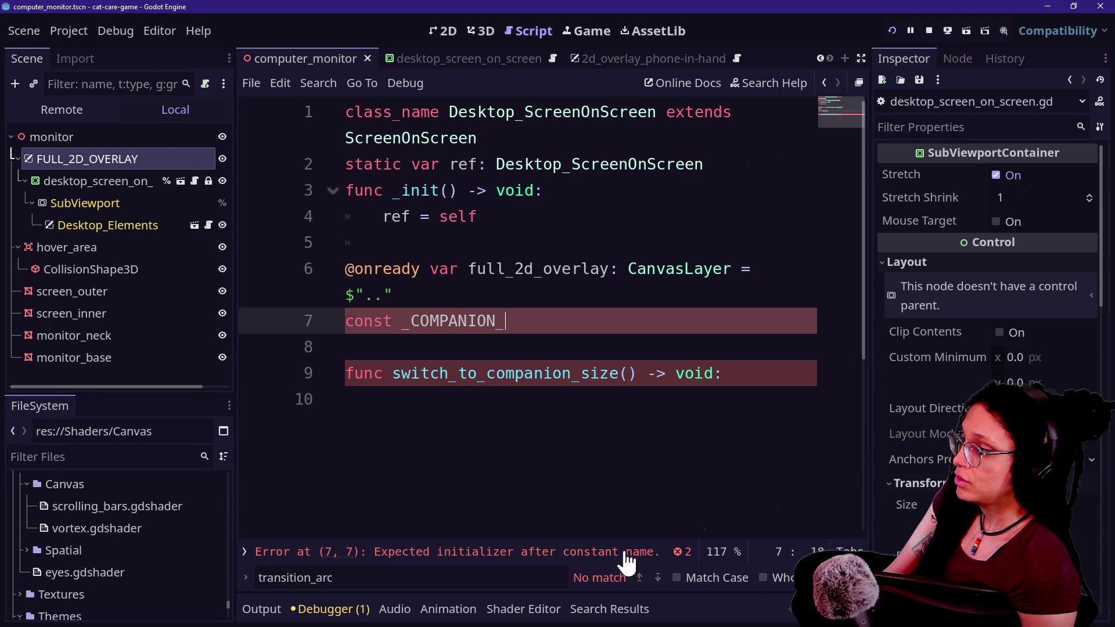
scroll(922, 386, down, 3)
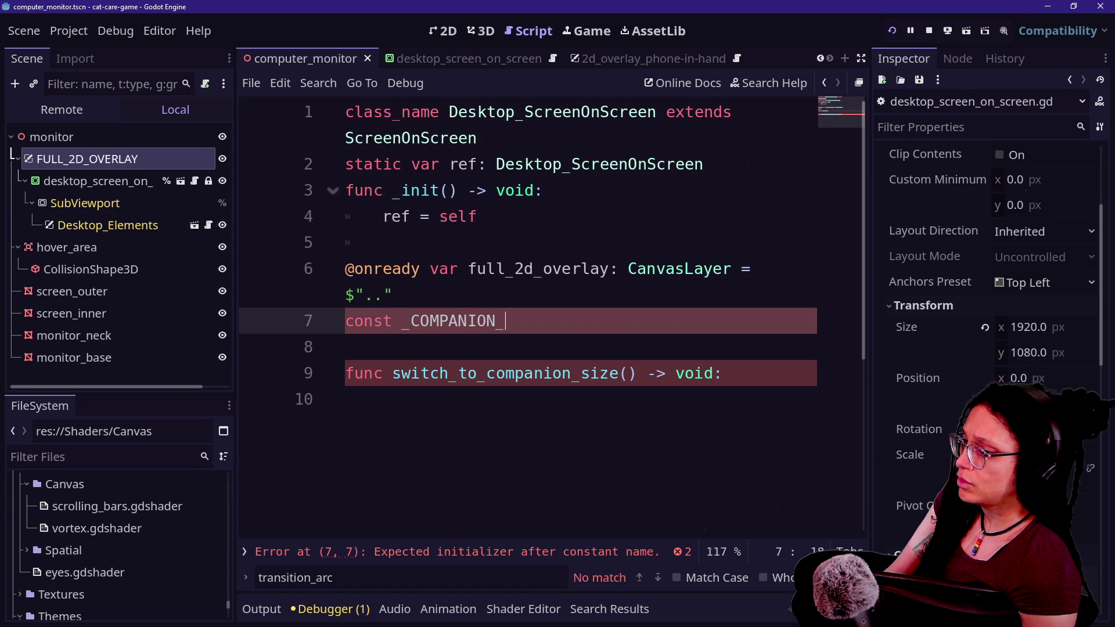
text(SCALE:)
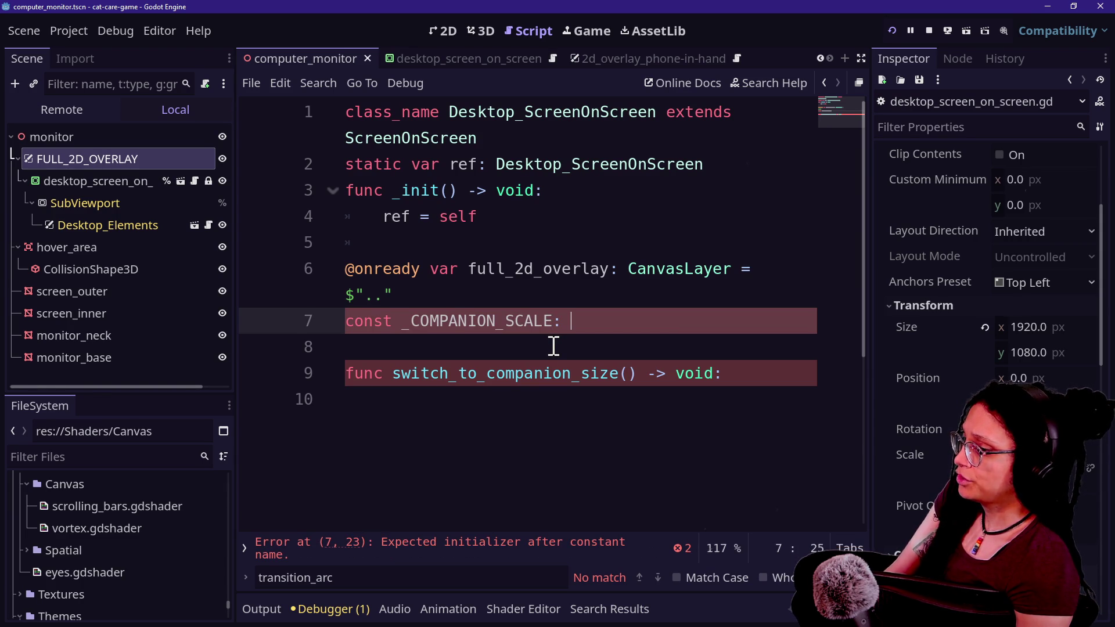
key(BackSpace)
text(float)
key(BackSpace)
key(BackSpace)
key(BackSpace)
key(BackSpace)
text(V)
key(BackSpace)
key(BackSpace)
text(Vector2)
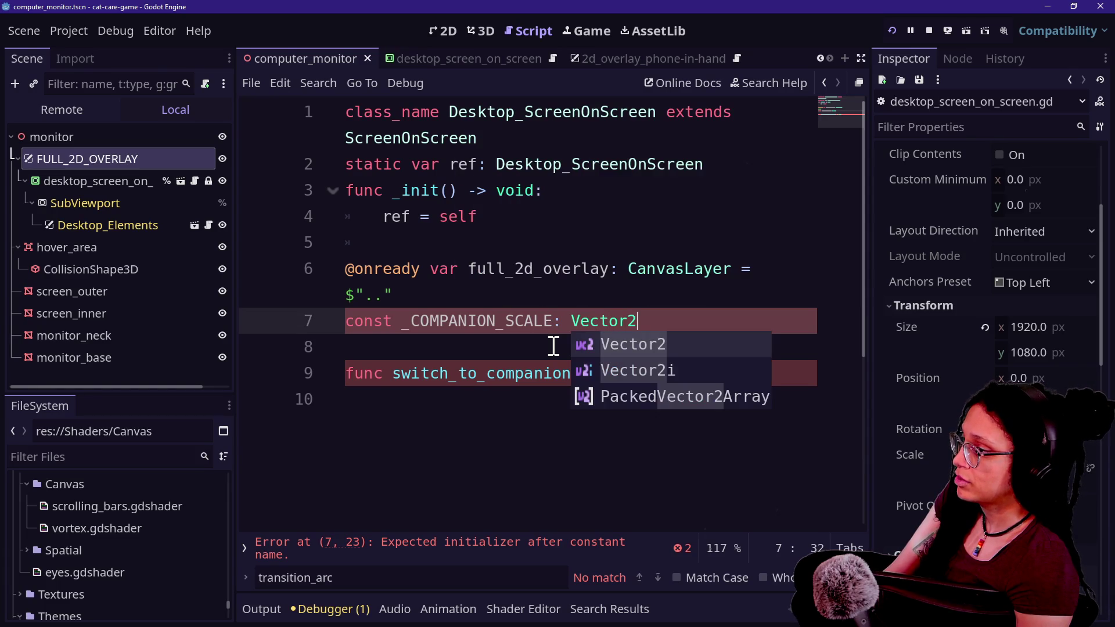
key(Escape)
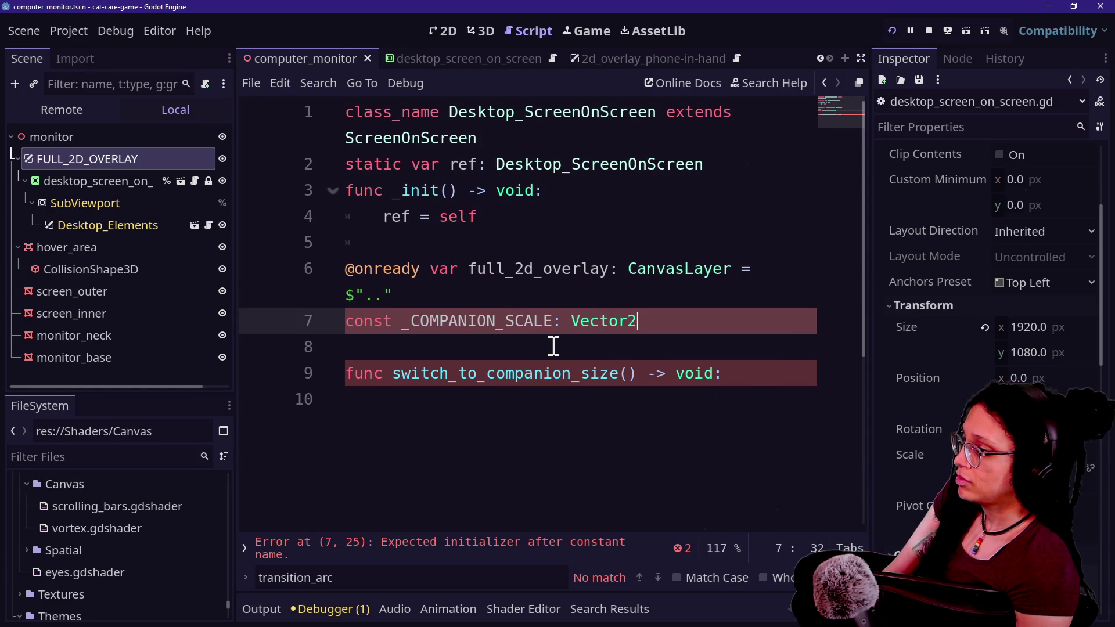
text( = Vector2()
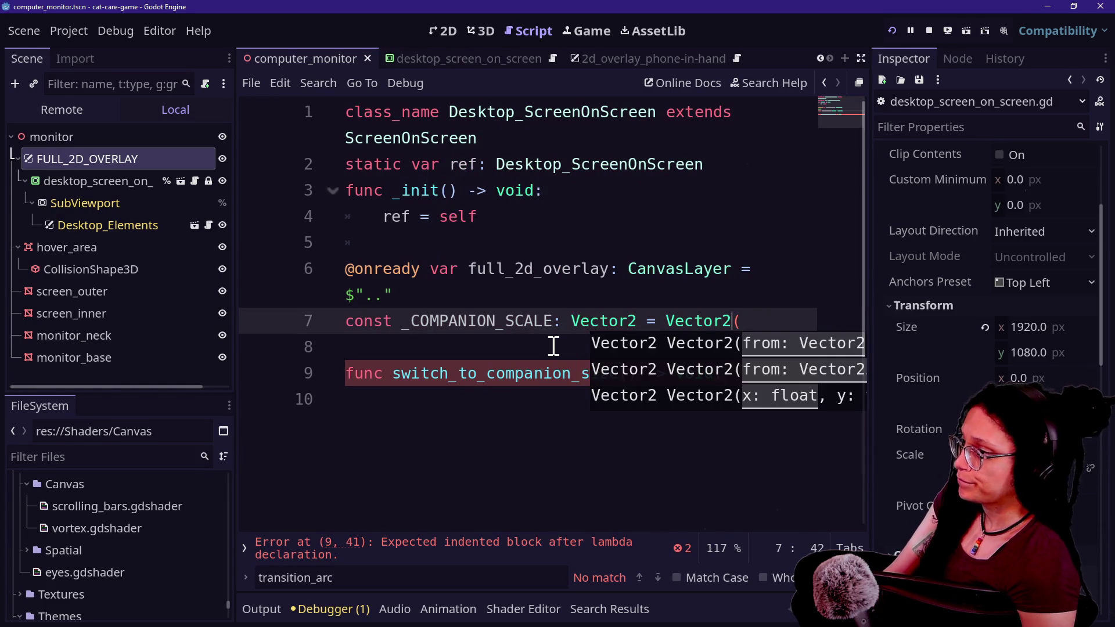
key(ctrl+shift+F11)
key(Escape)
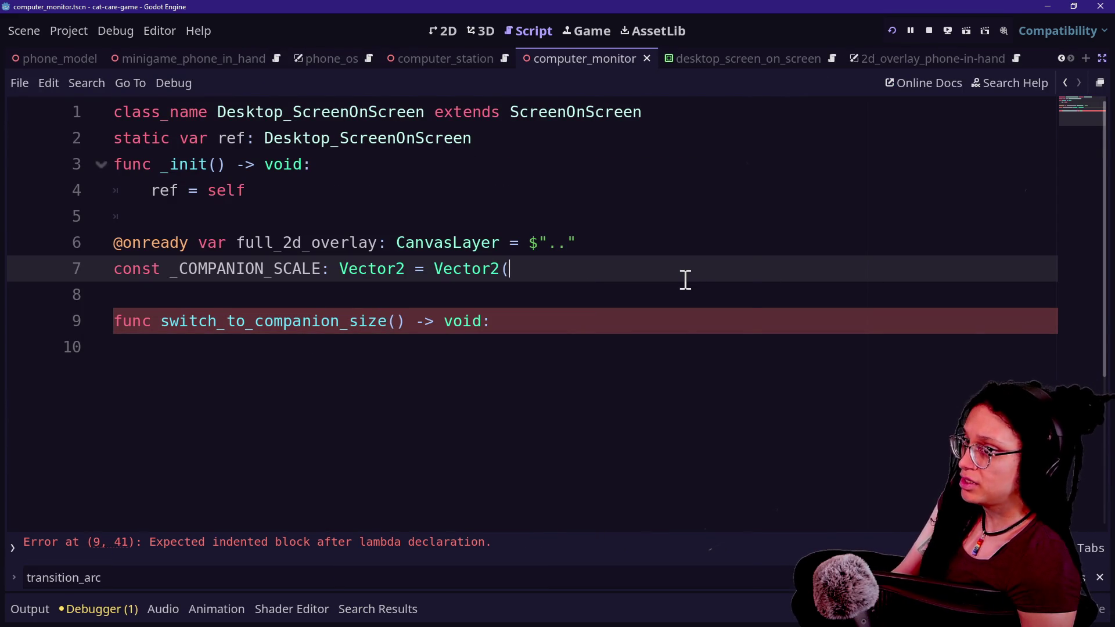
Copy 474.21 and 10.0034 from the Notepad notes into the Vector2 arguments
key(alt+Tab)
drag(314, 146, 131, 146)
key(ctrl+x)
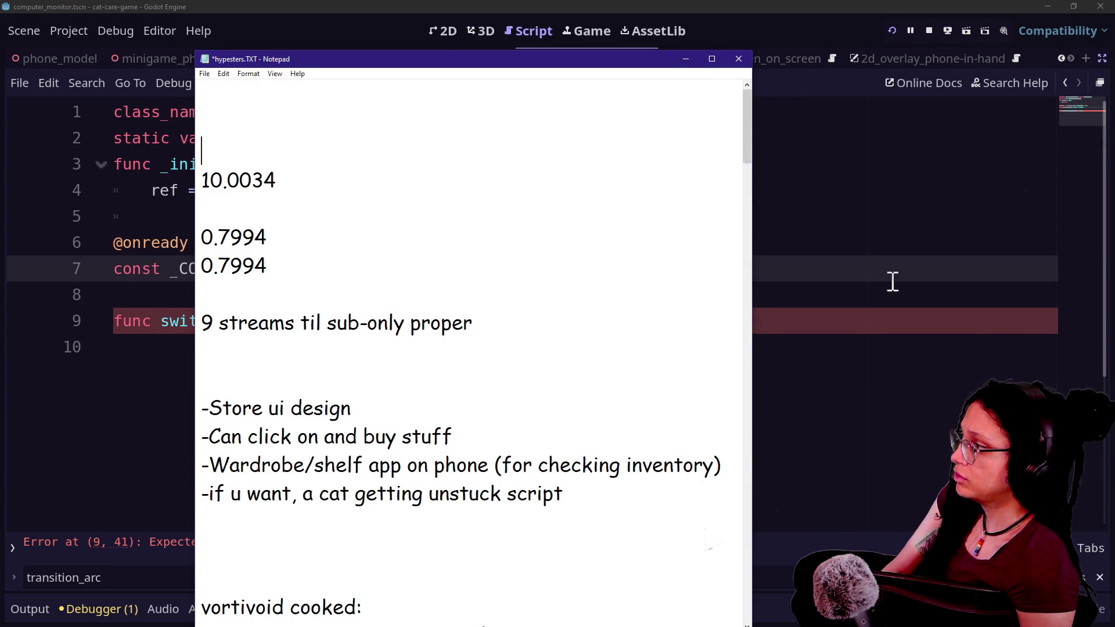
key(alt+Tab)
key(ctrl+v)
text(,)
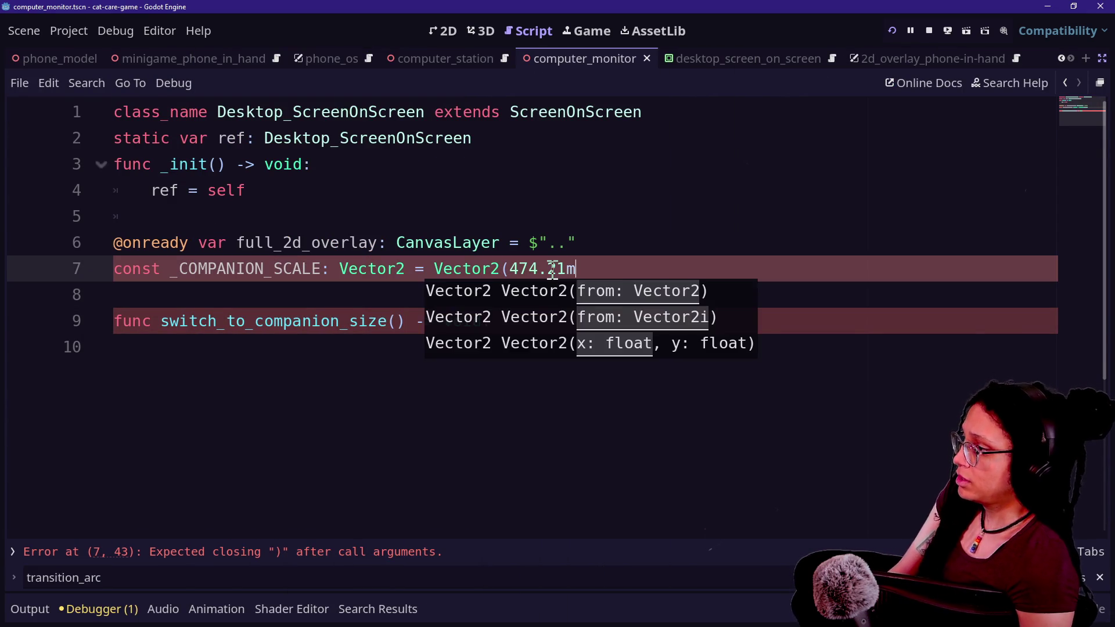
key(alt+Tab)
key(shift+Home)
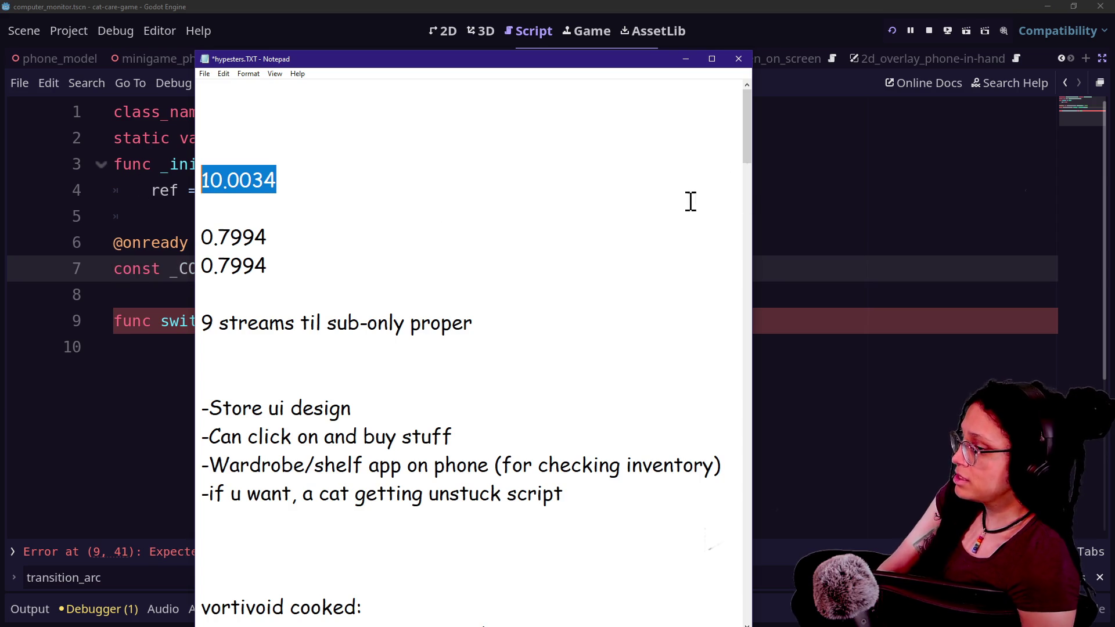
key(ctrl+z)
key(ctrl+z)
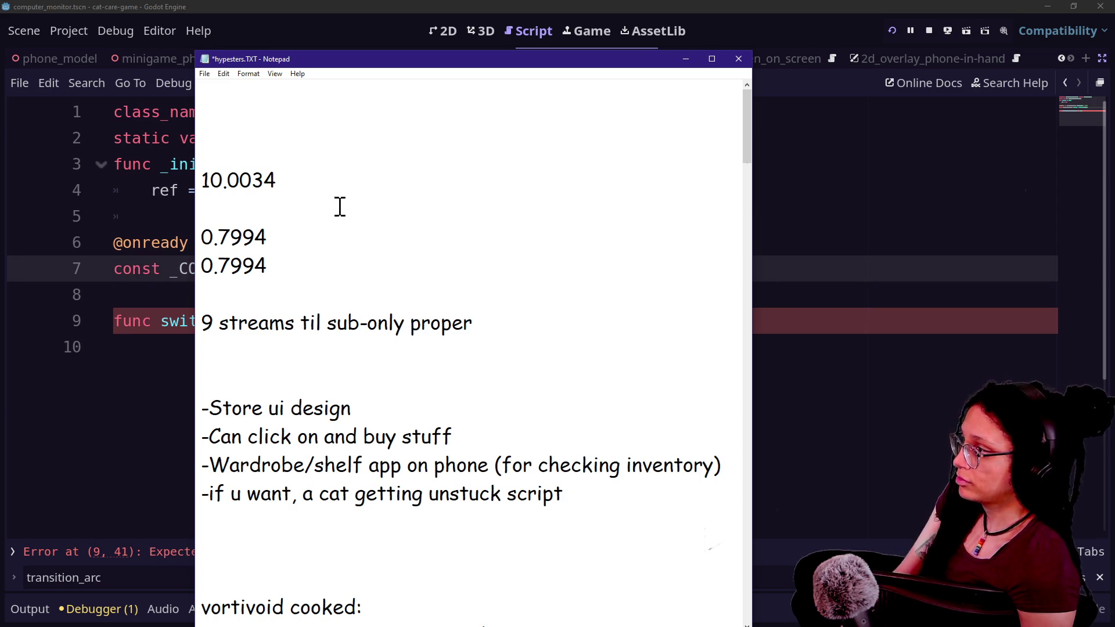
drag(297, 176, 156, 188)
key(ctrl+c)
key(alt+Tab)
click(693, 267)
key(ctrl+v)
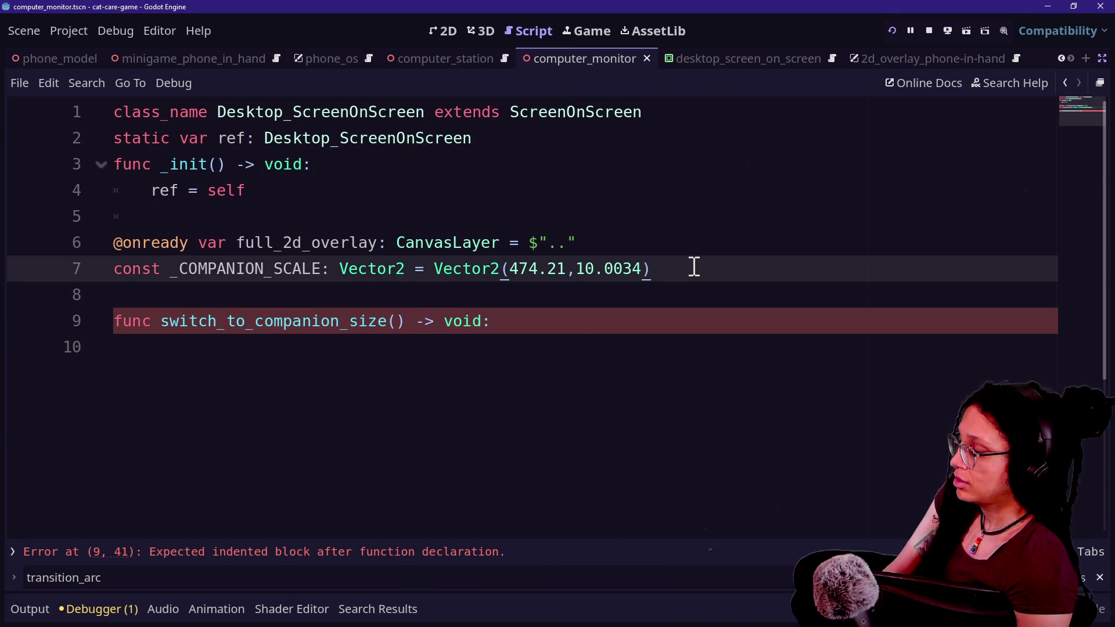
key(Return)
Rename the line 7 constant to _COMPANION_OFFSET and begin a second constant on line 8
key(alt+Tab)
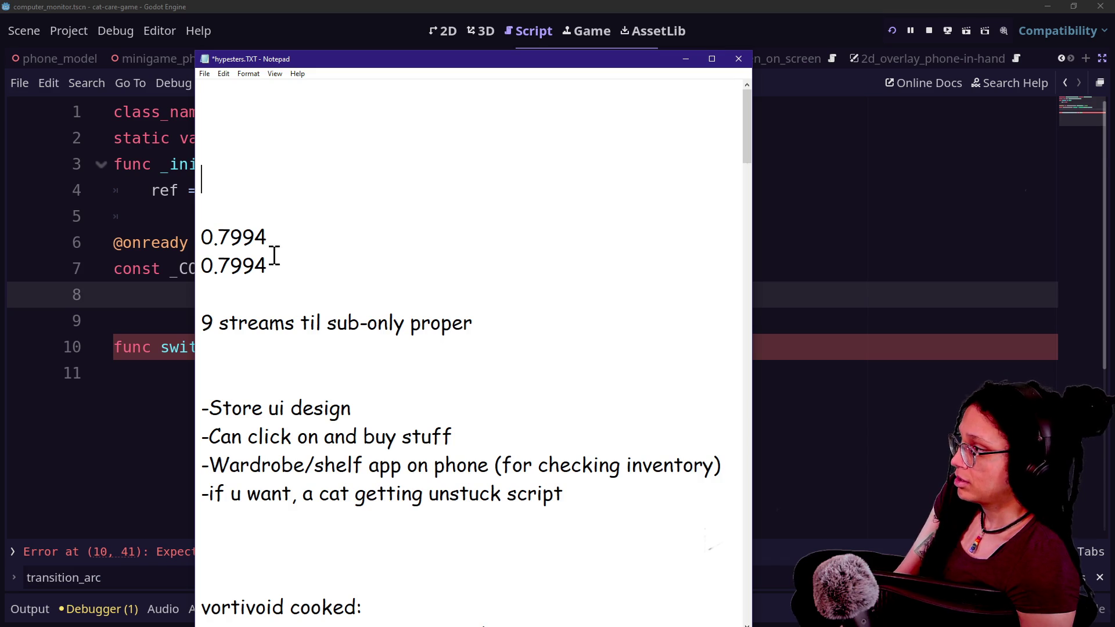
drag(268, 237, 167, 242)
click(737, 301)
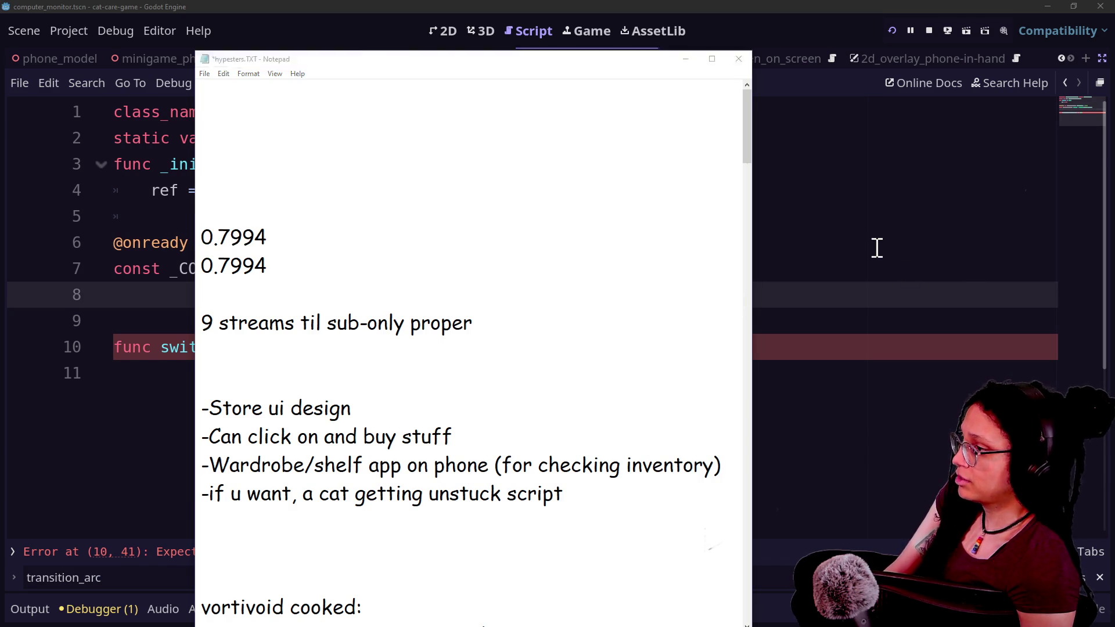
key(alt+Tab)
click(693, 273)
key(Return)
text(const)
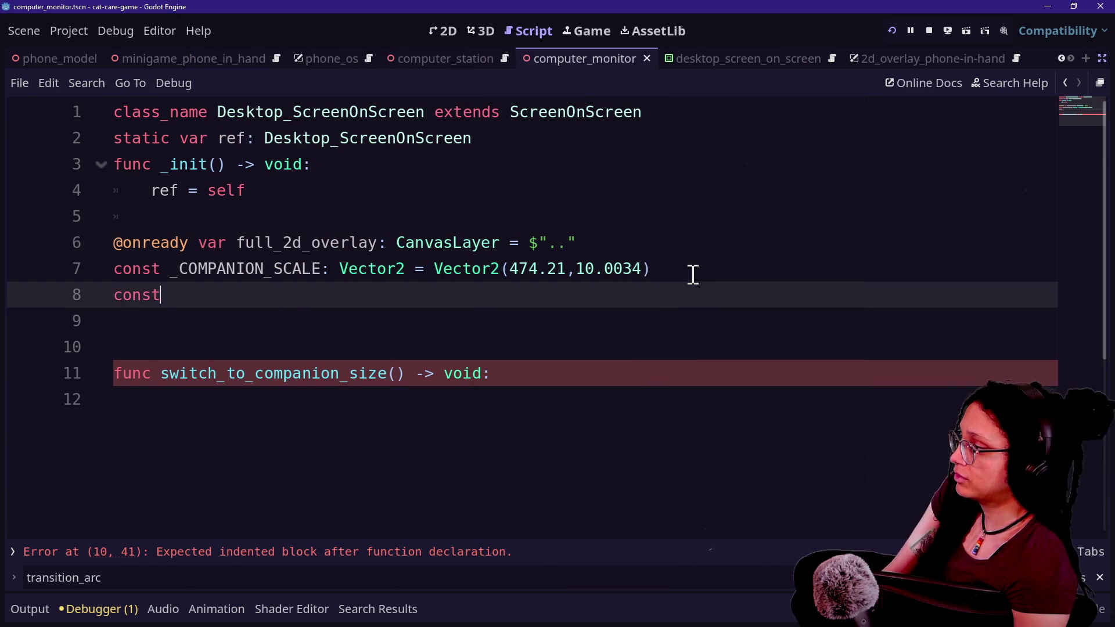
text( _COMP)
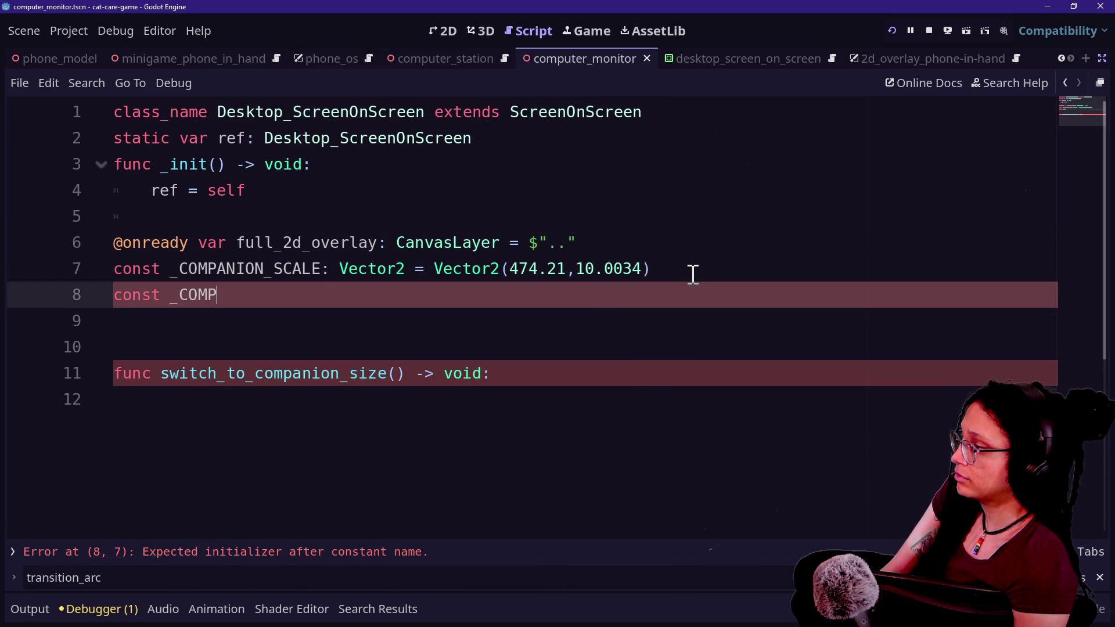
click(324, 269)
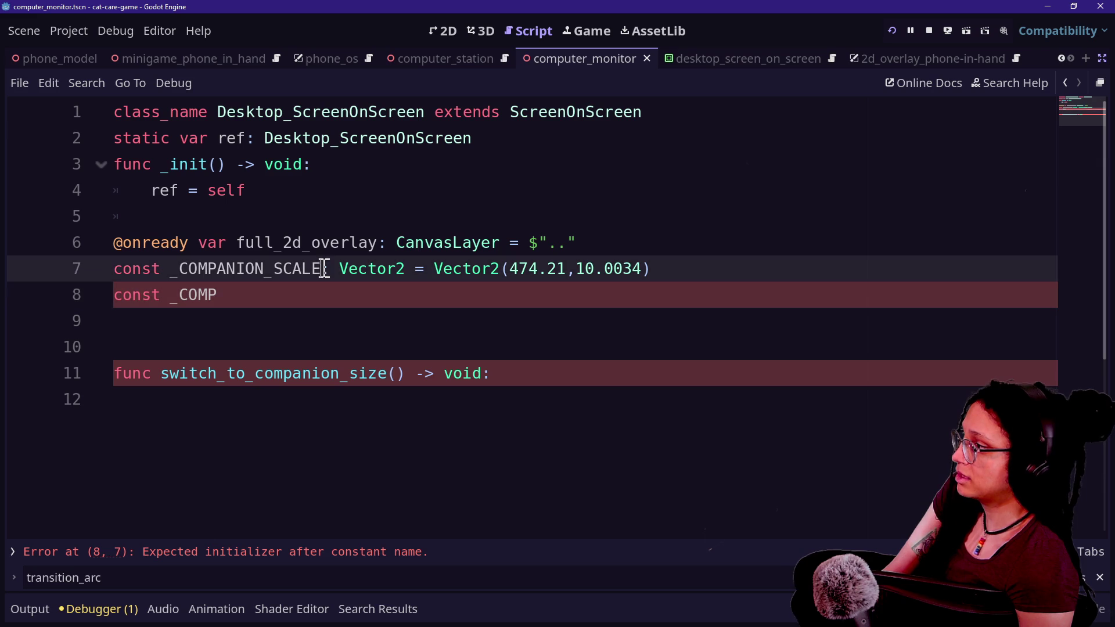
key(BackSpace)
key(BackSpace)
key(BackSpace)
text(OFFSE)
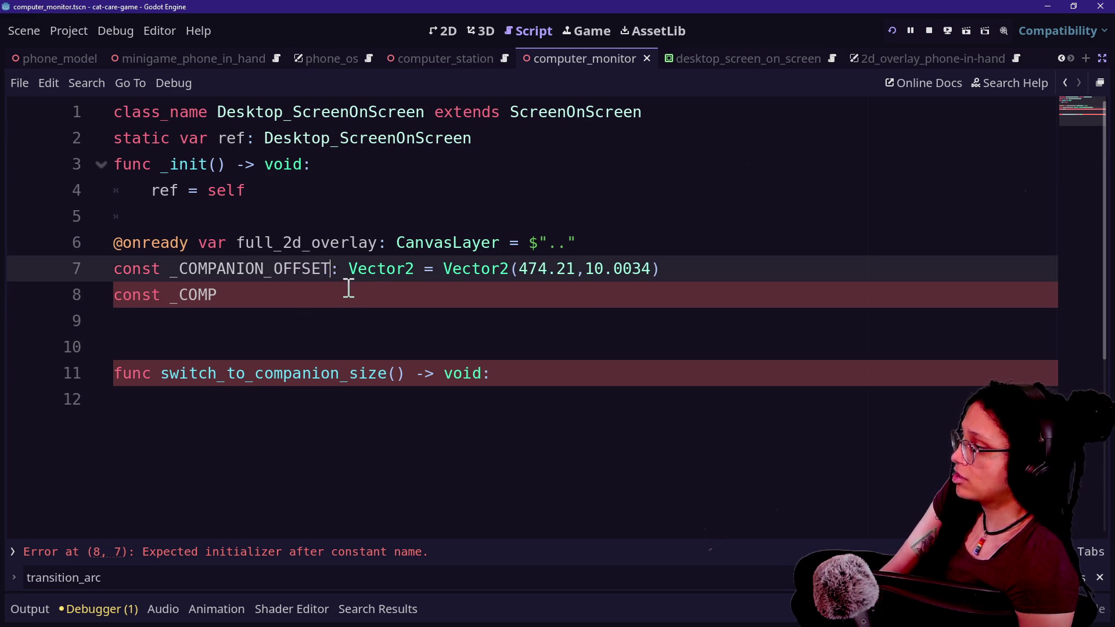
text(T)
Complete line 8 as _COMPANION_SCALE: Vector2 = Vector2(0.7994,0.7994) and indent the function body
click(343, 296)
text(ION_SCAL)
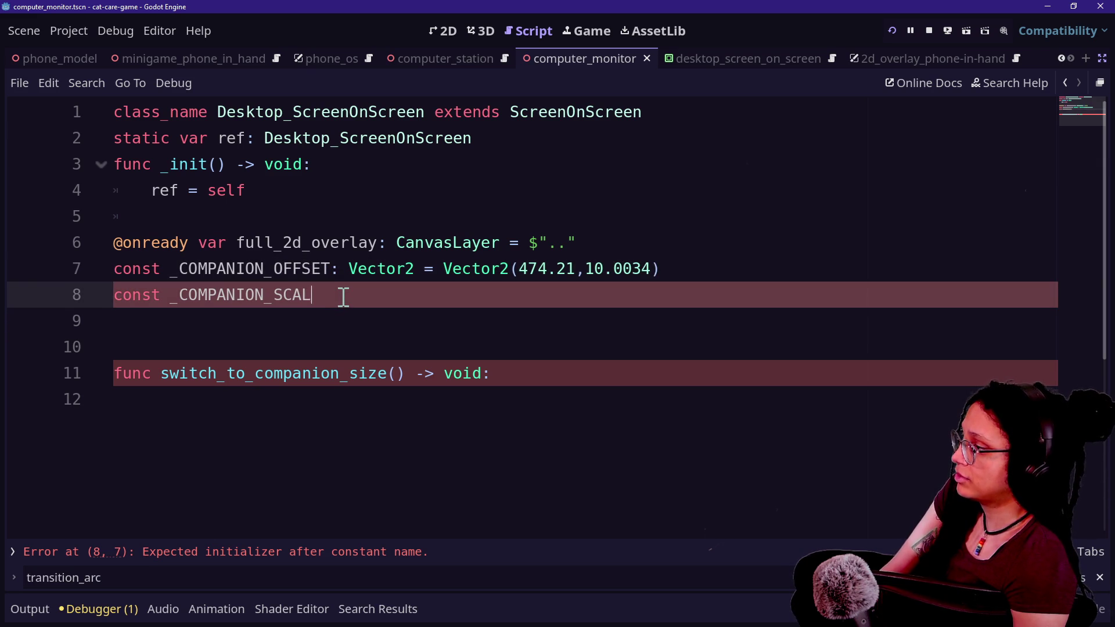
text(E: Vector2 = VE)
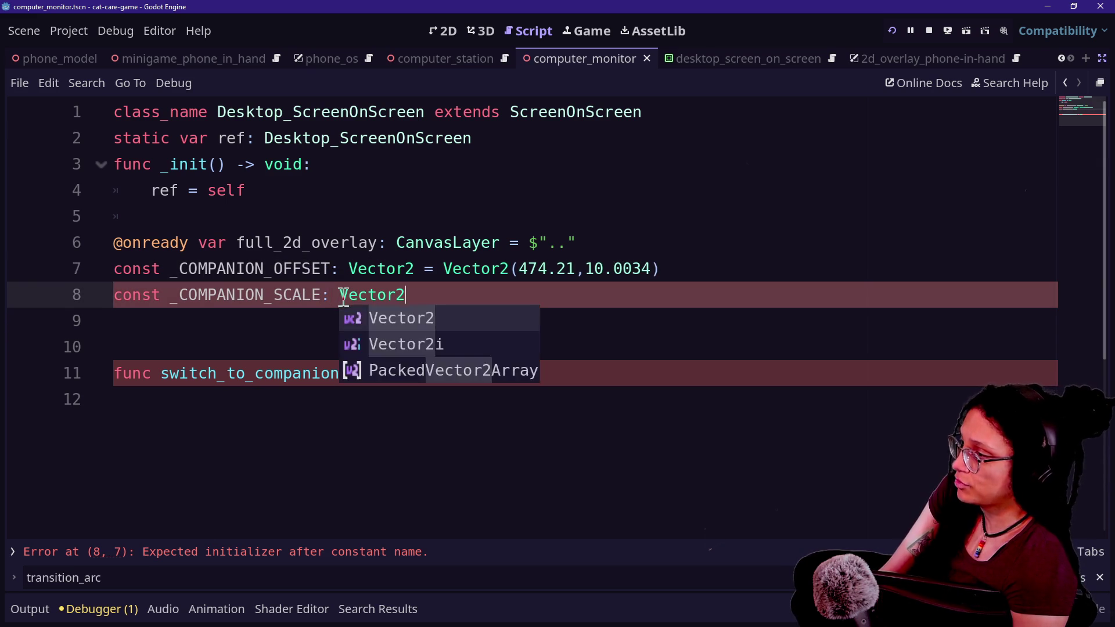
key(BackSpace)
text(ecto)
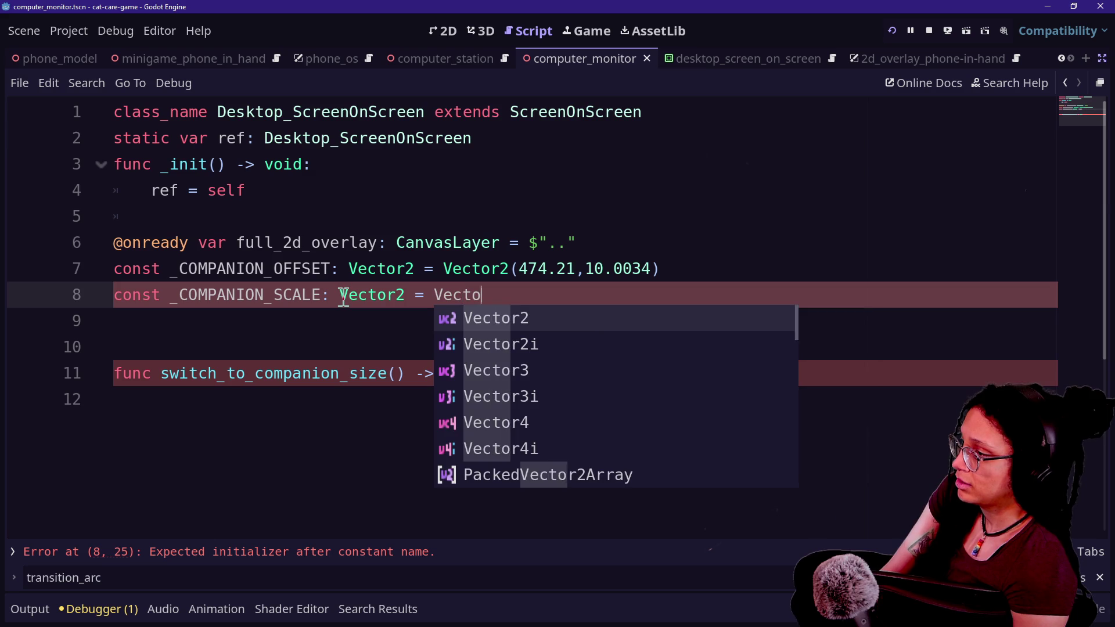
text(r2(0.7994m0.7994)
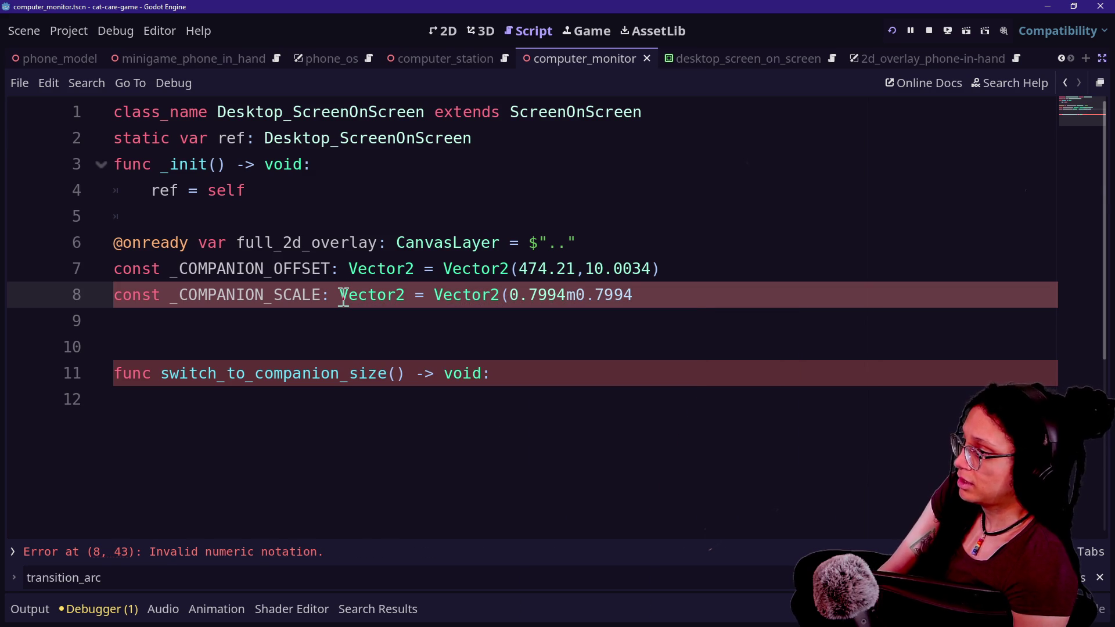
click(568, 294)
key(Delete)
text(,)
click(656, 301)
text())
click(551, 400)
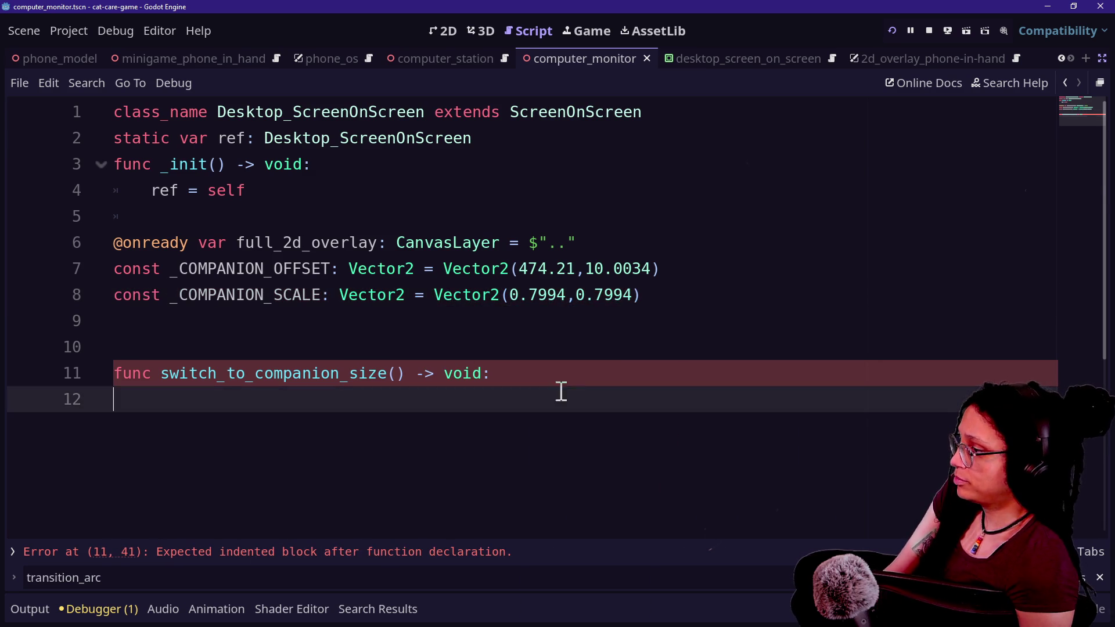
key(Tab)
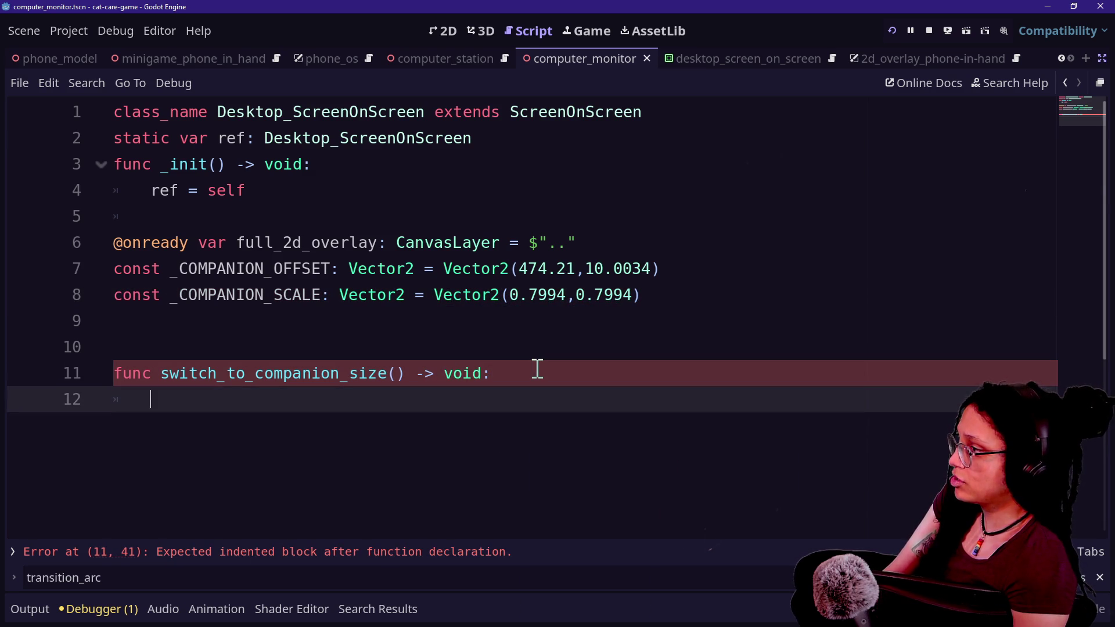
Write full_2d_overlay.position on line 12, replacing the partial .siz member
text(full_2)
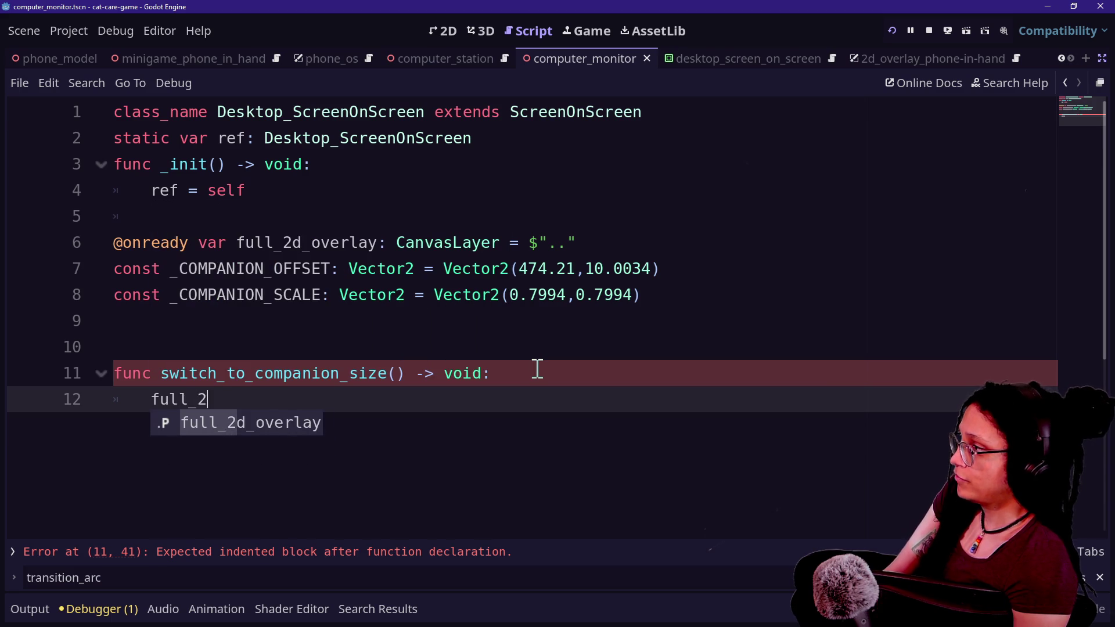
key(Return)
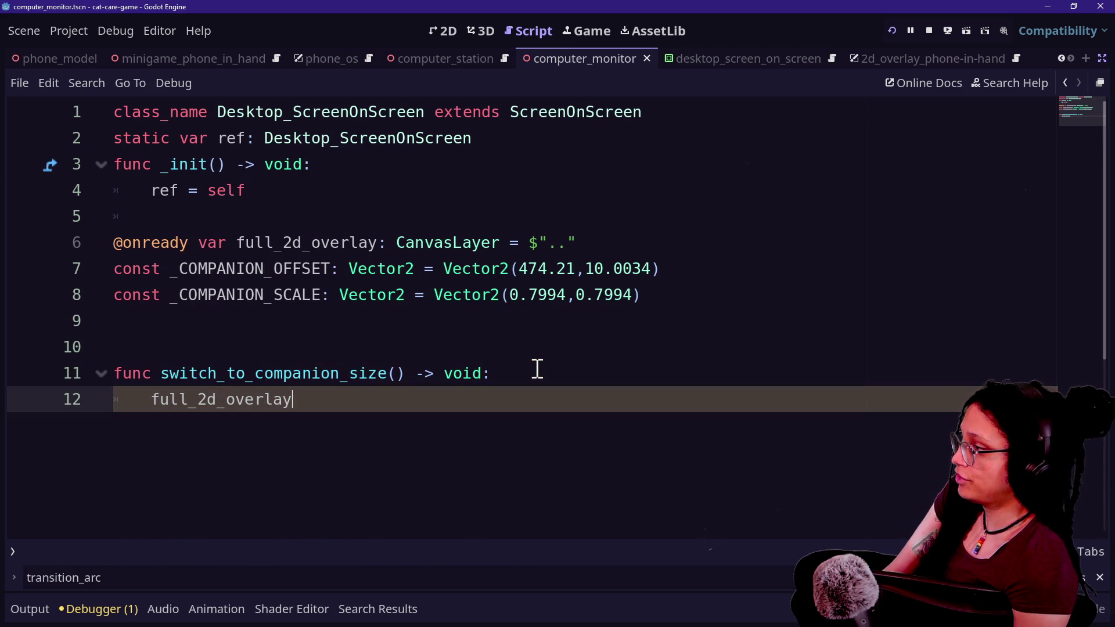
text(.)
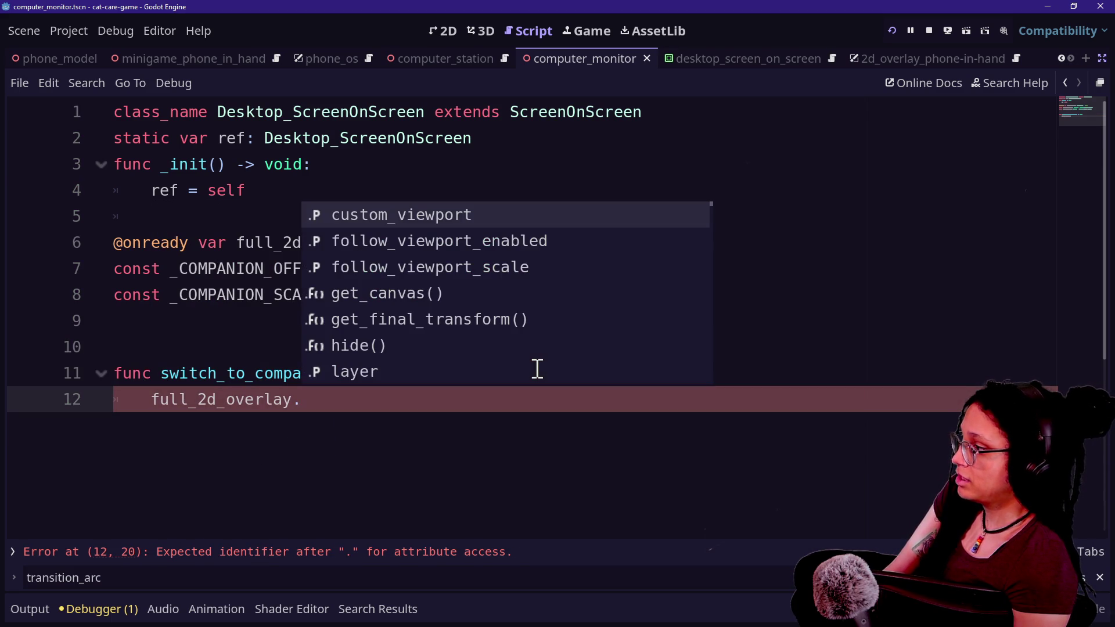
text(siz)
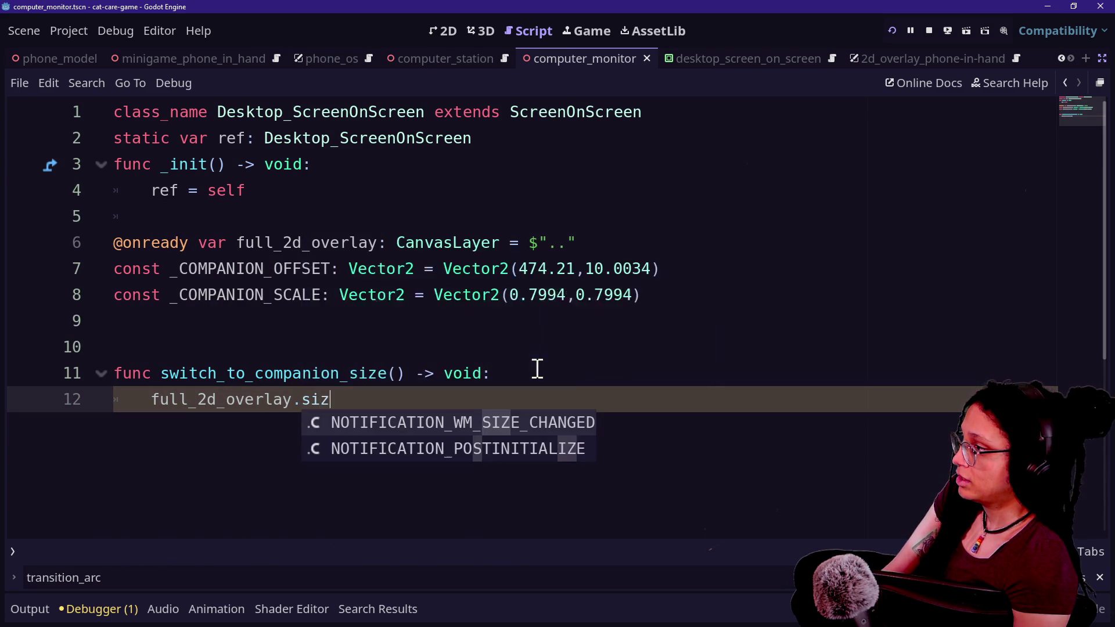
key(ctrl+shift+F11)
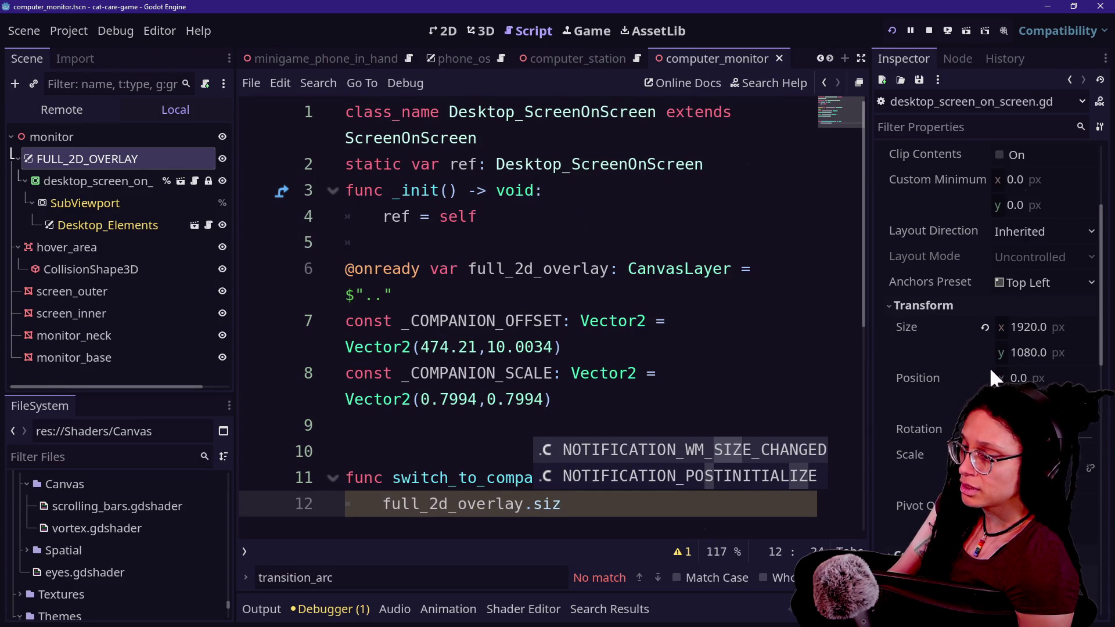
mouse_move(943, 388)
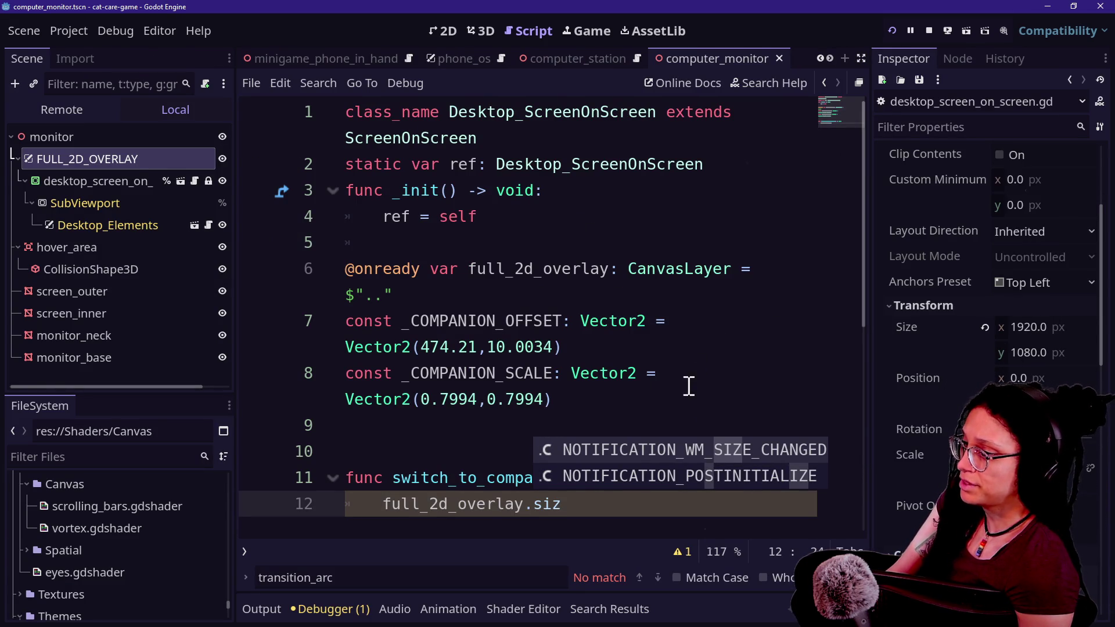
key(ctrl+shift+F11)
key(BackSpace)
key(BackSpace)
key(BackSpace)
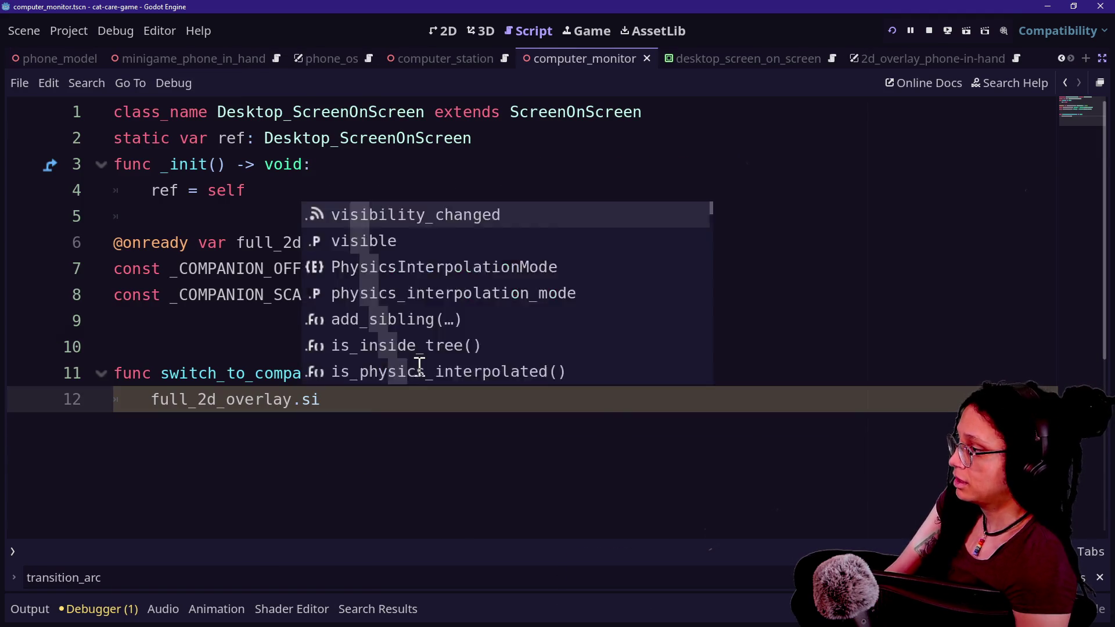
text(.positi)
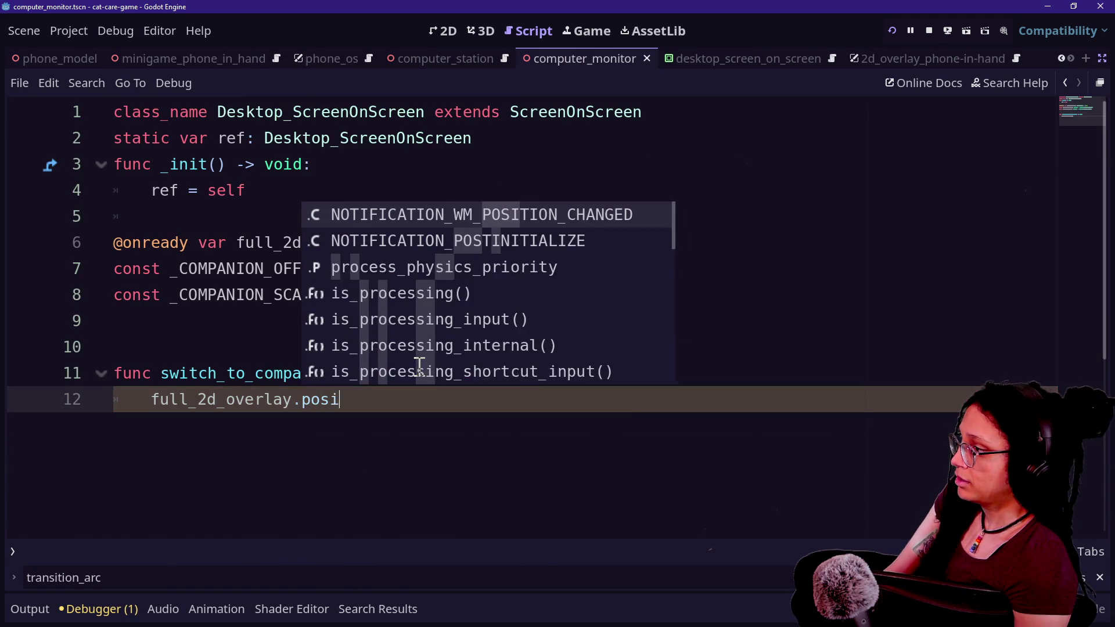
text(on)
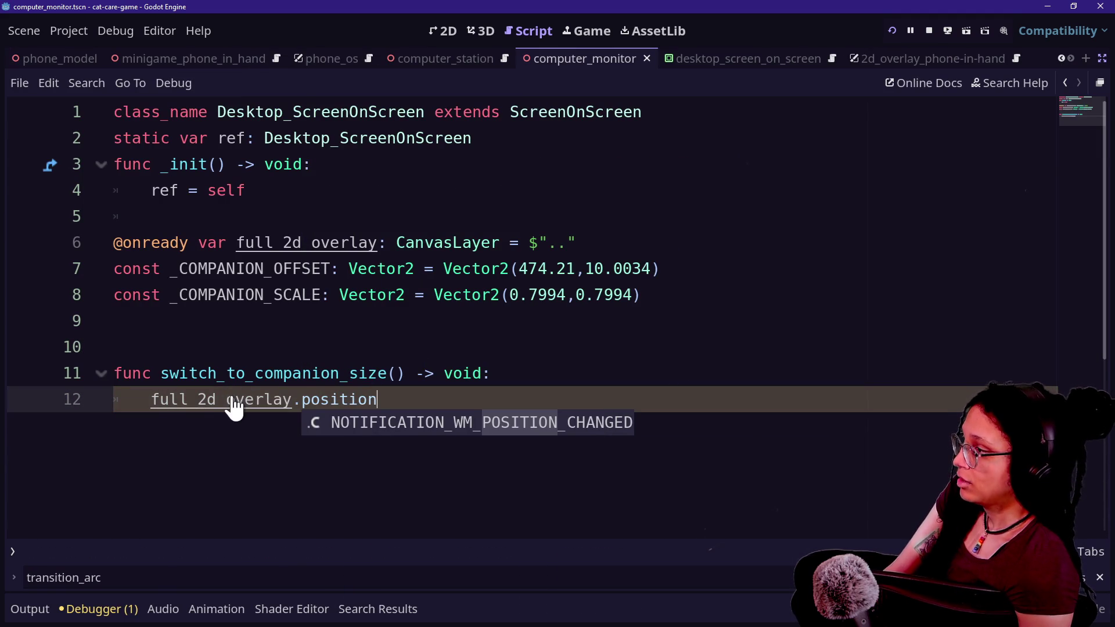
Check the CanvasLayer docs, then drag the Inspector's Position property onto line 9
ctrl+click(409, 244)
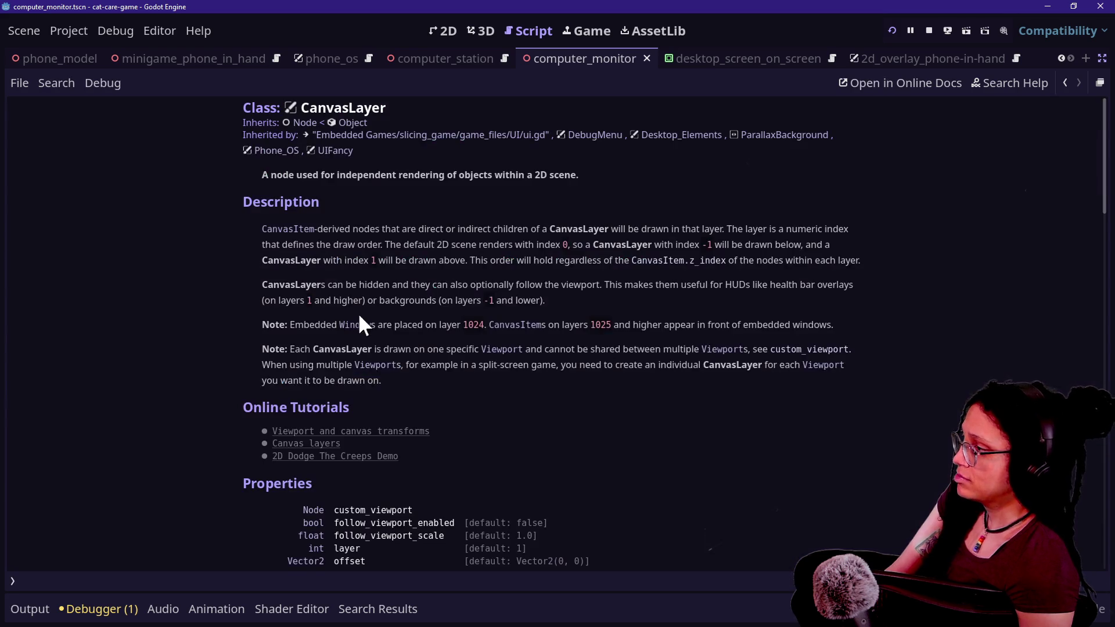
scroll(461, 296, down, 4)
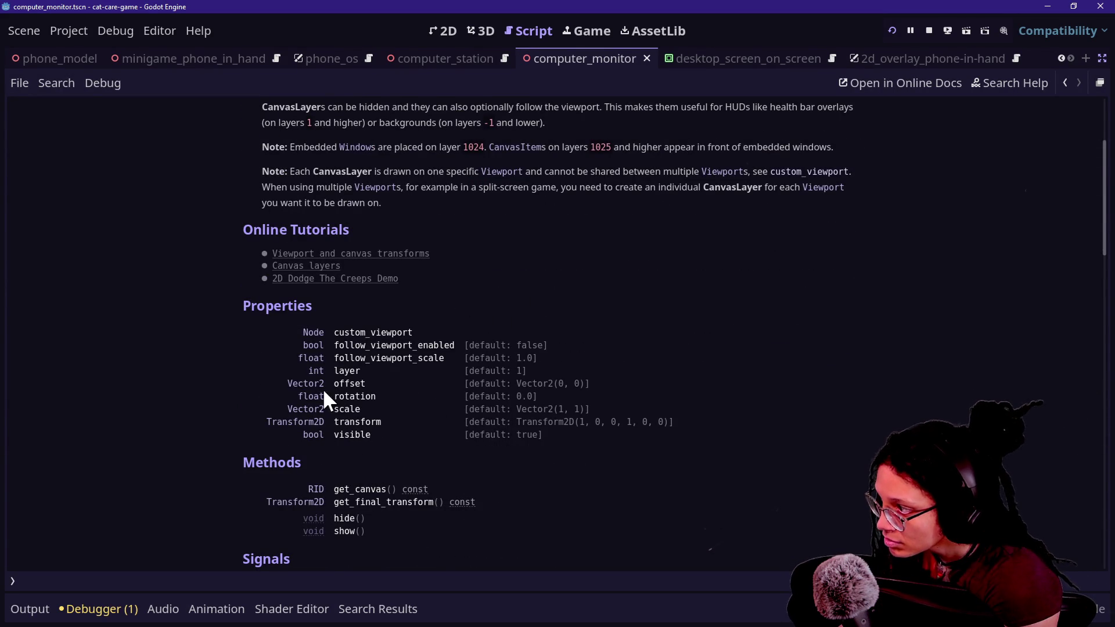
click(1100, 82)
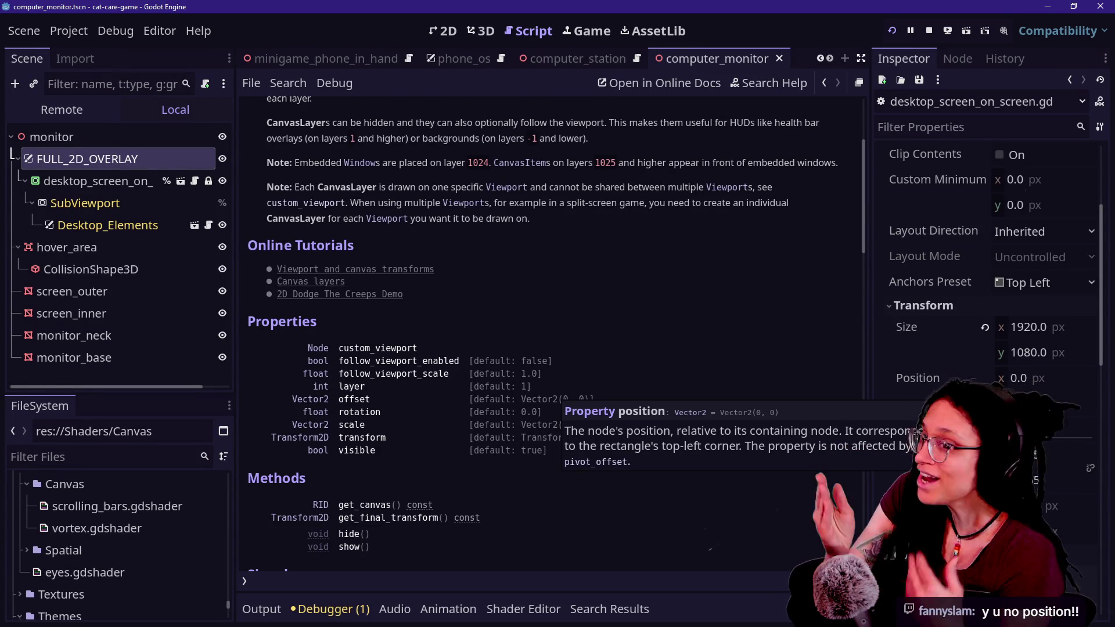
mouse_move(928, 374)
mouse_down()
mouse_move(665, 403)
mouse_move(934, 371)
mouse_move(691, 108)
mouse_up()
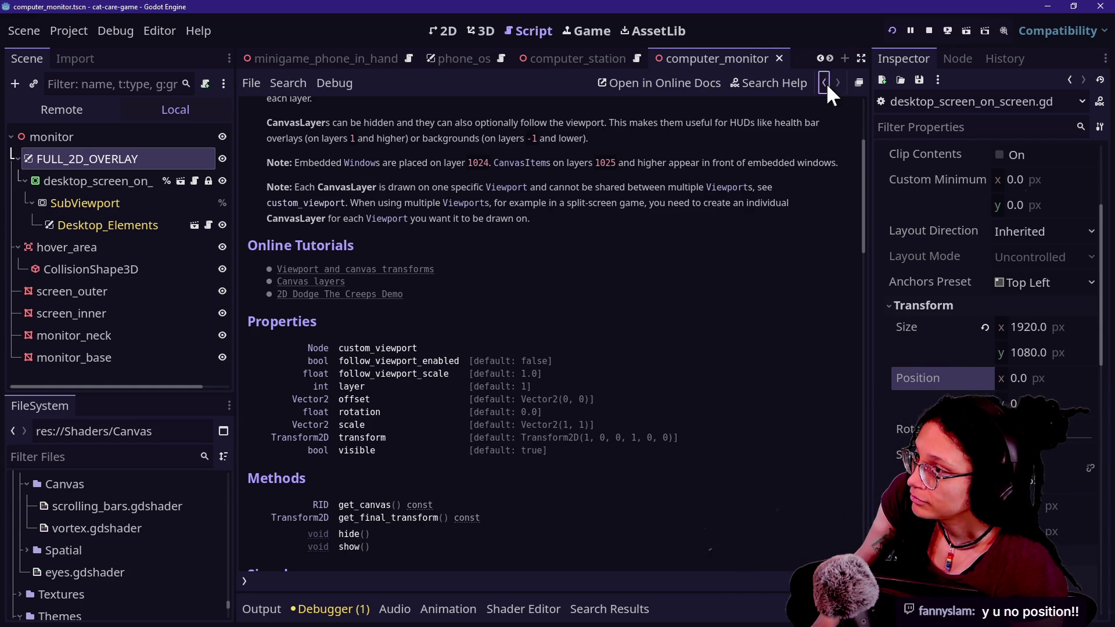
click(825, 82)
mouse_move(933, 372)
mouse_down()
mouse_move(577, 406)
mouse_move(565, 423)
mouse_up()
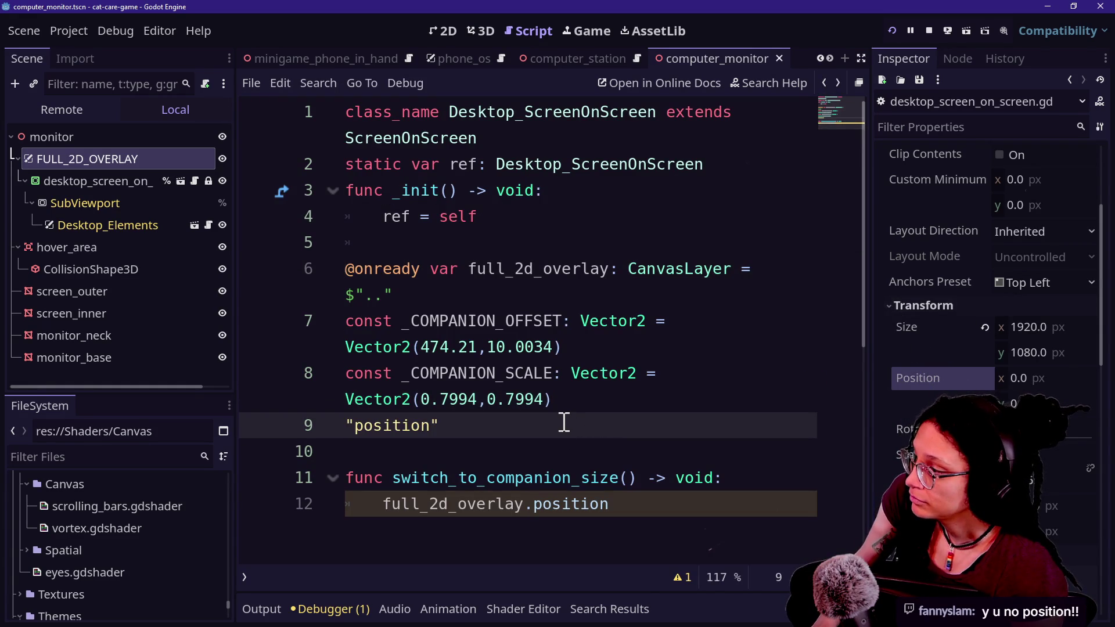
Undo the stray 'position' line and change line 12 to full_2d_overlay.transform
key(ctrl+z)
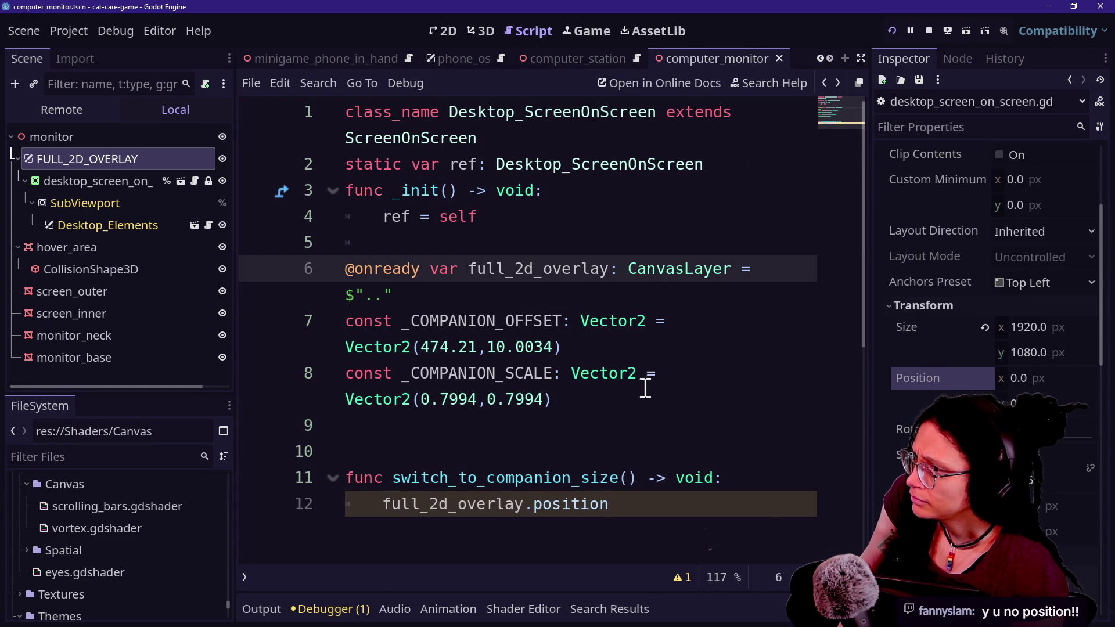
scroll(945, 336, up, 3)
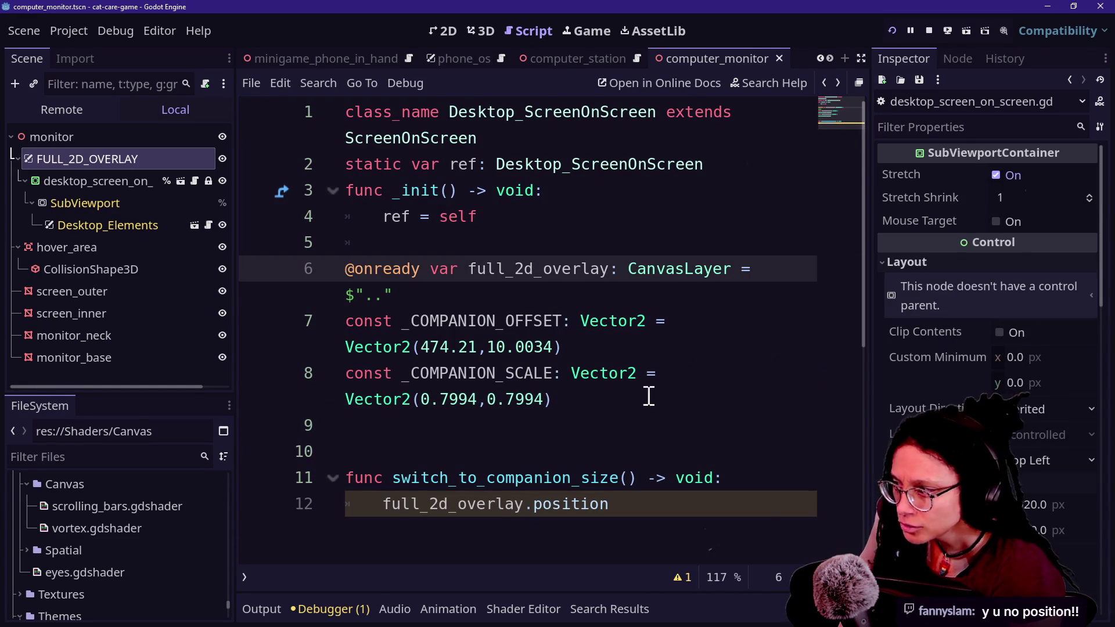
click(645, 505)
key(BackSpace)
key(BackSpace)
key(BackSpace)
text(tr)
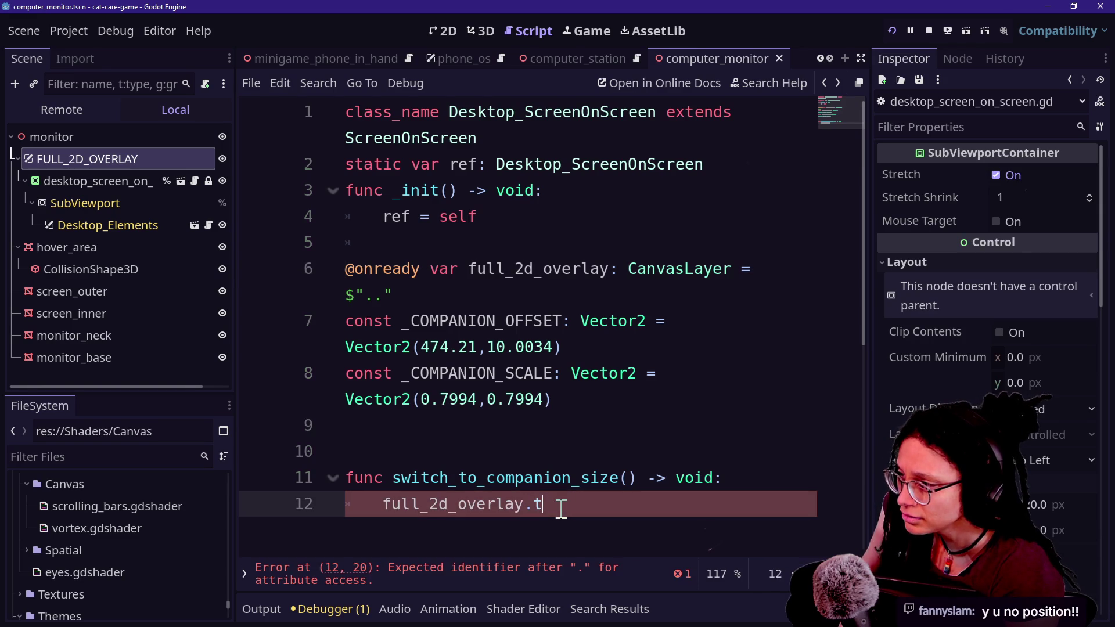
key(Return)
text(.po)
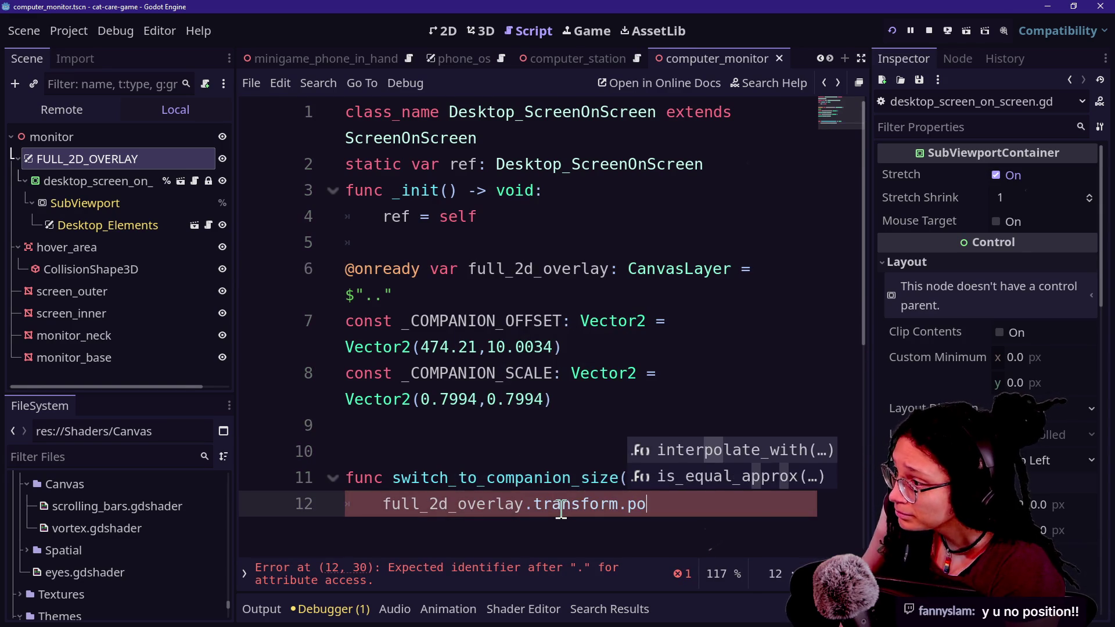
key(BackSpace)
key(BackSpace)
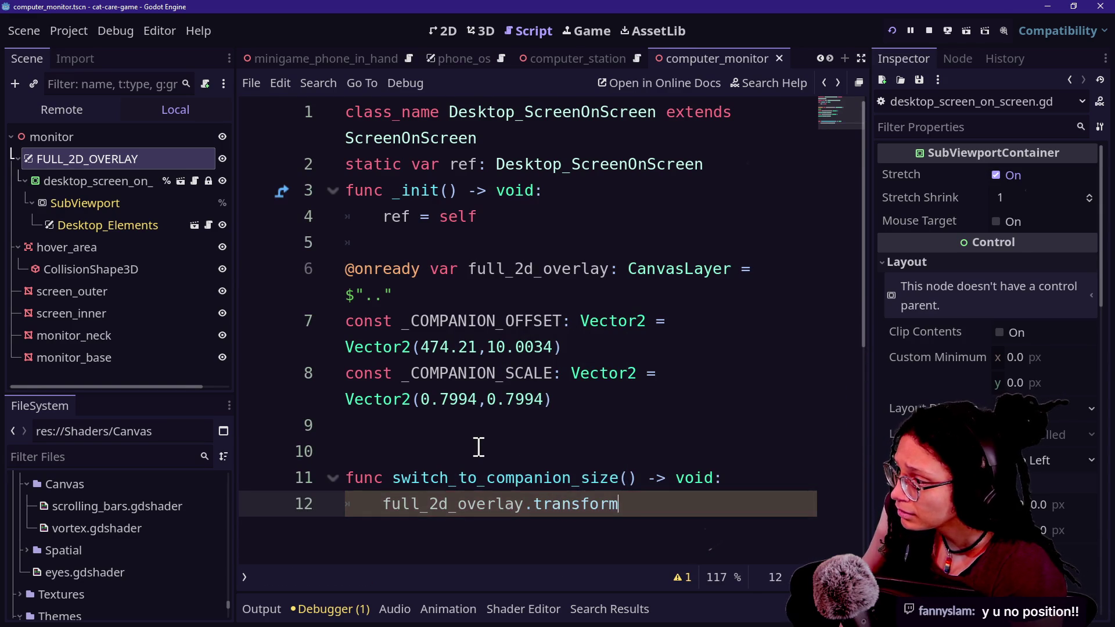
scroll(560, 465, down, 2)
mouse_move(555, 429)
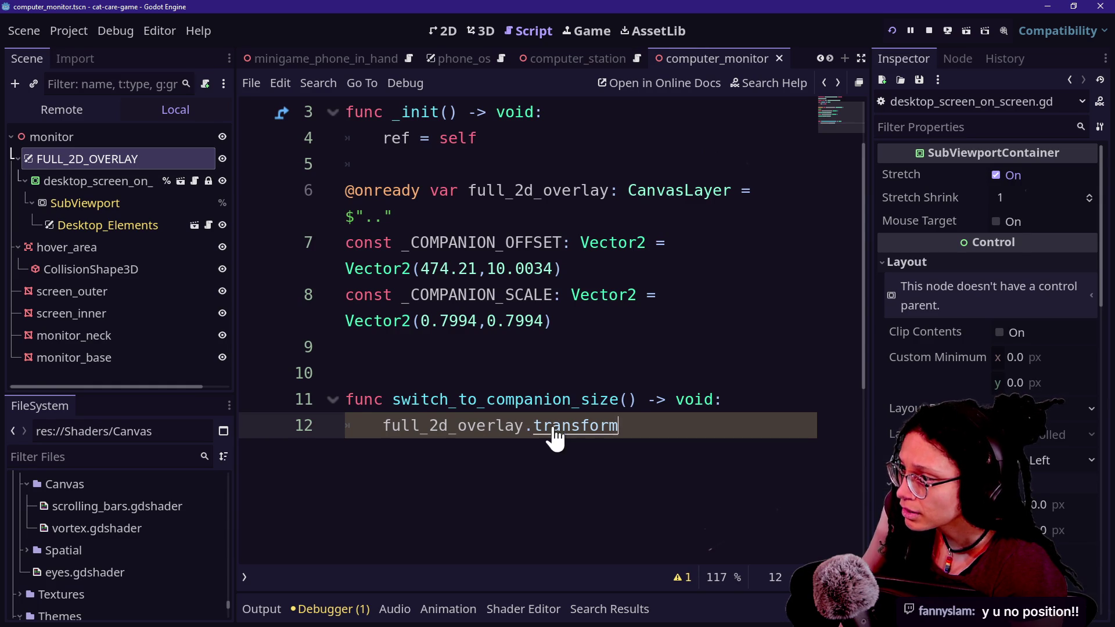
Open the transform property's documentation and highlight its Transform2D default value
ctrl+click(552, 427)
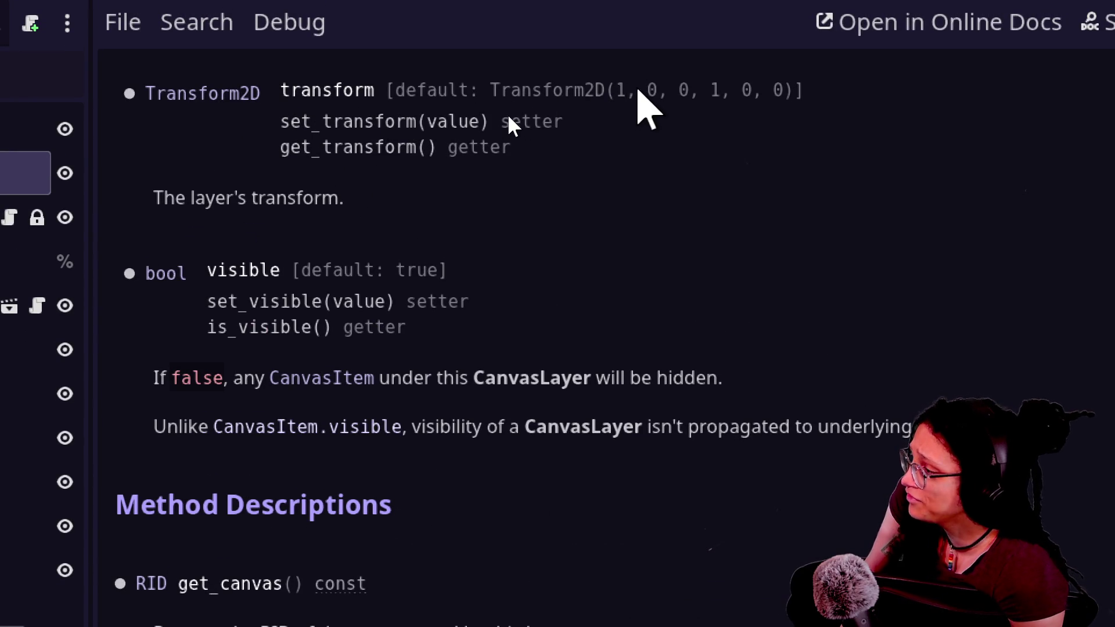
mouse_move(617, 90)
mouse_down()
mouse_move(827, 100)
mouse_move(622, 90)
mouse_move(677, 89)
mouse_up()
click(607, 90)
mouse_move(609, 92)
mouse_down()
mouse_move(697, 107)
mouse_move(722, 93)
mouse_move(789, 98)
mouse_move(811, 120)
mouse_up()
click(819, 122)
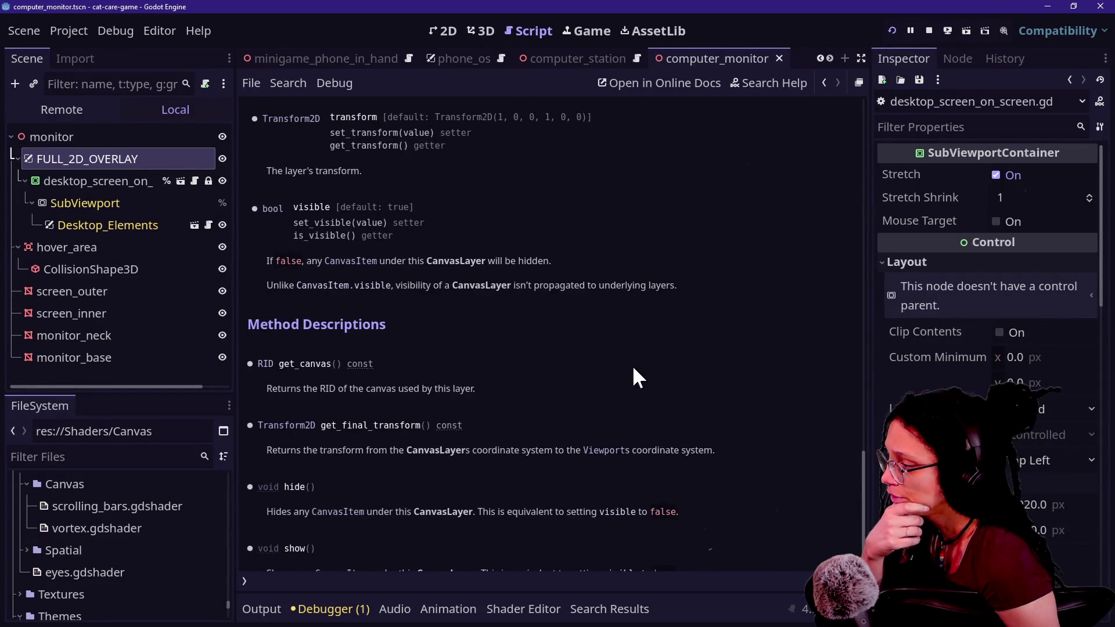
Review the CanvasLayer properties, then show the running game's remote tree and game view
scroll(633, 369, down, 1)
scroll(633, 372, up, 8)
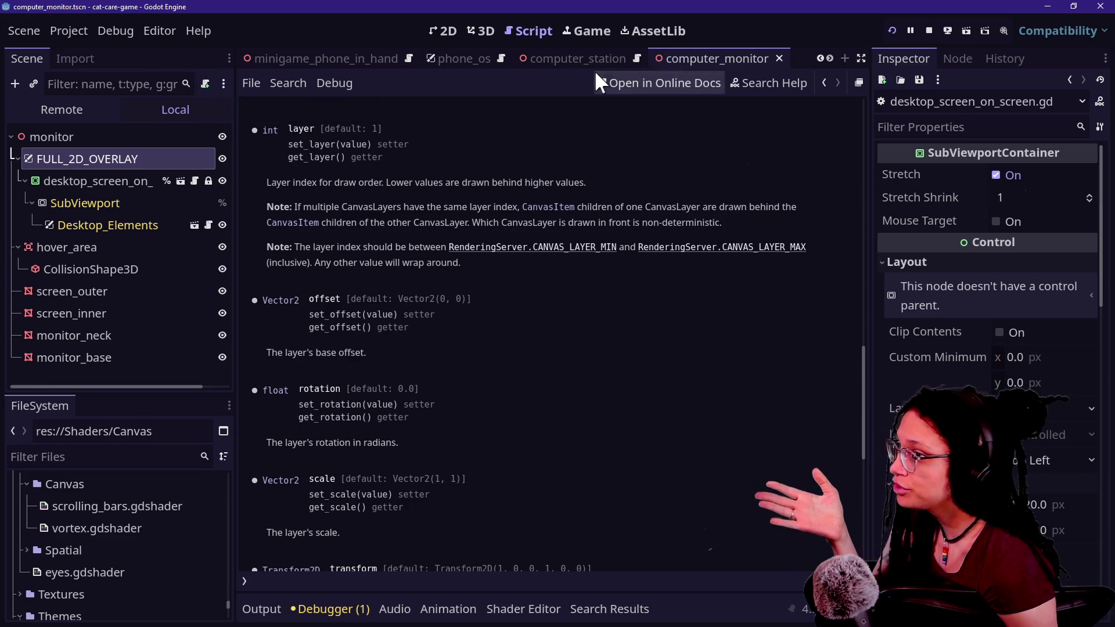
click(106, 110)
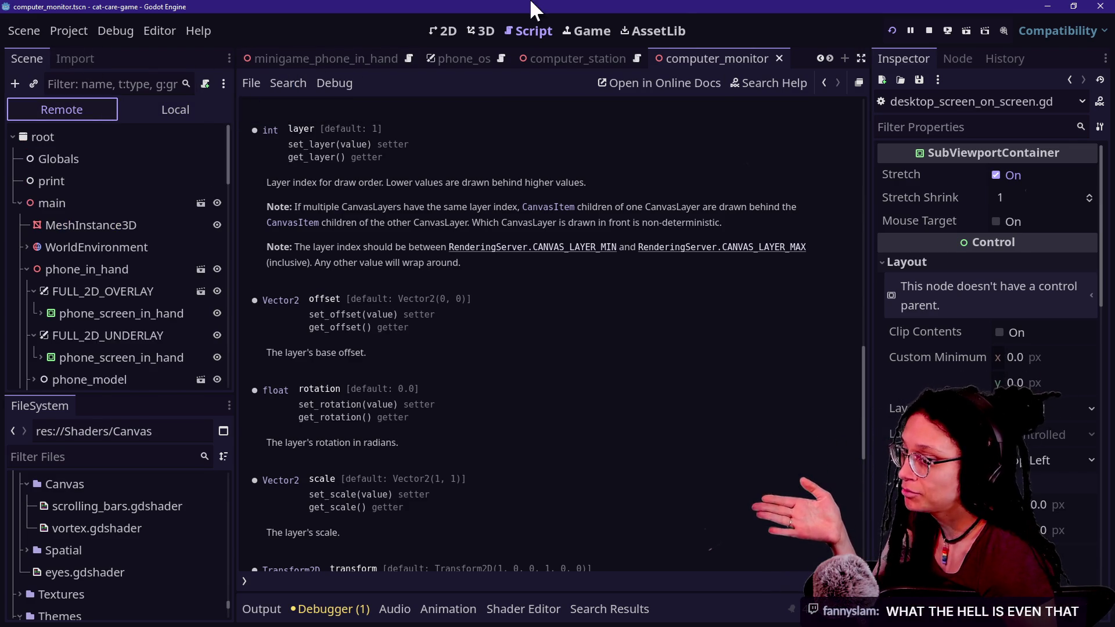
click(593, 41)
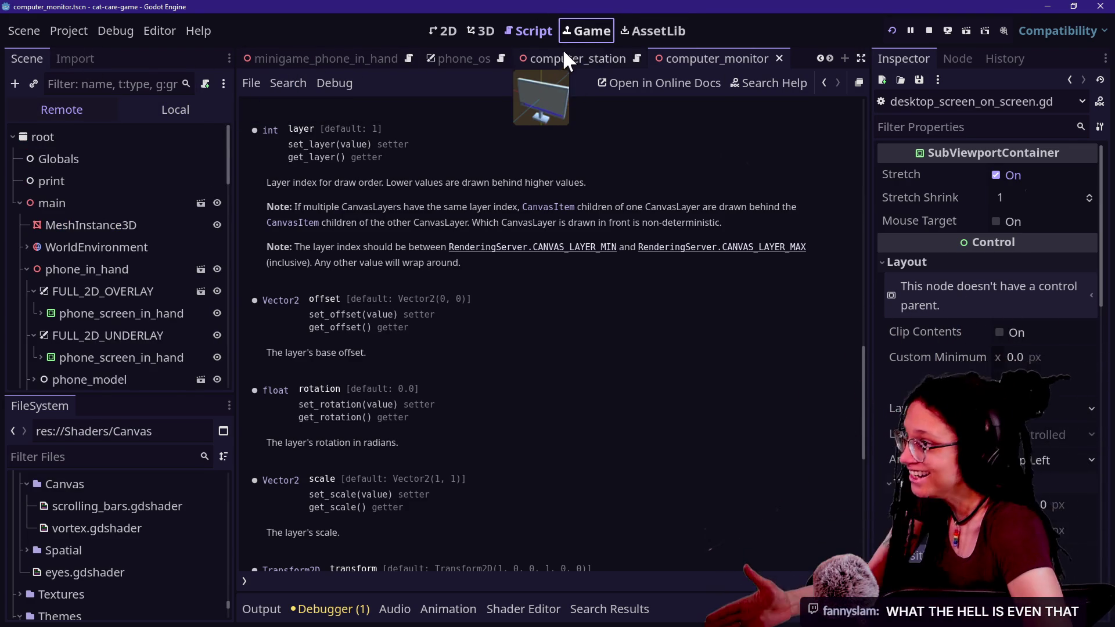
Switch to the computer_station scene and inspect the running FULL_2D_OVERLAY layer
click(564, 54)
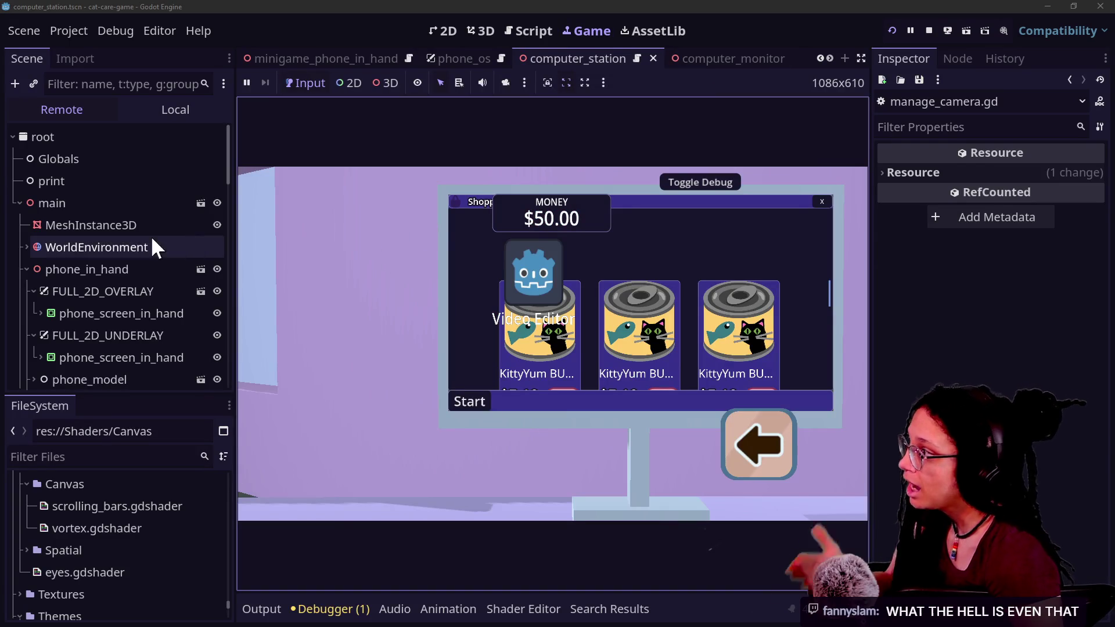
click(102, 289)
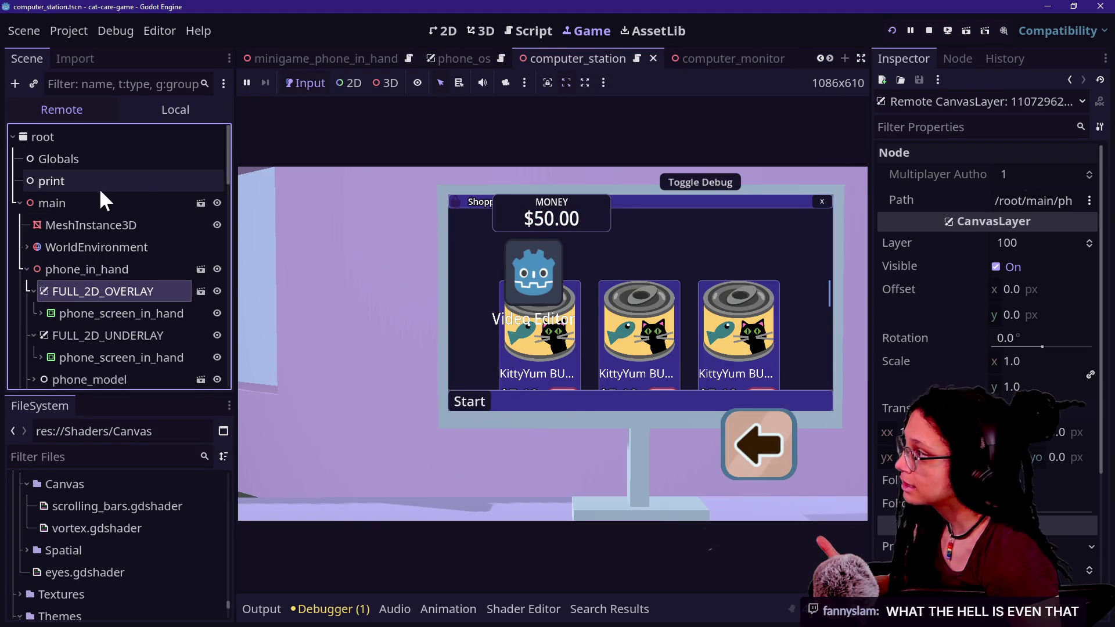
scroll(46, 307, down, 3)
scroll(47, 308, up, 3)
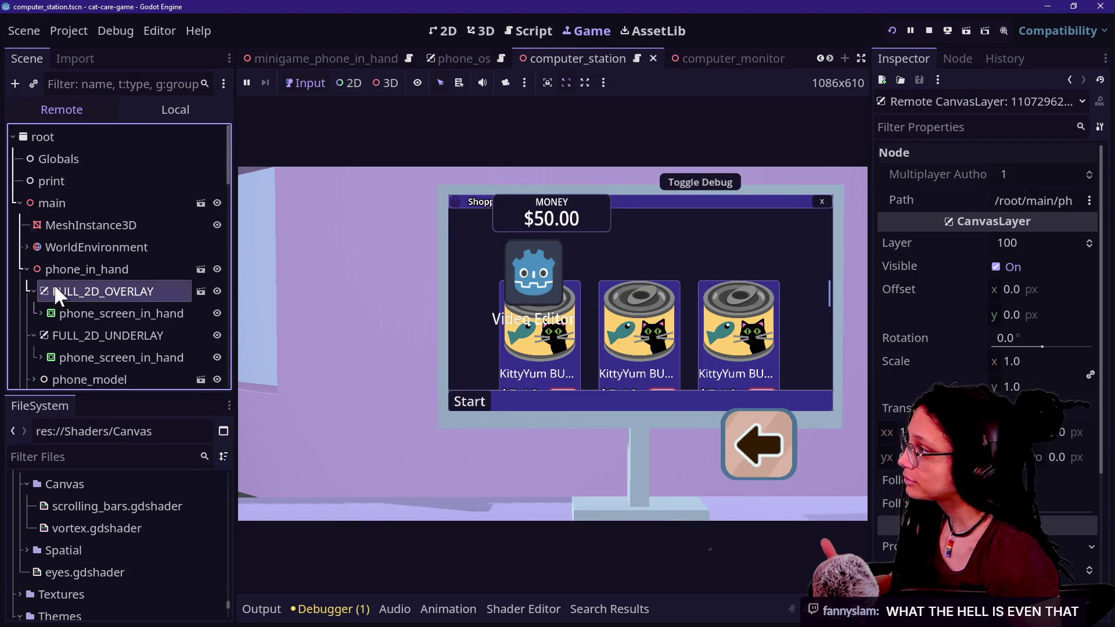
Filter the remote tree by 'overlay', inspect the second FULL_2D_OVERLAY (offset 474.21, 10.0034; scale 0.7994), and return to the script
click(102, 86)
text(ov)
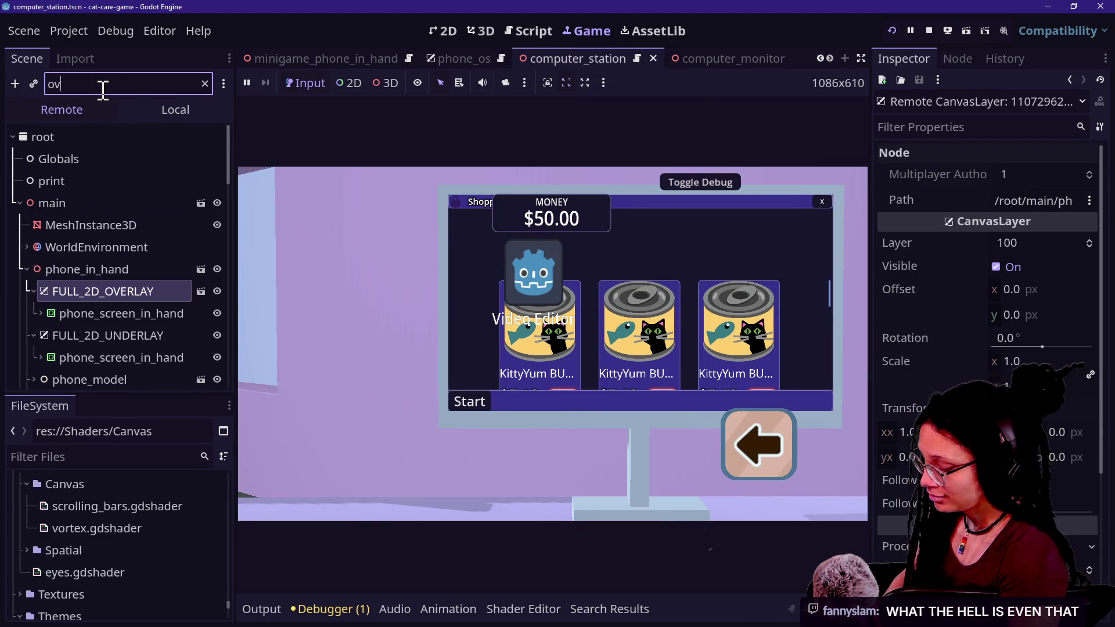
text(erlay)
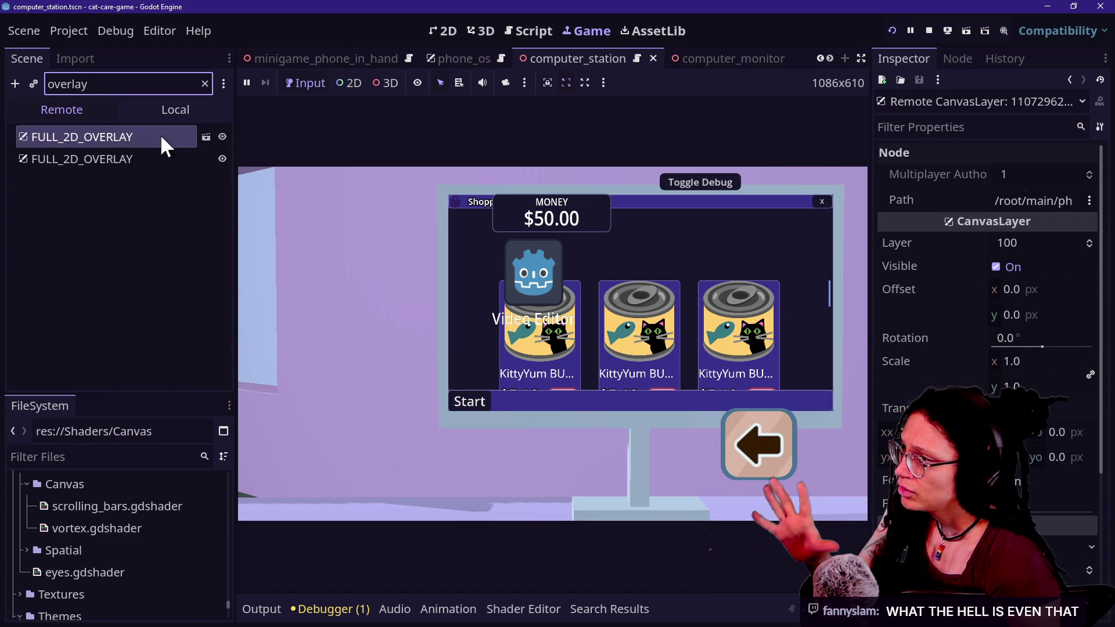
click(127, 169)
click(412, 157)
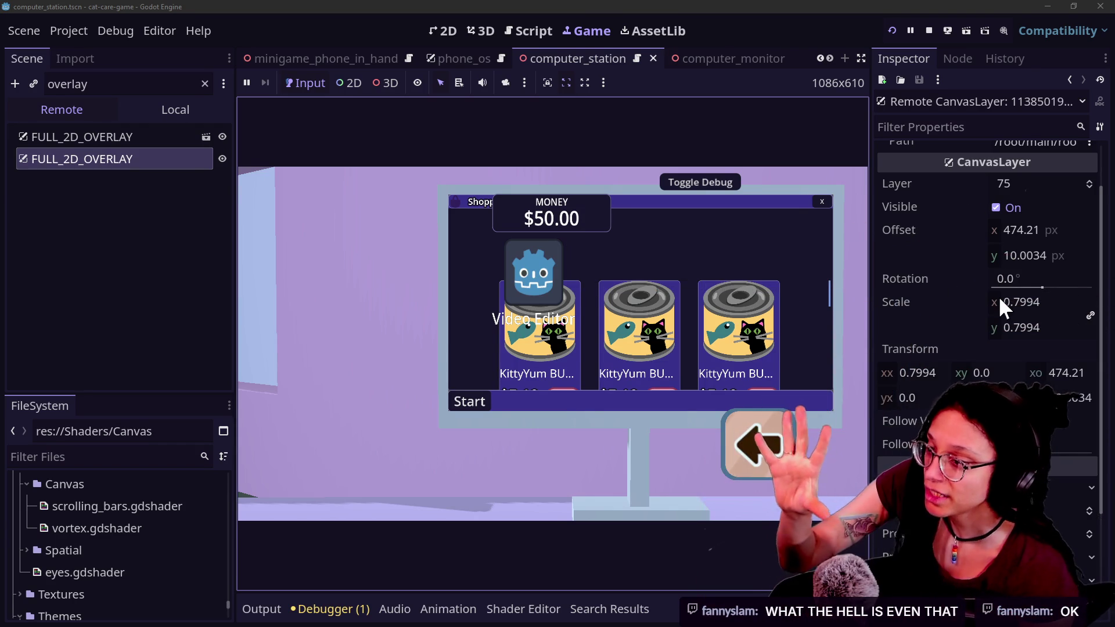
scroll(993, 289, up, 2)
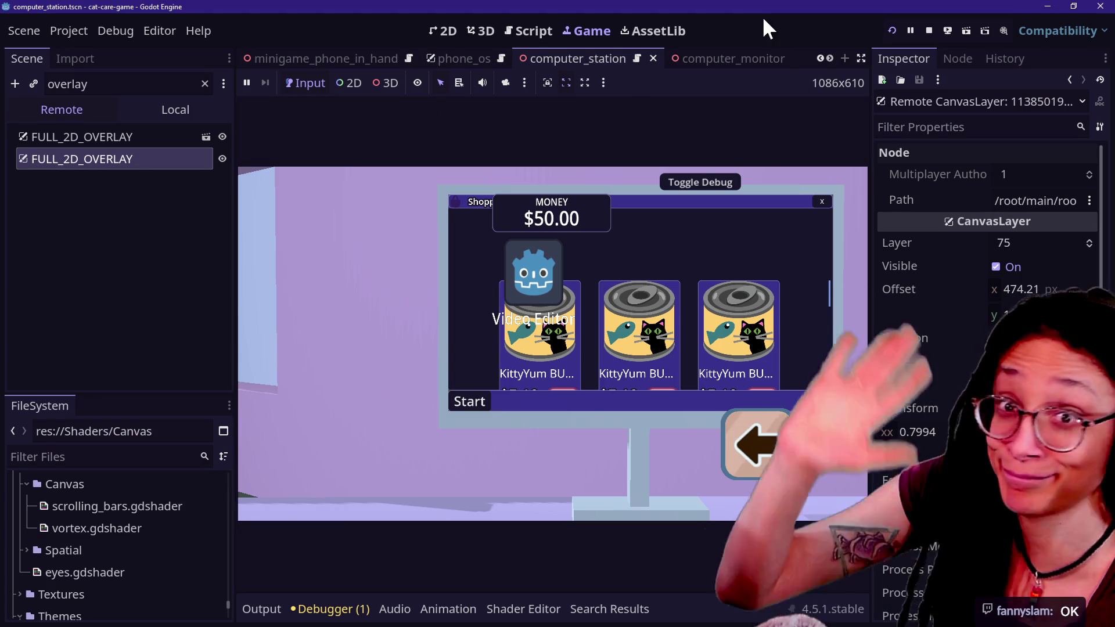
click(763, 20)
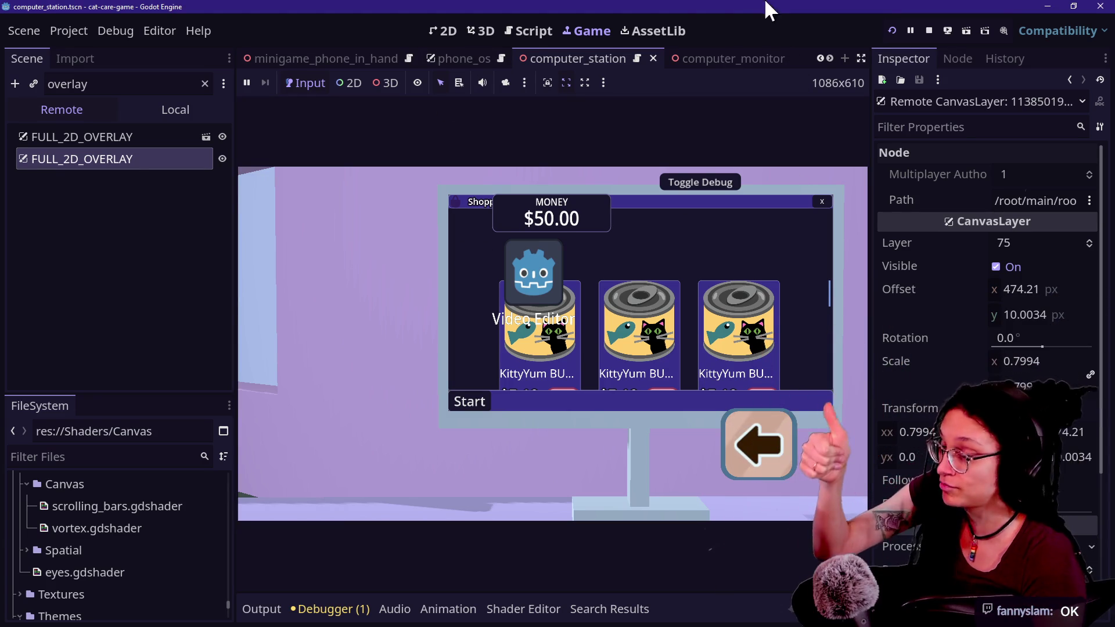
click(530, 31)
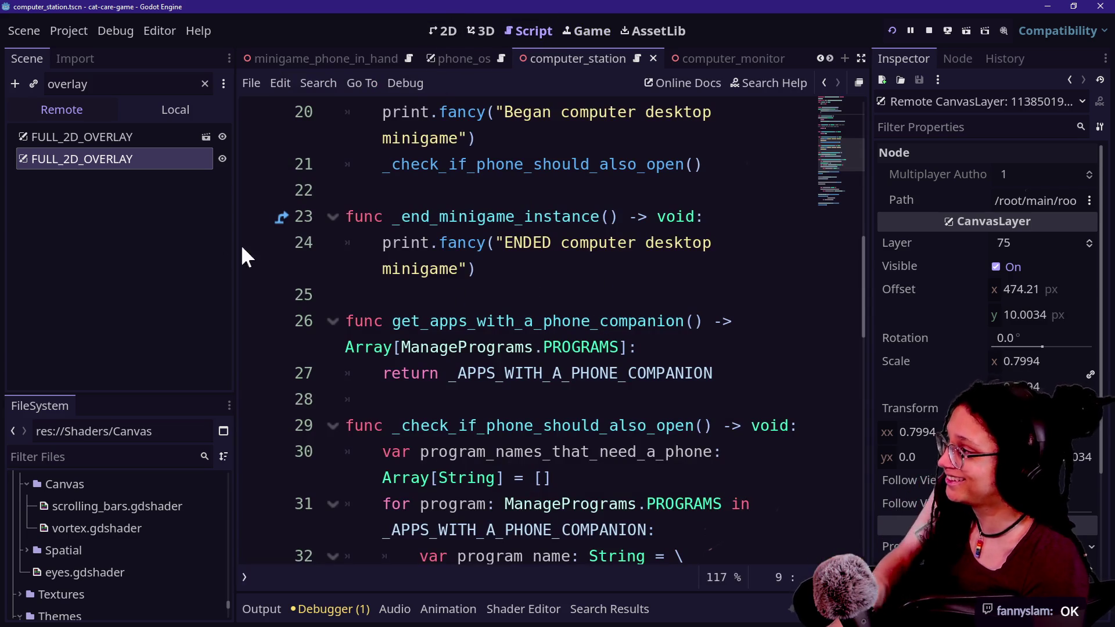
Open desktop_screen_on_screen.gd with the quick file finder
click(524, 243)
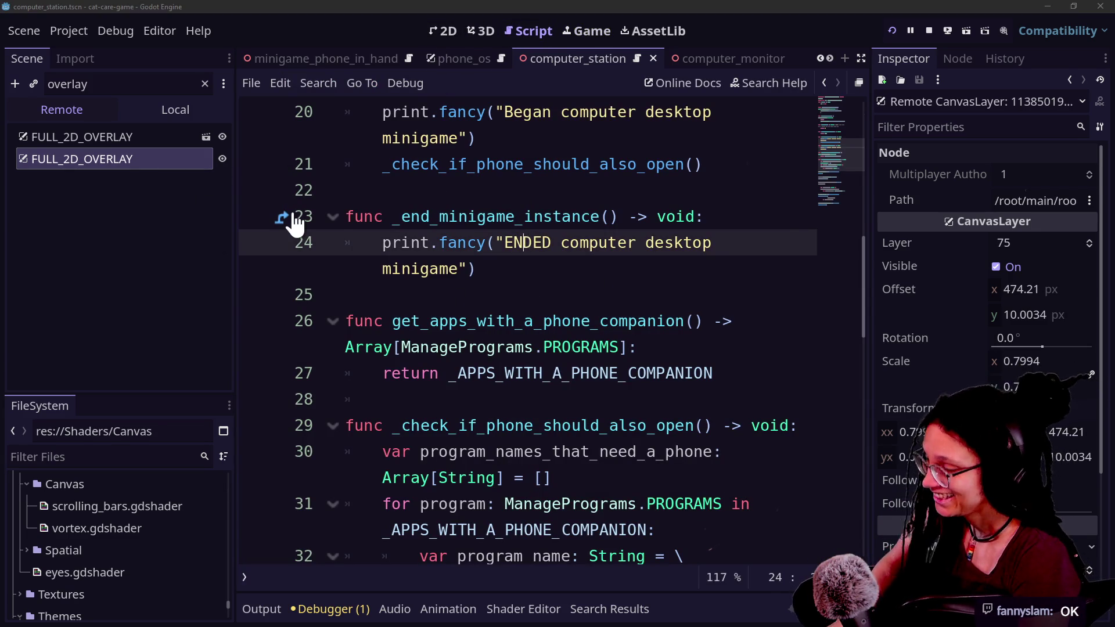
key(alt+shift+o)
text(desktop)
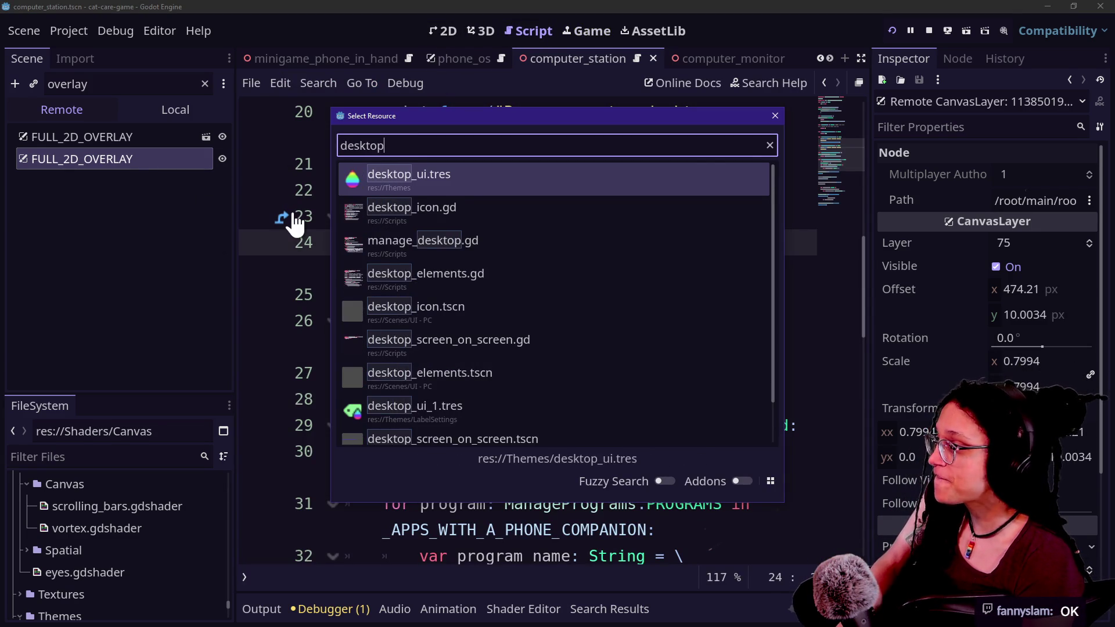
click(473, 348)
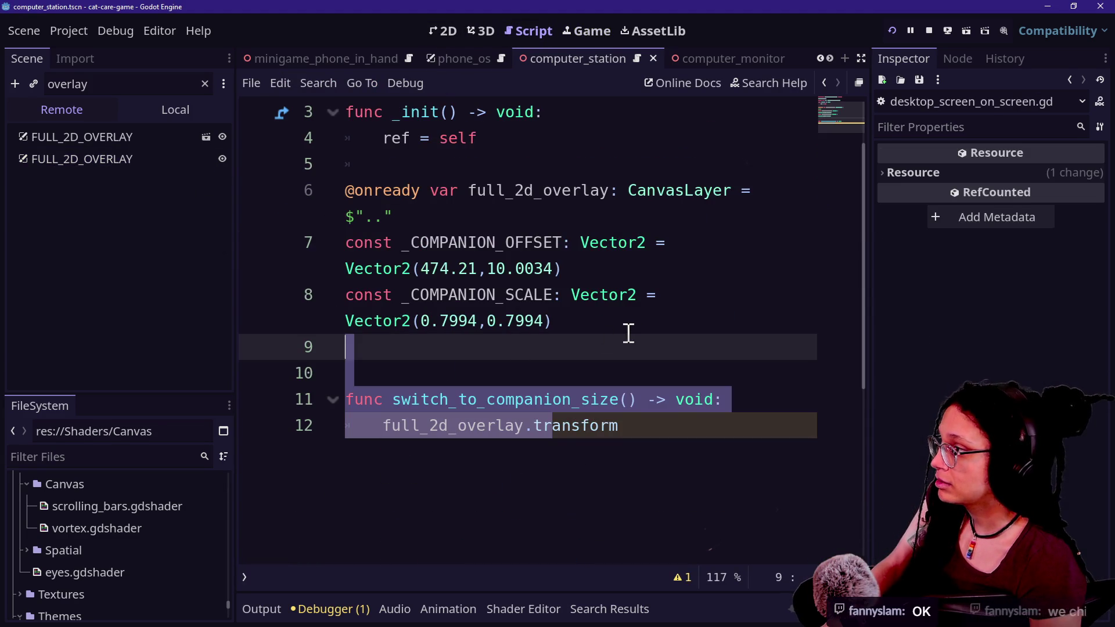
Change line 12 to set full_2d_overlay.offset = _COMPANION_OFFSET
click(695, 458)
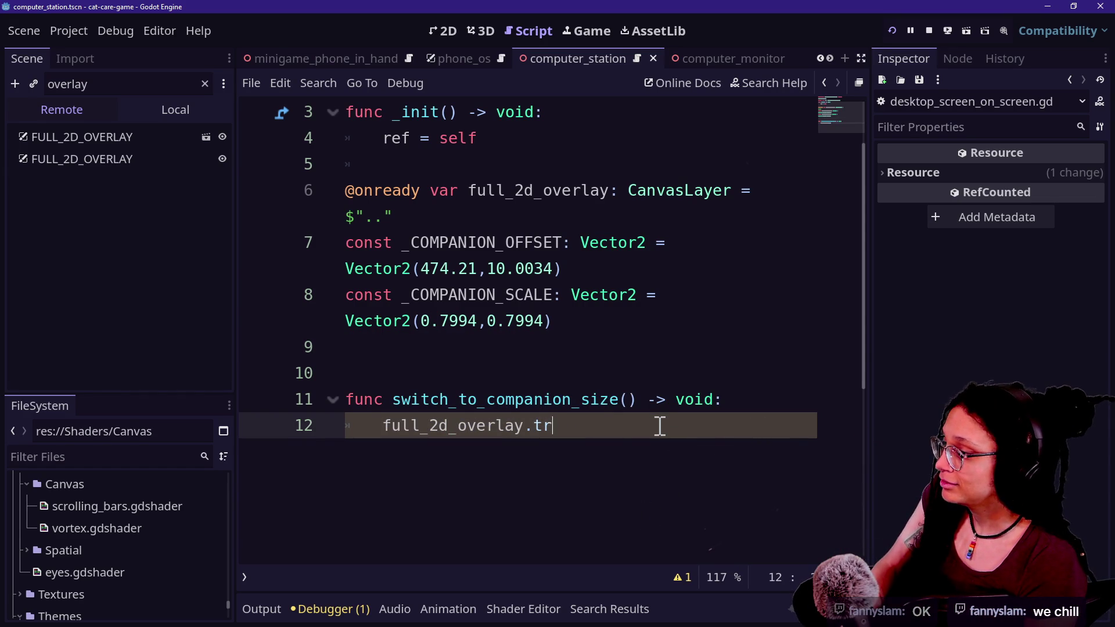
text(offset =)
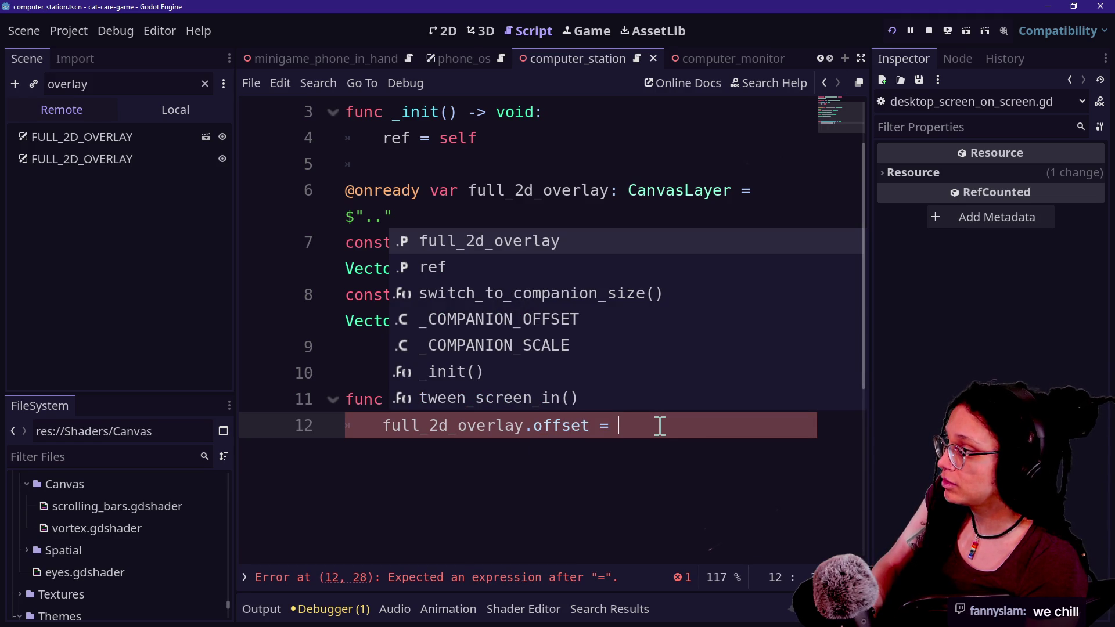
key(Down)
key(Down)
key(Down)
key(Return)
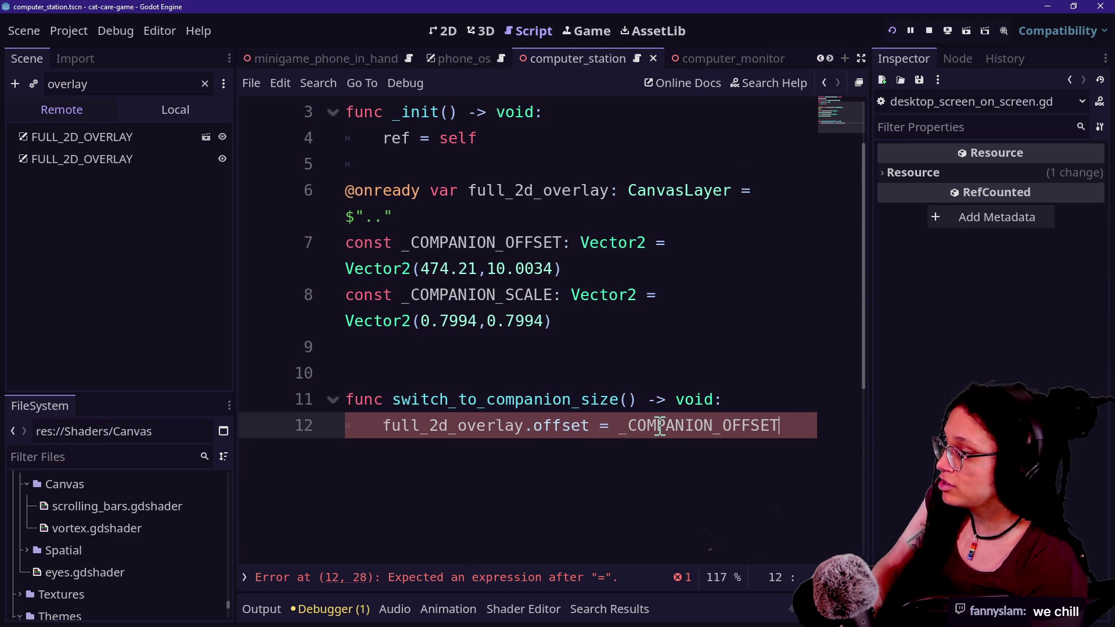
key(Return)
Add line 13 full_2d_overlay.offset = _COMPANION_SCALE and switch to distraction-free mode
text(full_2d)
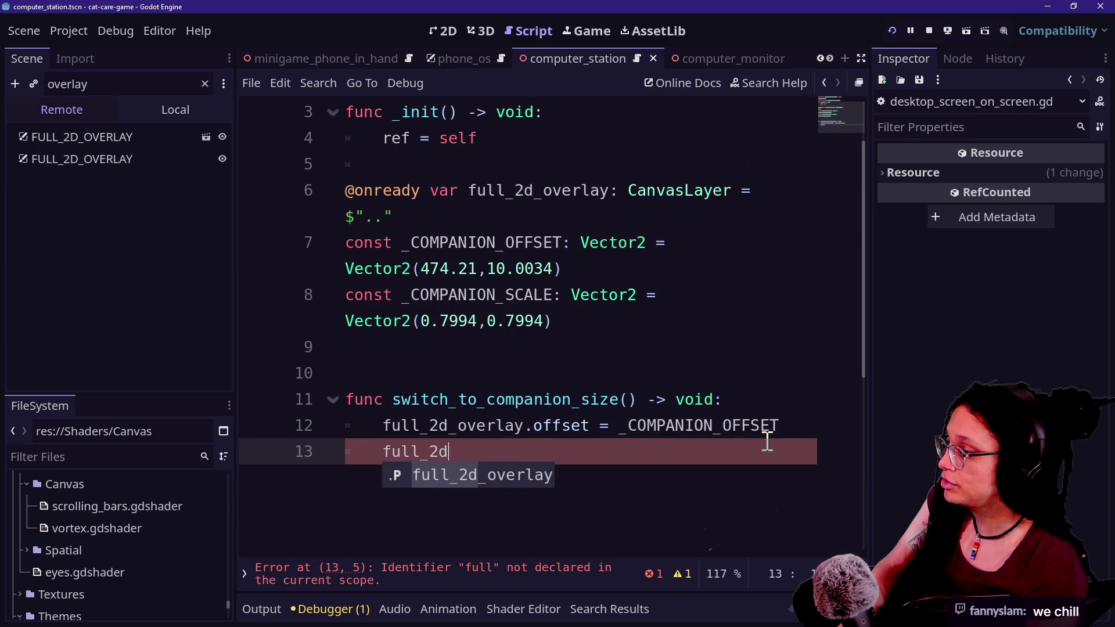
key(Return)
text(.offset =)
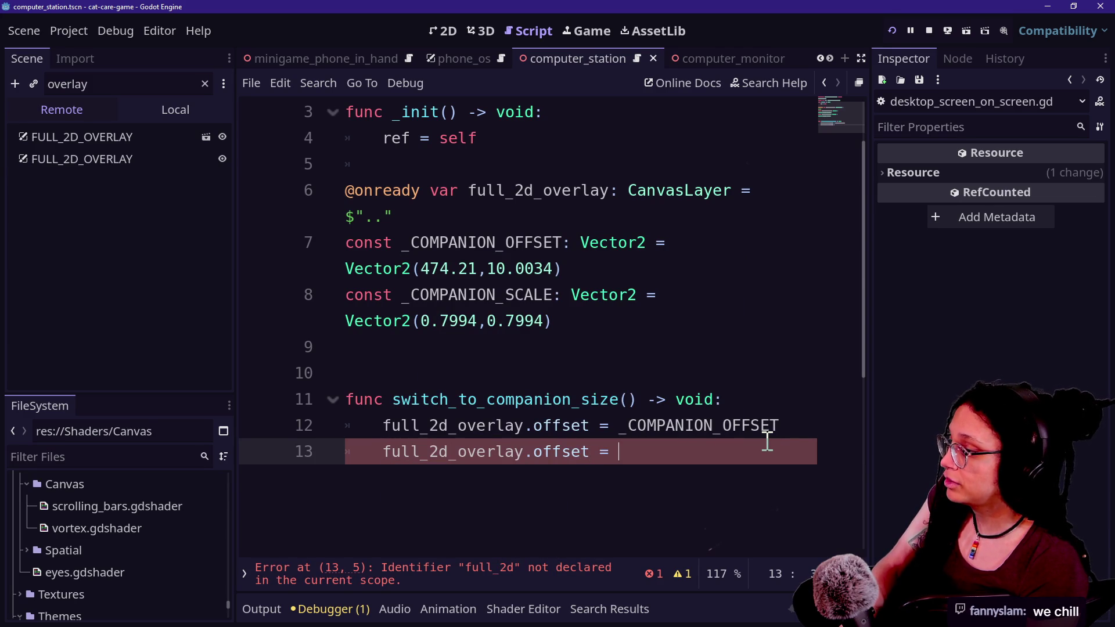
key(ctrl+space)
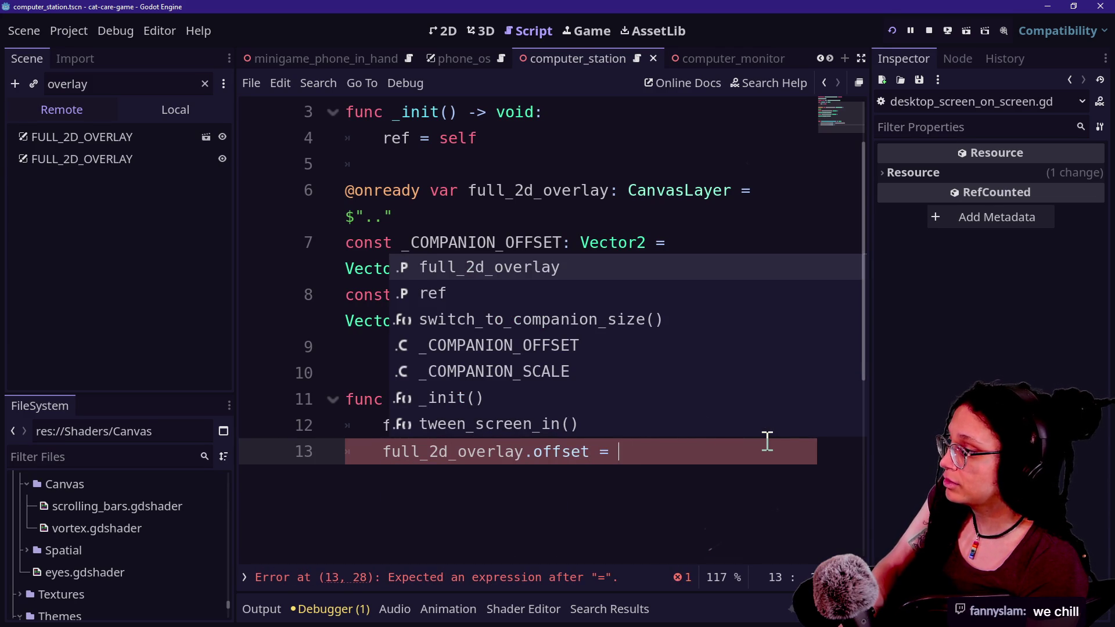
text(_)
key(Down)
key(Return)
key(ctrl+shift+F11)
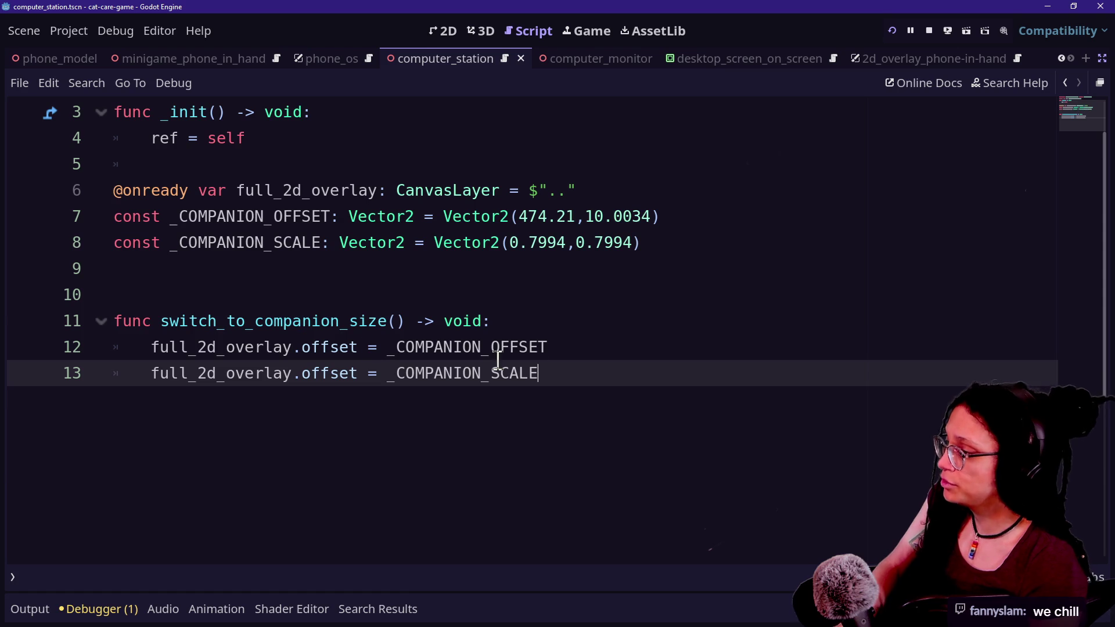
Add an indeed: bool parameter to the switch_to_companion_size signature
click(510, 322)
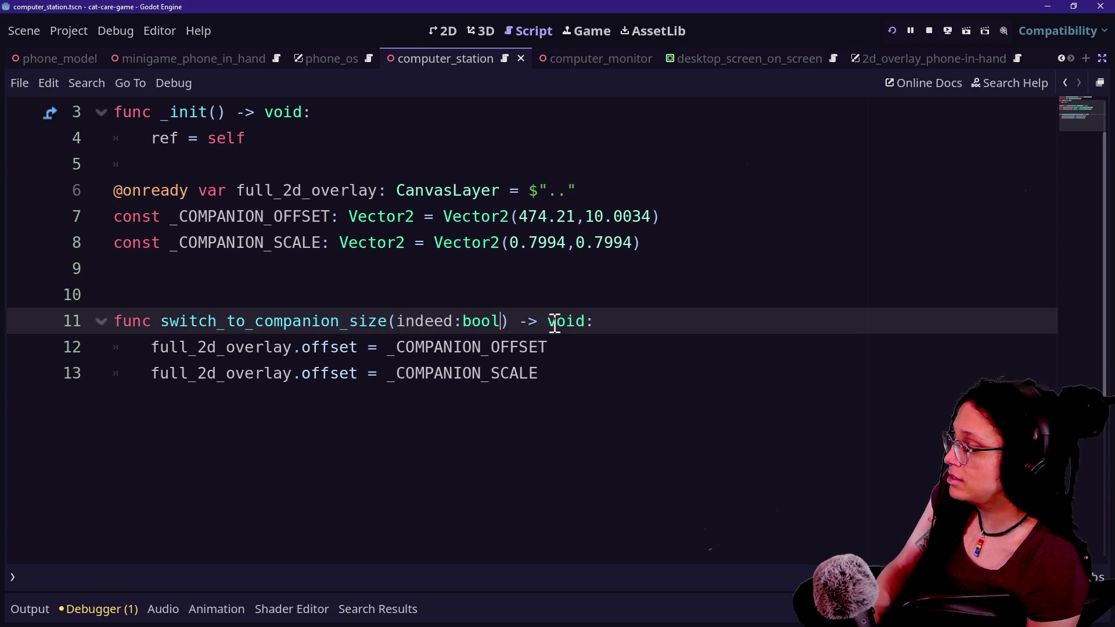
drag(669, 348, 671, 331)
click(664, 329)
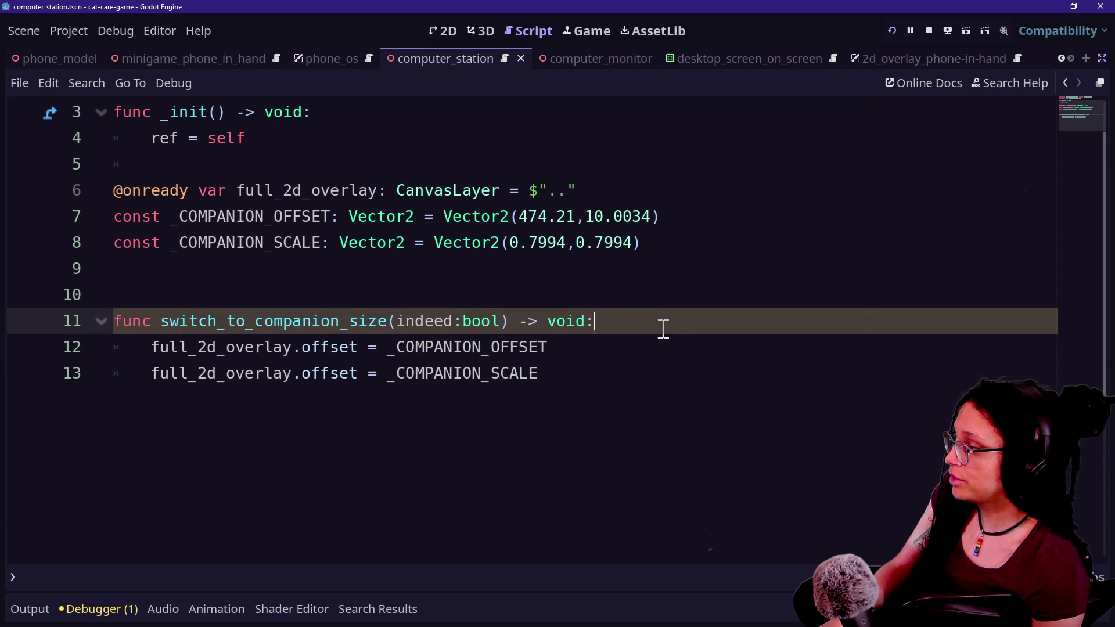
Rewrite the offset assignment as '_COMPANION_OFFSET if indeed \ else Vector2.ZERO'
click(393, 348)
text(\)
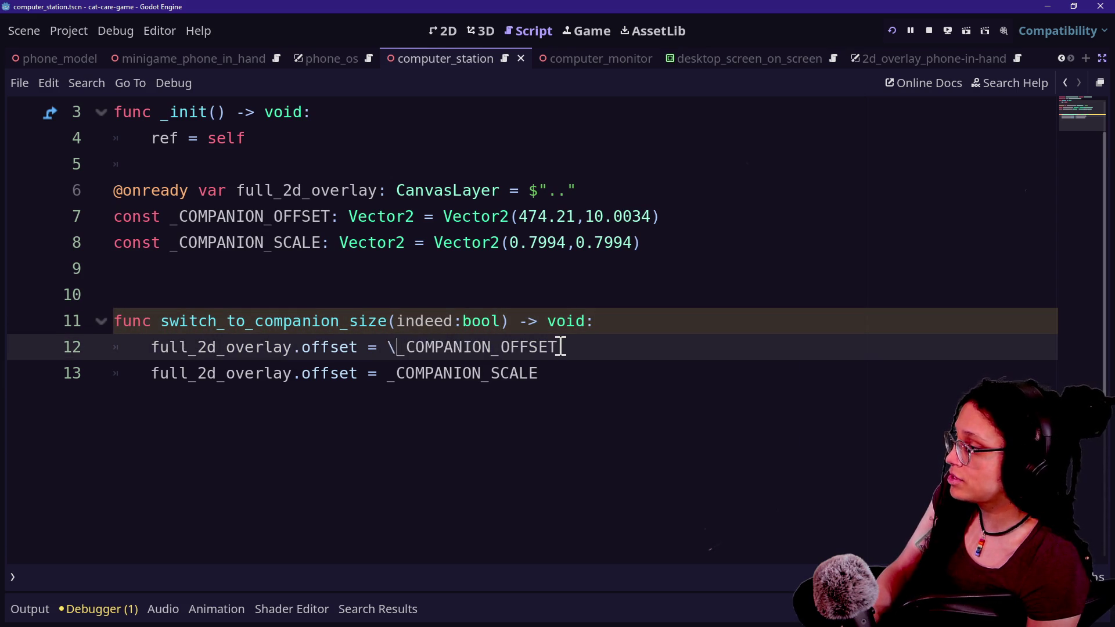
key(Return)
text(if)
key(BackSpace)
key(BackSpace)
key(BackSpace)
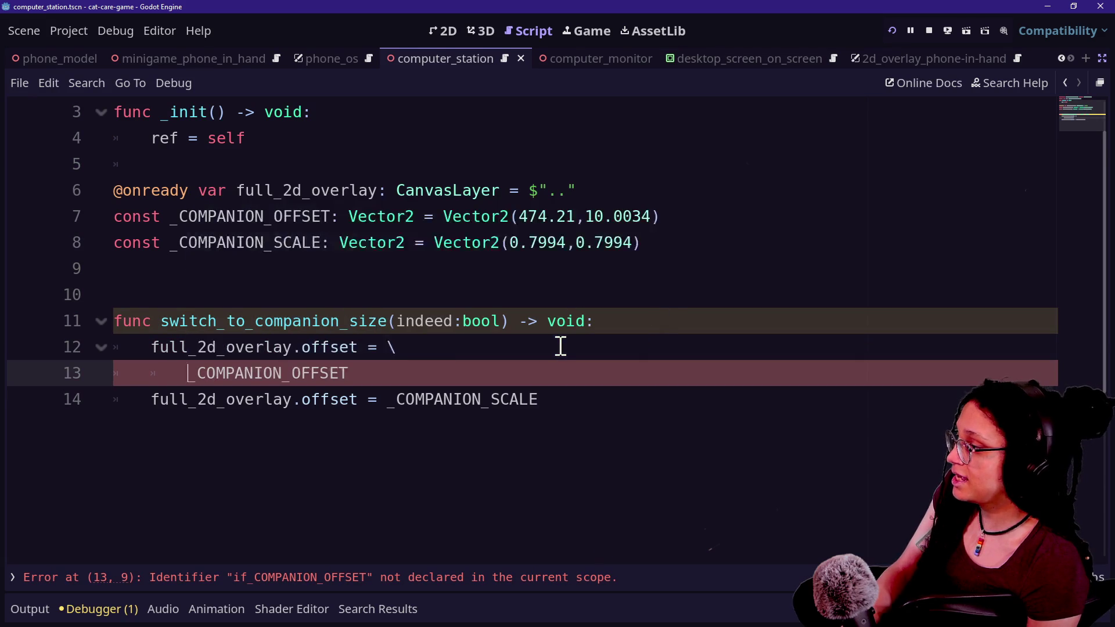
text(if)
key(BackSpace)
key(BackSpace)
key(BackSpace)
click(567, 348)
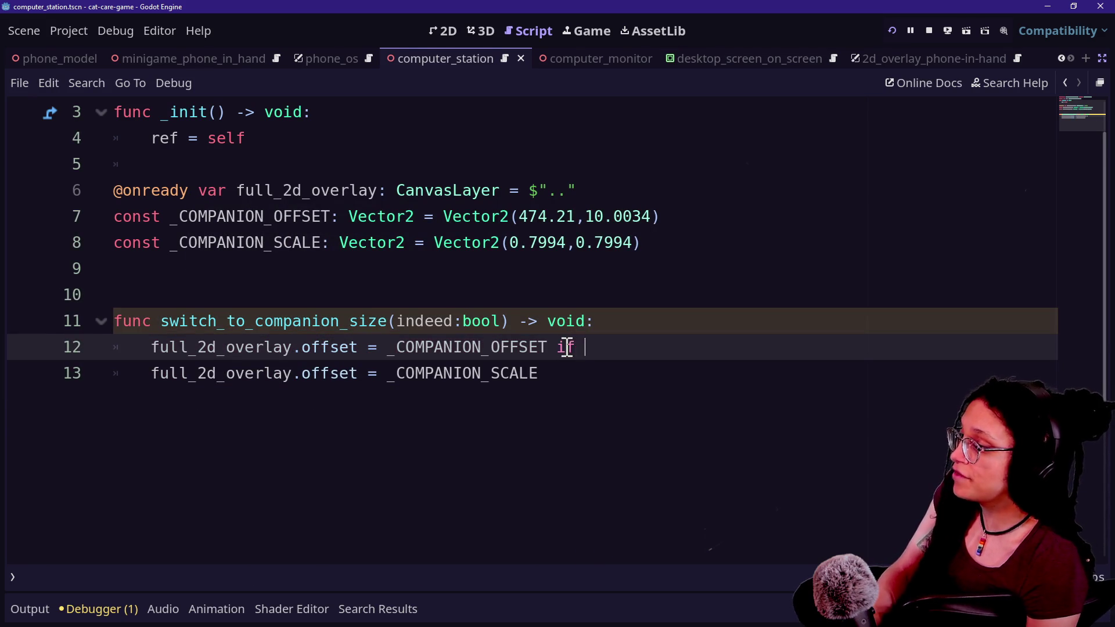
ctrl+scroll(632, 368, up, 3)
text(indeed)
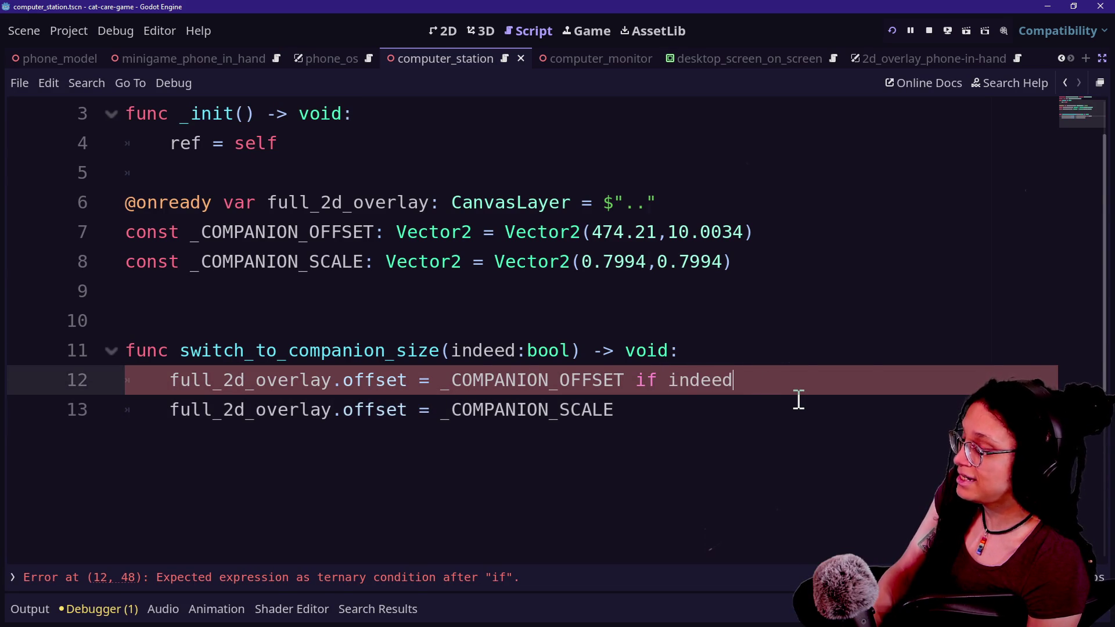
text(\)
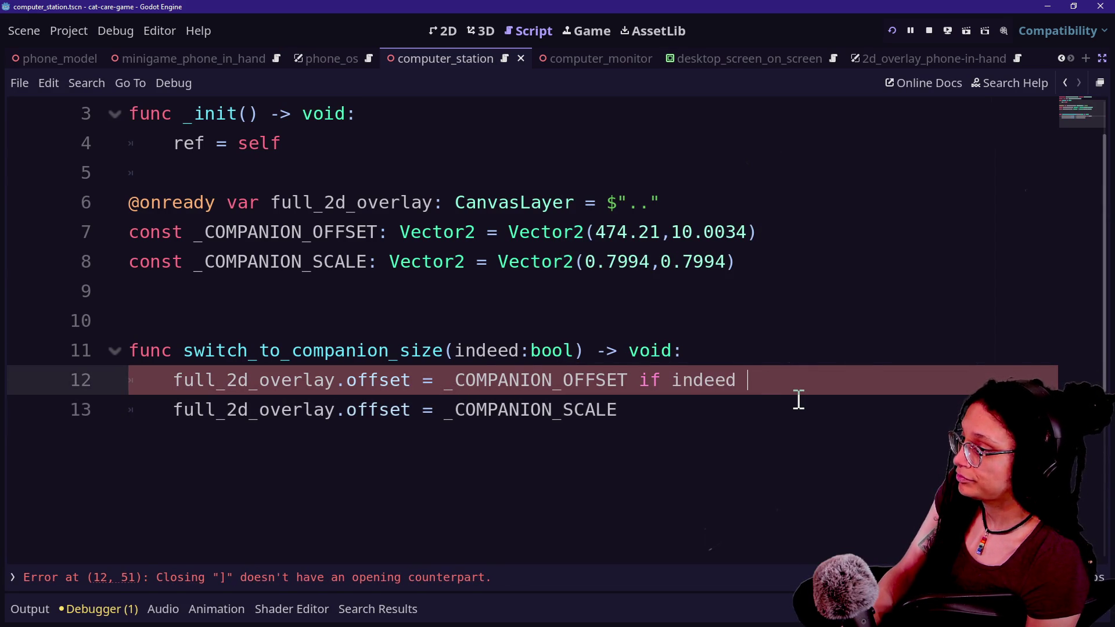
key(Return)
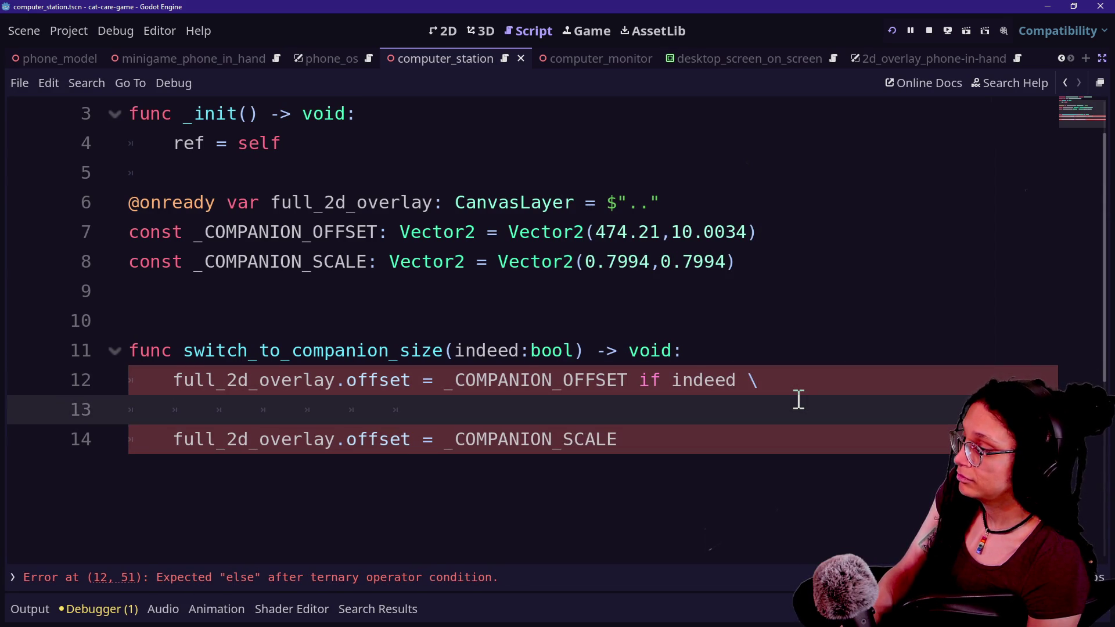
text(else )
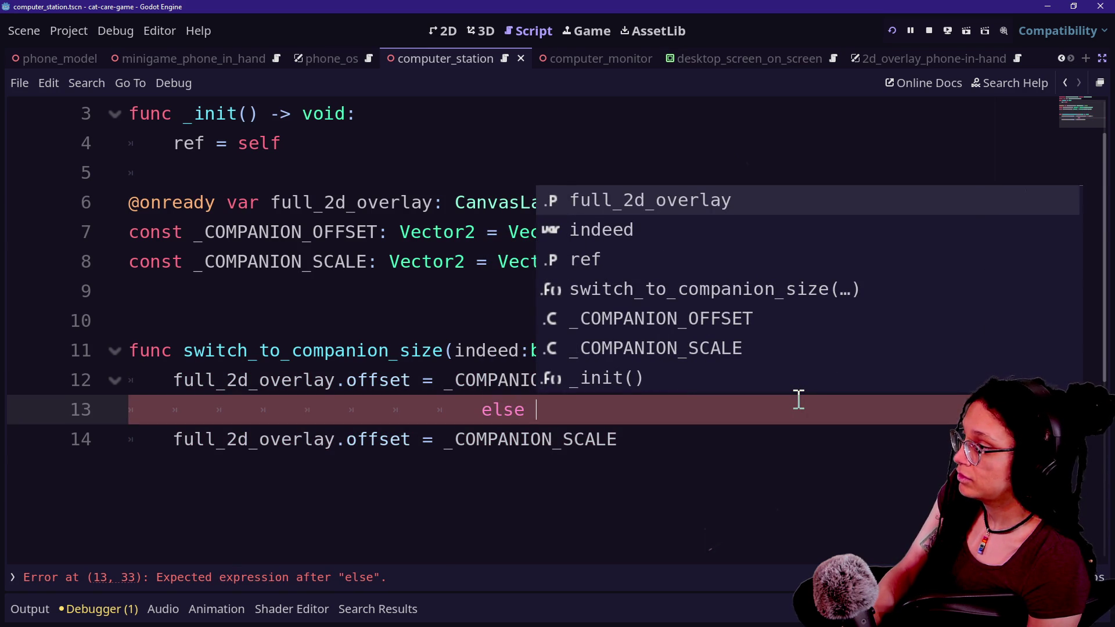
text(Vector2.)
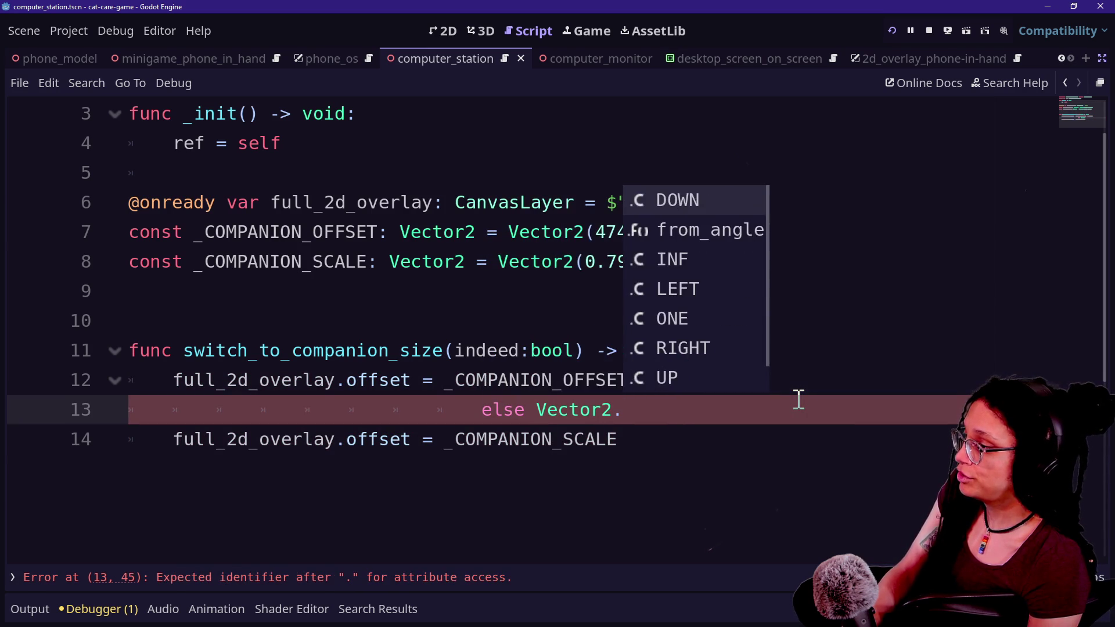
text(Z)
key(Return)
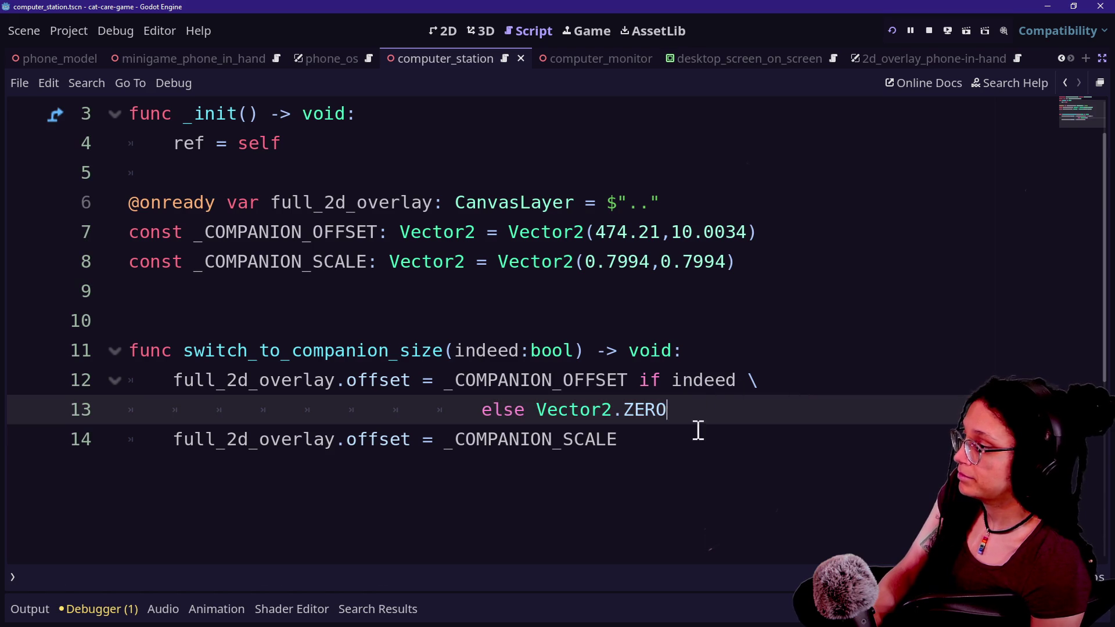
Rewrite the scale assignment as '_COMPANION_SCALE if indeed \ else Vector2.ONE'
click(697, 431)
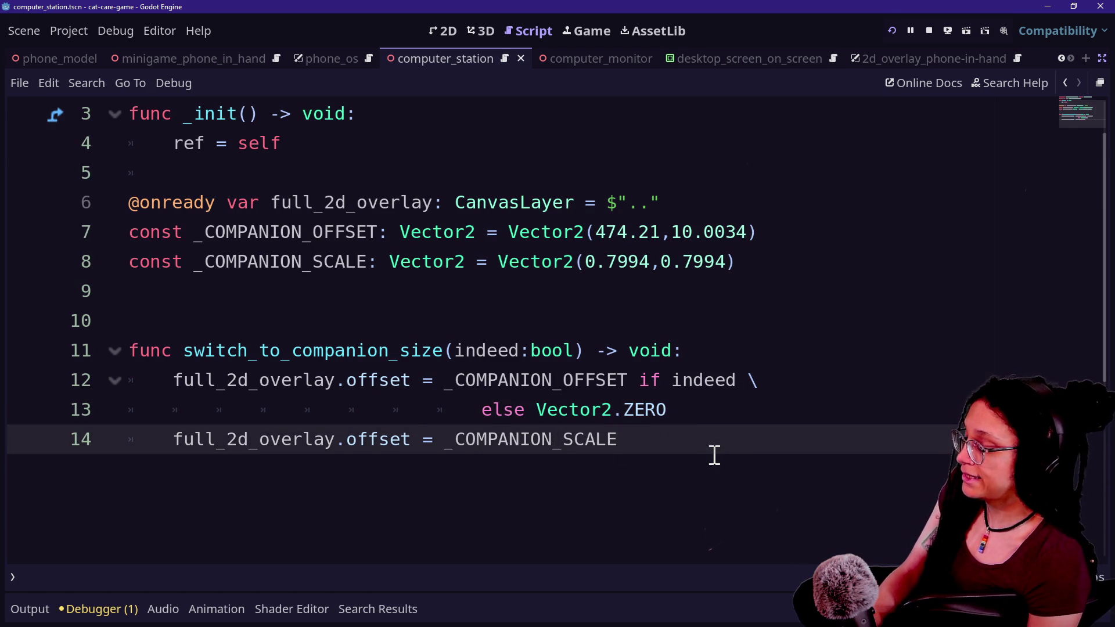
text(ifindeed \)
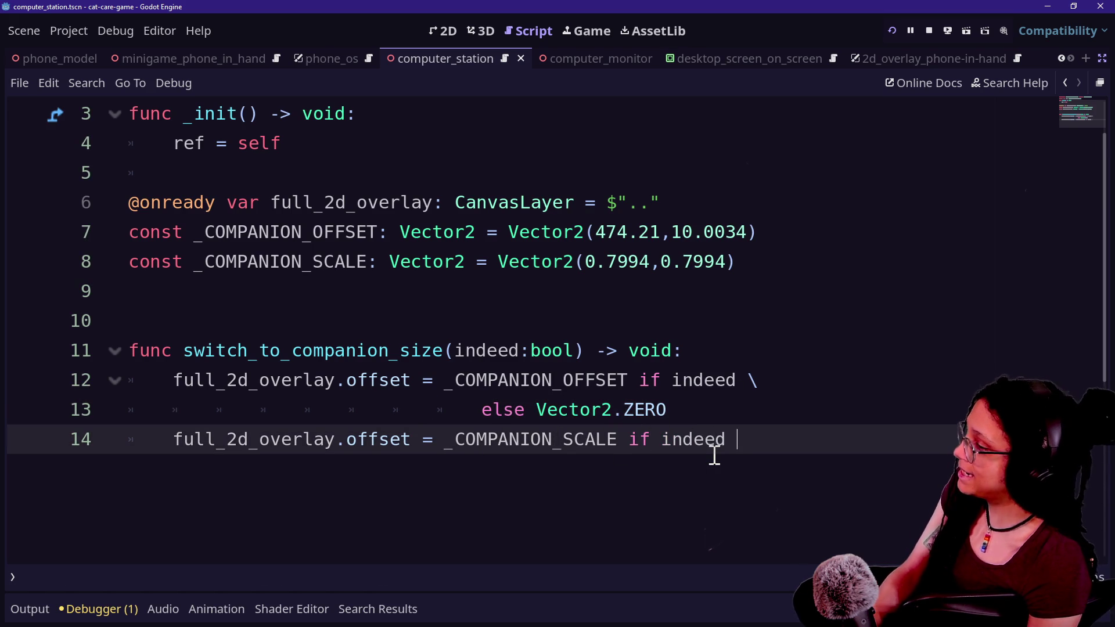
key(Return)
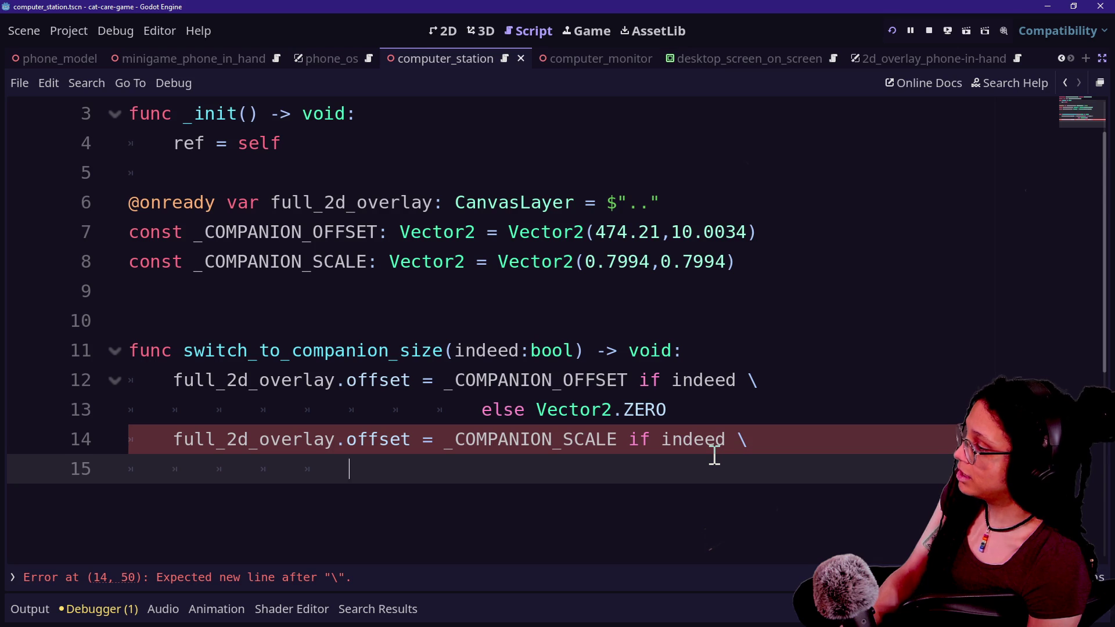
text(else )
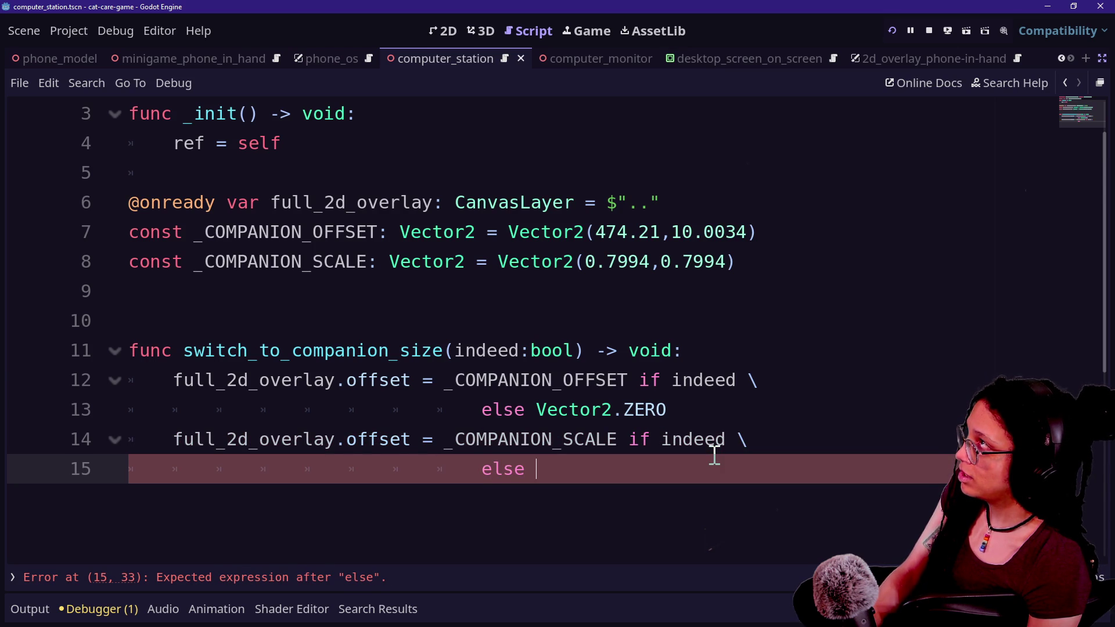
text(Vector2)
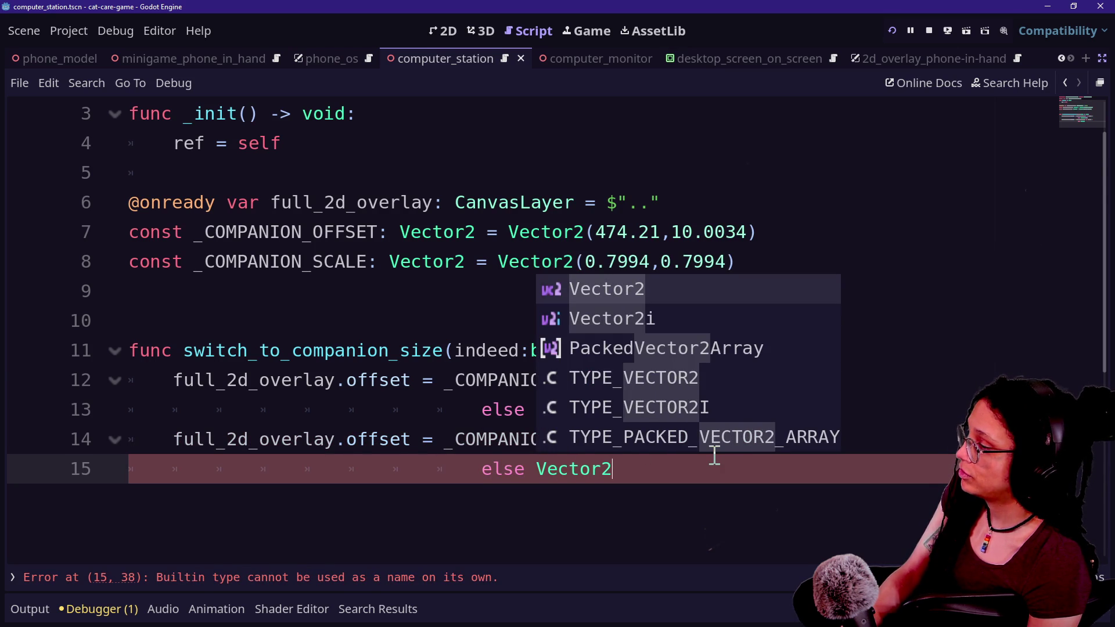
key(Return)
key(BackSpace)
text(.)
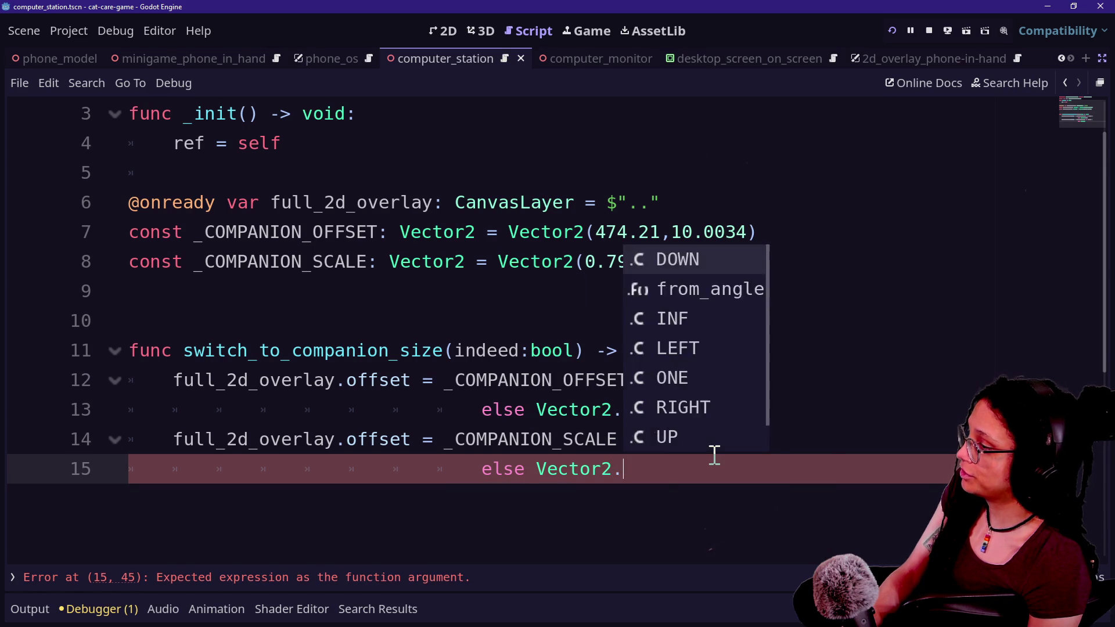
text(ONE)
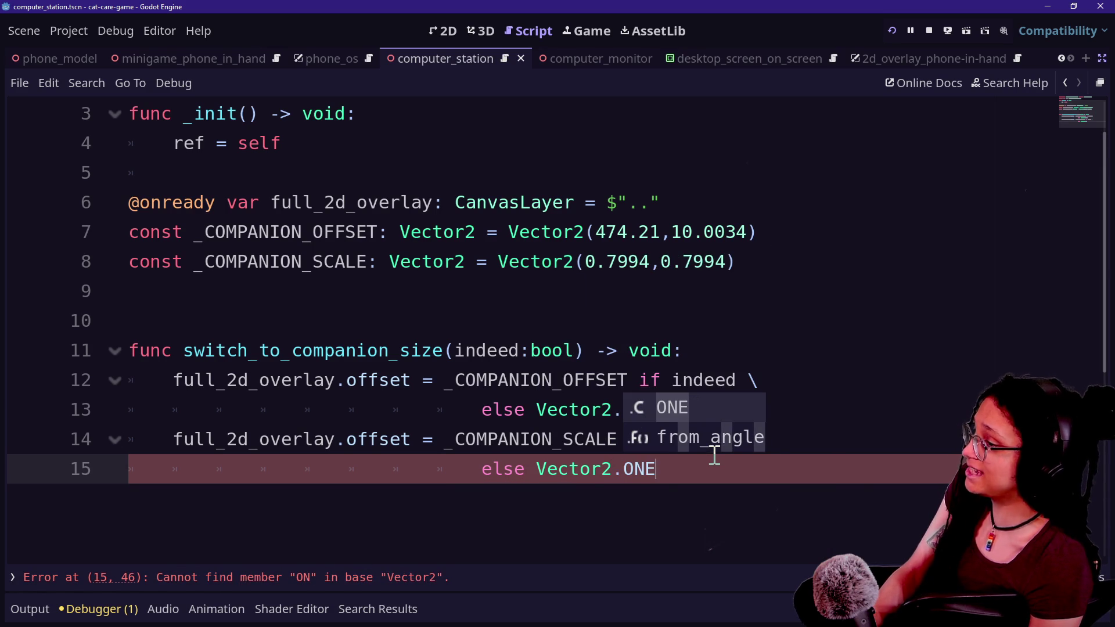
key(Escape)
mouse_move(640, 464)
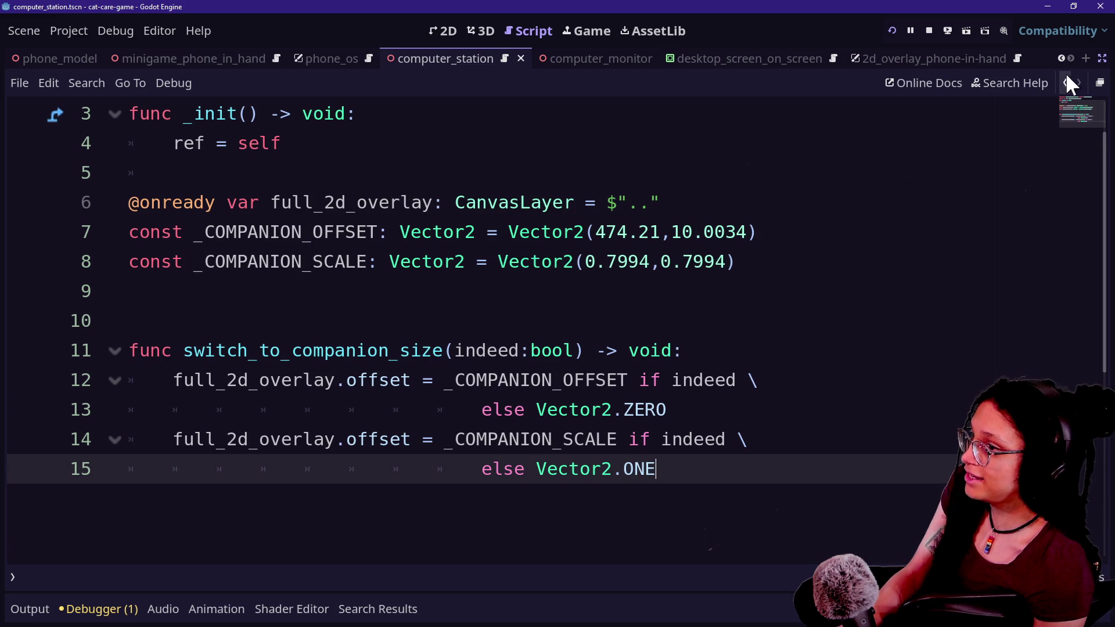
Restore the side panels, return to distraction-free view, and save the scene and script
click(1102, 58)
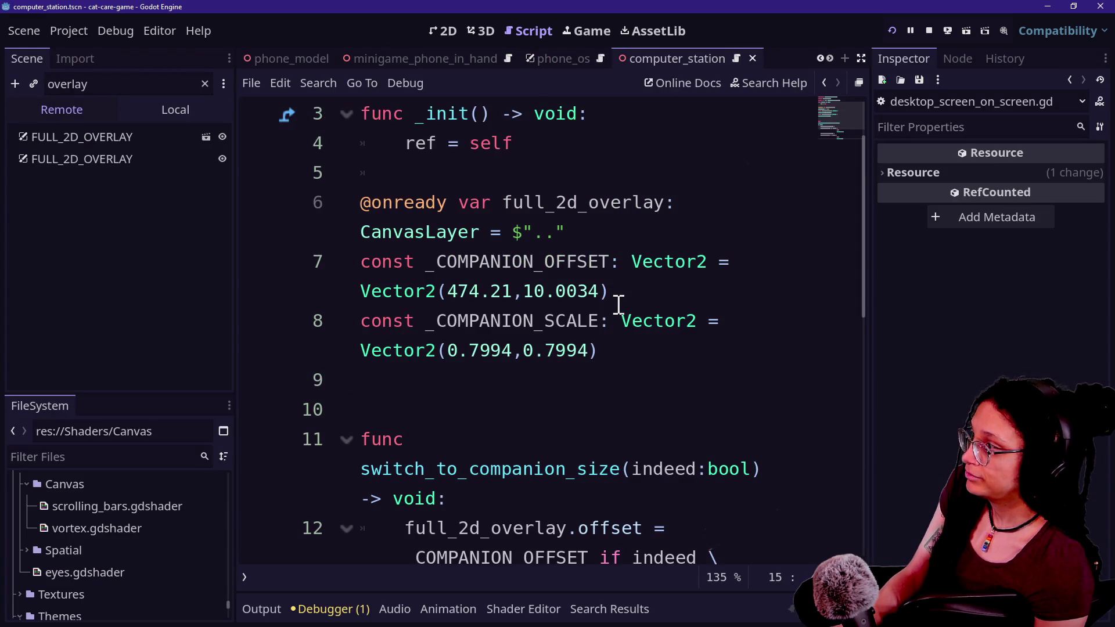
scroll(617, 360, down, 2)
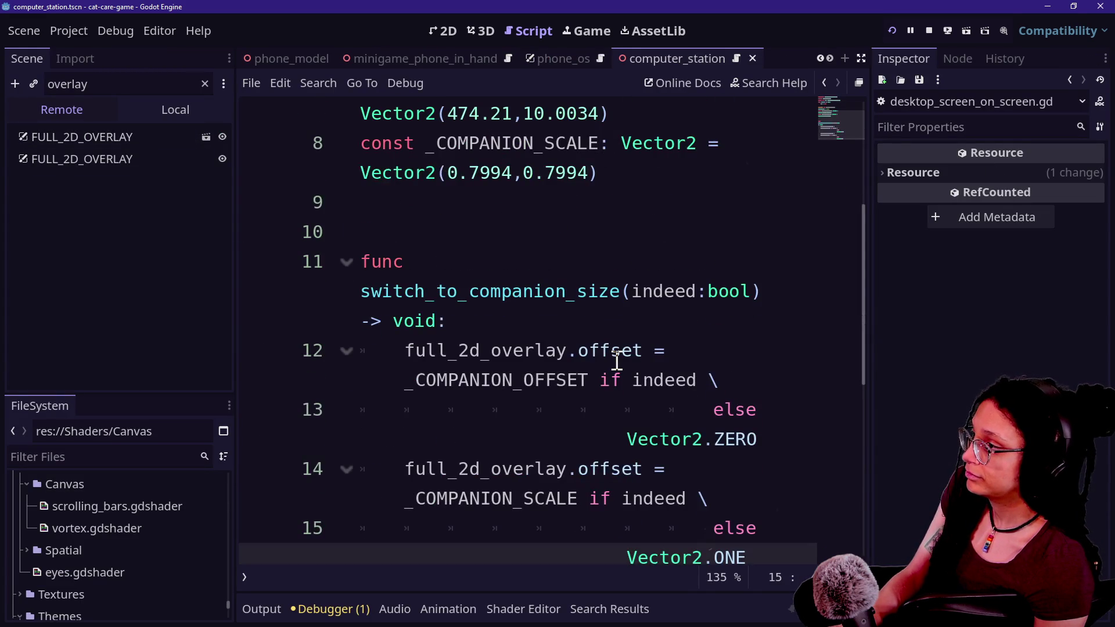
right_click(615, 358)
click(585, 292)
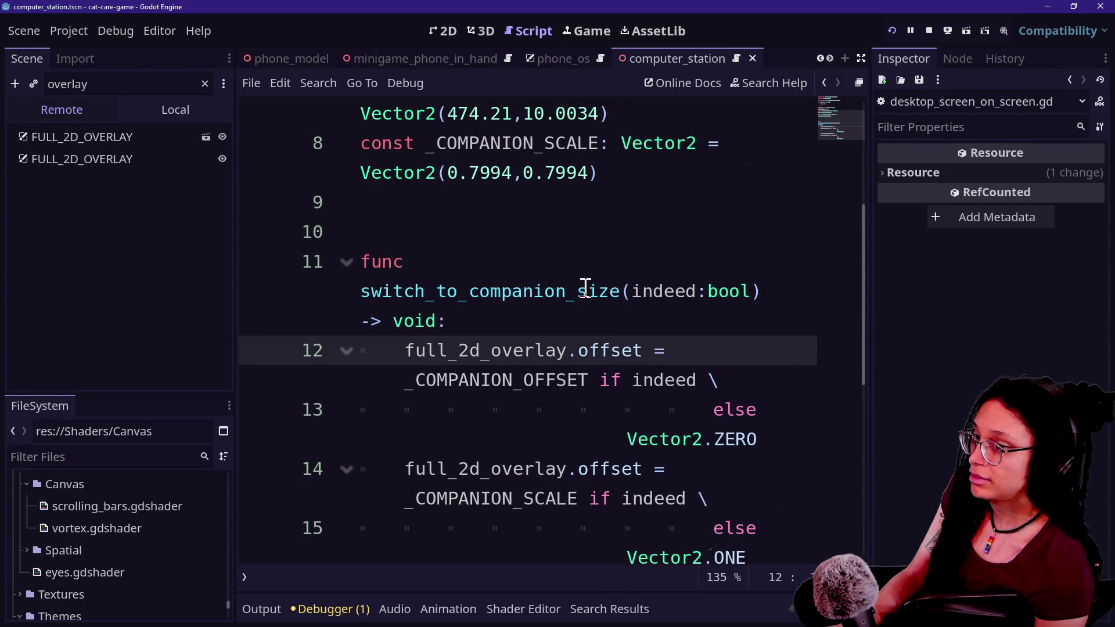
scroll(586, 289, down, 3)
scroll(586, 288, up, 1)
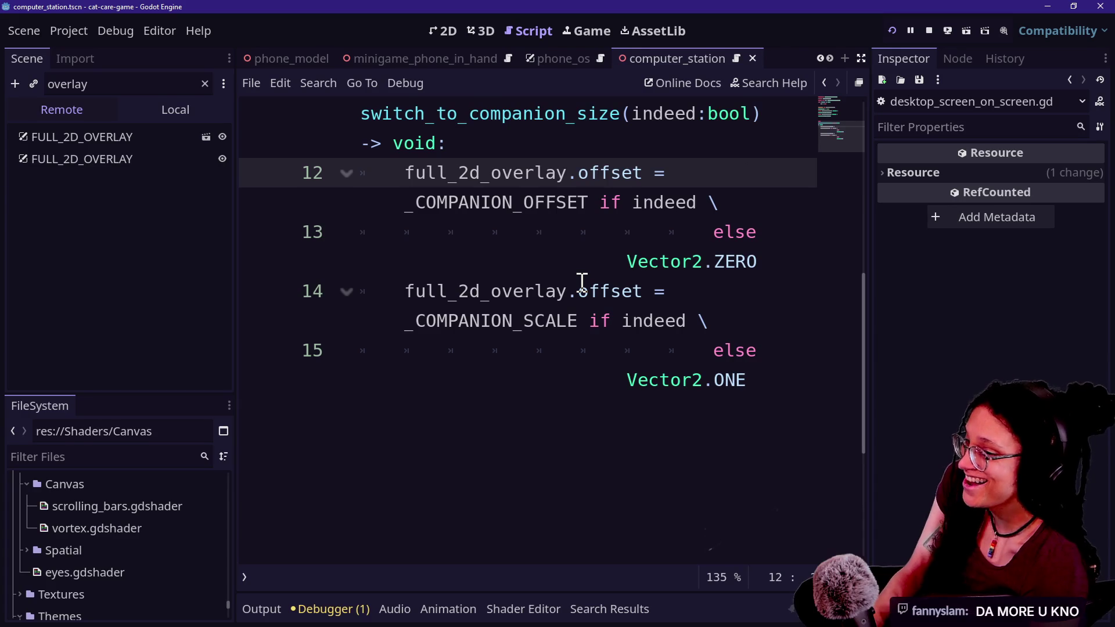
key(ctrl+shift+F11)
scroll(682, 316, up, 4)
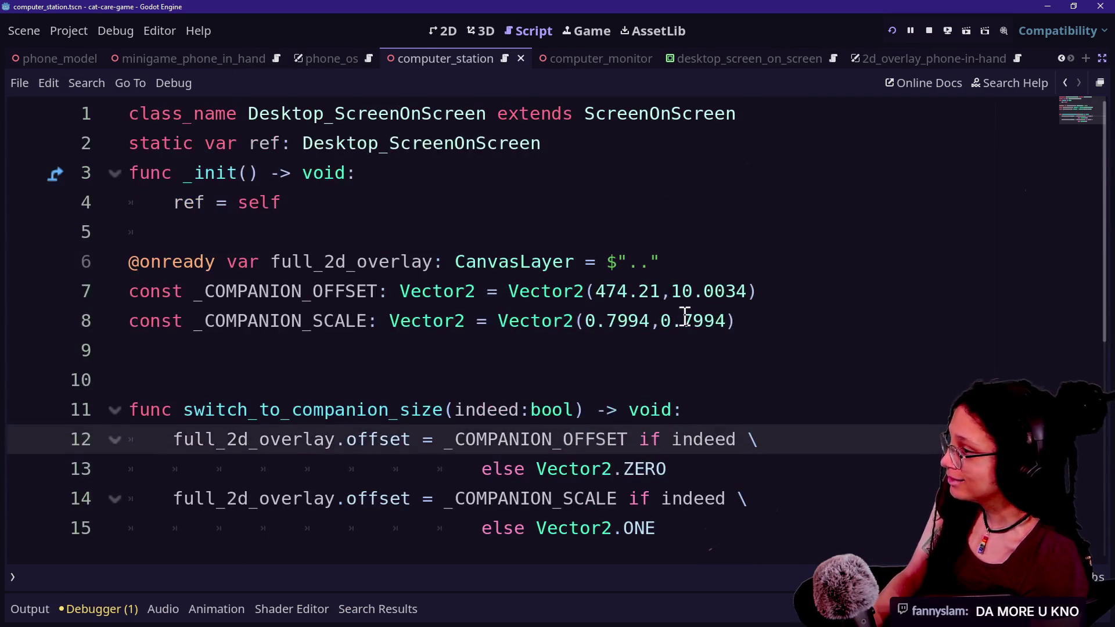
scroll(703, 313, down, 1)
key(ctrl+s)
Open a project-wide Find in Files search and enter 'secondary_c' as the term
click(770, 296)
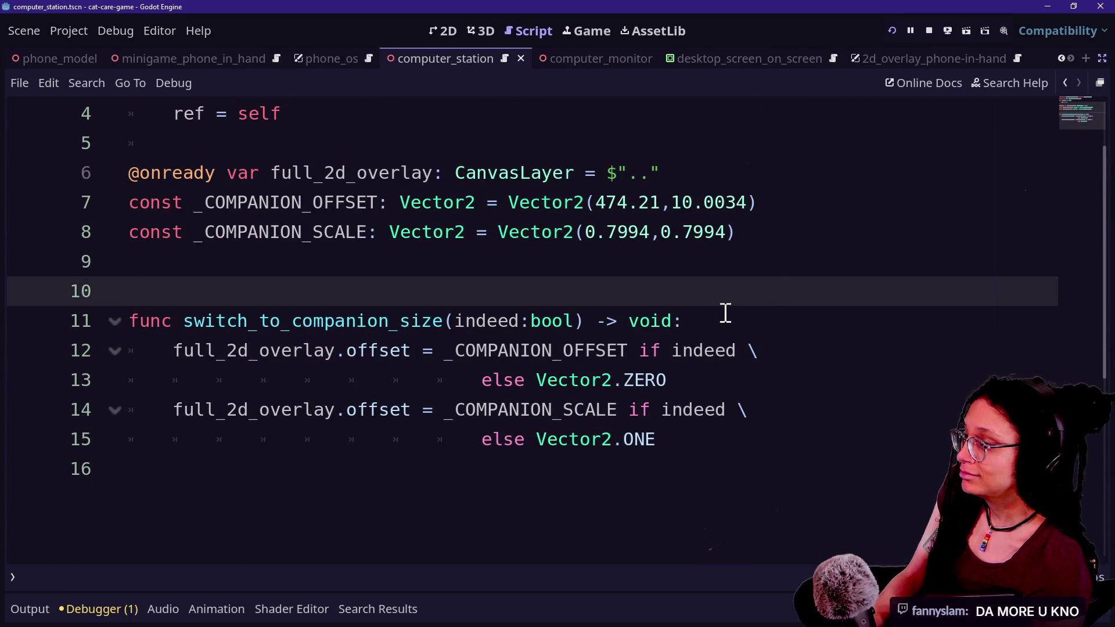
scroll(726, 313, up, 1)
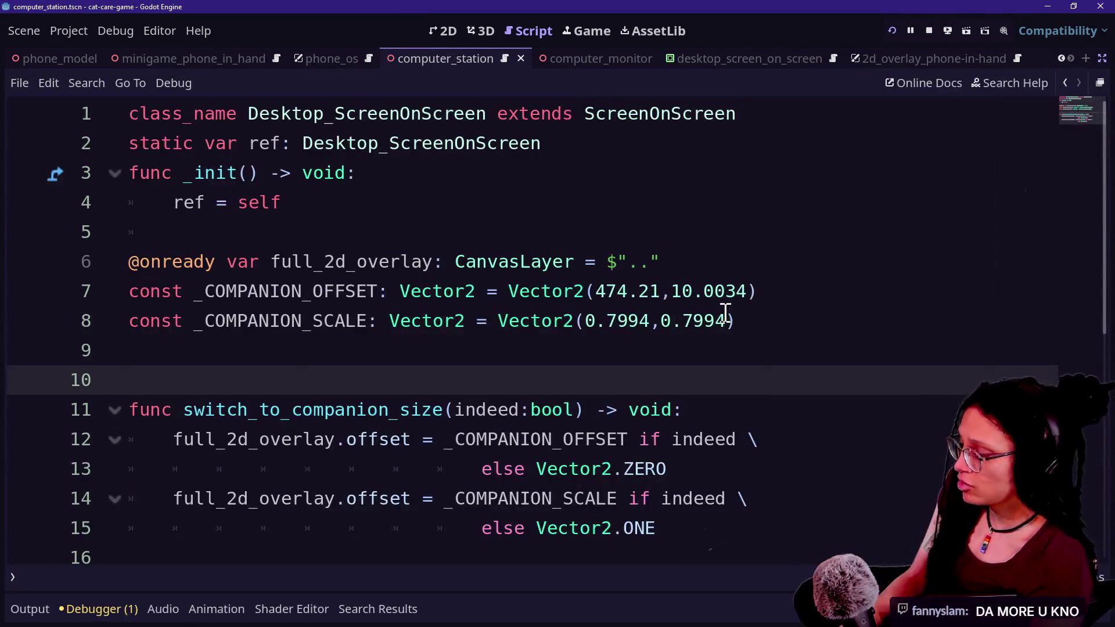
key(shift+alt+o)
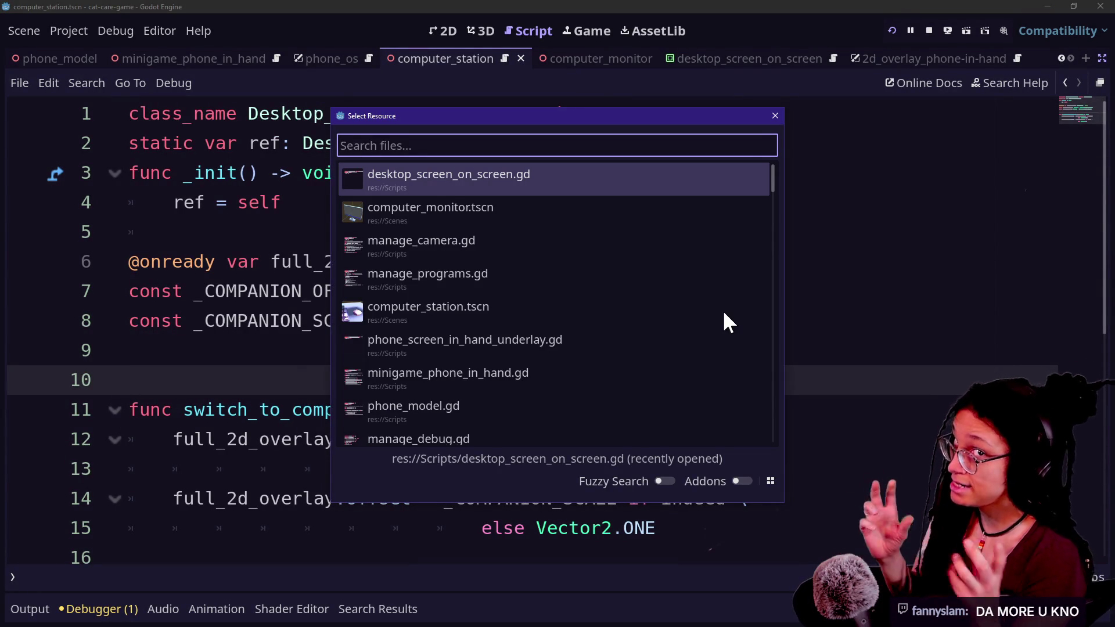
key(Escape)
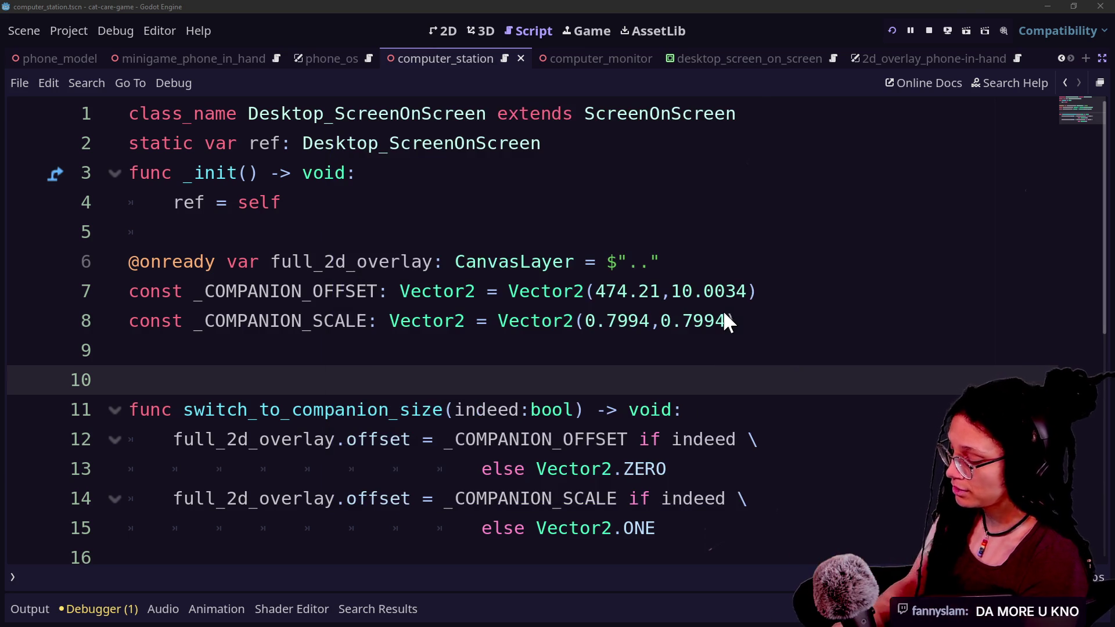
key(ctrl+shift+f)
text(secondary_c)
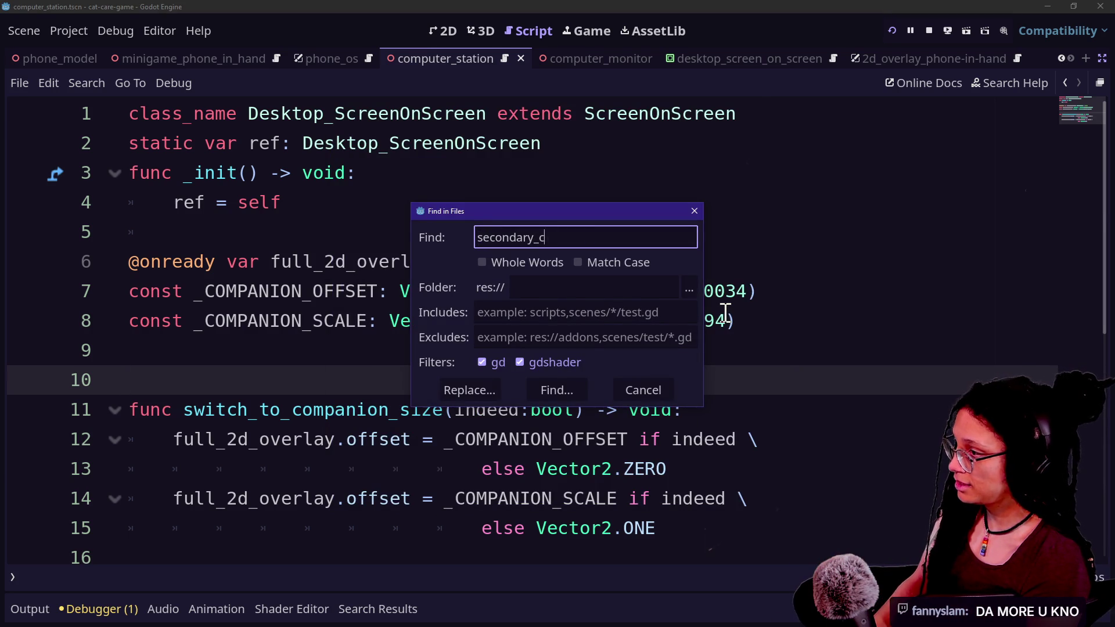
Search the project for secondary_camera and jump to the line 29 result
key(BackSpace)
text(amera)
key(Return)
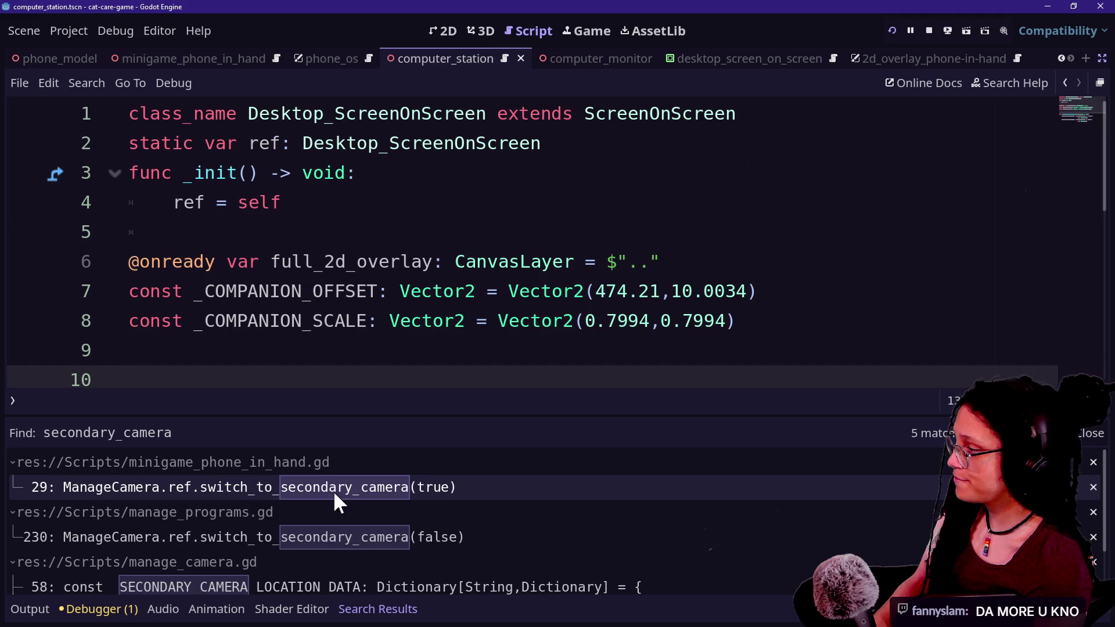
click(268, 486)
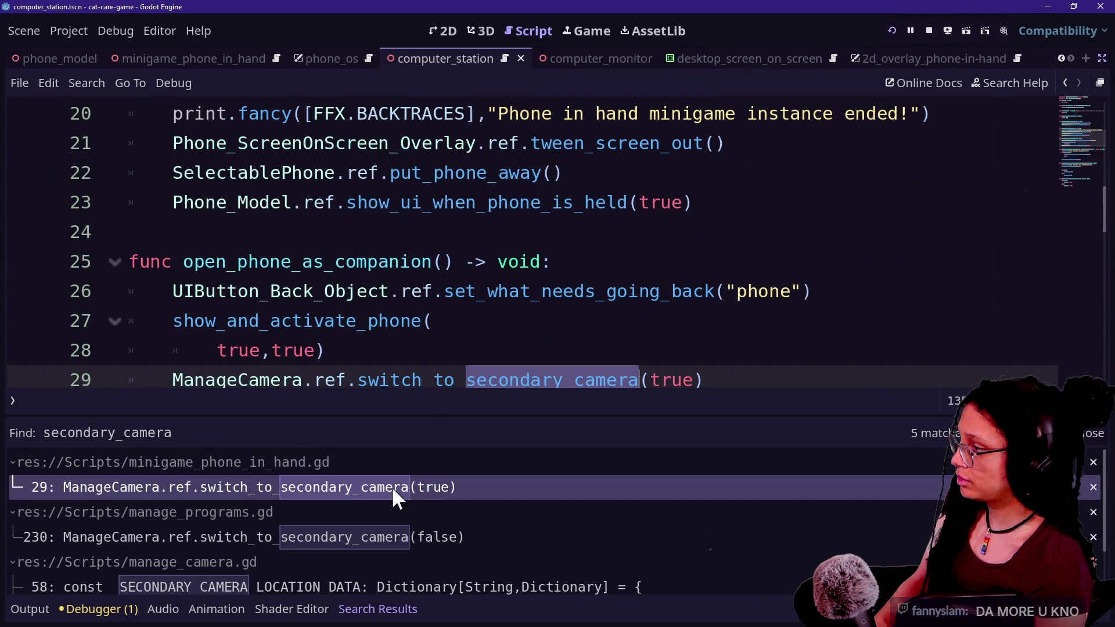
Add a Desktop_ScreenOnScreen line below the switch_to_secondary_camera call in open_phone_as_companion
scroll(600, 333, down, 1)
click(752, 294)
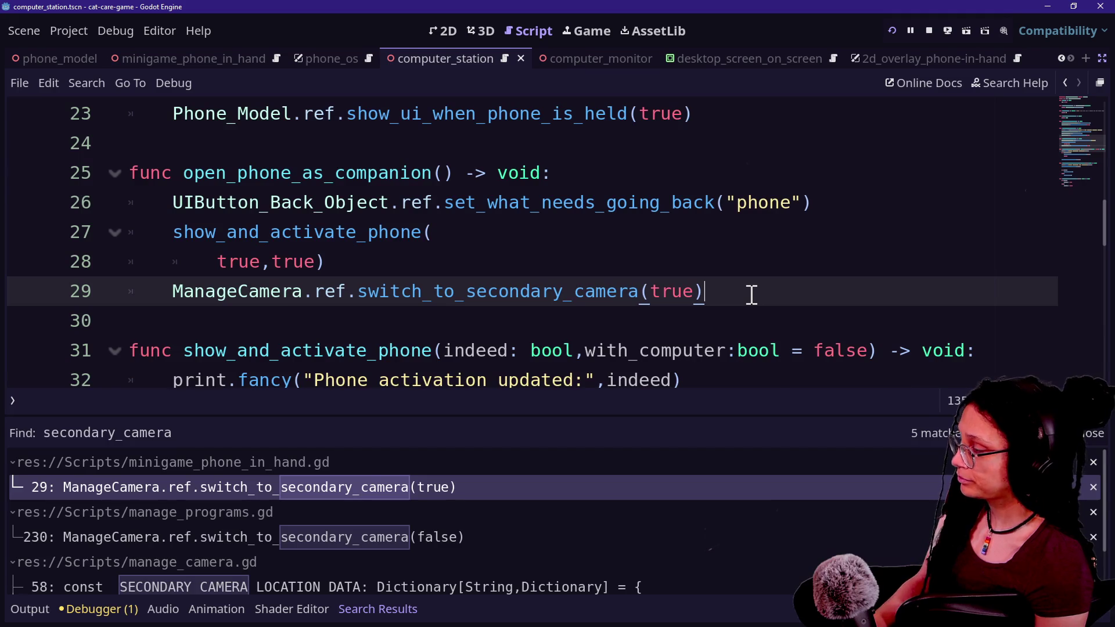
key(Return)
text(Desktop)
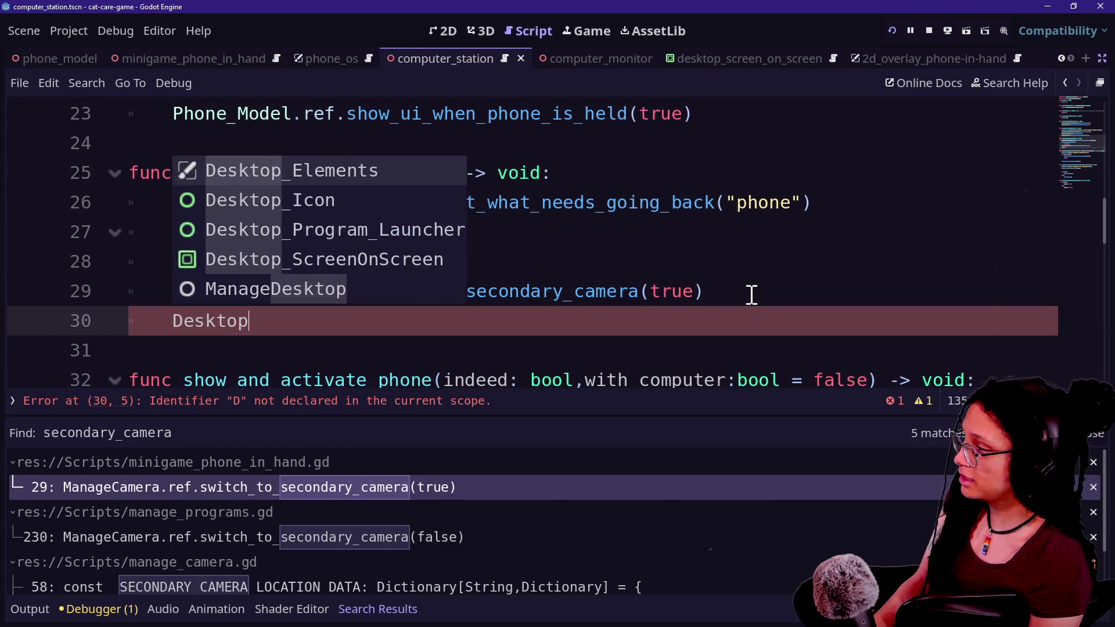
text(_sc)
key(Return)
drag(325, 262, 496, 316)
click(481, 266)
key(Return)
drag(314, 321, 468, 345)
click(470, 346)
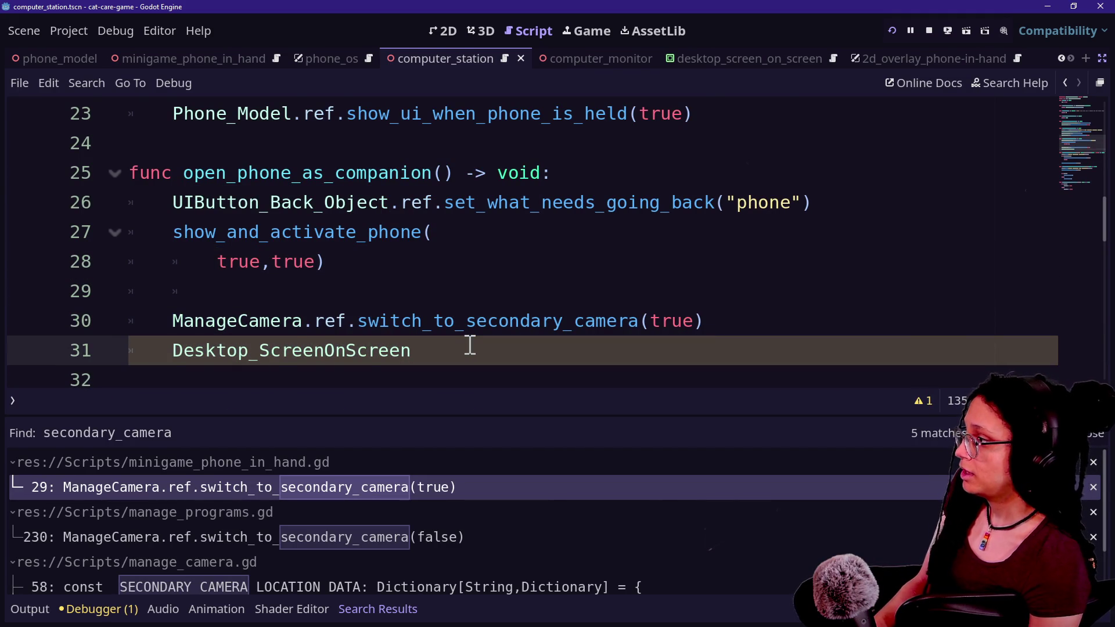
Extend it to Desktop_ScreenOnScreen.ref.switch_to_companion_size( and open the ref definition
scroll(456, 296, down, 1)
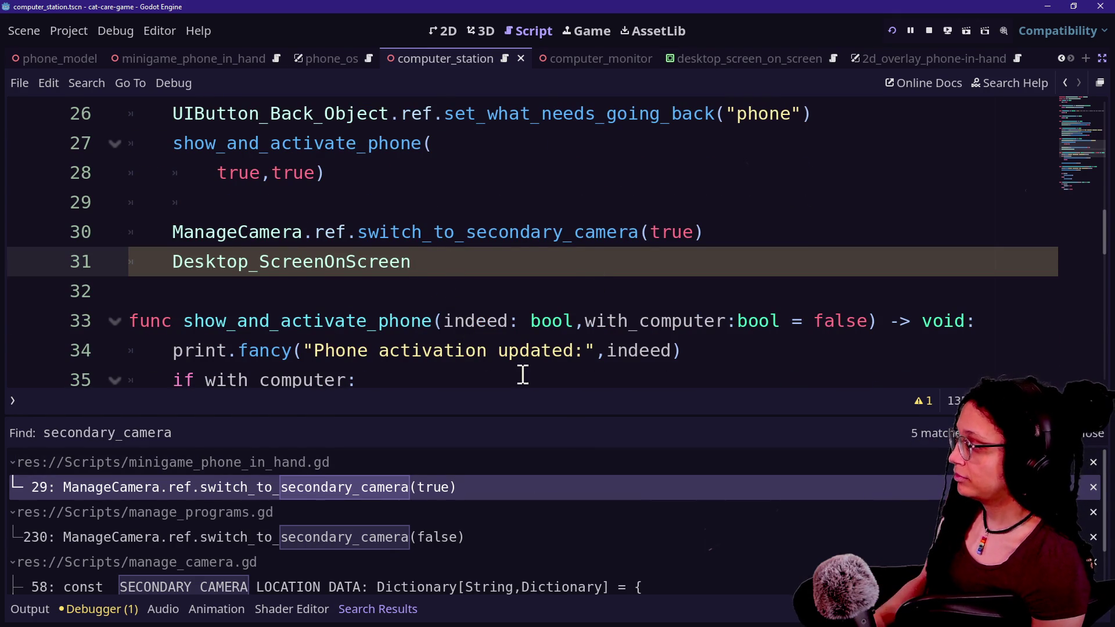
text(.ref.)
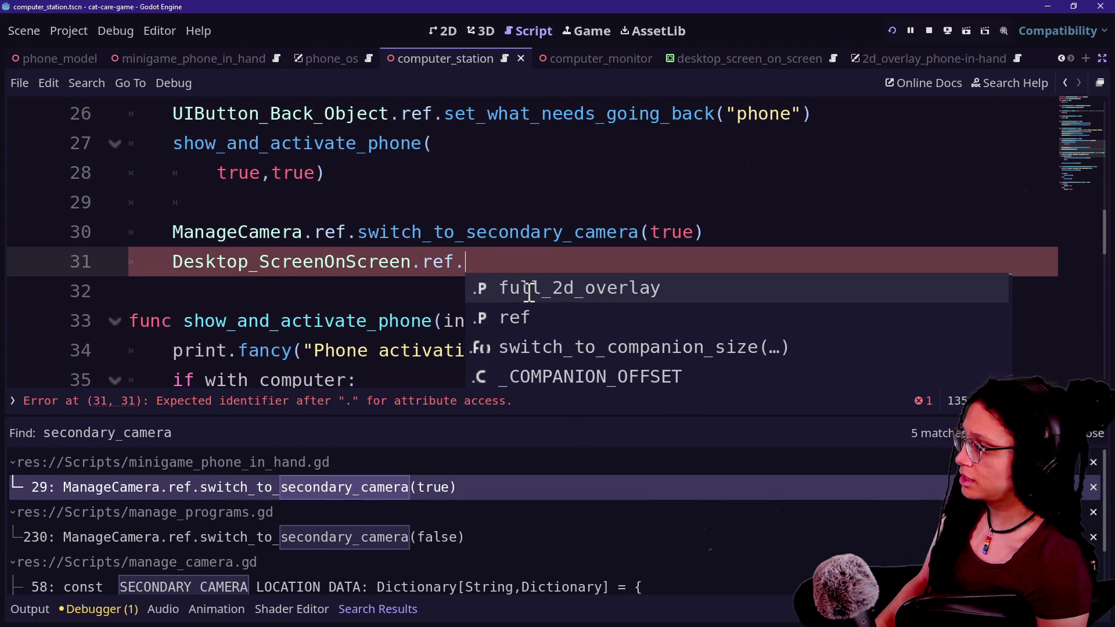
key(Down)
key(Down)
key(Return)
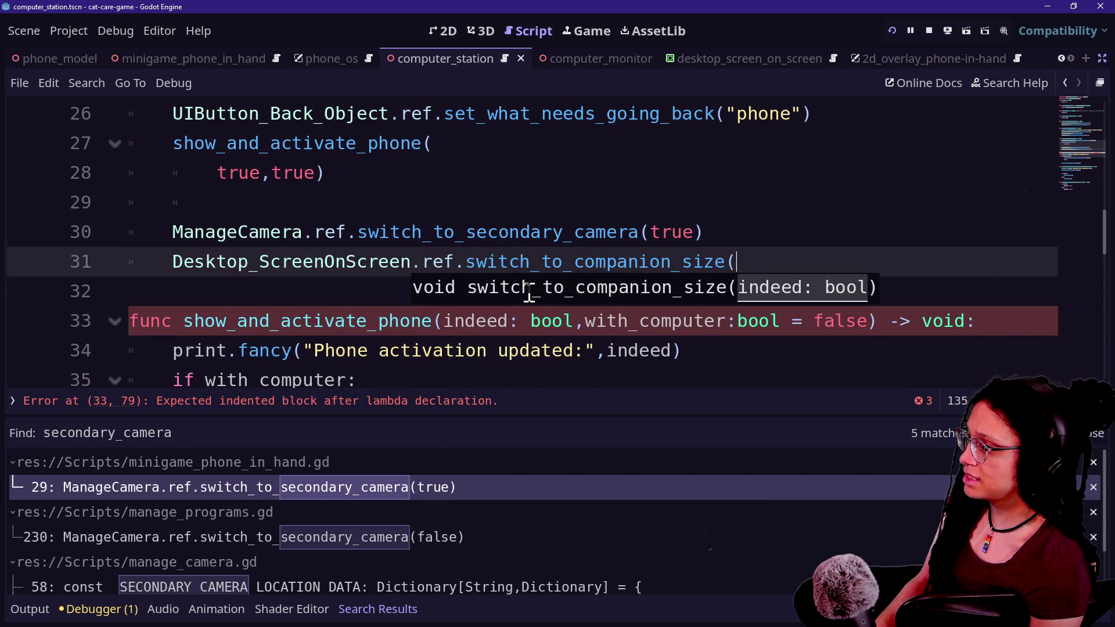
ctrl+click(441, 263)
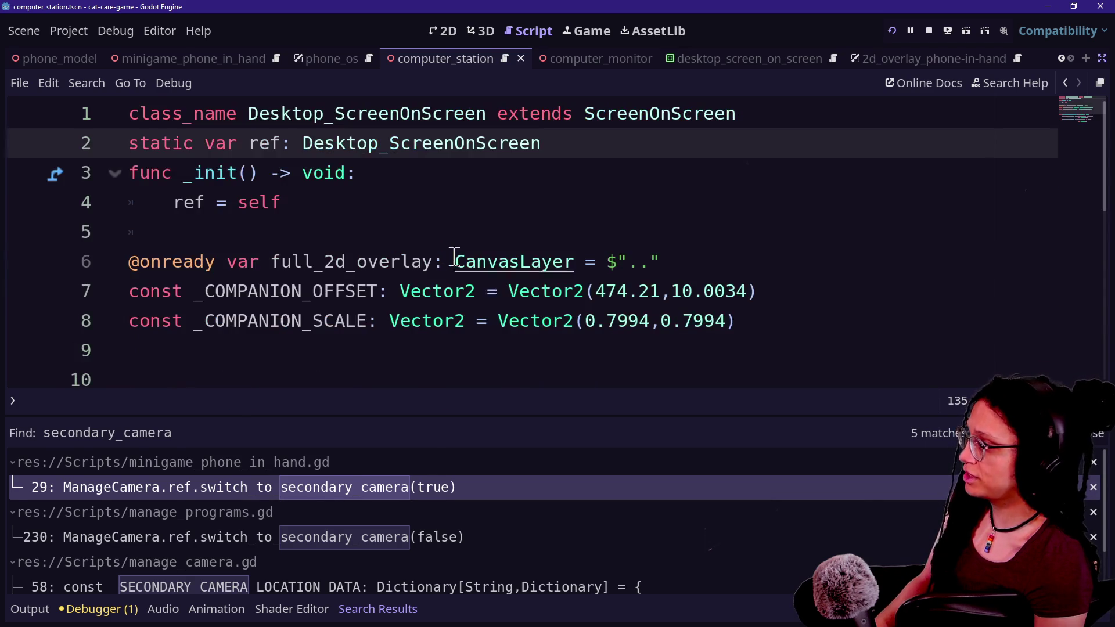
Rename full_2d_overlay to _full_2d_overlay on lines 6, 12 and 14, then save
click(266, 267)
text(_)
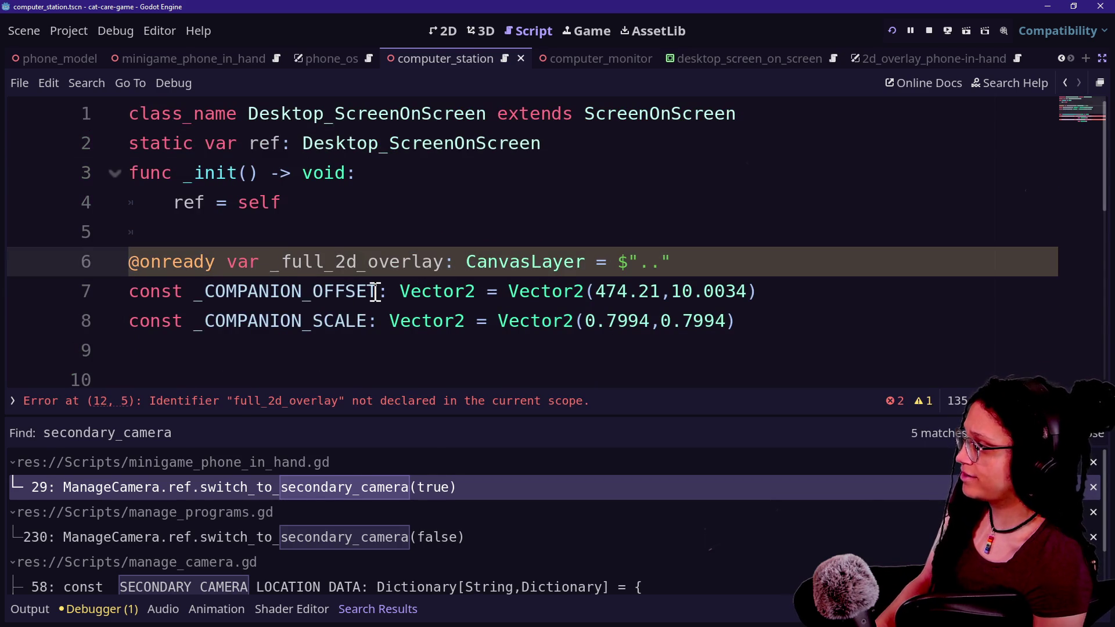
scroll(376, 289, down, 3)
click(176, 173)
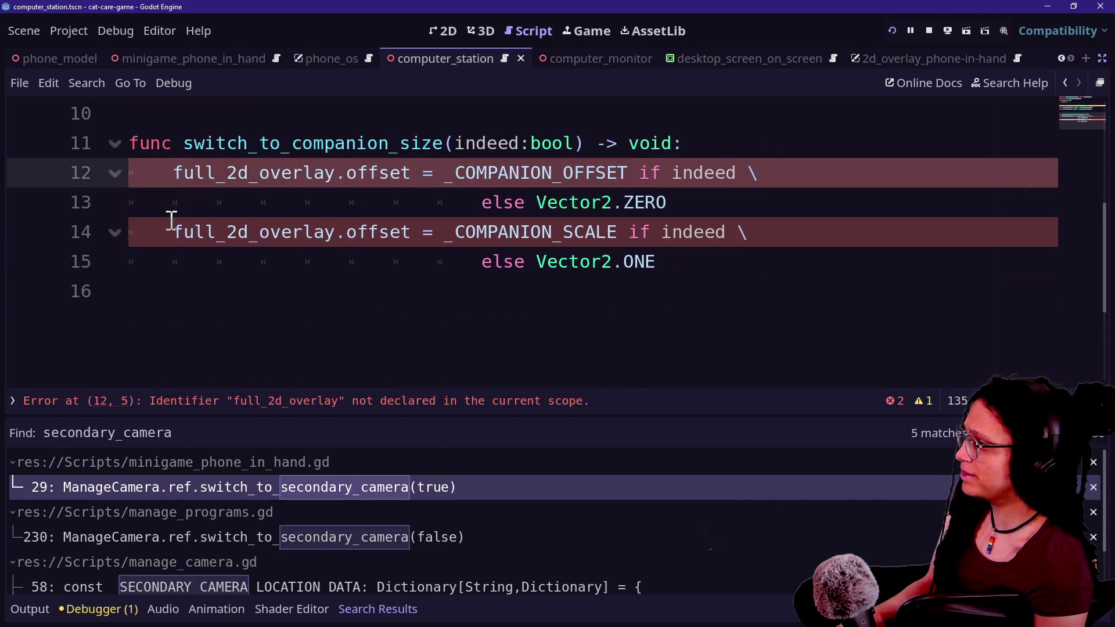
alt+click(173, 232)
text(_)
key(ctrl+s)
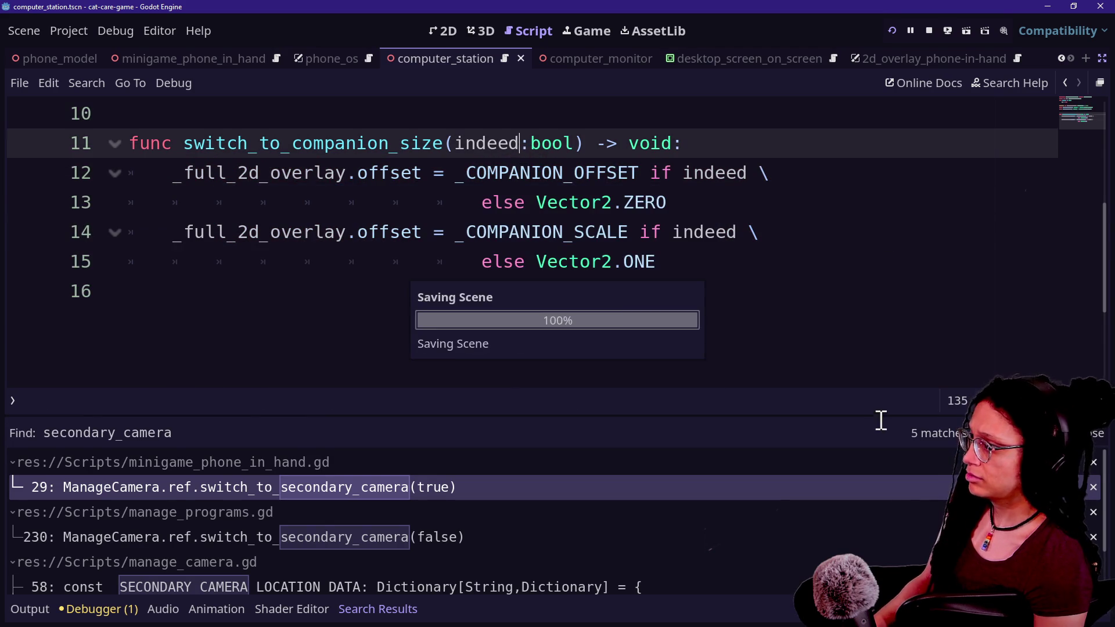
click(1065, 86)
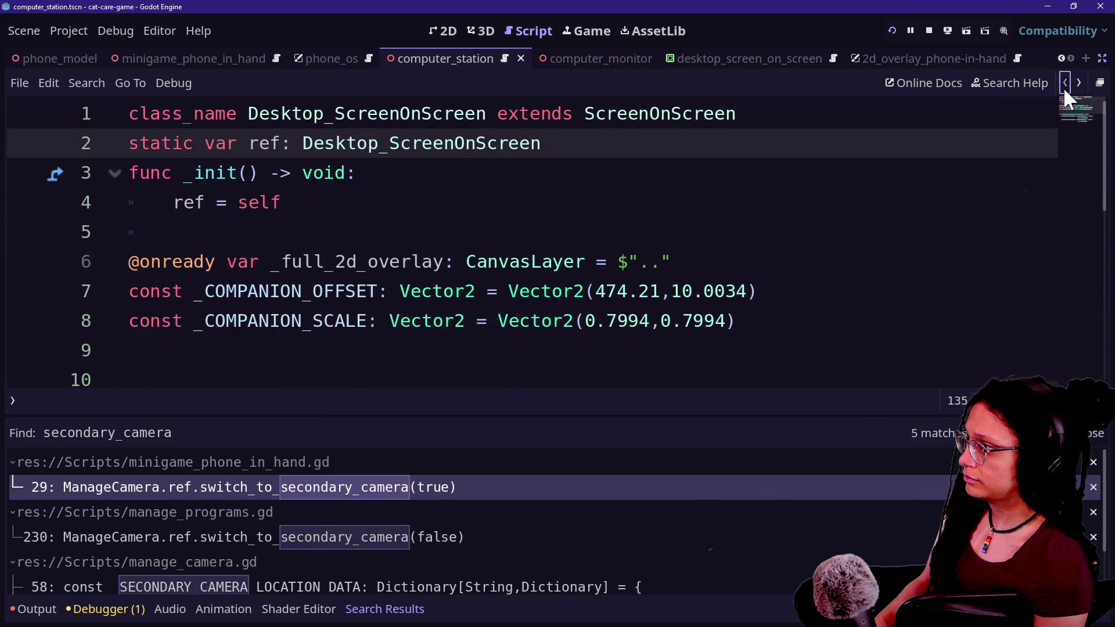
Complete the call as switch_to_companion_size(true) and select the line
click(1065, 87)
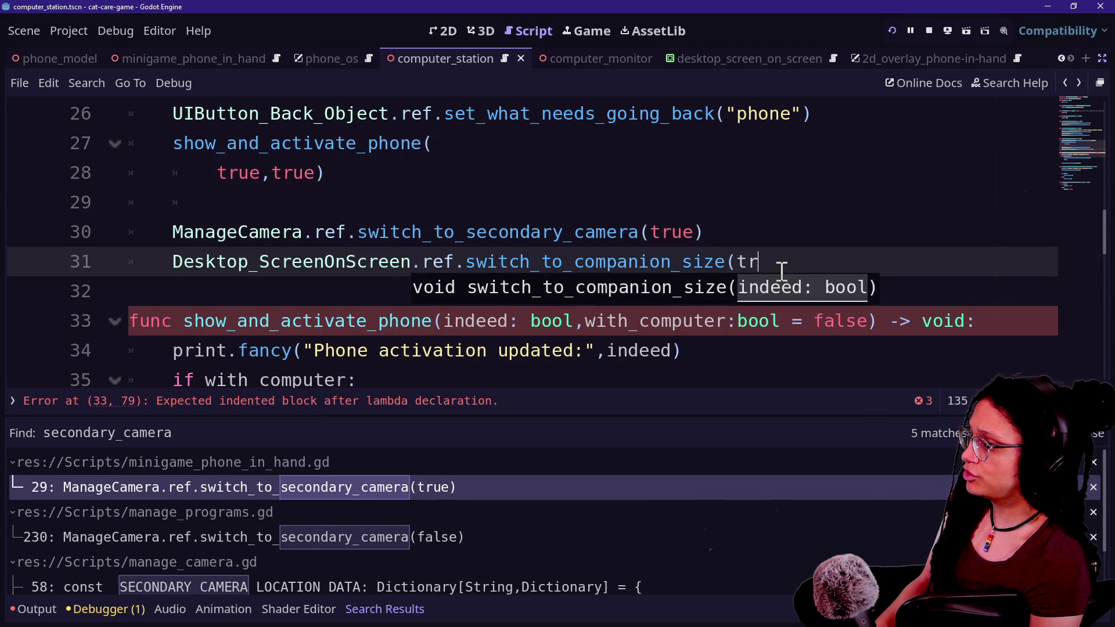
text(ue))
key(shift+Up)
key(ctrl+c)
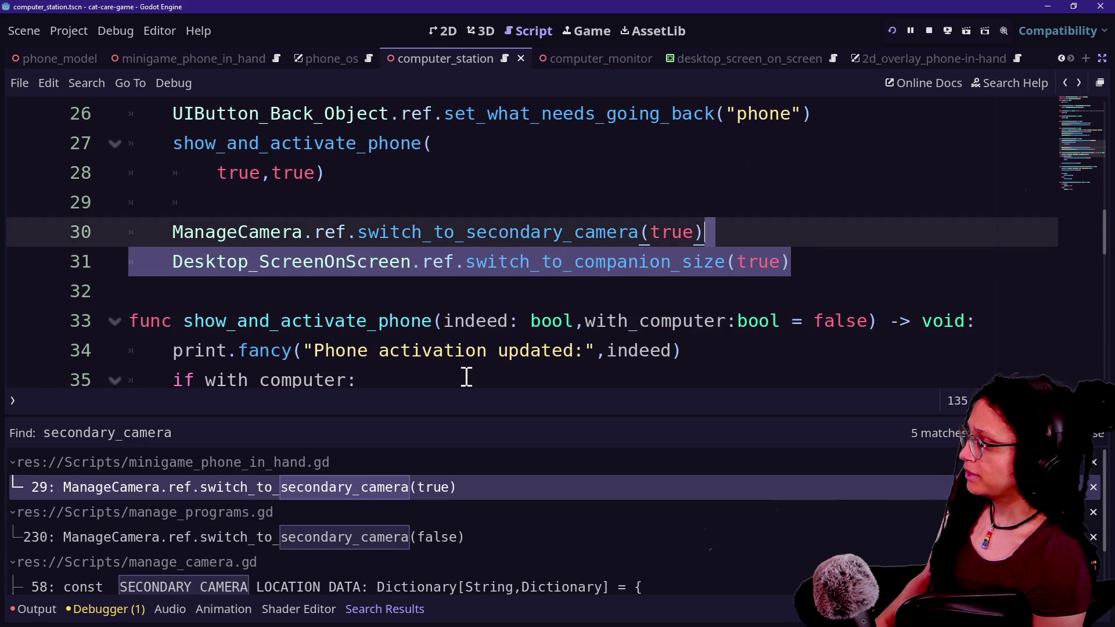
Paste switch_to_companion_size(false) below line 230 in manage_programs.gd and save
click(395, 537)
click(814, 323)
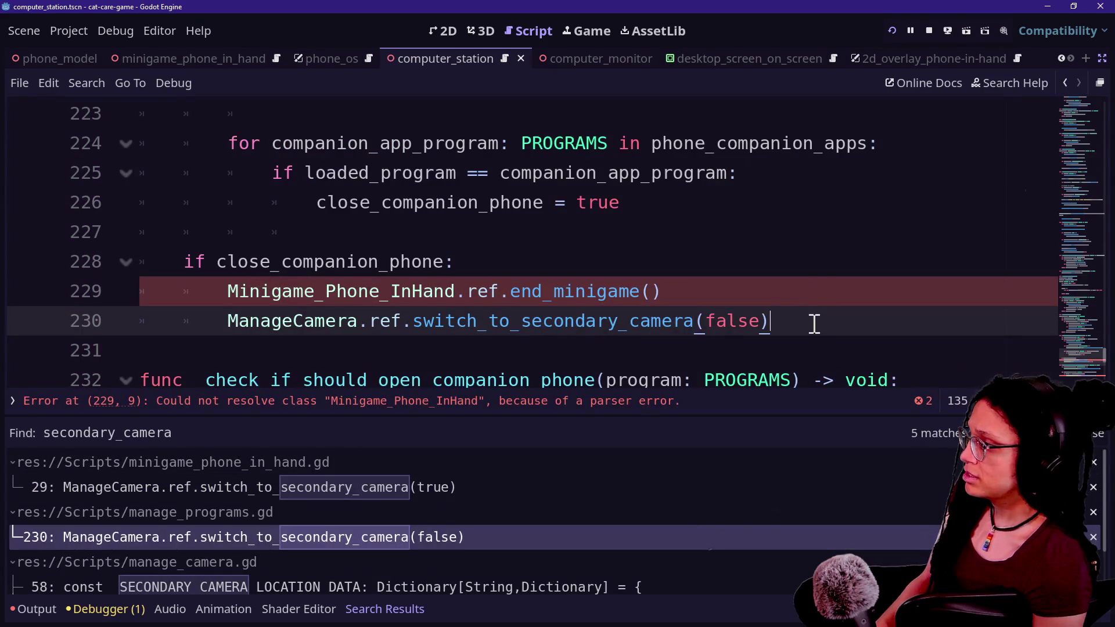
key(ctrl+v)
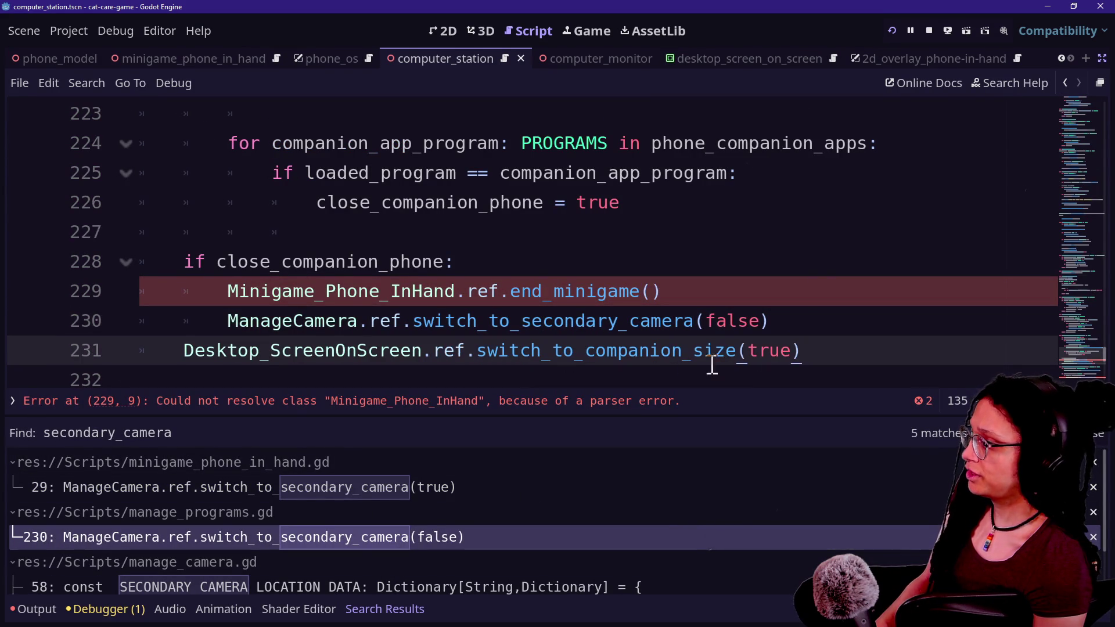
key(BackSpace)
key(BackSpace)
key(Delete)
text(fals)
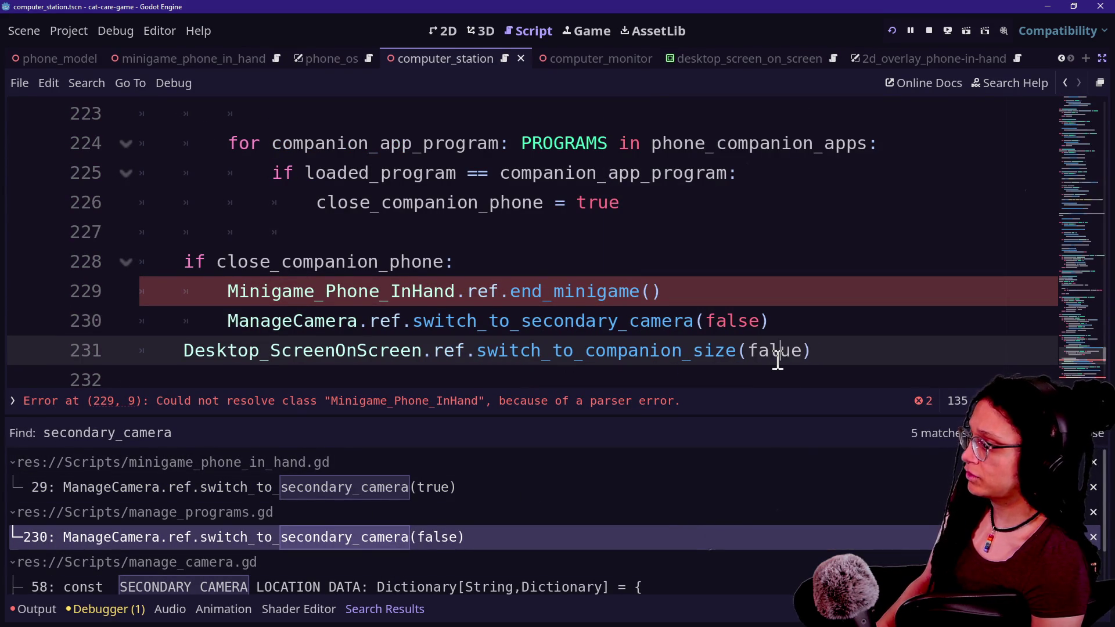
key(ctrl+s)
Save the Minigame_Phone_InHand script and run the game
ctrl+click(308, 290)
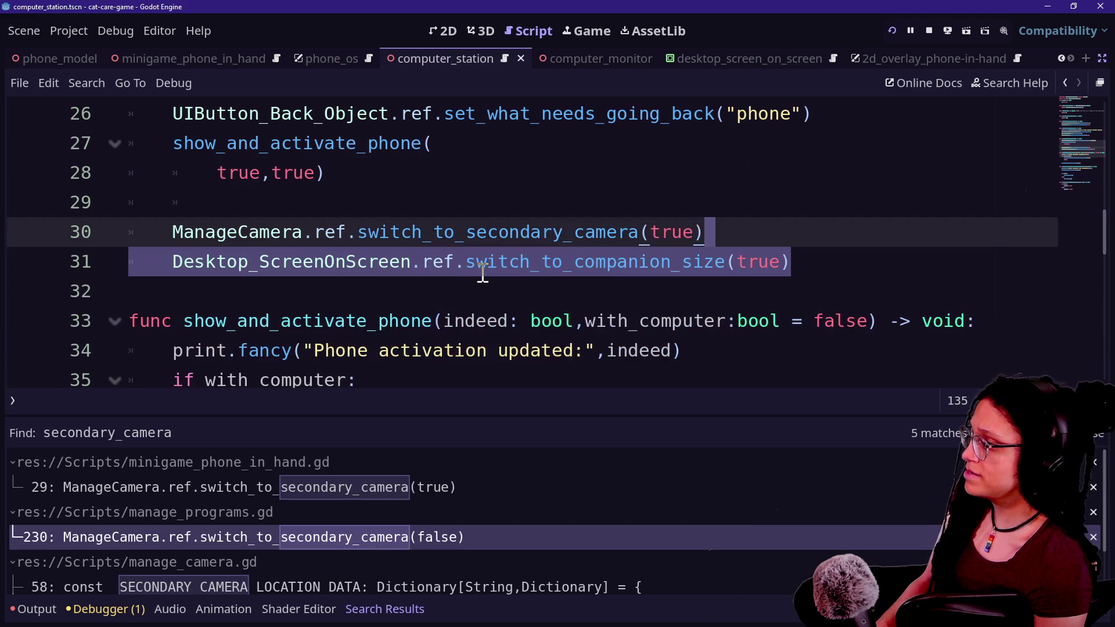
click(479, 270)
key(ctrl+s)
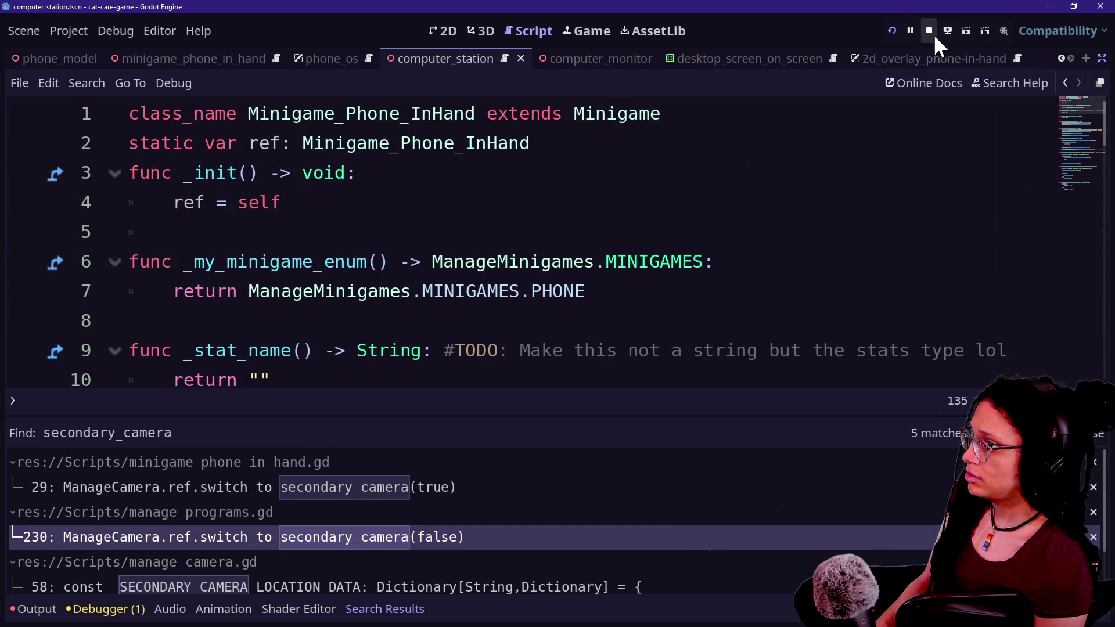
click(892, 31)
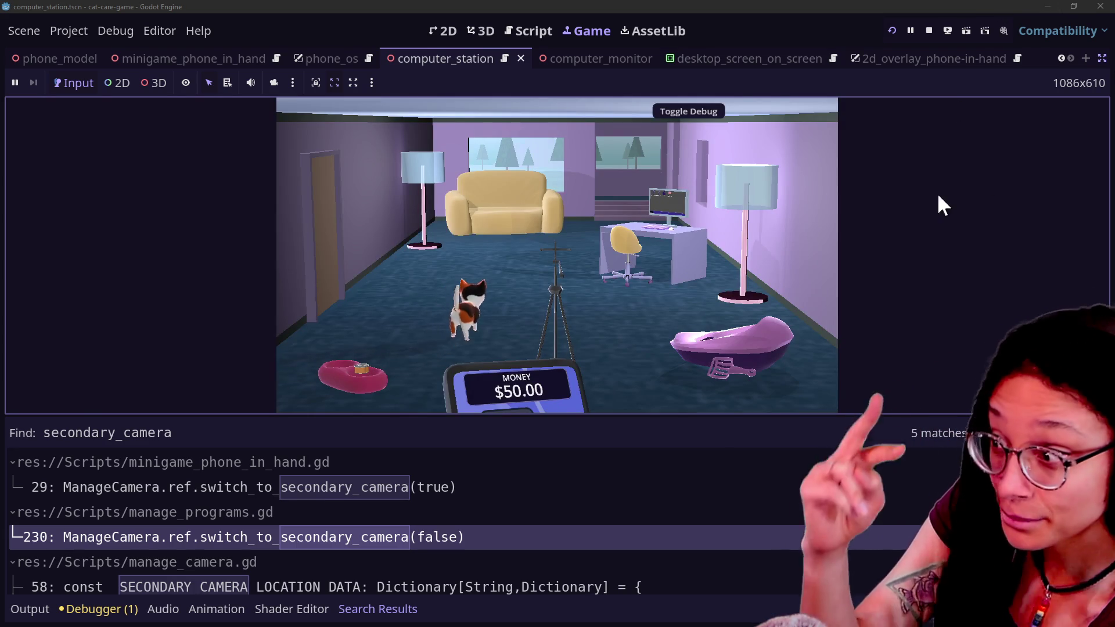
In the running game, zoom onto the computer, open and close the Shopping App, then return to the script
click(726, 217)
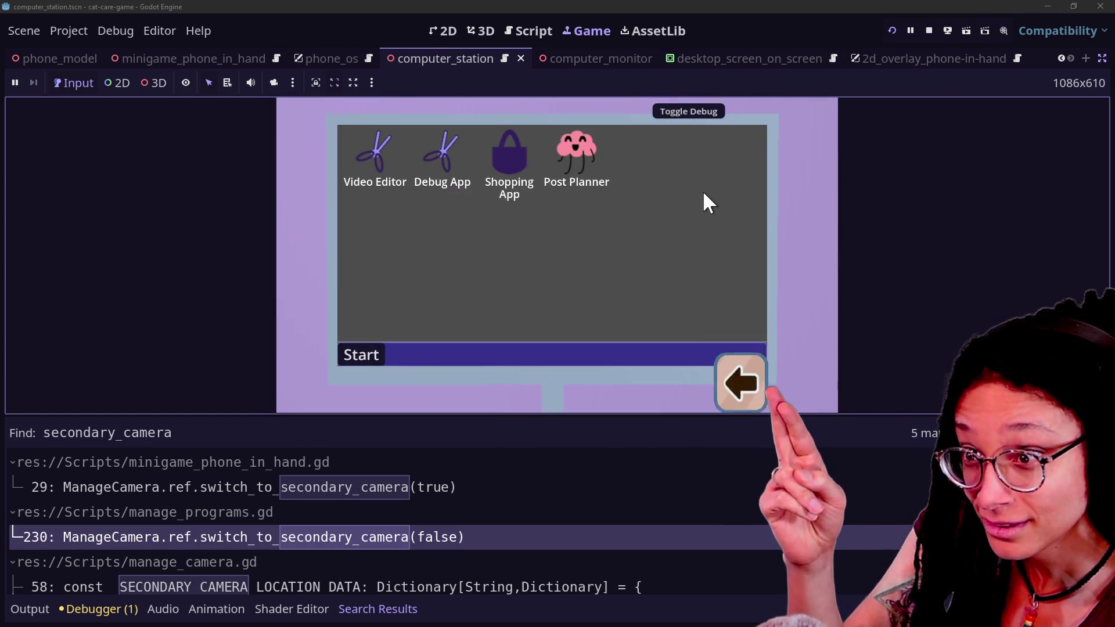
click(515, 147)
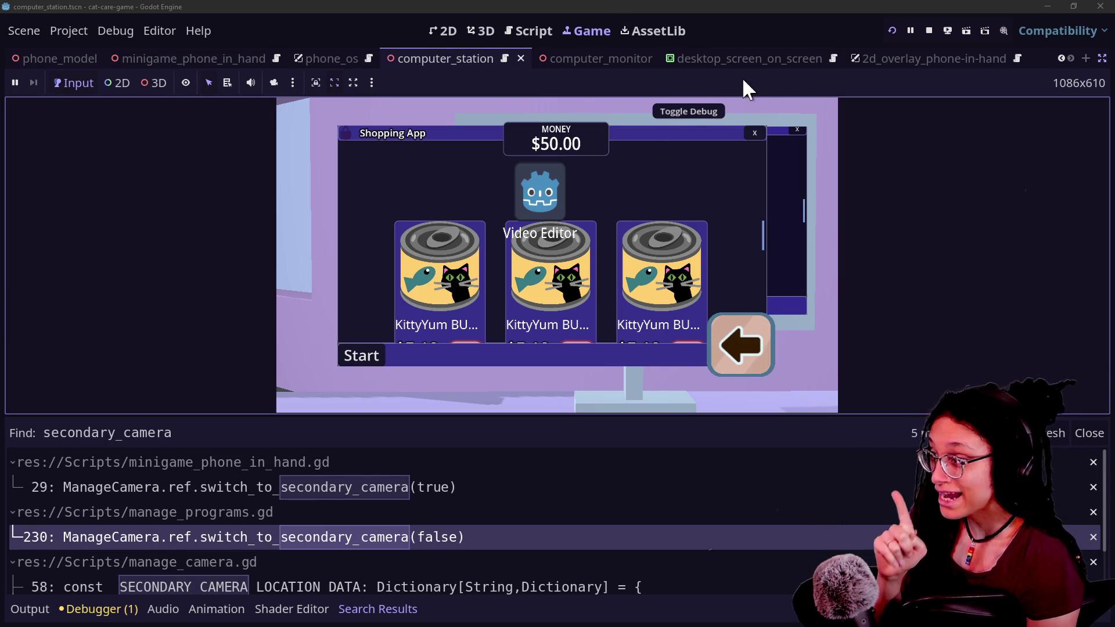
click(754, 132)
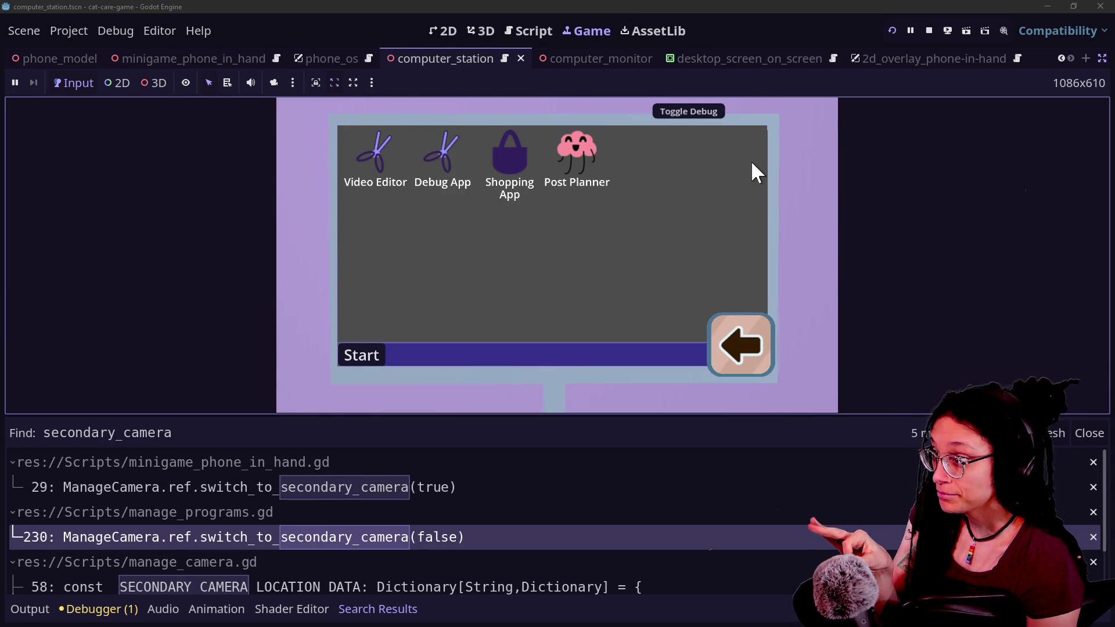
click(515, 24)
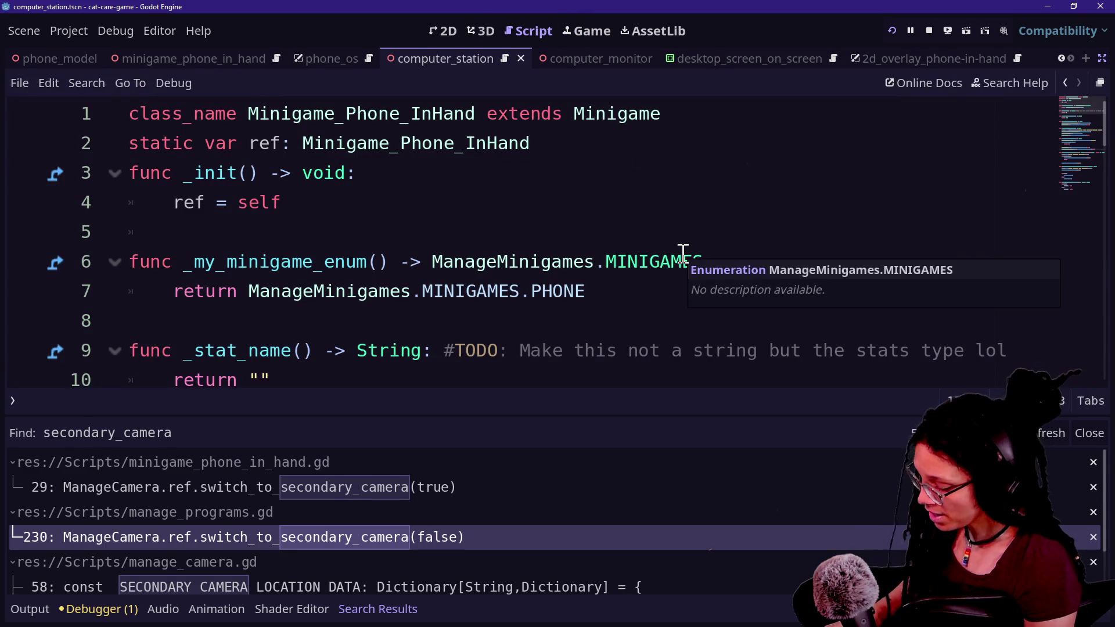
Open desktop_screen_on_screen.gd via the quick file-open list
key(shift+alt+o)
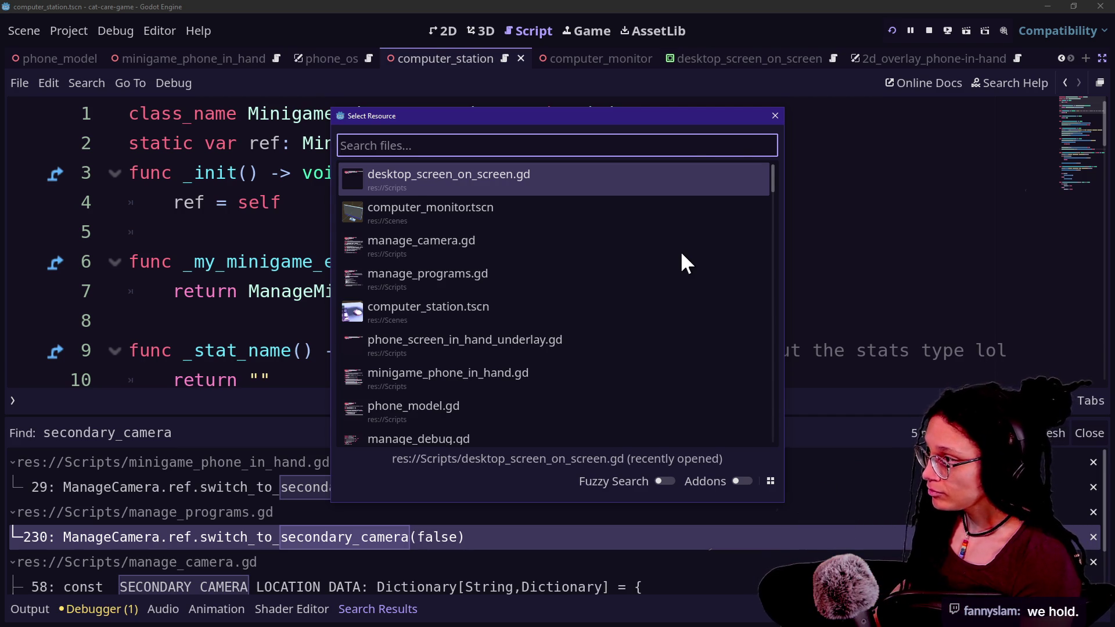
key(Return)
click(747, 256)
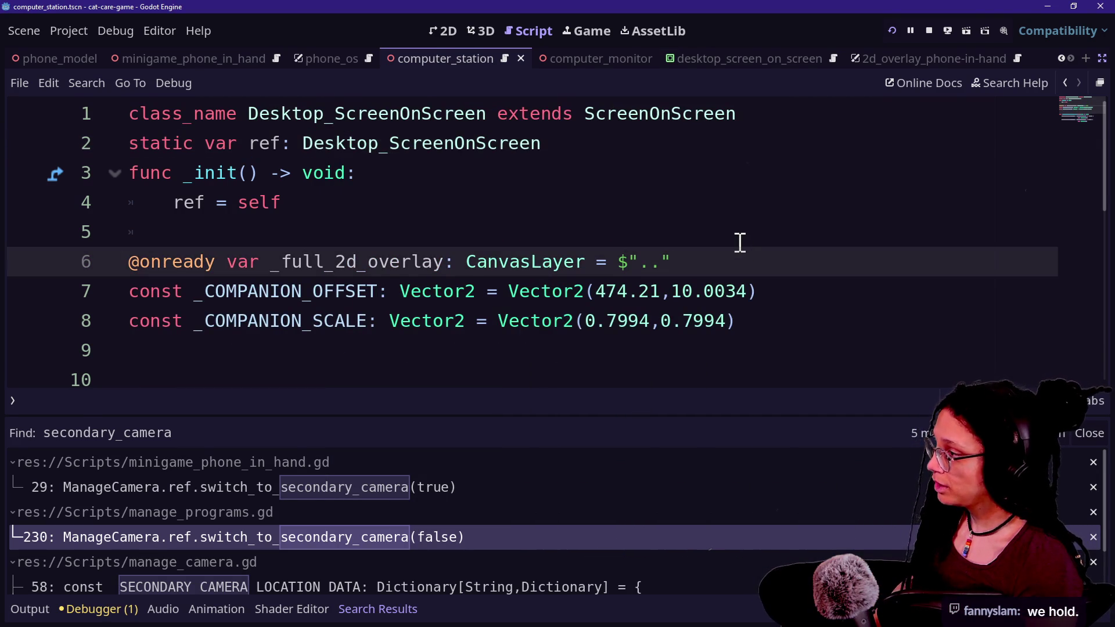
scroll(740, 243, down, 2)
Start a print.fancy("Switching to companion size?" line at the top of switch_to_companion_size
click(690, 204)
key(BackSpace)
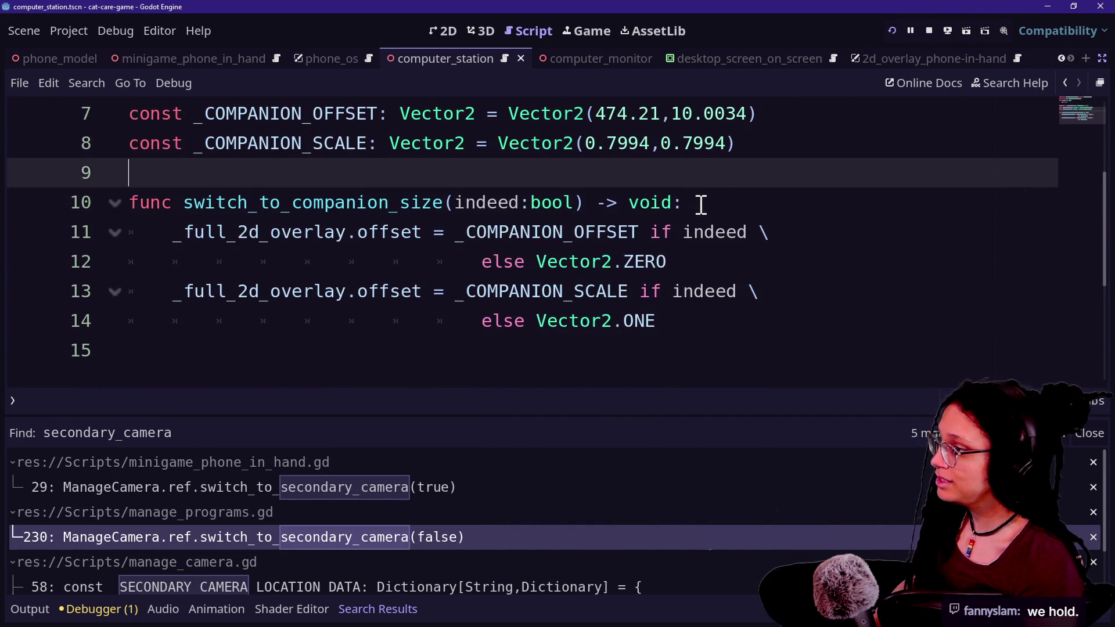
click(703, 205)
key(Return)
text(print.f)
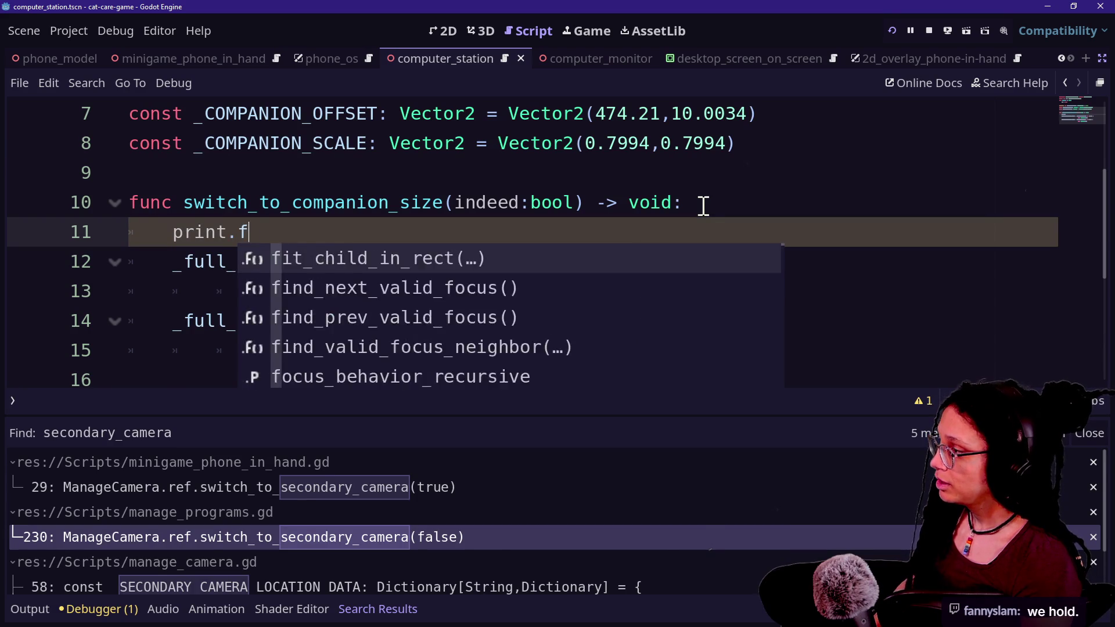
text(ancy()
key(BackSpace)
key(BackSpace)
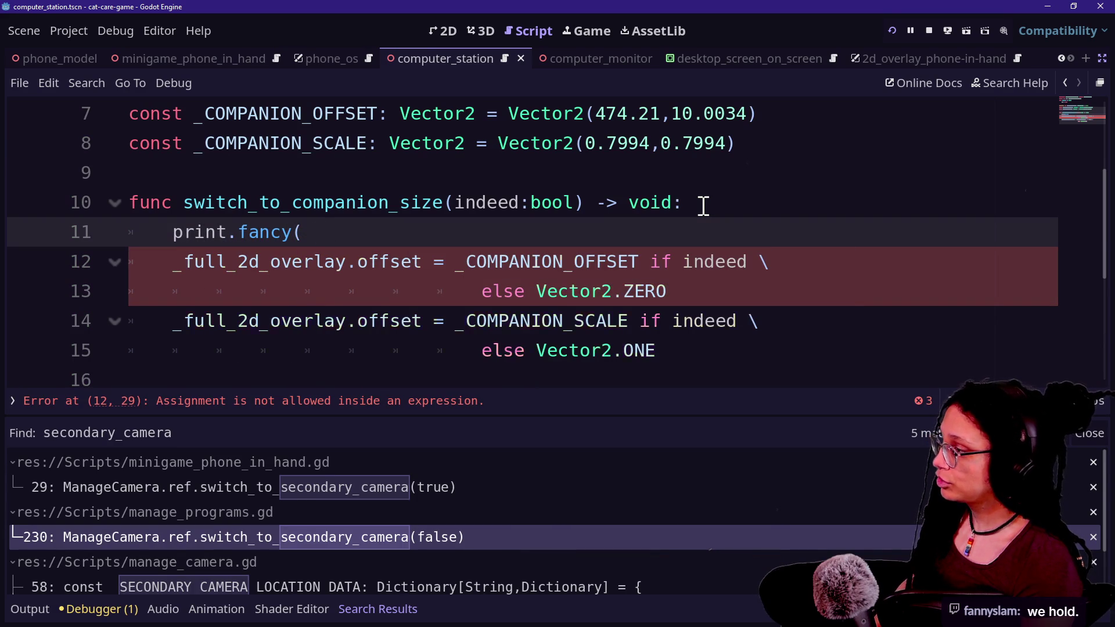
text("Switching to compani)
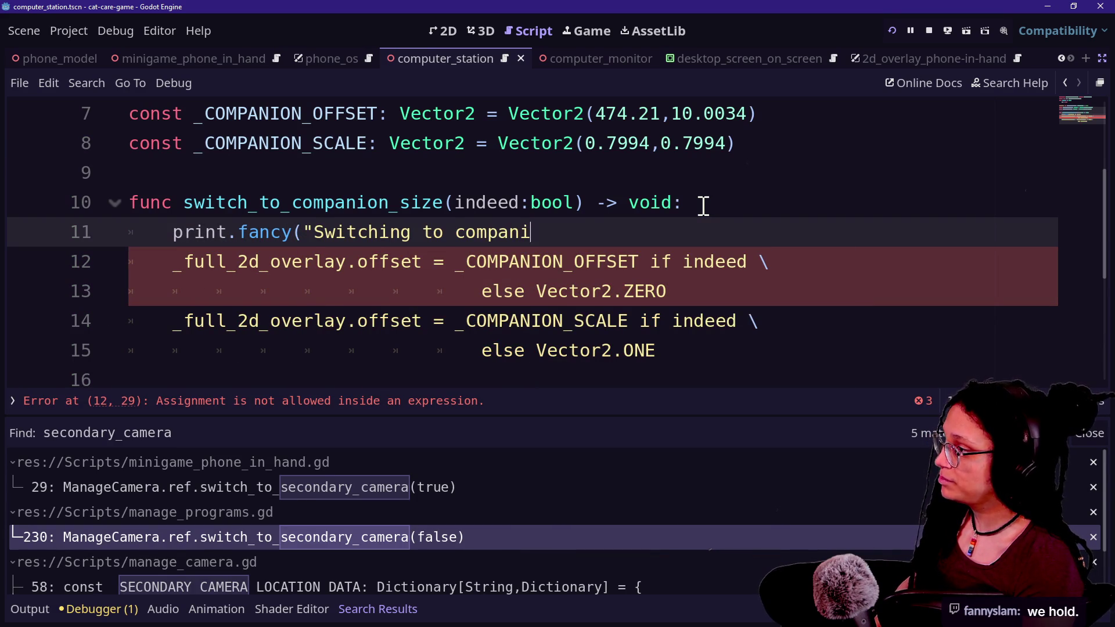
text(on size?",)
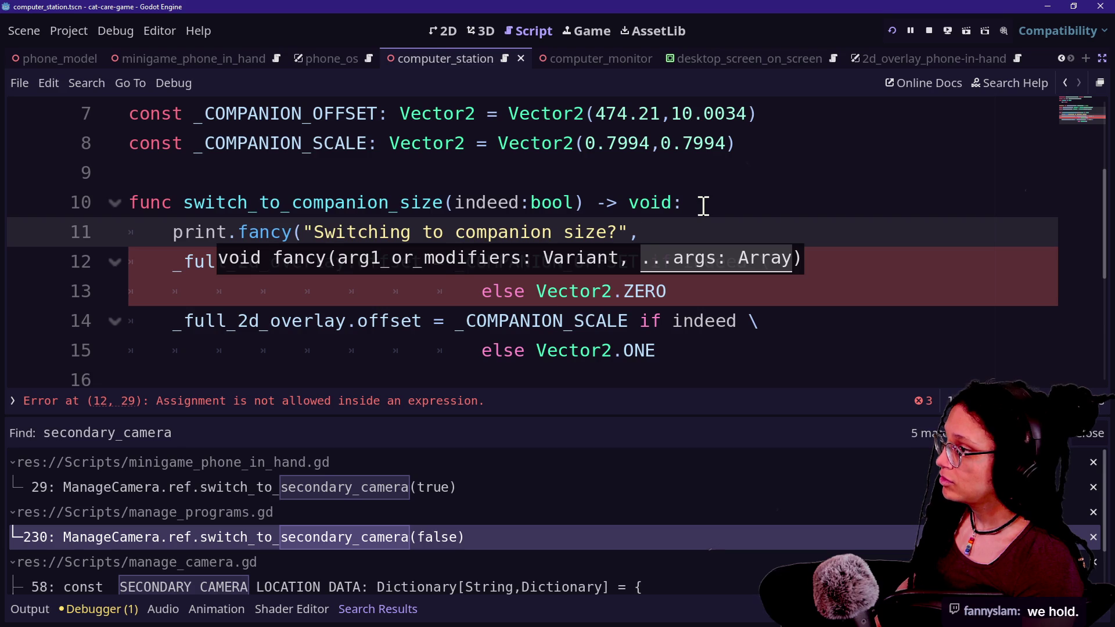
text(eed))
Restart the game and filter the Output log by 'companion'
click(894, 31)
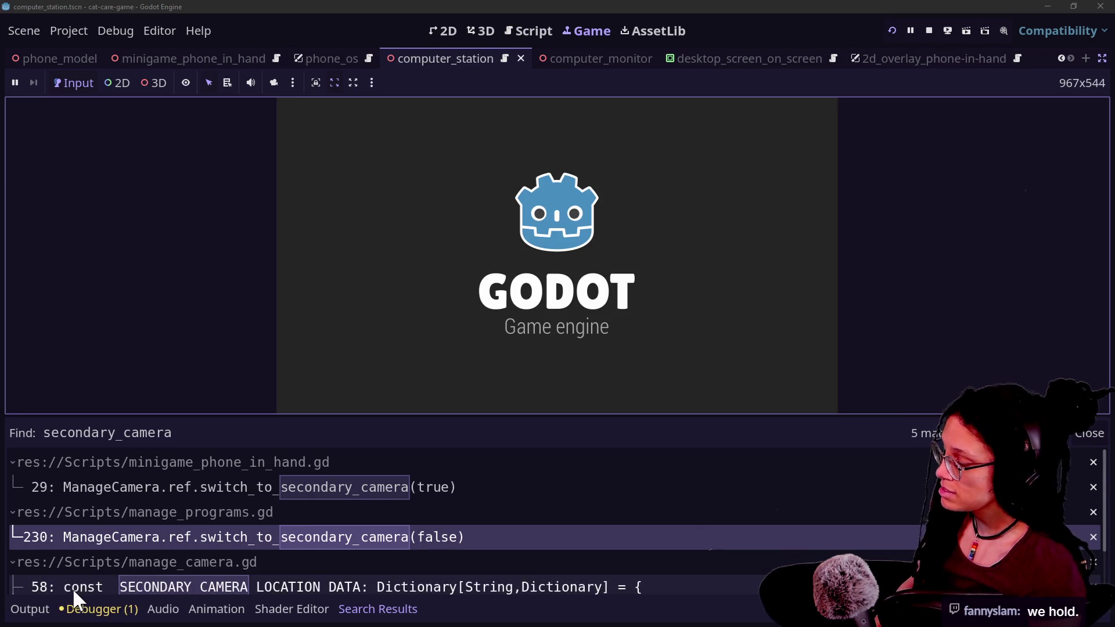
click(46, 611)
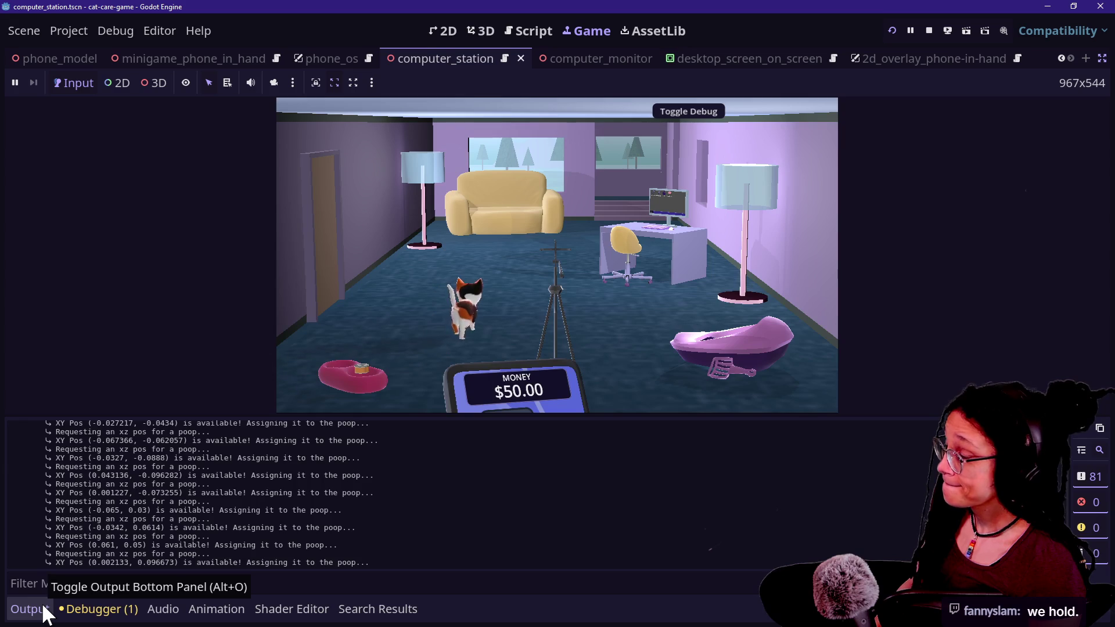
click(54, 591)
text(co)
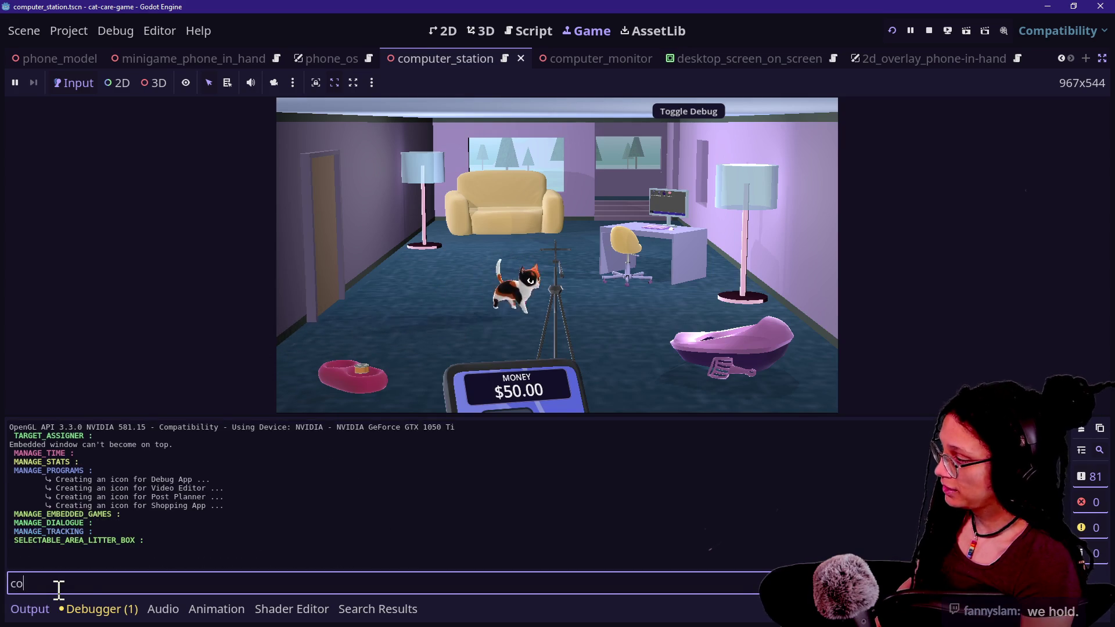
text(mpanon)
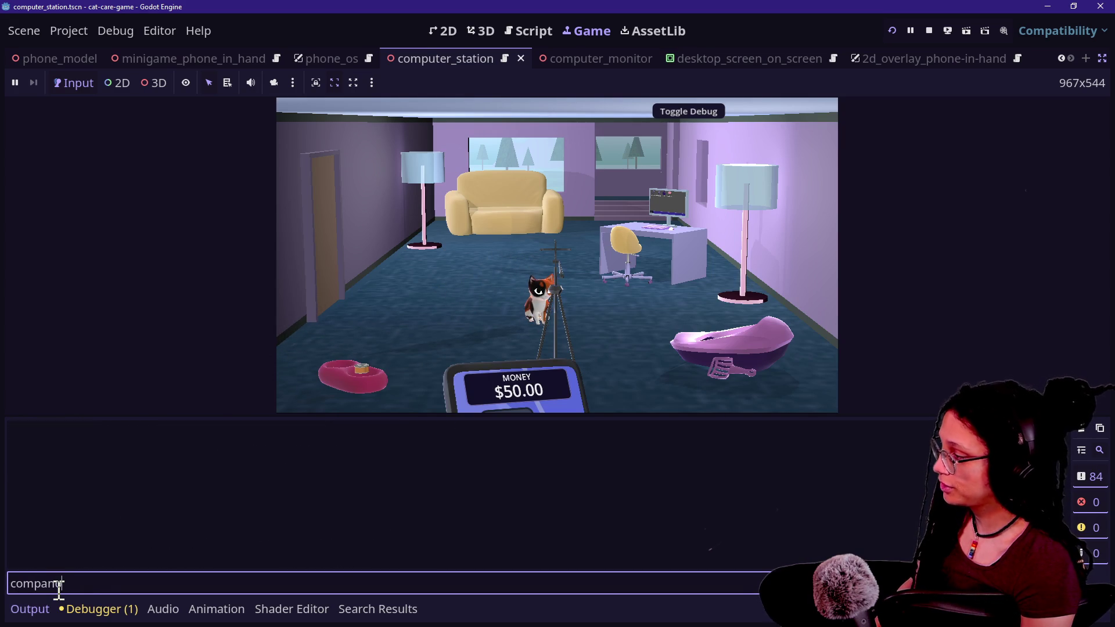
key(BackSpace)
key(BackSpace)
text(ion)
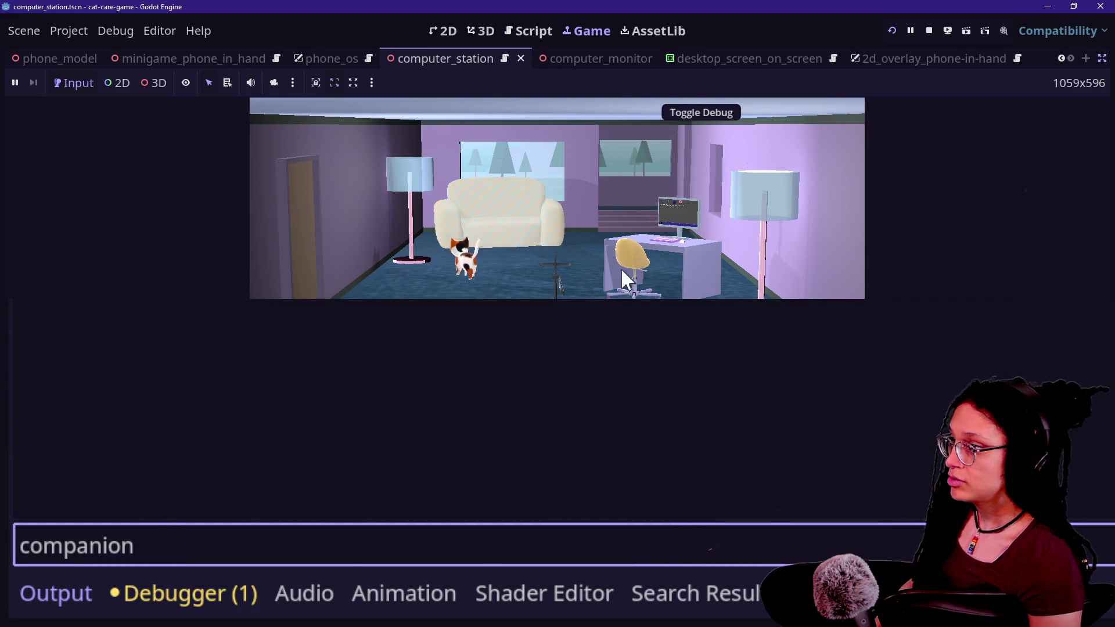
Open and close the in-game Shopping App, logging true then false, and return to the script
click(691, 238)
click(692, 238)
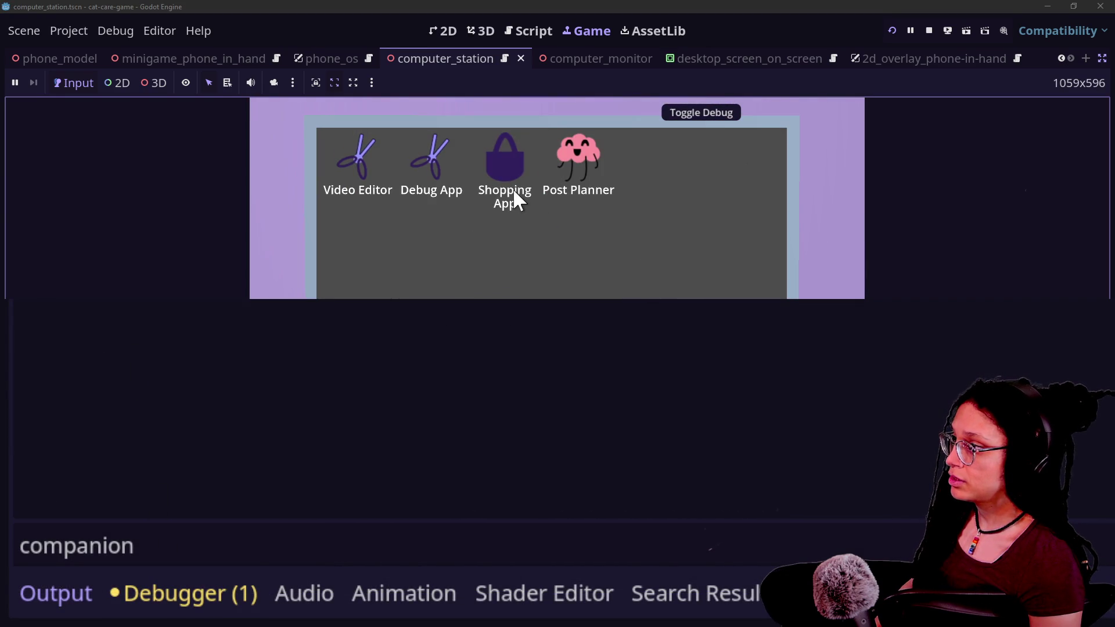
click(513, 174)
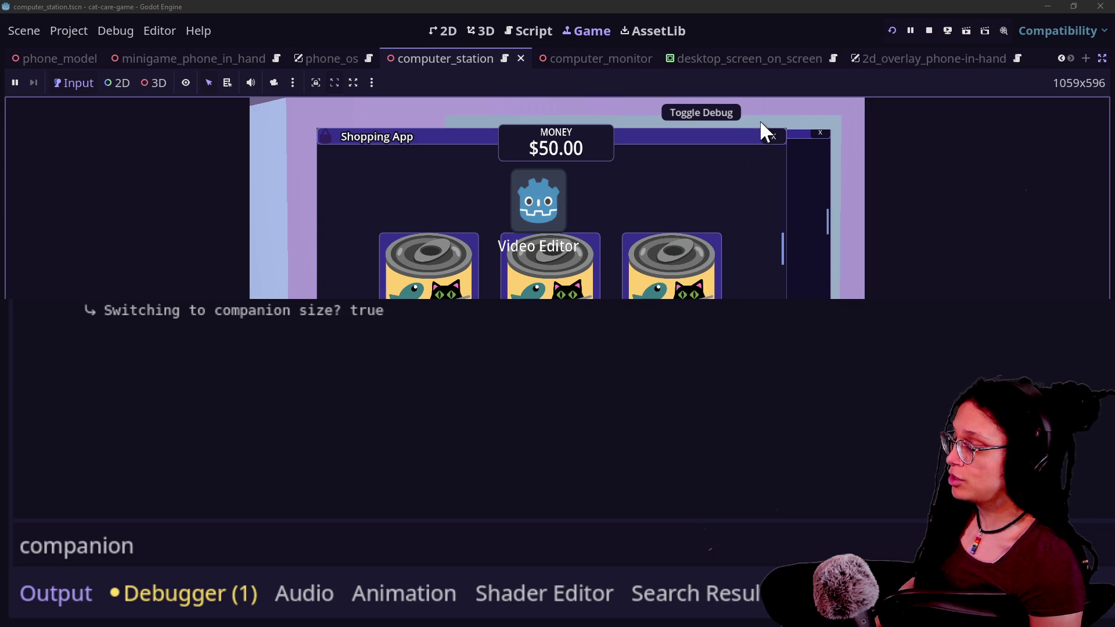
click(768, 135)
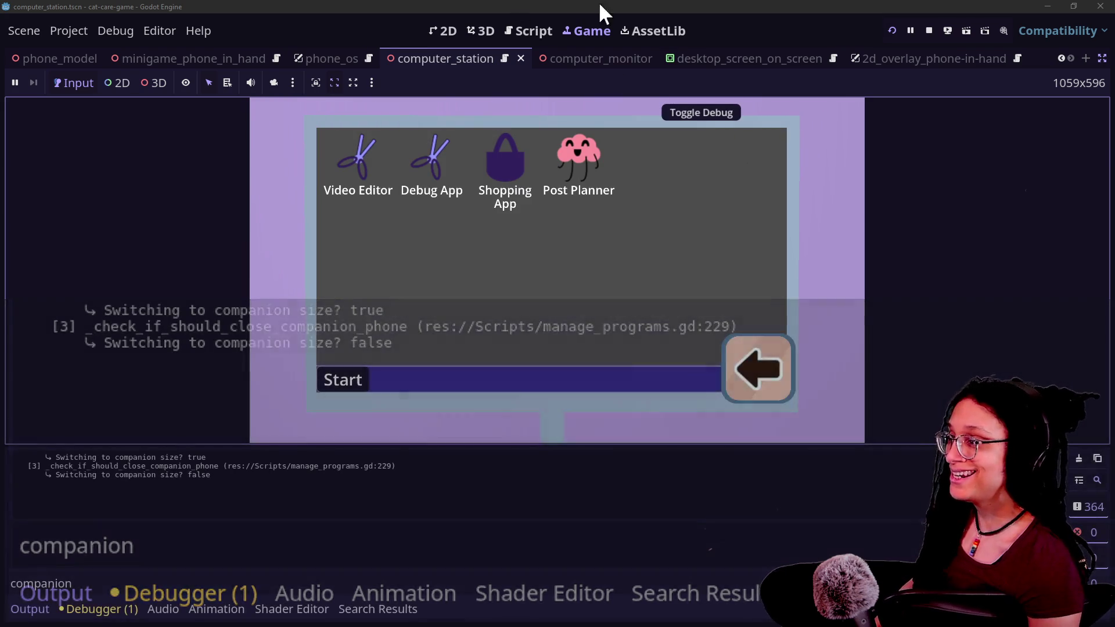
click(538, 31)
scroll(790, 174, up, 3)
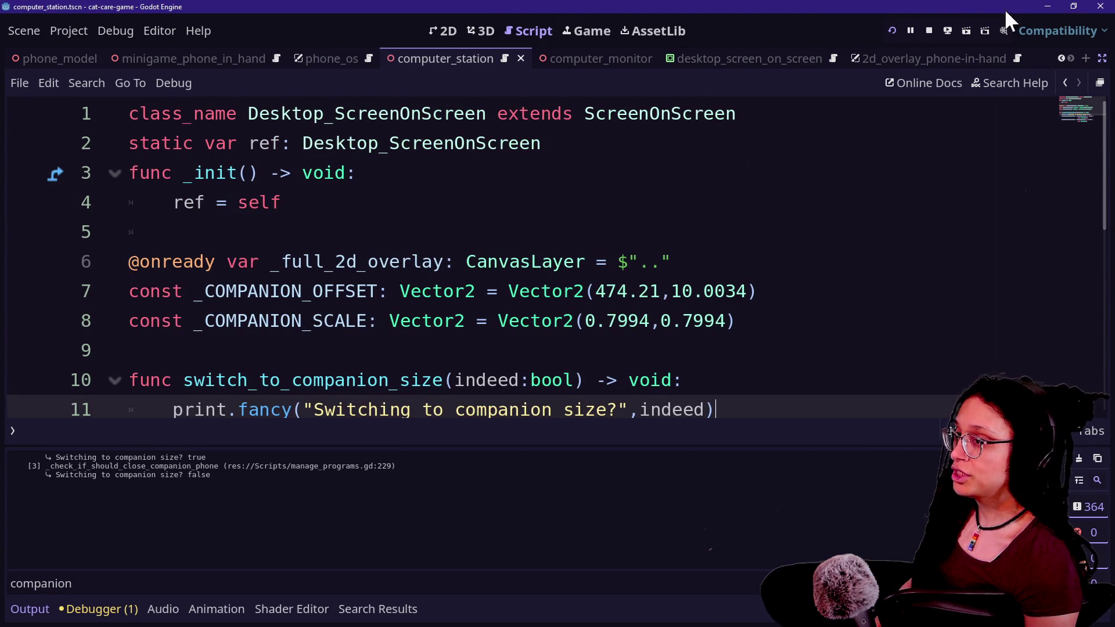
Restore the side docks and clear the scene tree filter
click(1101, 60)
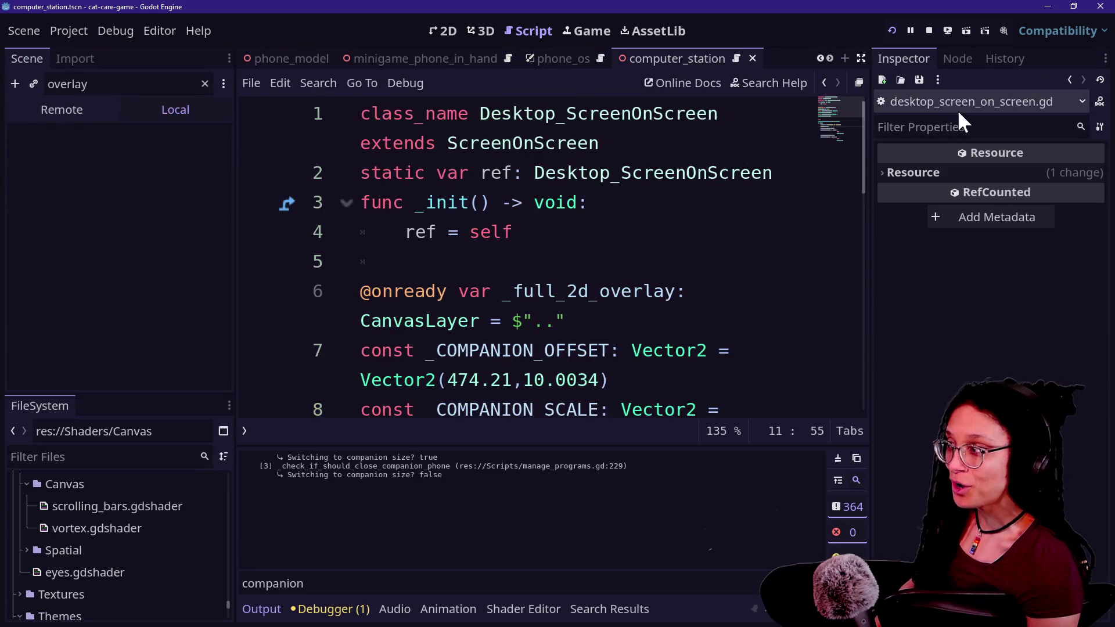
click(205, 85)
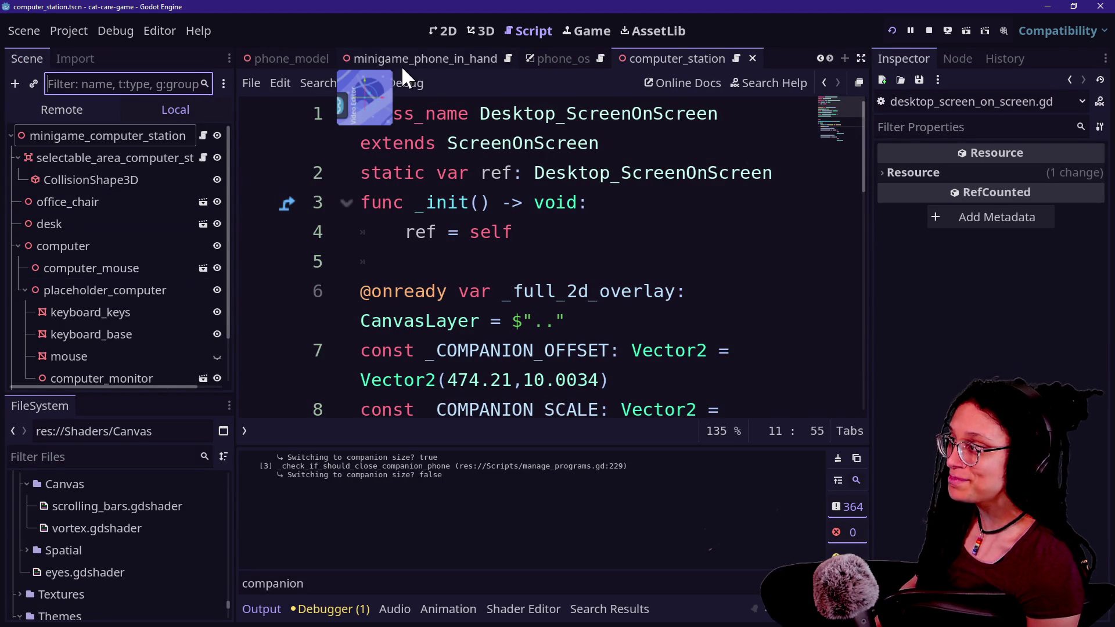
scroll(402, 65, up, 3)
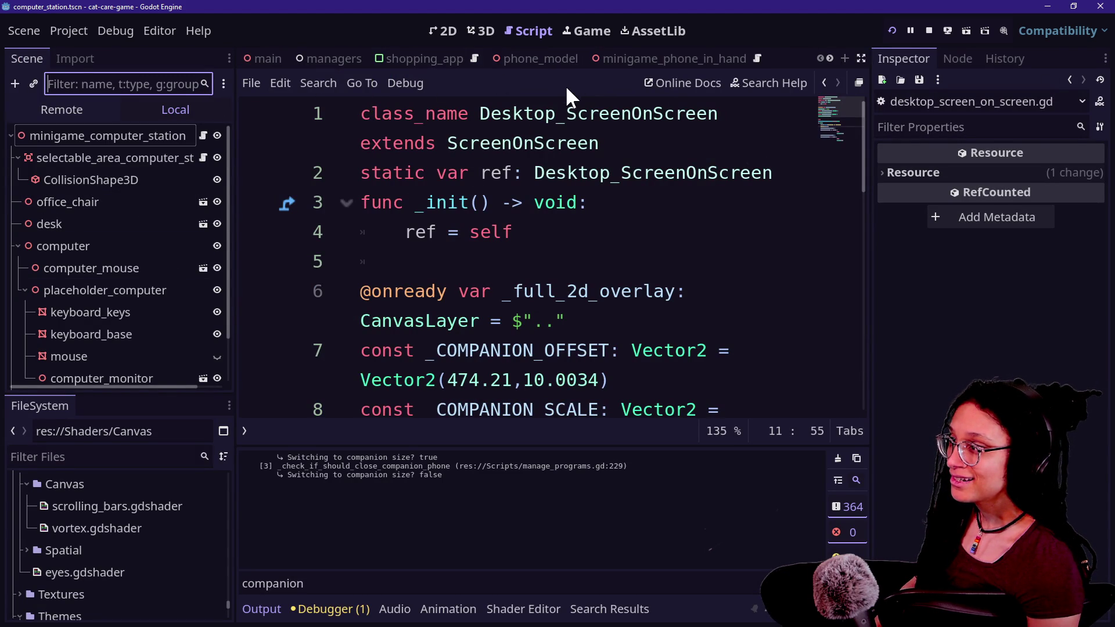
click(548, 137)
key(shift+alt+o)
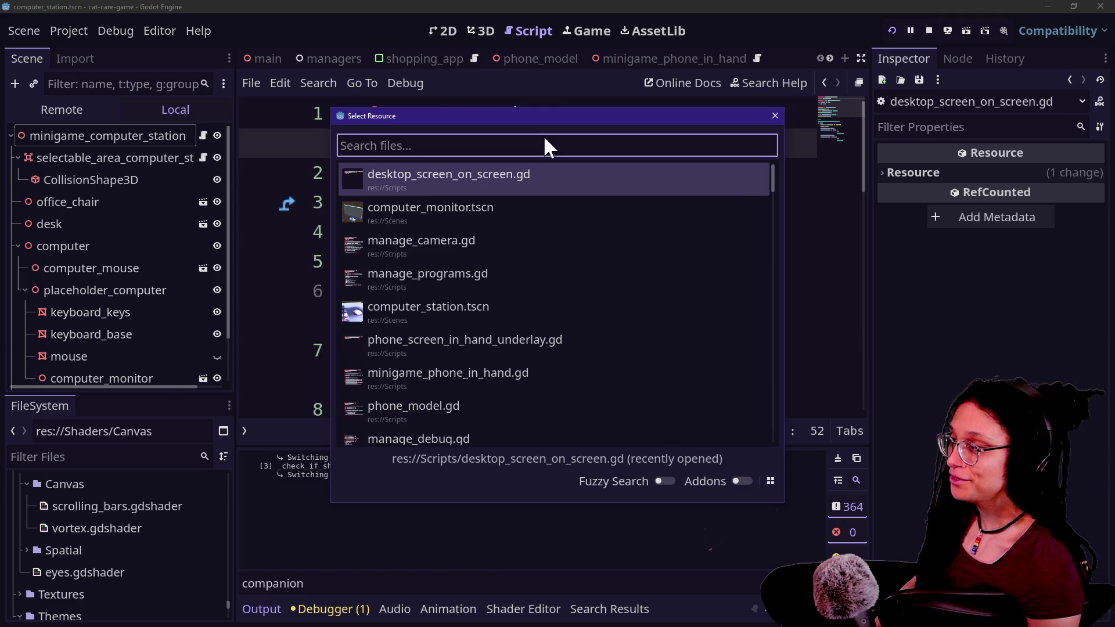
key(Escape)
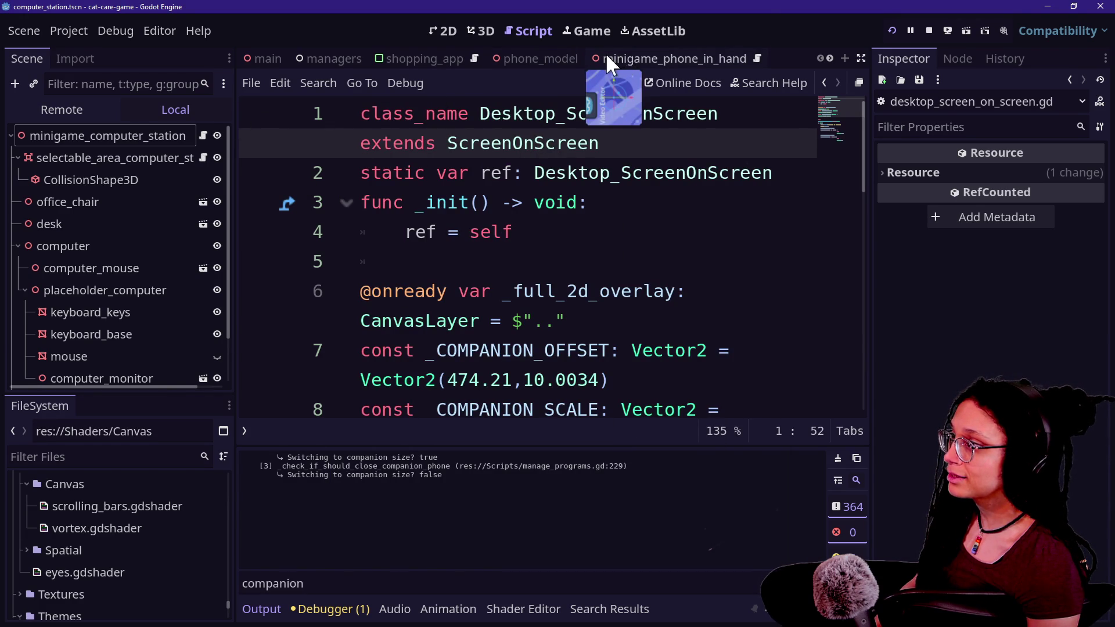
Open computer_monitor.tscn, select desktop_screen_on_screen, then show the running game's live scene tree
key(shift+alt+o)
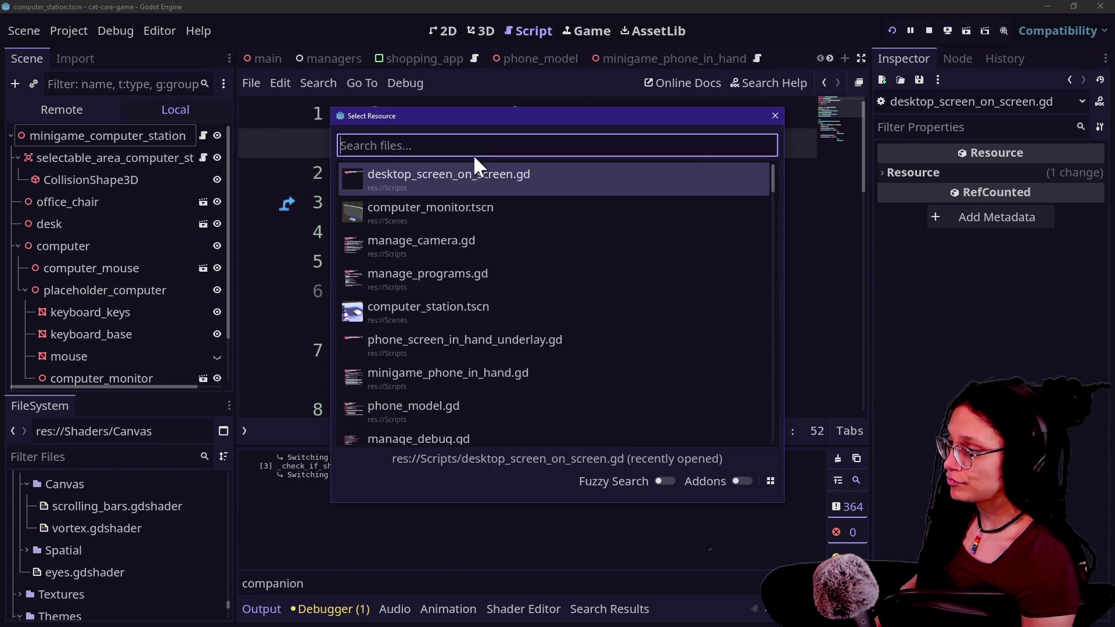
text(computer_monit)
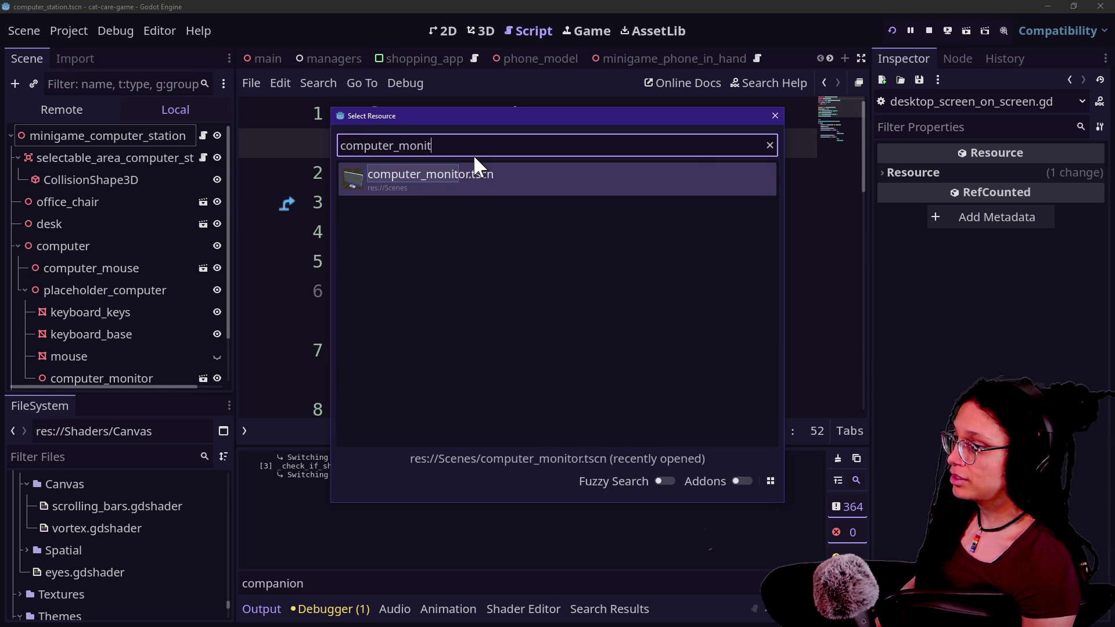
key(Return)
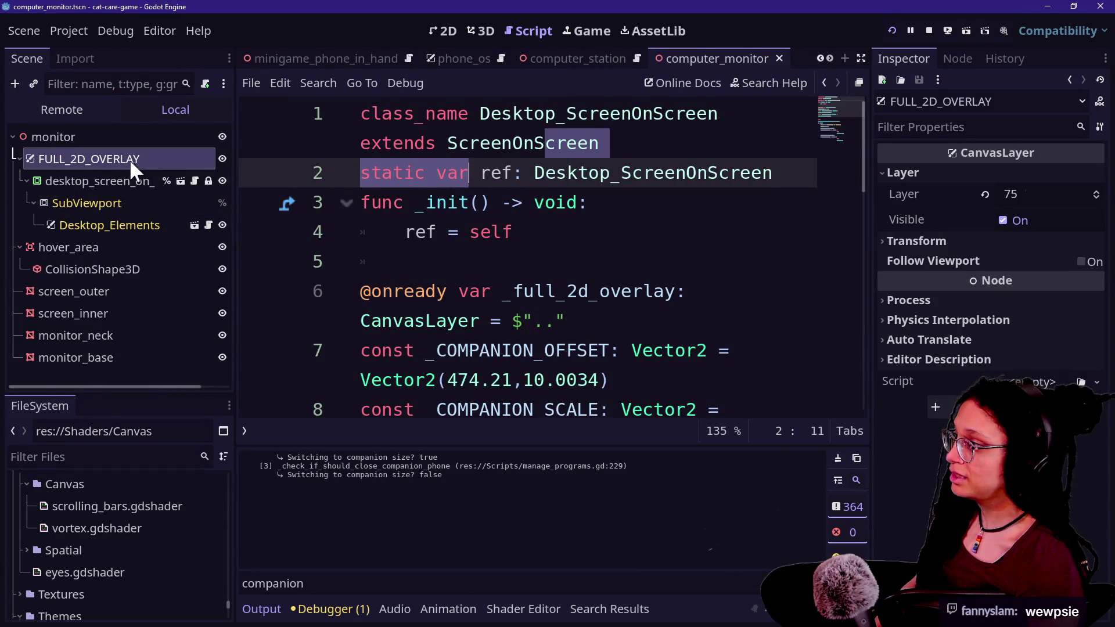
click(102, 176)
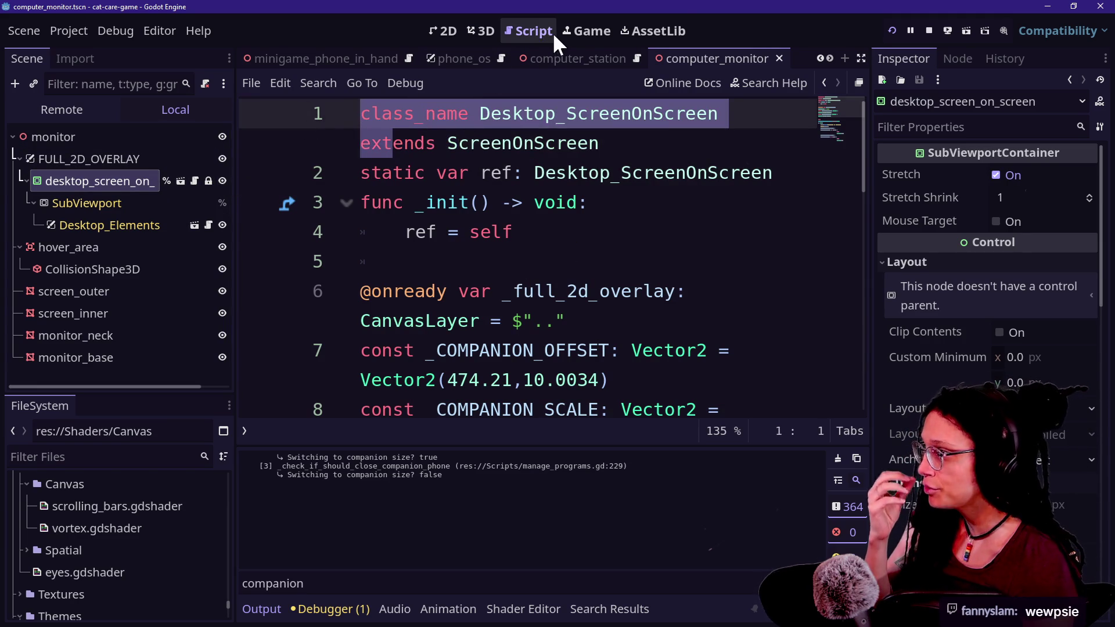
click(607, 29)
click(95, 109)
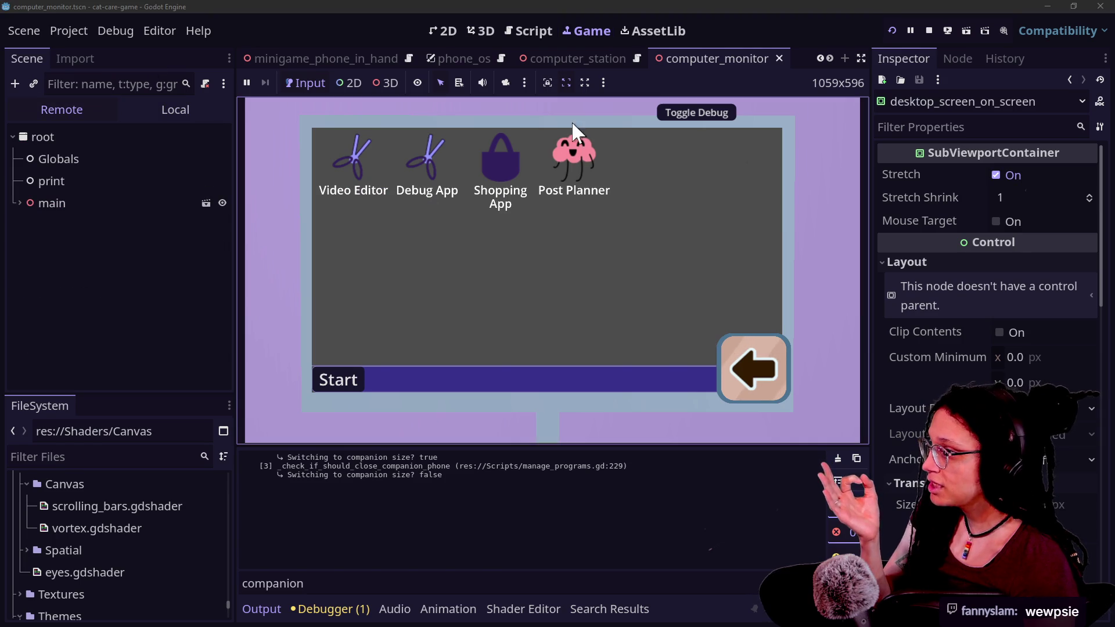
Open the Shopping App in-game and locate computer_monitor in the remote tree via the filter
click(513, 149)
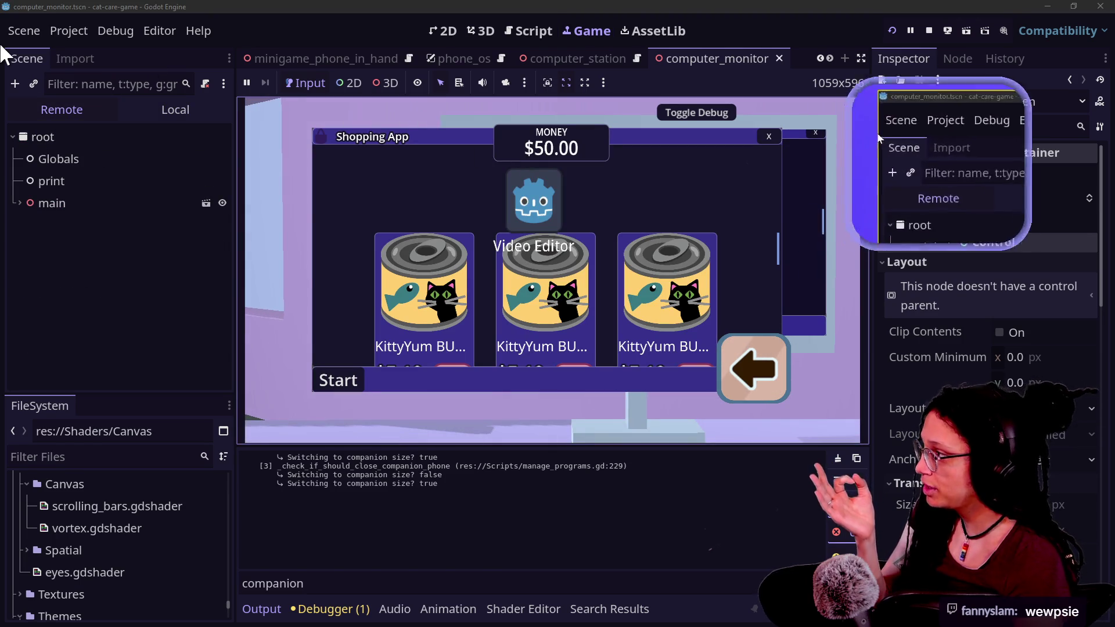
click(20, 203)
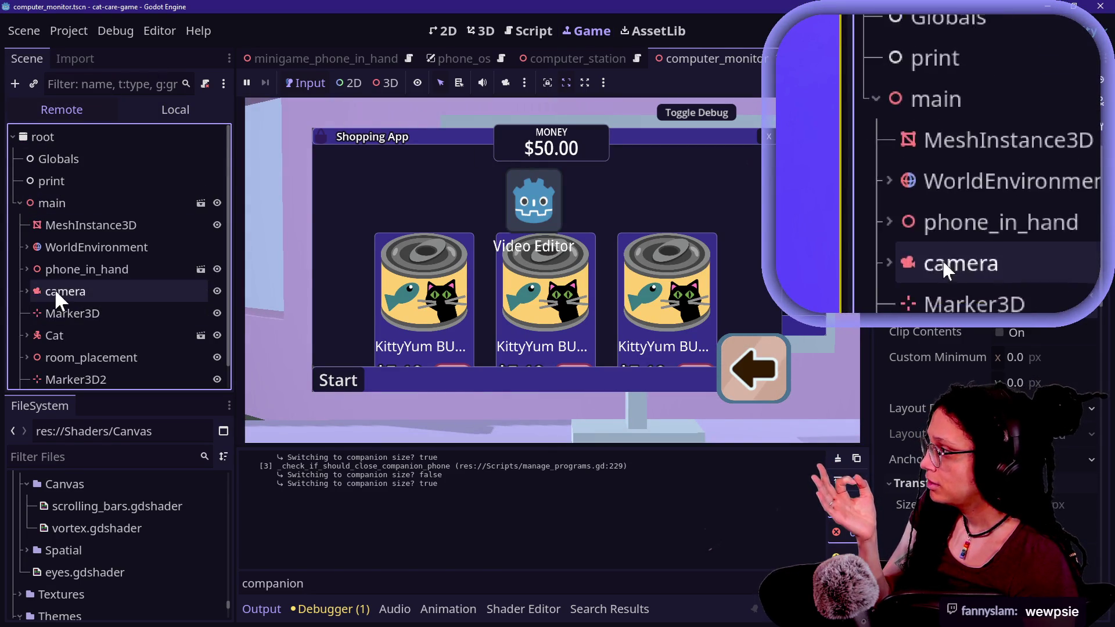
click(52, 322)
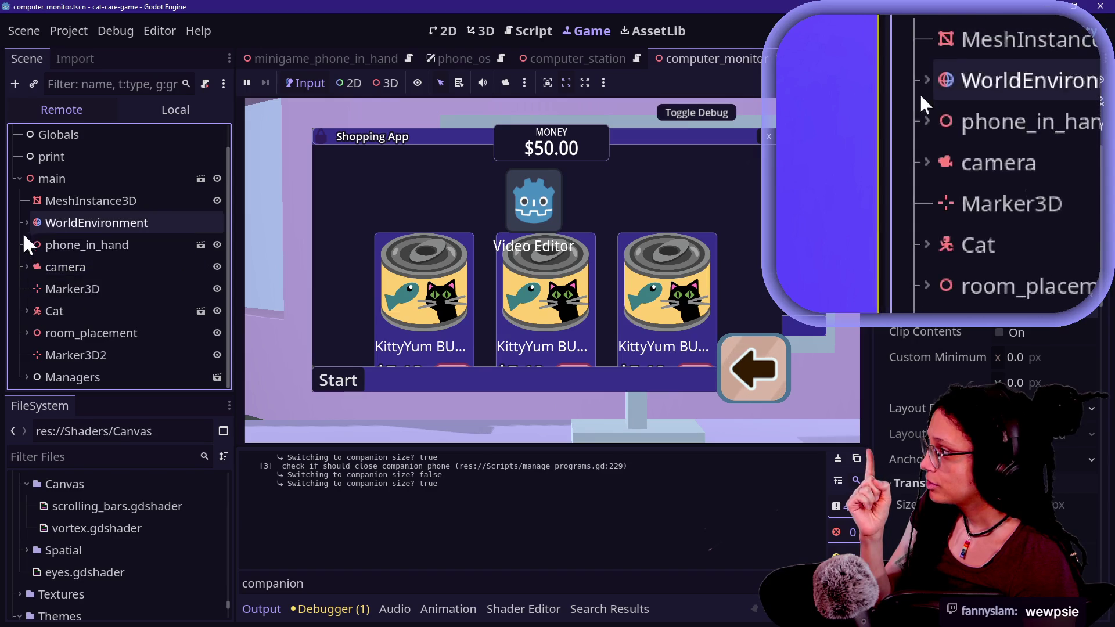
click(116, 84)
text(comp)
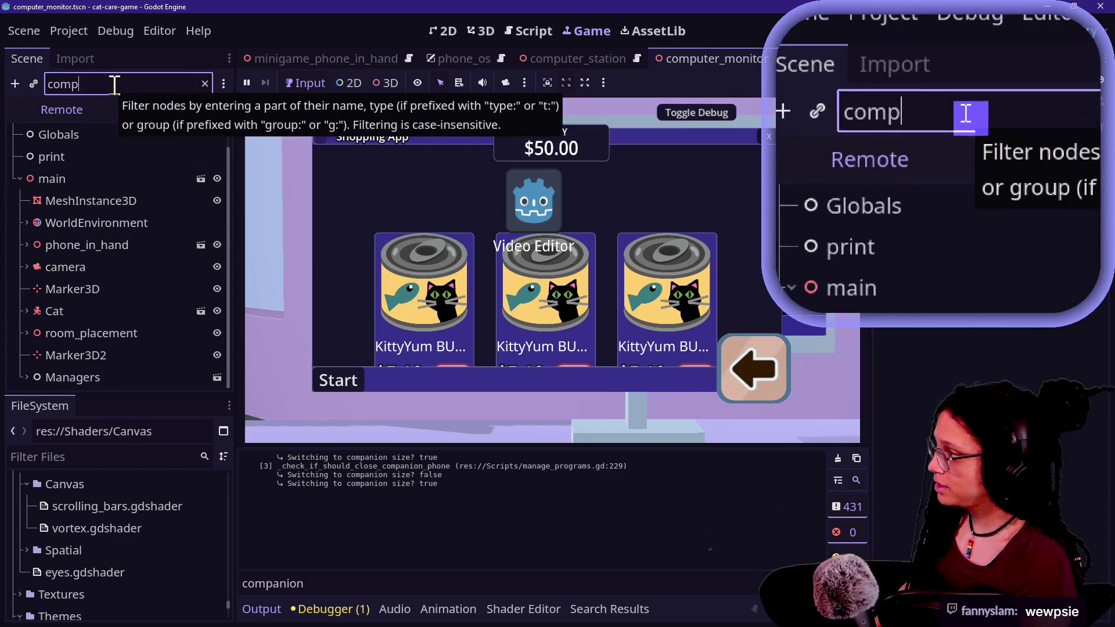
text(uter_Monitor)
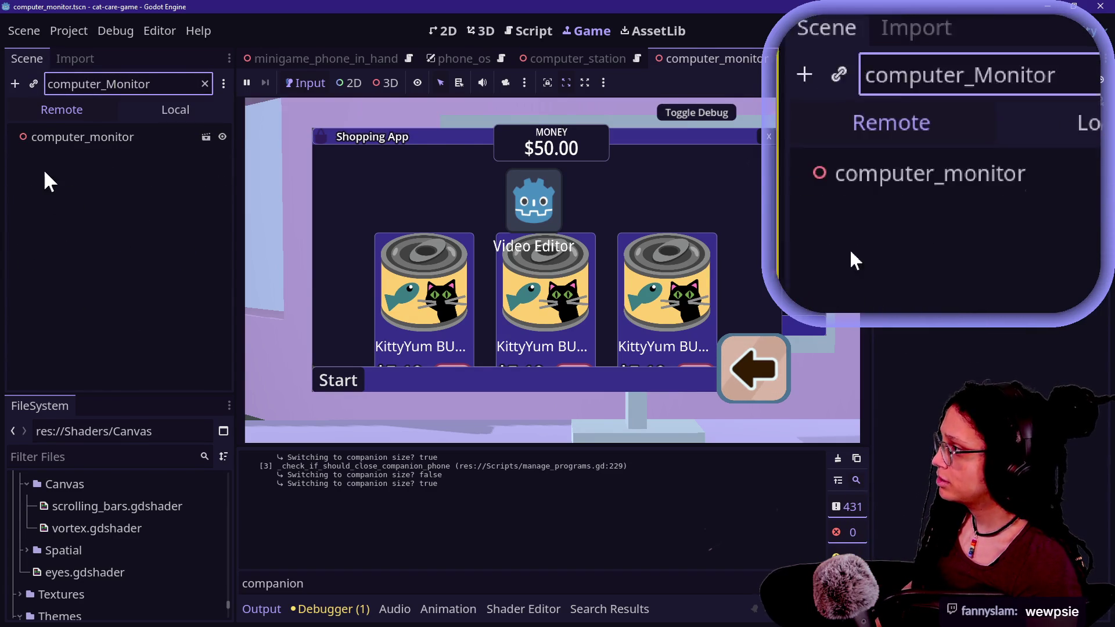
click(47, 139)
click(204, 84)
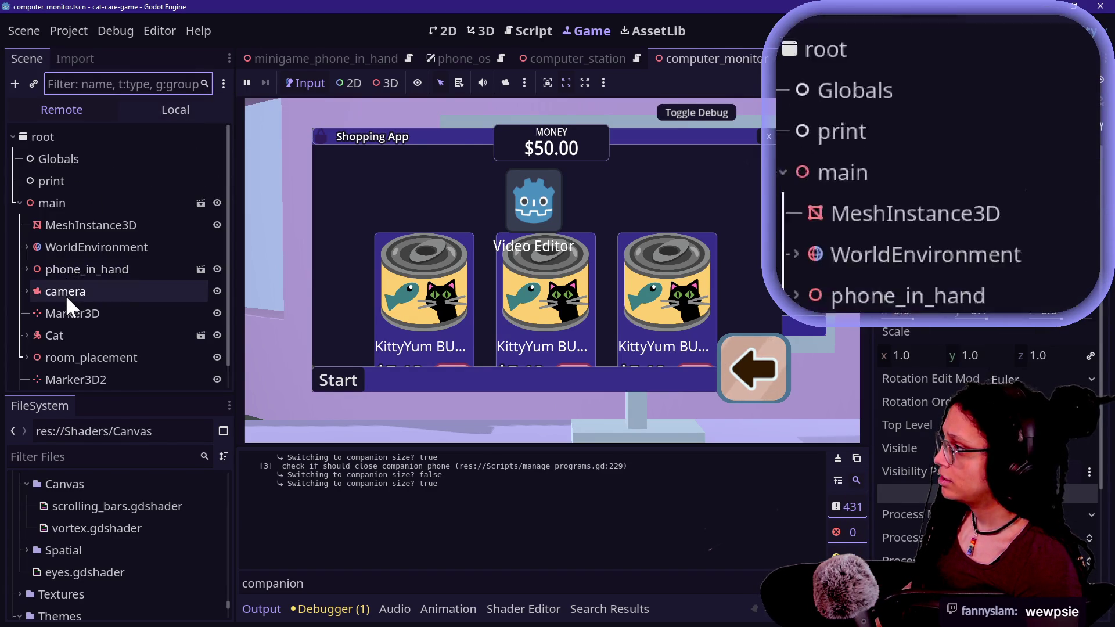
scroll(66, 295, down, 1)
Expand room_placement, room, computer-station and computer, then inspect FULL_2D_OVERLAY's CanvasLayer properties
click(27, 333)
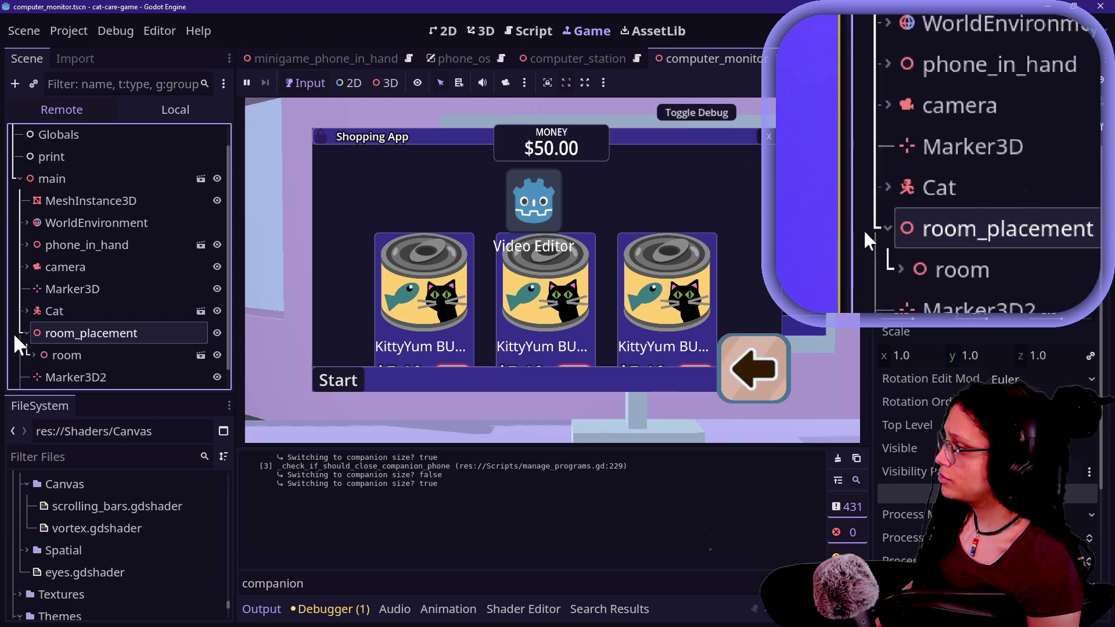
click(33, 355)
scroll(31, 358, down, 5)
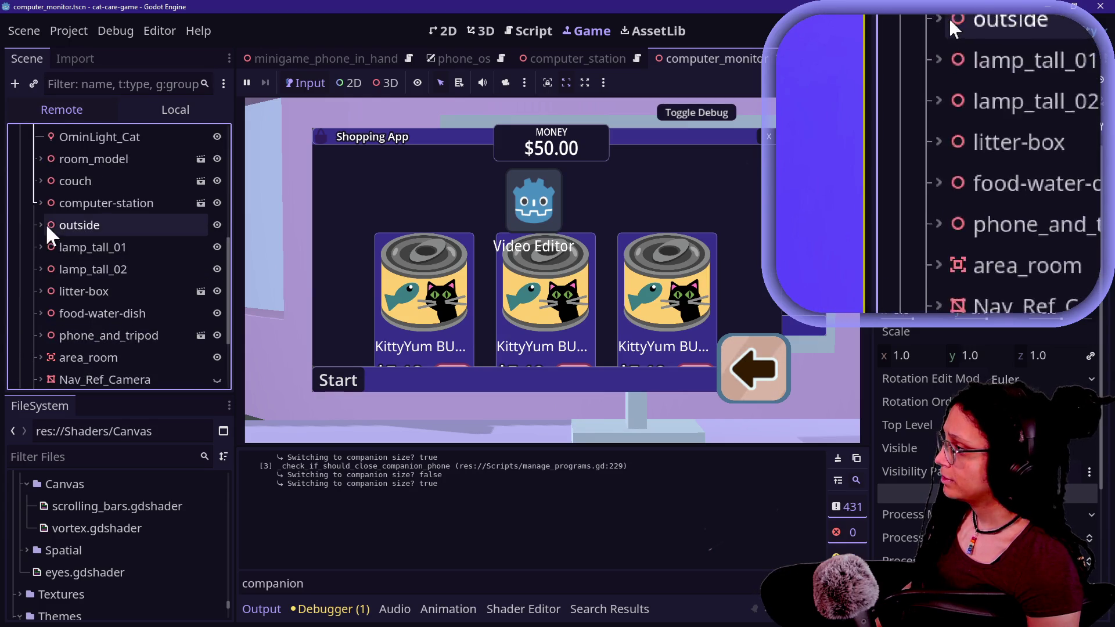
click(40, 204)
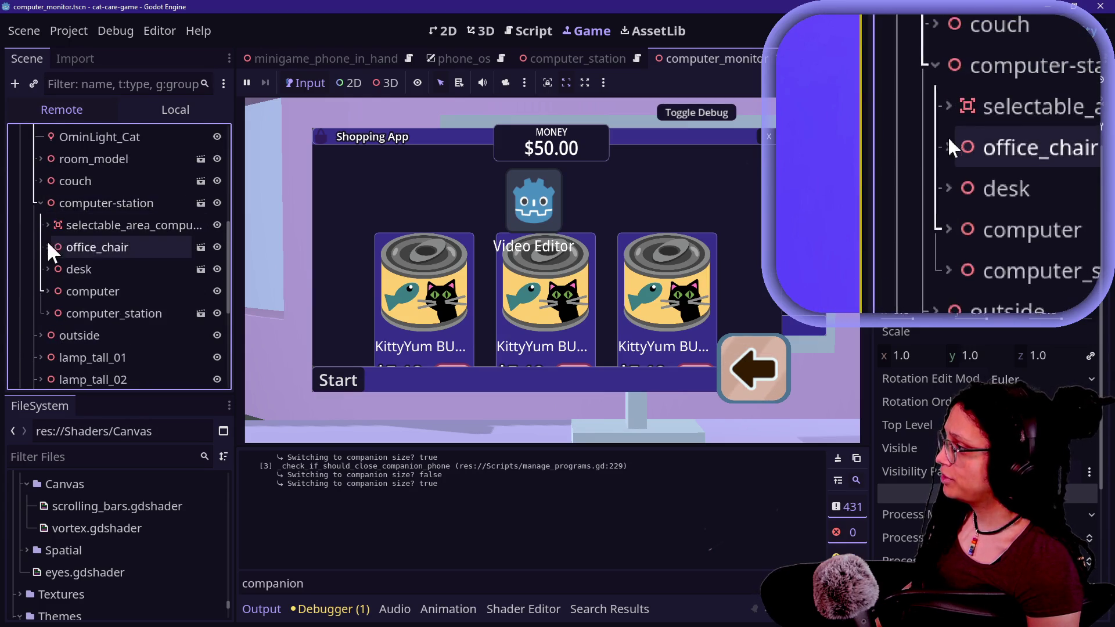
click(47, 291)
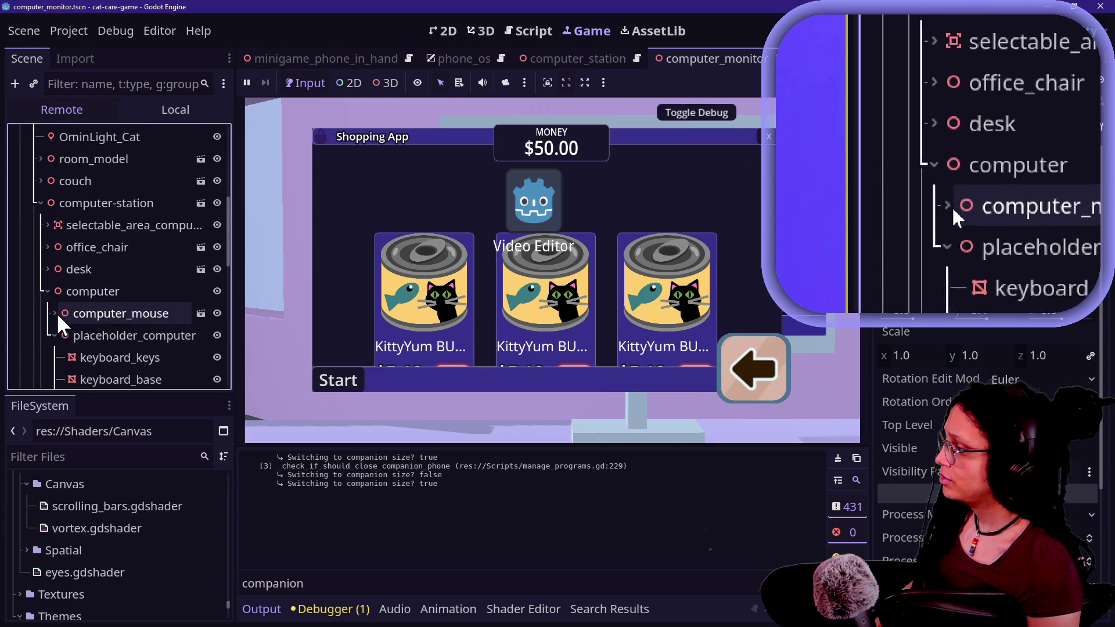
scroll(57, 312, down, 5)
scroll(88, 316, down, 1)
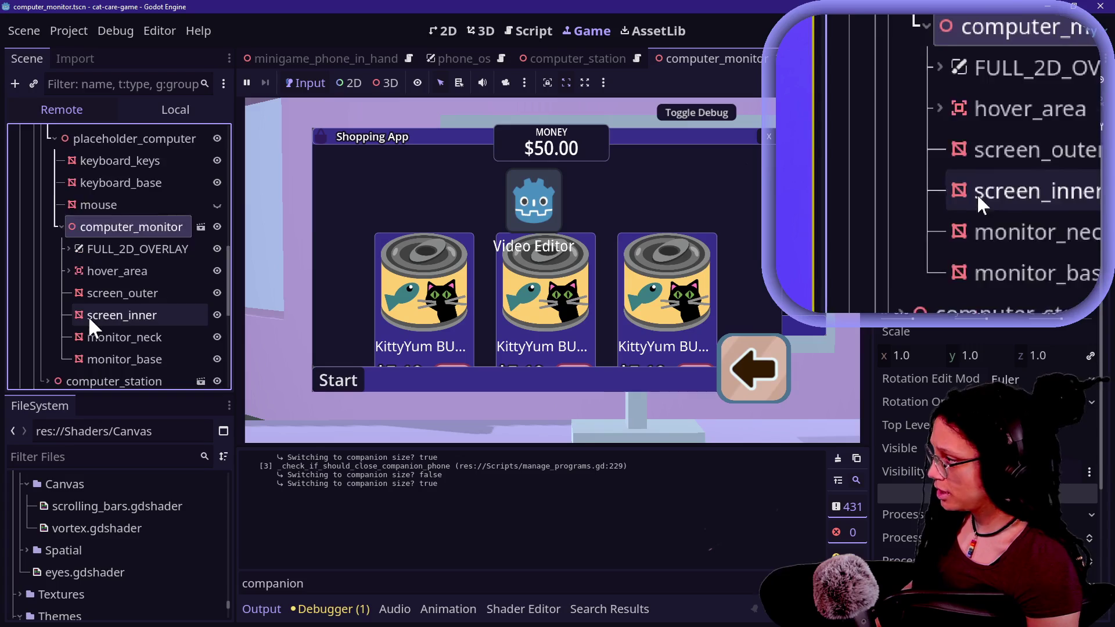
scroll(89, 316, down, 2)
click(69, 183)
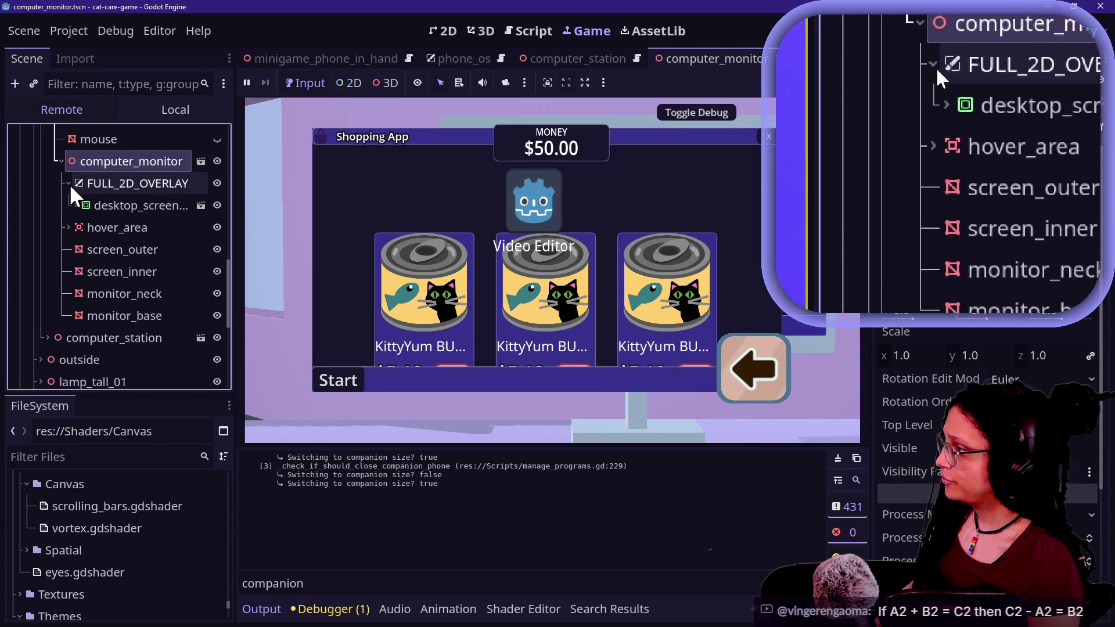
click(96, 203)
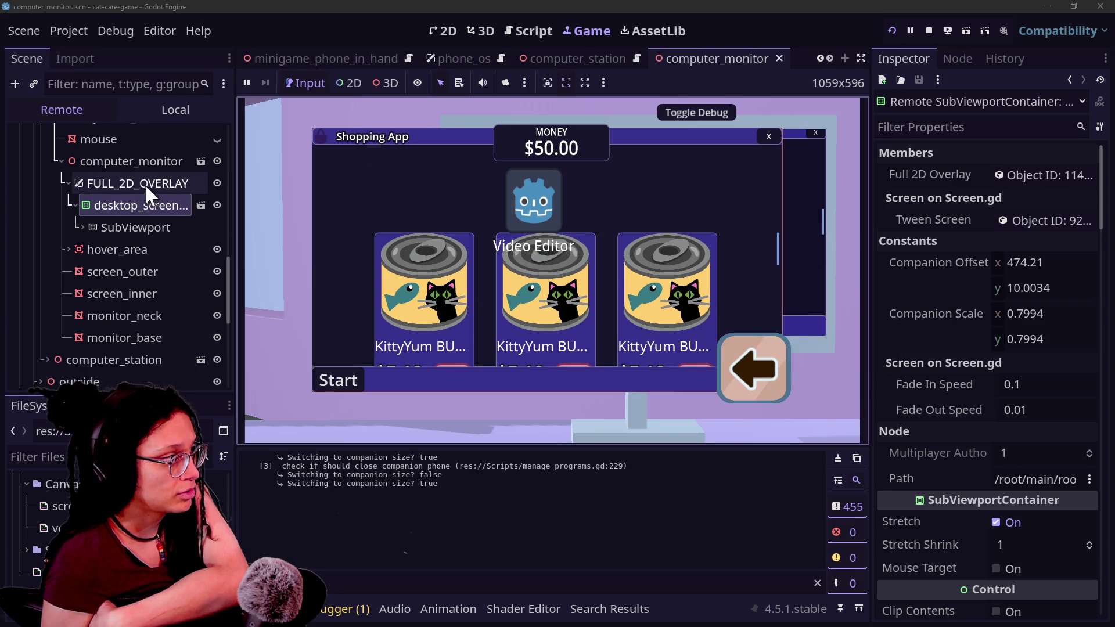
key(Up)
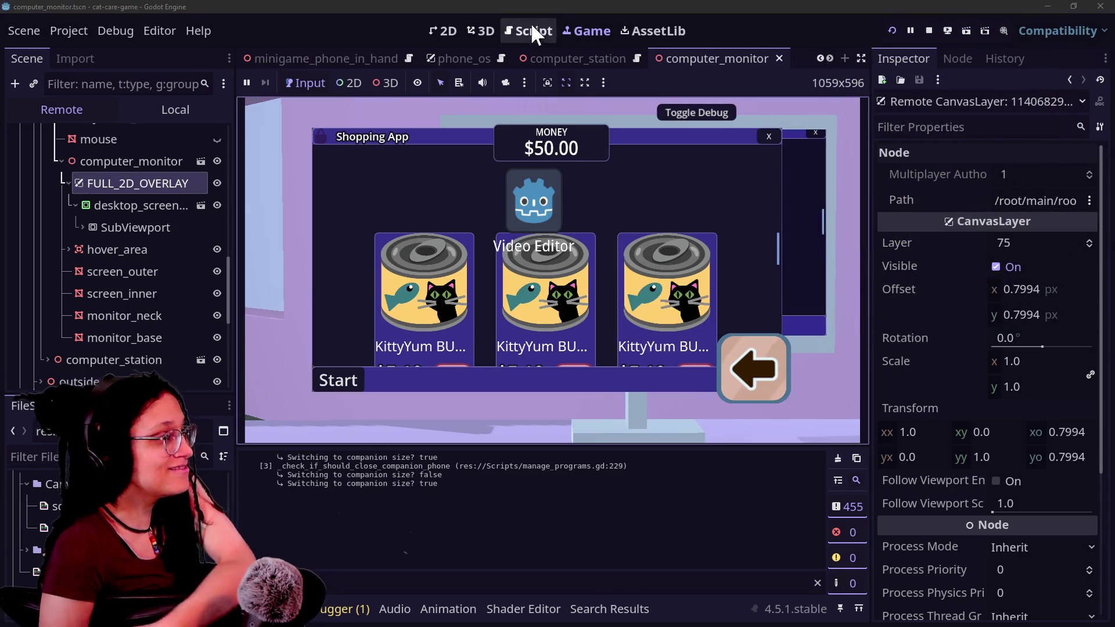
Show the monitor script in distraction-free mode
click(530, 30)
click(575, 203)
scroll(605, 248, down, 3)
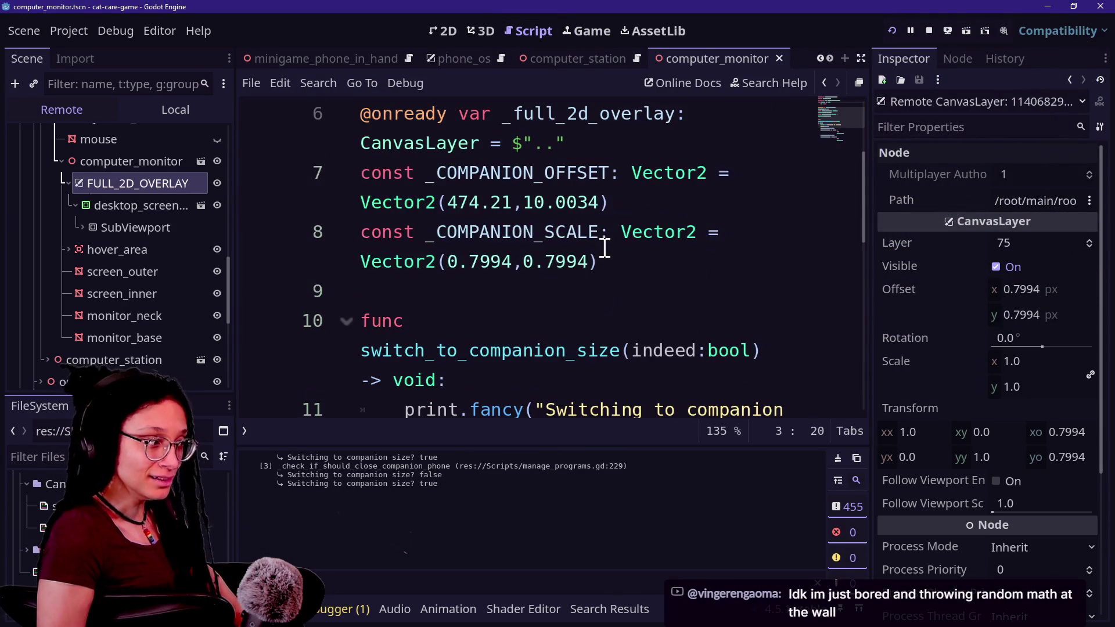
scroll(604, 248, up, 3)
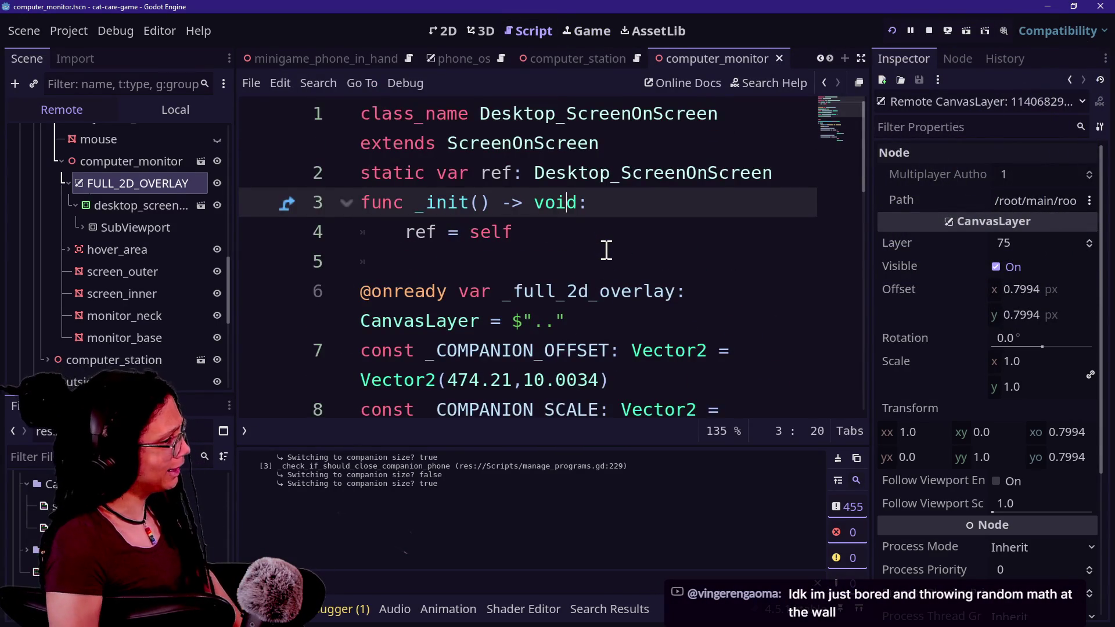
key(ctrl+shift+F11)
scroll(606, 249, down, 3)
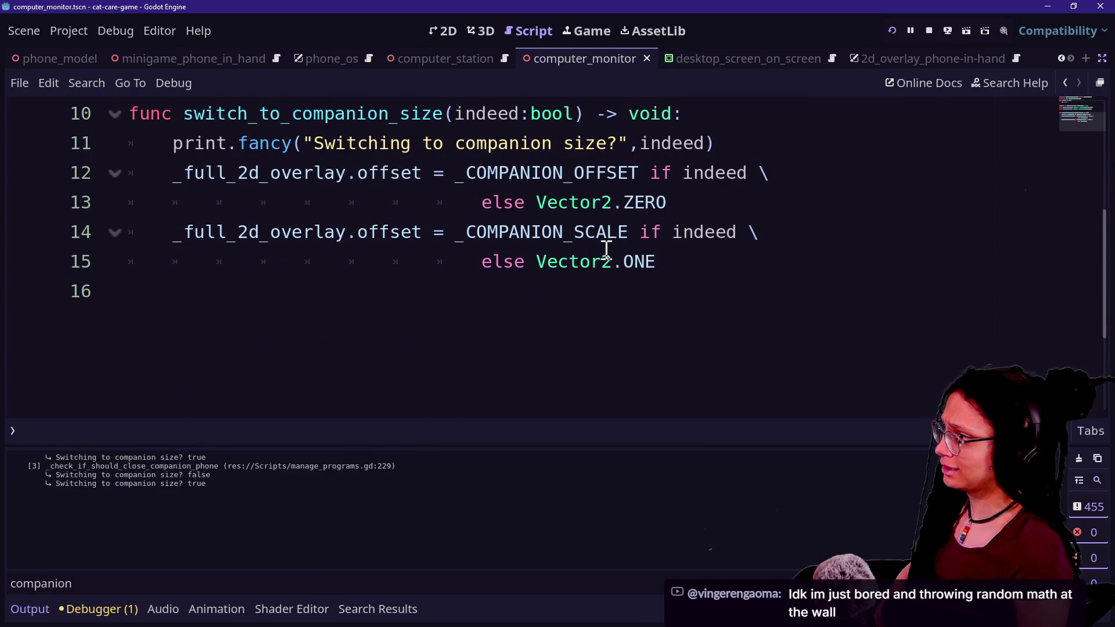
Replace offset with scale in line 14's _full_2d_overlay assignment
click(279, 235)
key(ctrl+Right)
key(ctrl+Right)
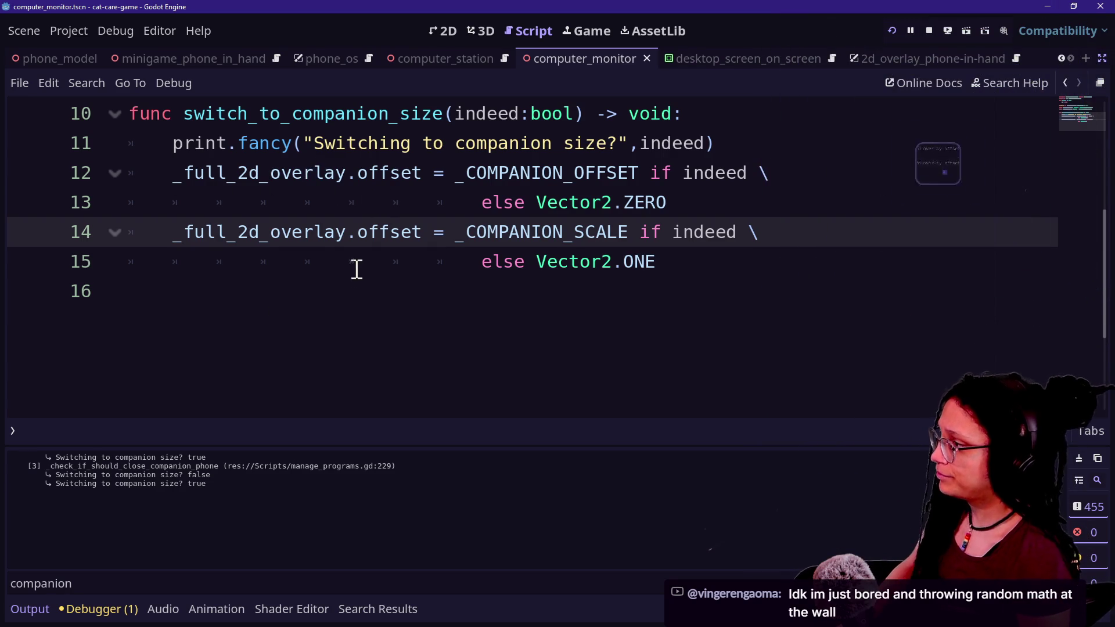
drag(358, 232, 423, 232)
text(scale)
click(597, 152)
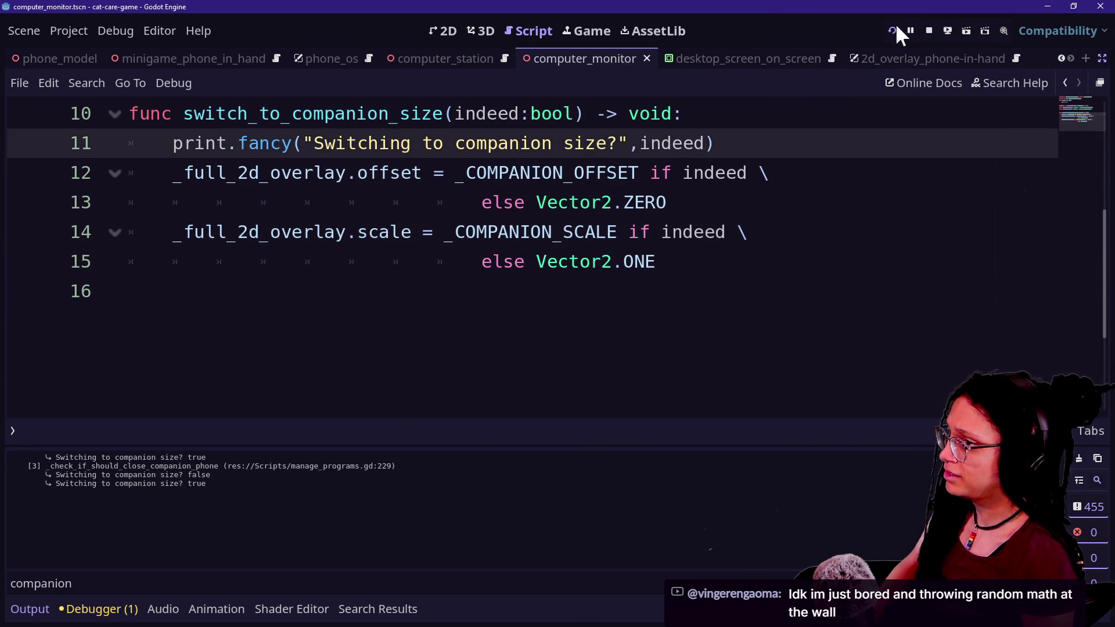
Run the project, zoom onto the monitor and repeatedly open and close the Shopping App
click(898, 25)
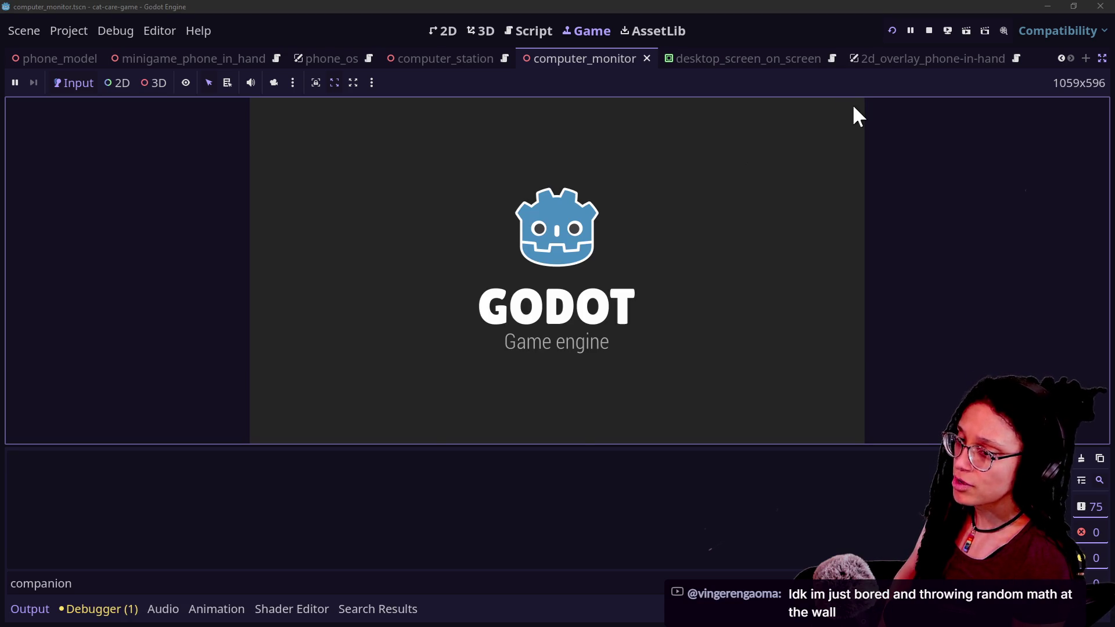
click(653, 263)
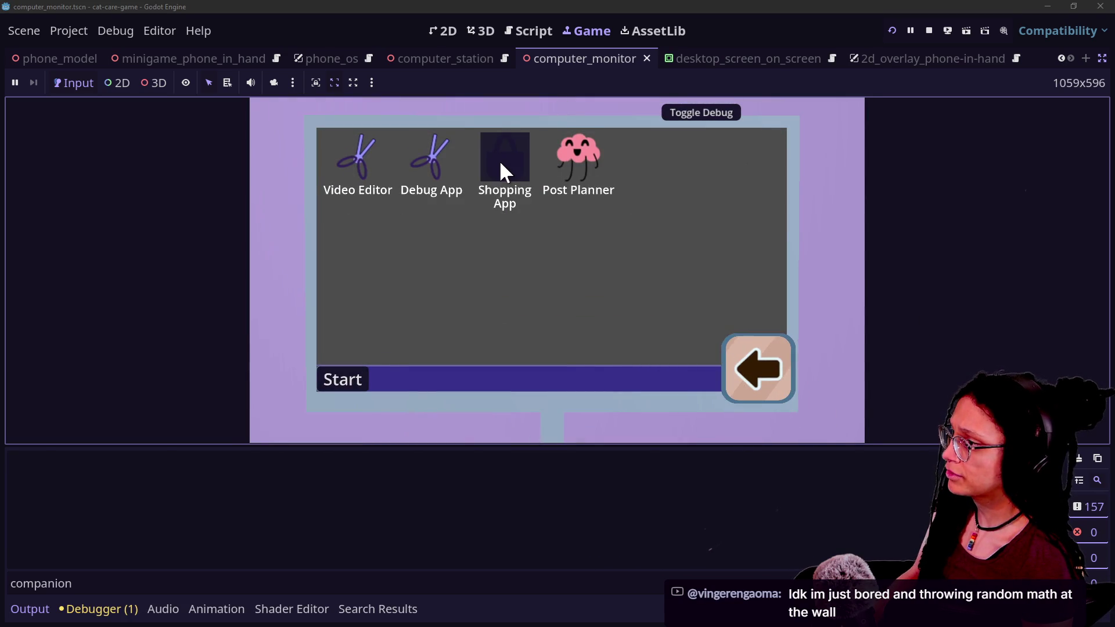
click(501, 164)
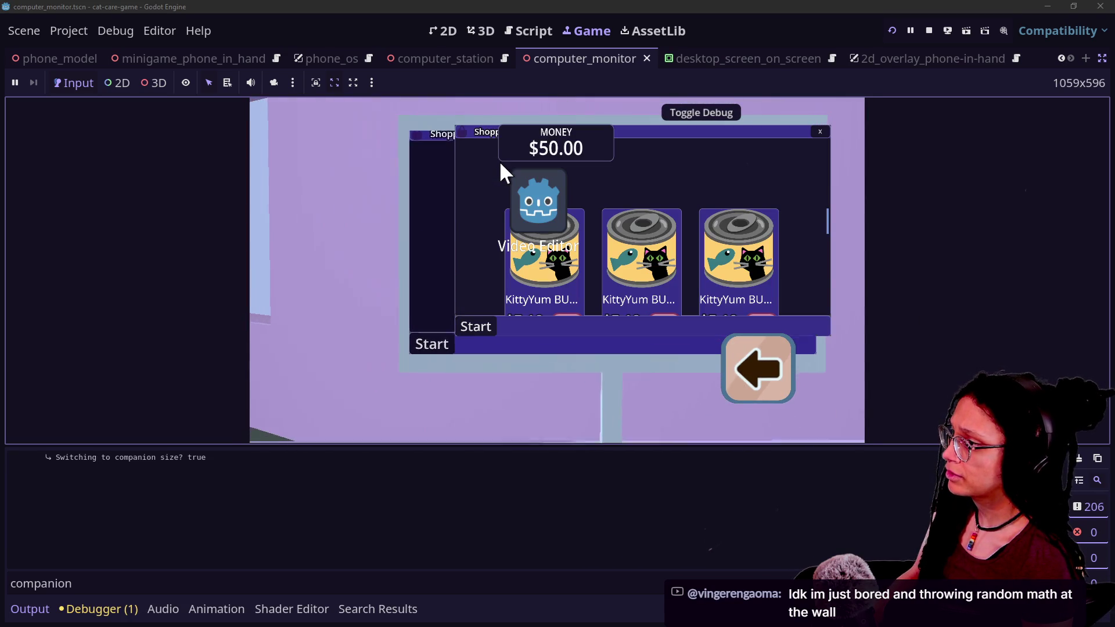
click(820, 131)
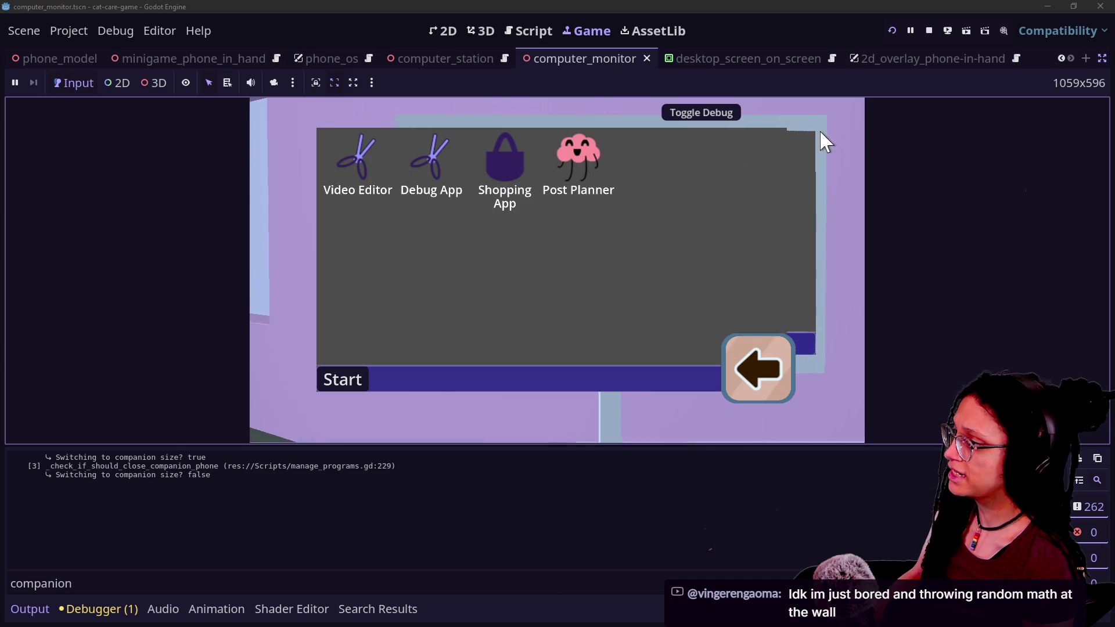
click(500, 164)
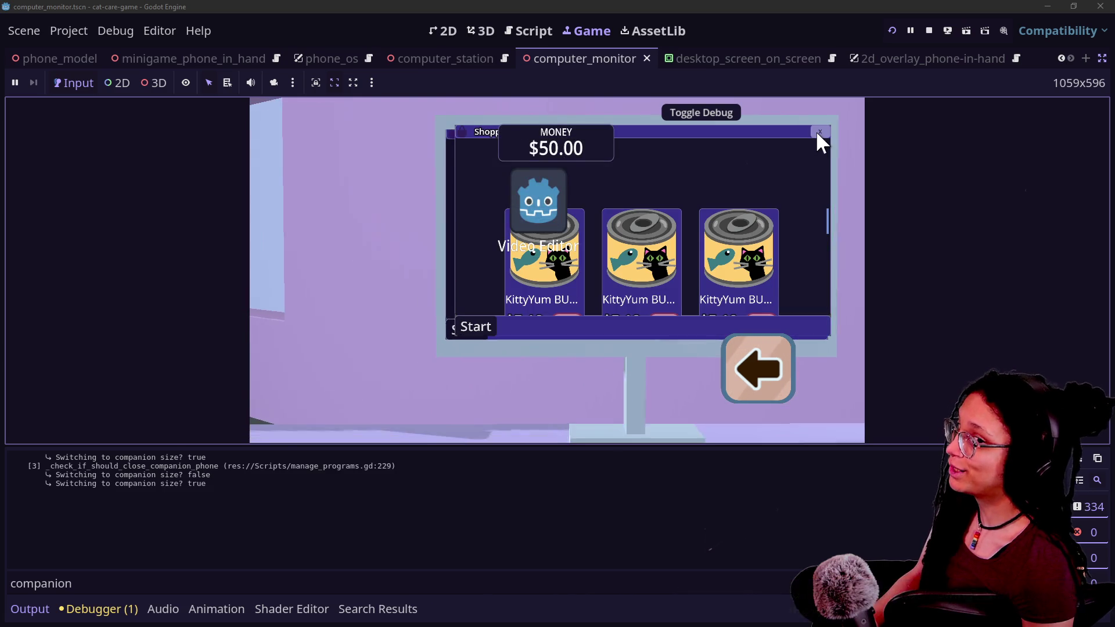
click(820, 131)
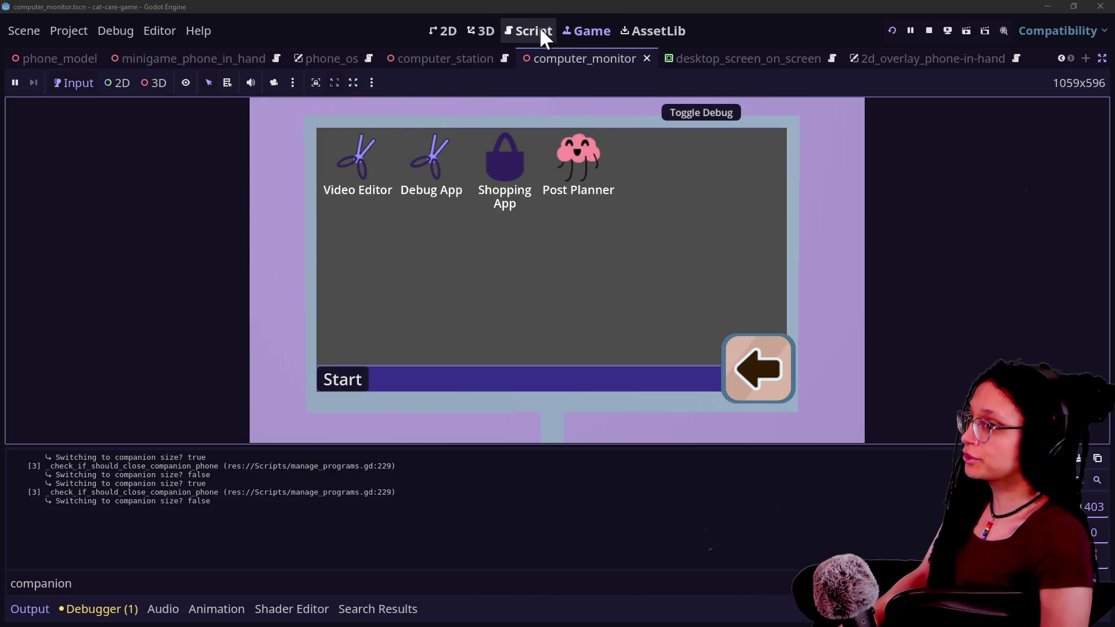
click(518, 139)
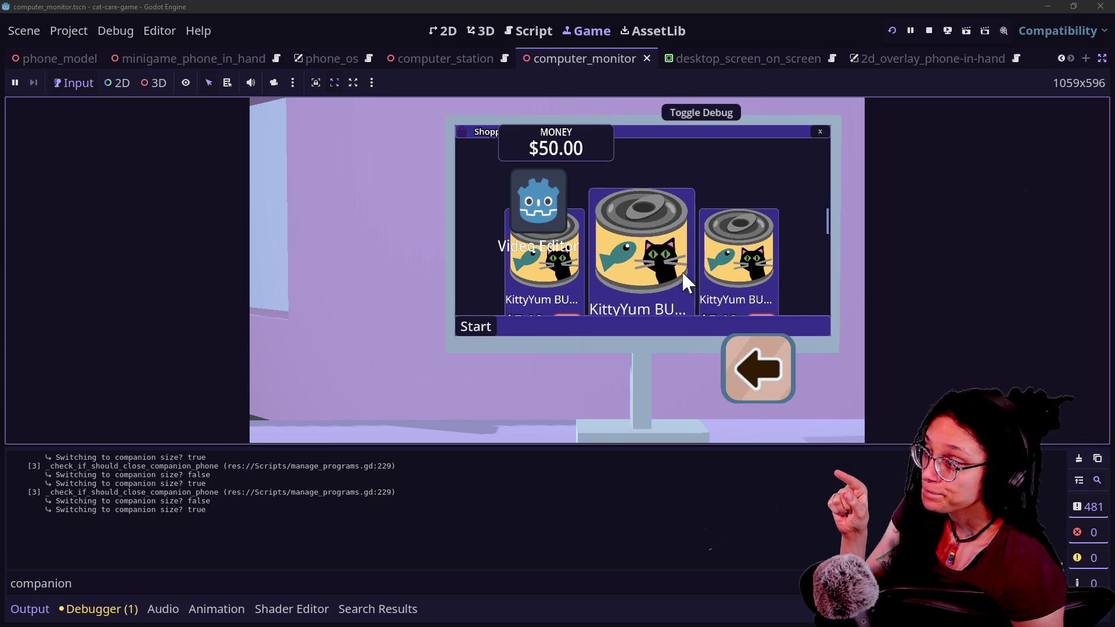
Reopen the Shopping App once more, restore the side panels and stop the game
click(821, 133)
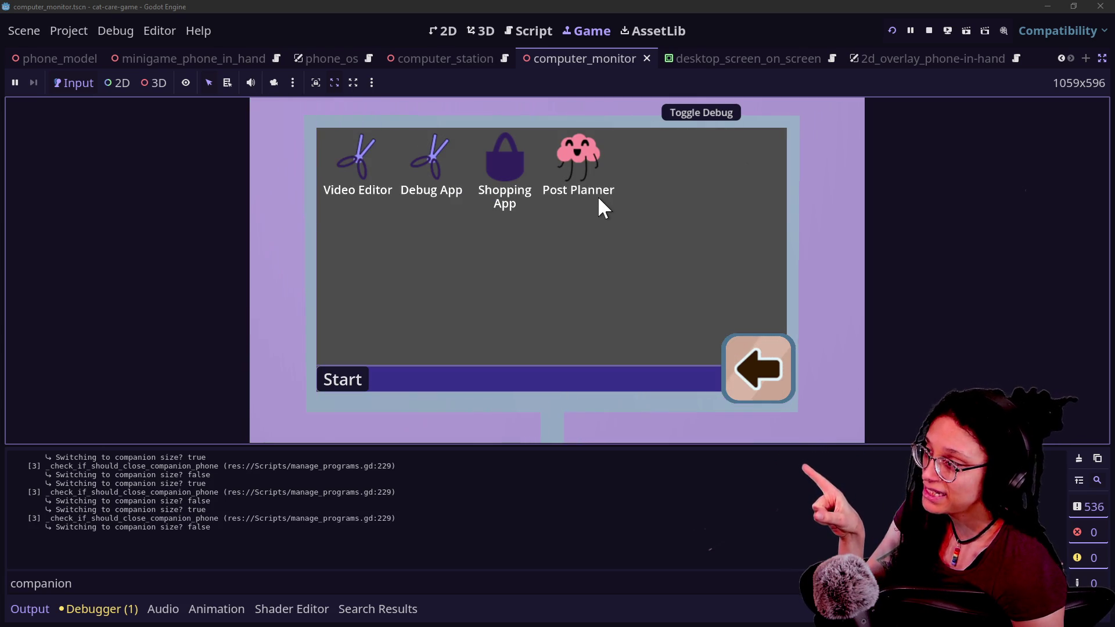
click(496, 162)
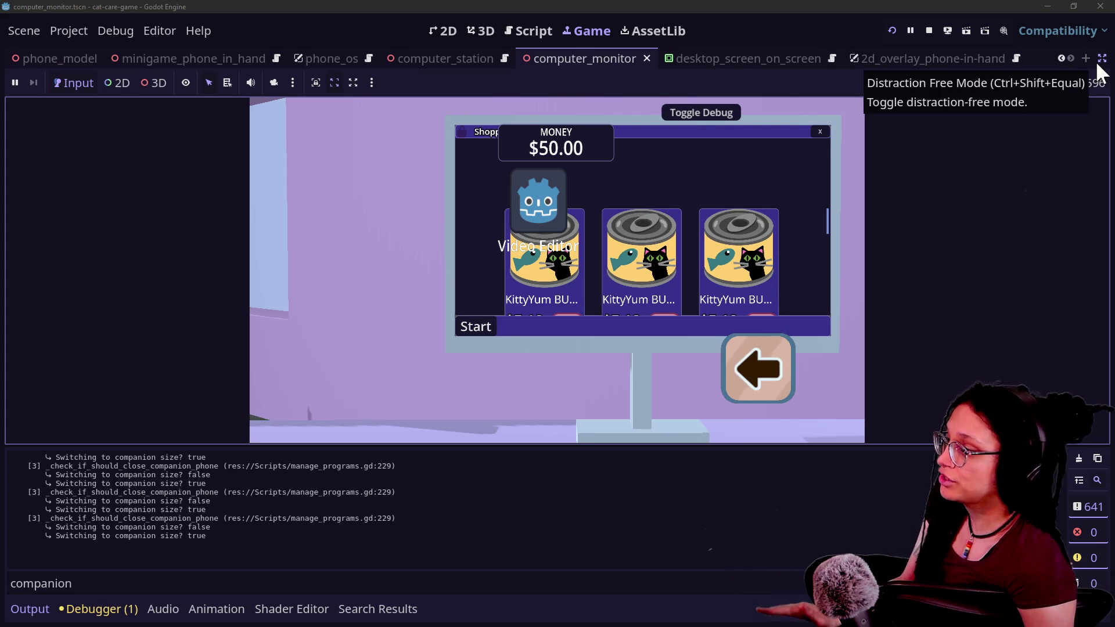
click(1101, 61)
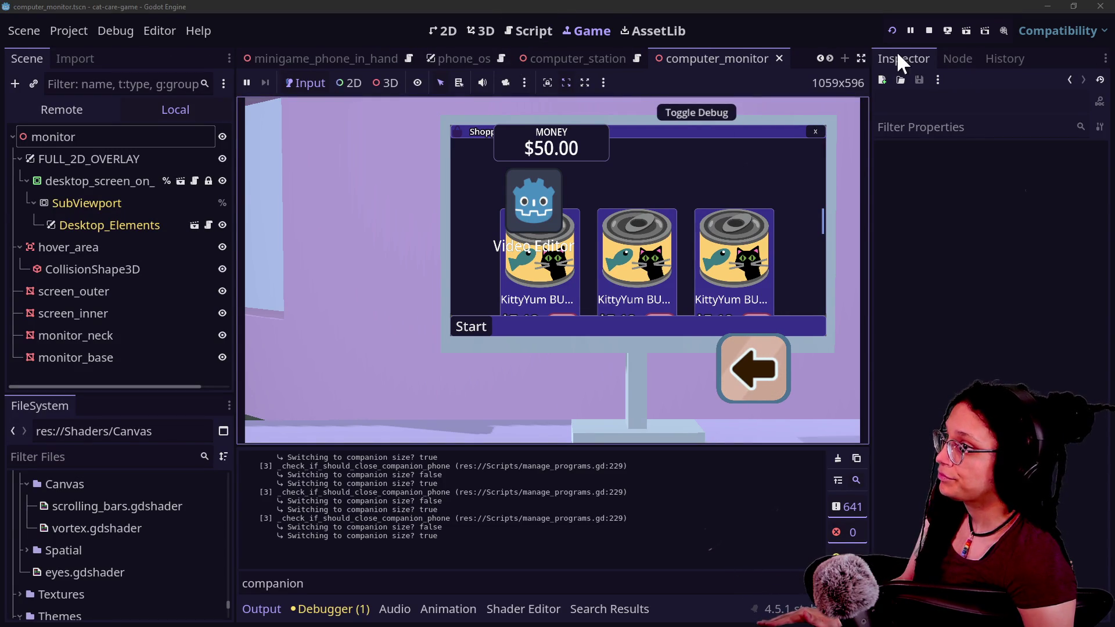
click(931, 30)
Hide the side panels and quick-open manage_camera.gd
click(498, 250)
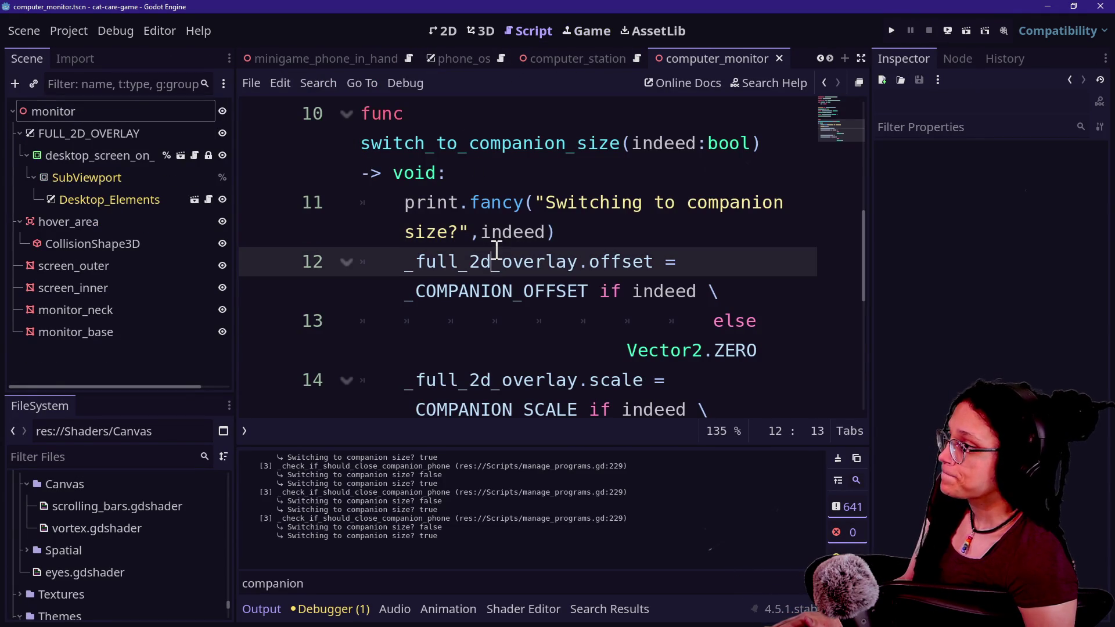
mouse_move(497, 251)
key(ctrl+shift+F11)
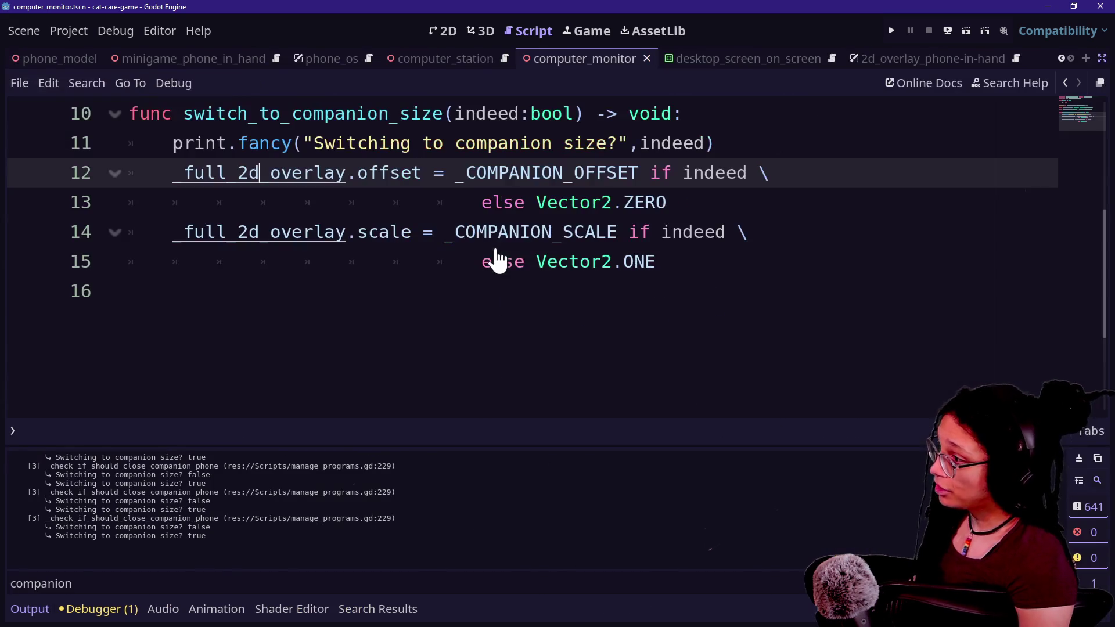
scroll(498, 257, up, 3)
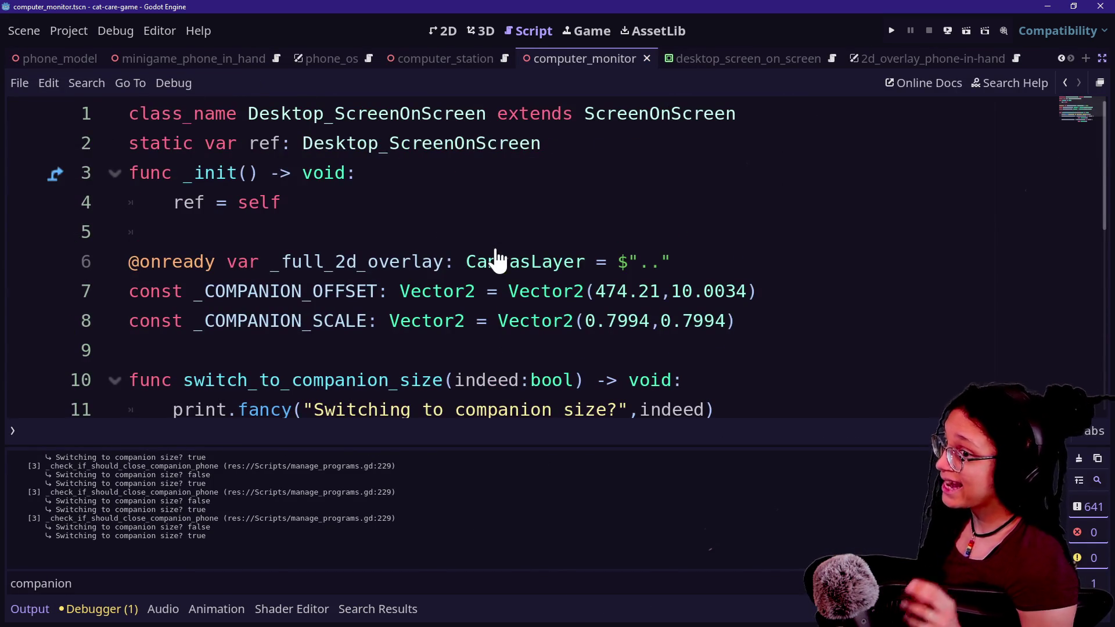
key(shift+alt+o)
text(camera)
click(498, 256)
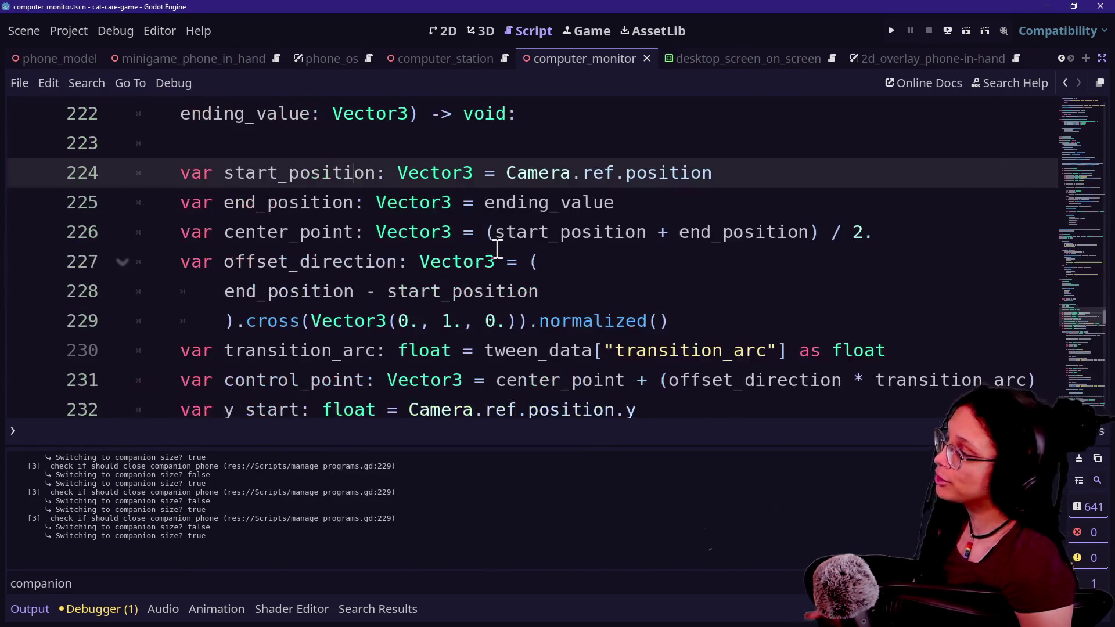
Select the camera_switch_begin signal and jump to its emit under the _secondary_movement check
scroll(237, 212, up, 20)
scroll(237, 212, up, 20)
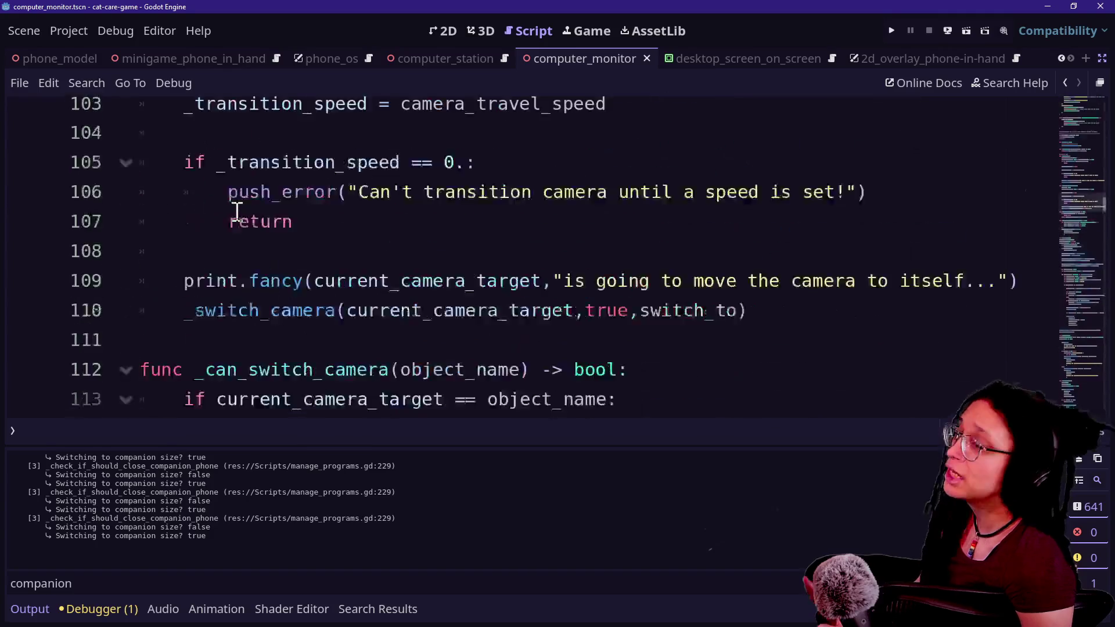
scroll(237, 212, down, 3)
scroll(237, 212, up, 3)
drag(216, 291, 430, 291)
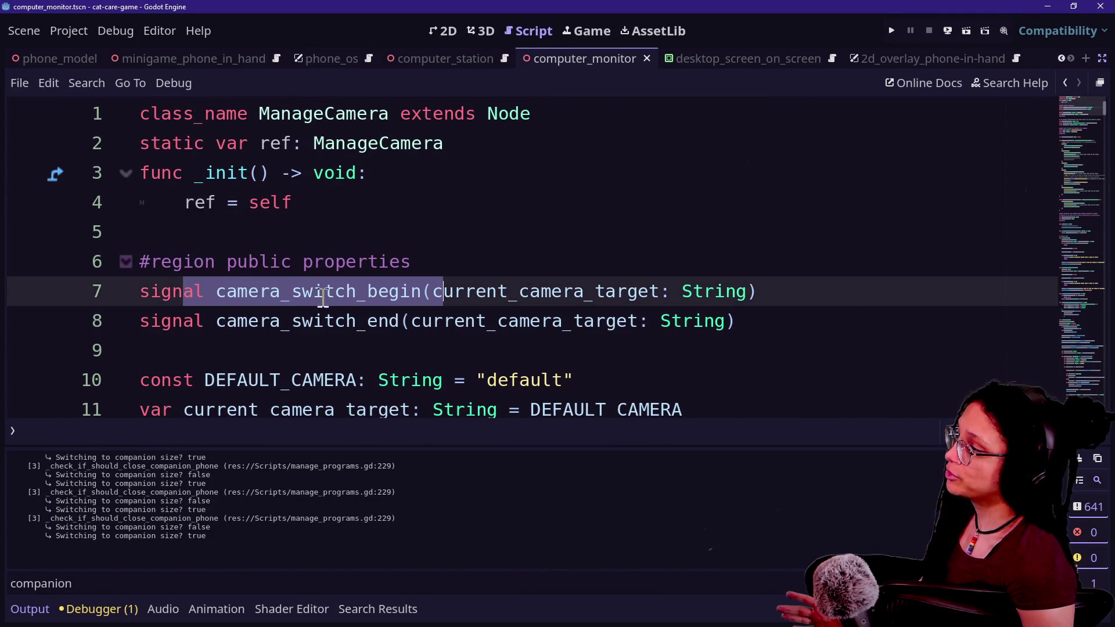
click(216, 321)
click(499, 319)
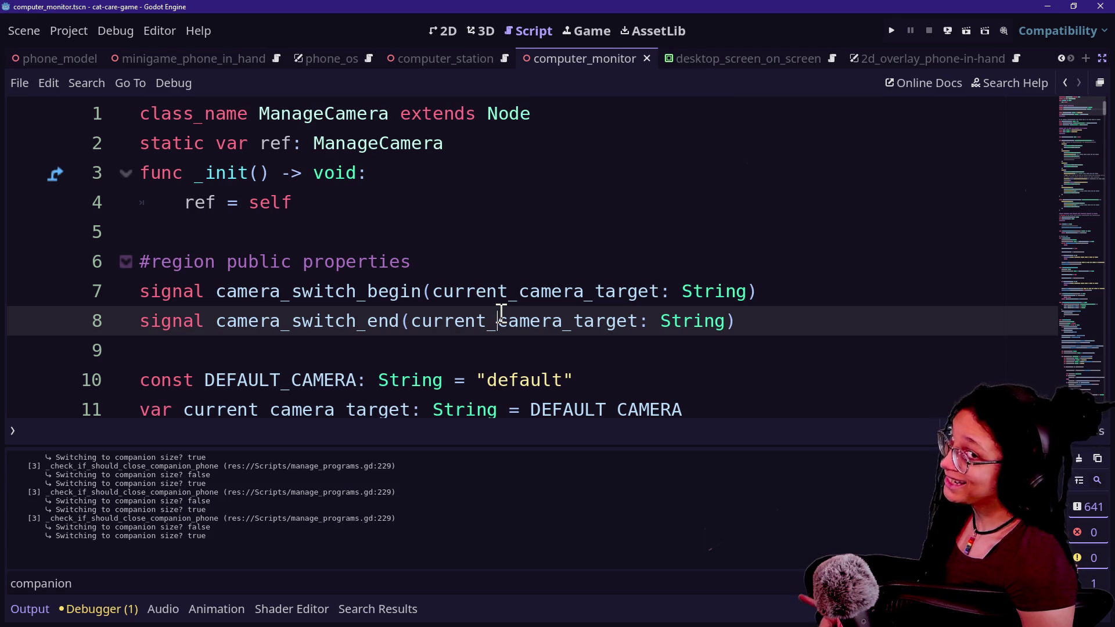
drag(216, 292, 432, 291)
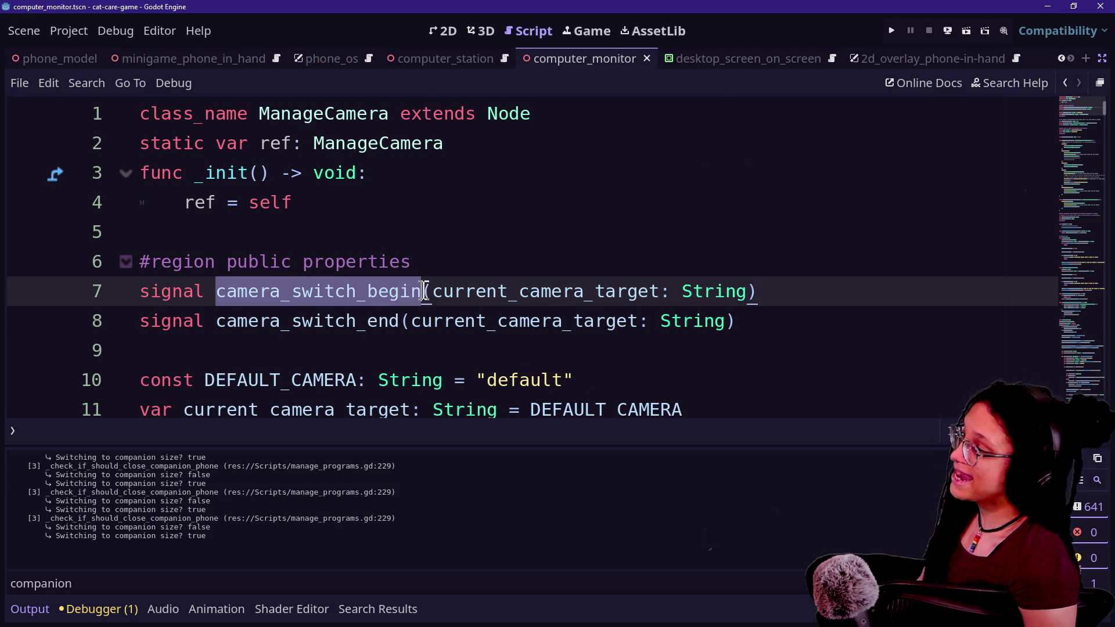
key(ctrl+d)
scroll(406, 339, down, 2)
click(230, 204)
click(671, 232)
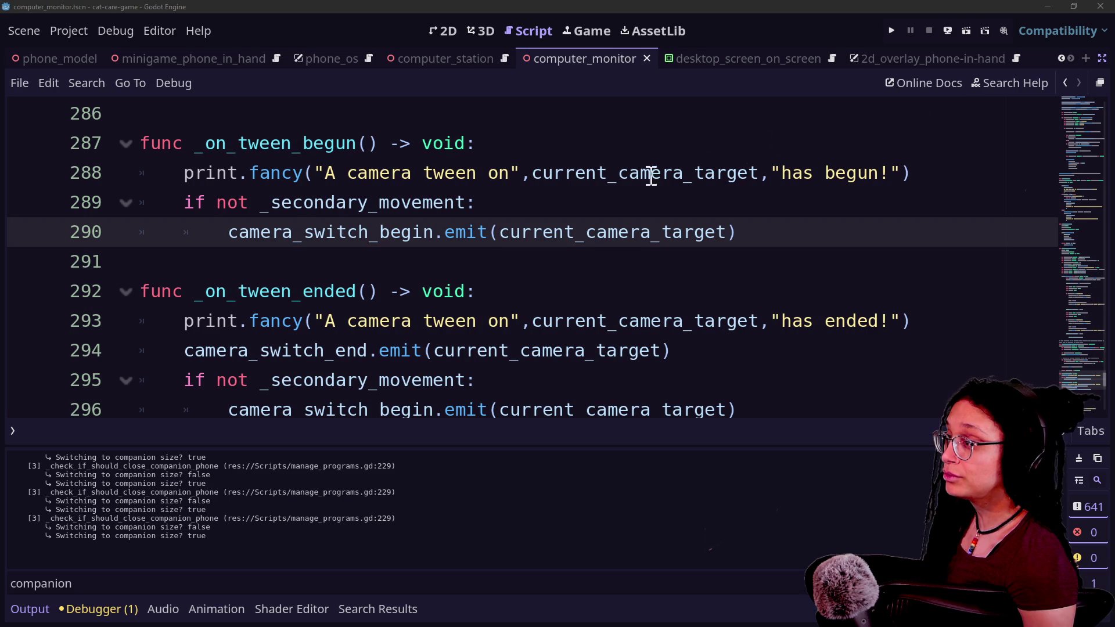
Delete the 'if not _secondary_movement:' checks in _on_tween_begun and _on_tween_ended
click(496, 258)
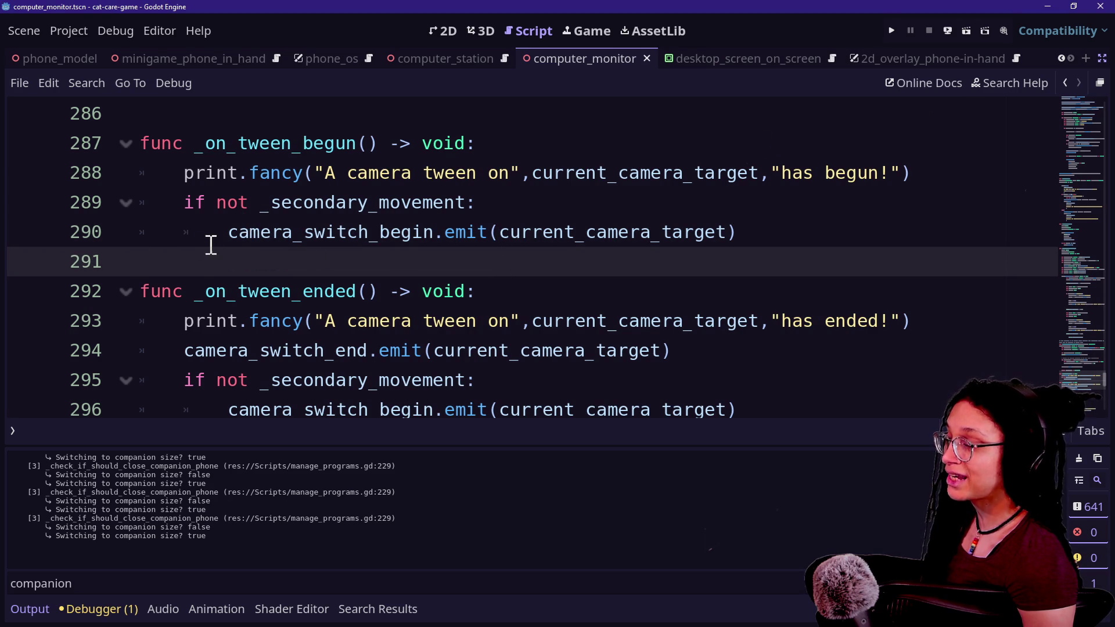
mouse_move(226, 232)
mouse_down()
mouse_move(194, 210)
mouse_move(232, 226)
mouse_up()
click(189, 210)
key(BackSpace)
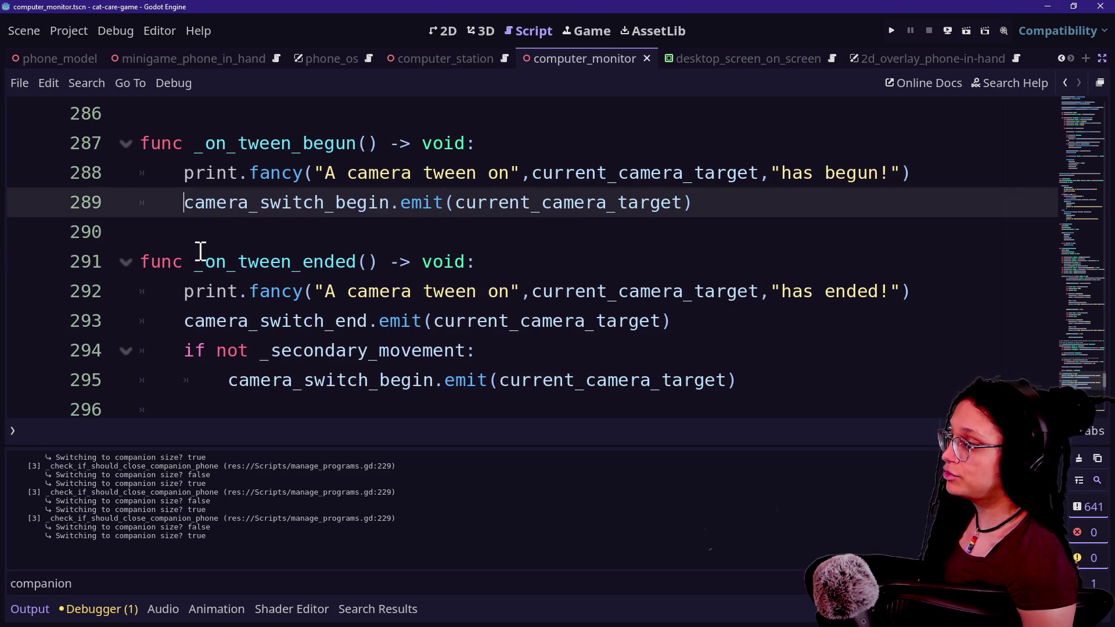
mouse_move(229, 387)
mouse_down()
mouse_move(182, 322)
mouse_move(182, 349)
mouse_up()
key(BackSpace)
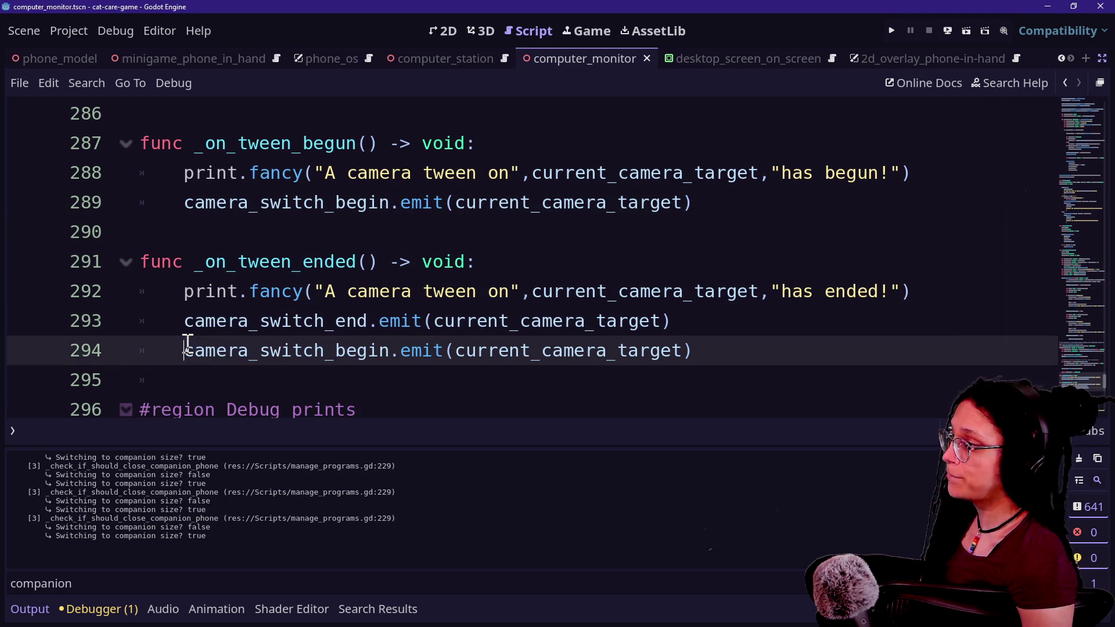
Append ', _secondary_movement' to both camera_switch_begin.emit calls on lines 289 and 294
drag(249, 321, 479, 335)
click(503, 334)
click(619, 350)
click(682, 203)
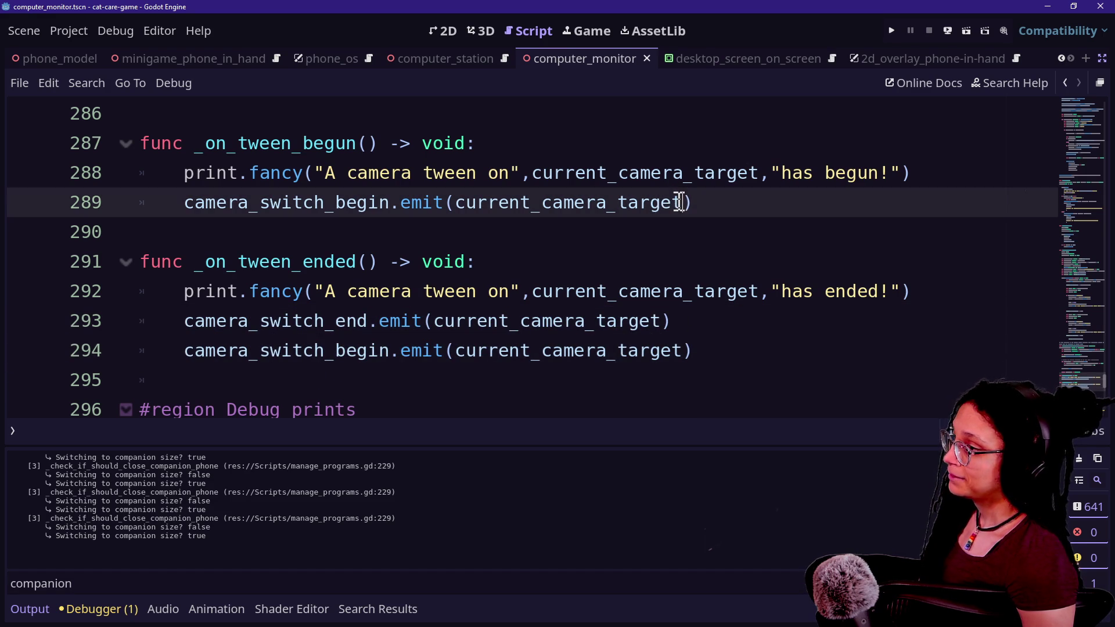
alt+click(683, 351)
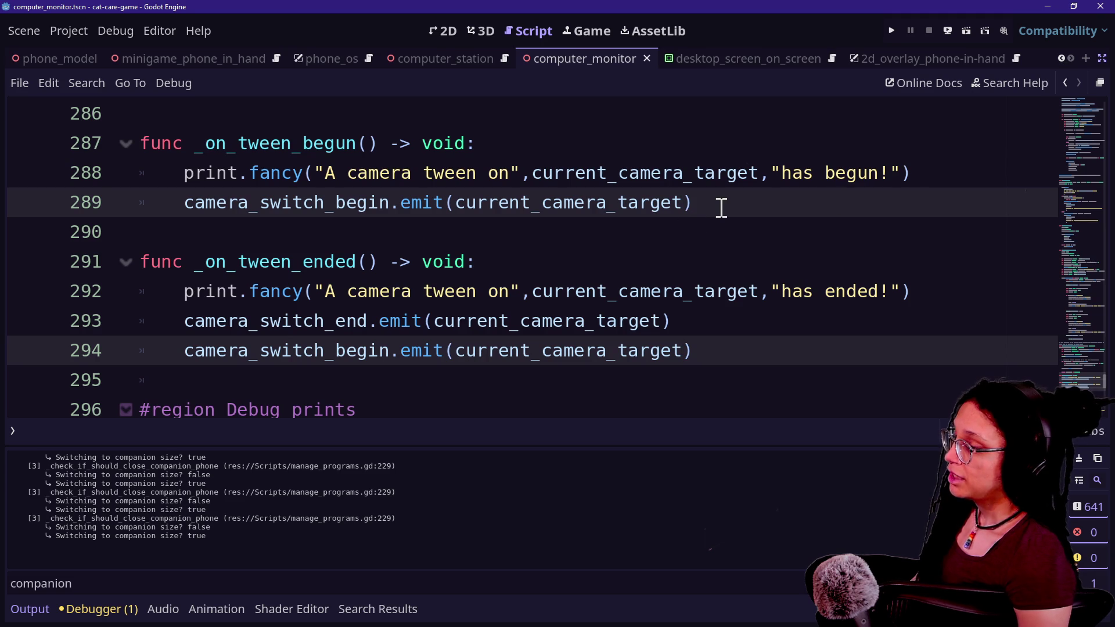
text(, _second)
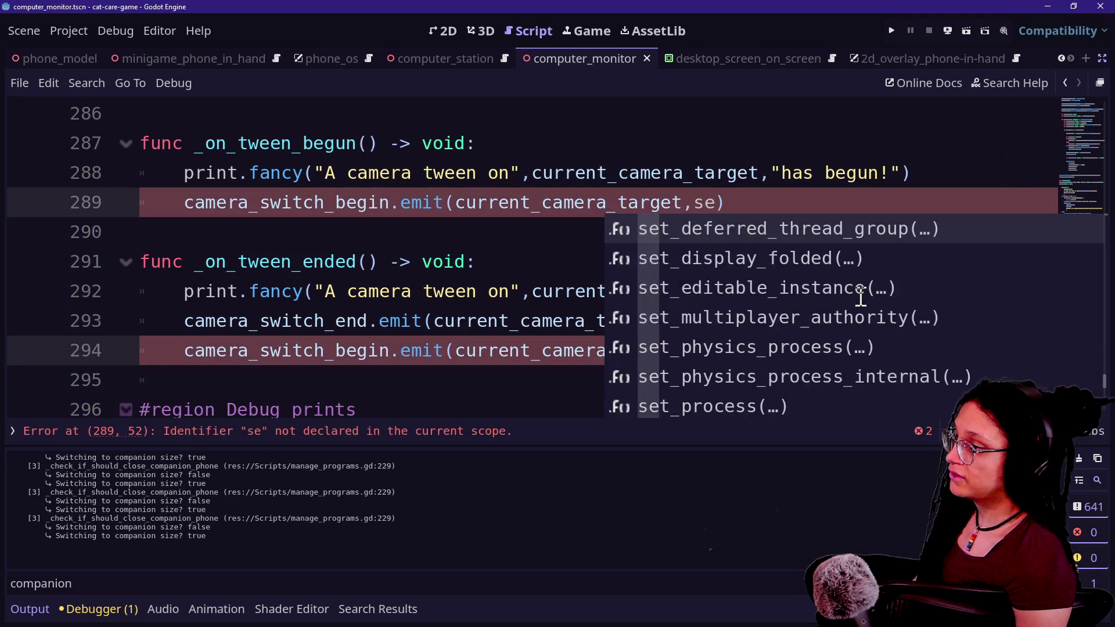
key(Return)
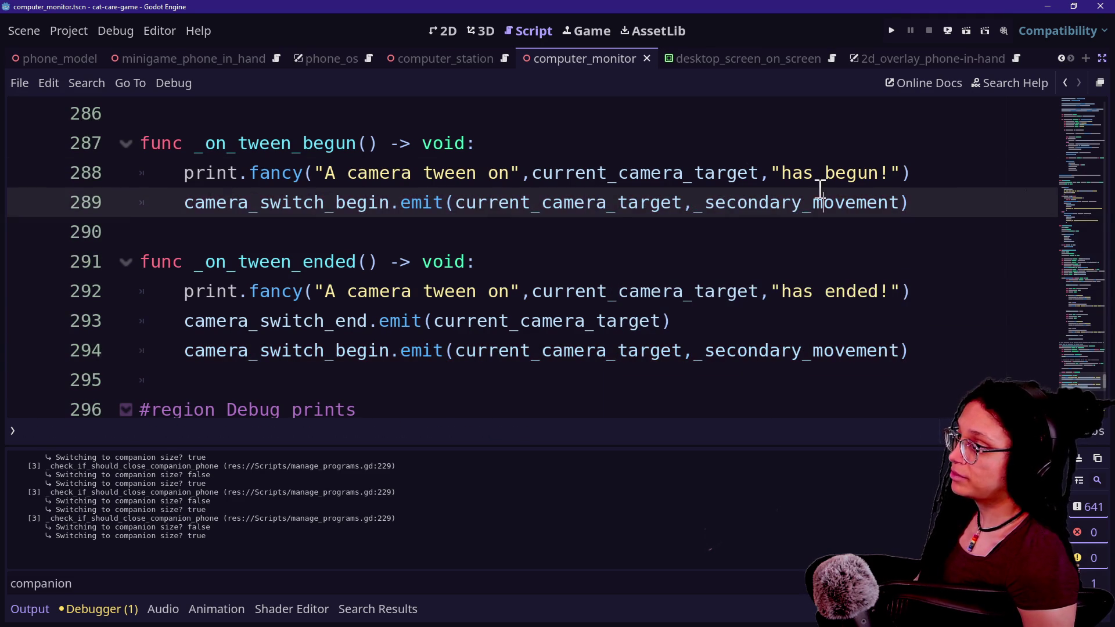
Return to the signal declarations with the caret after String in camera_switch_begin
scroll(311, 222, up, 20)
scroll(311, 222, up, 20)
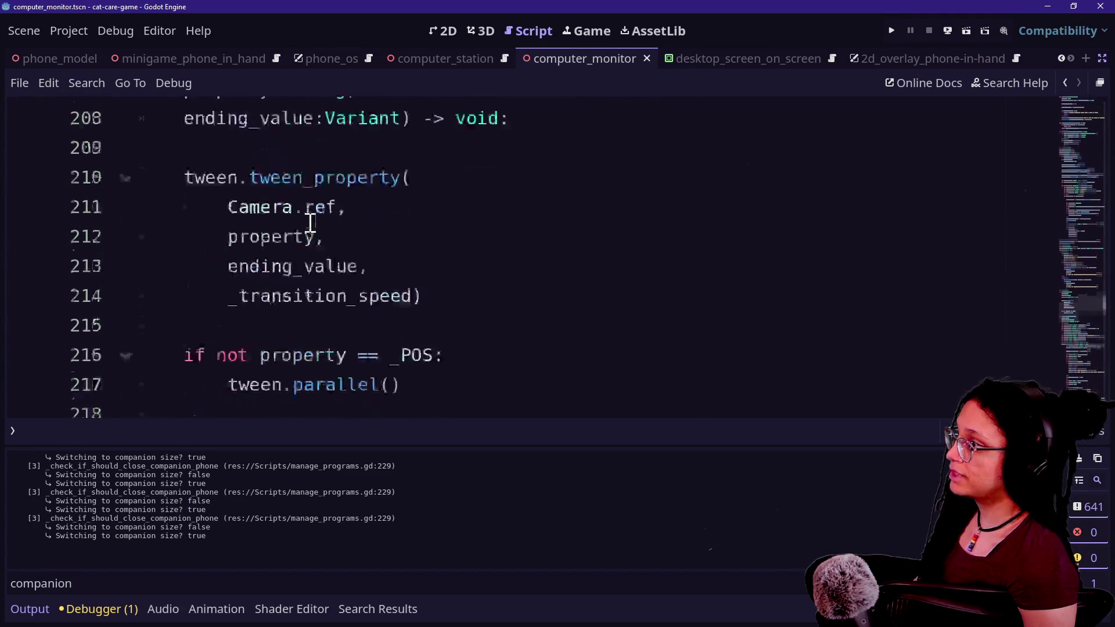
scroll(311, 222, up, 20)
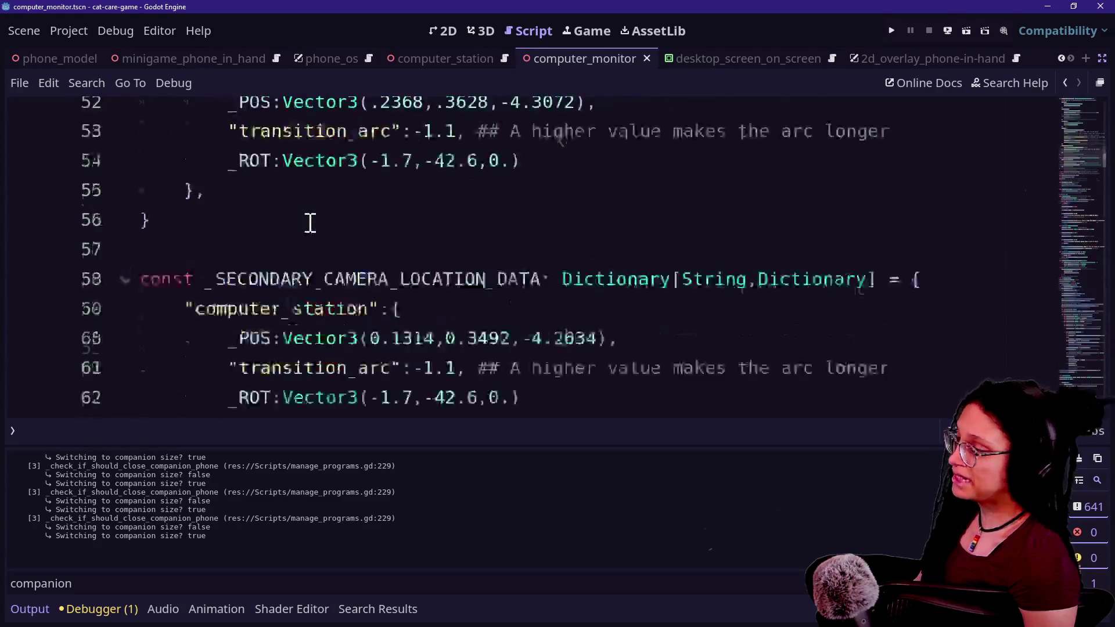
click(747, 291)
Save the script and remove a stray '!' typed after the _init line
key(ctrl+s)
click(720, 324)
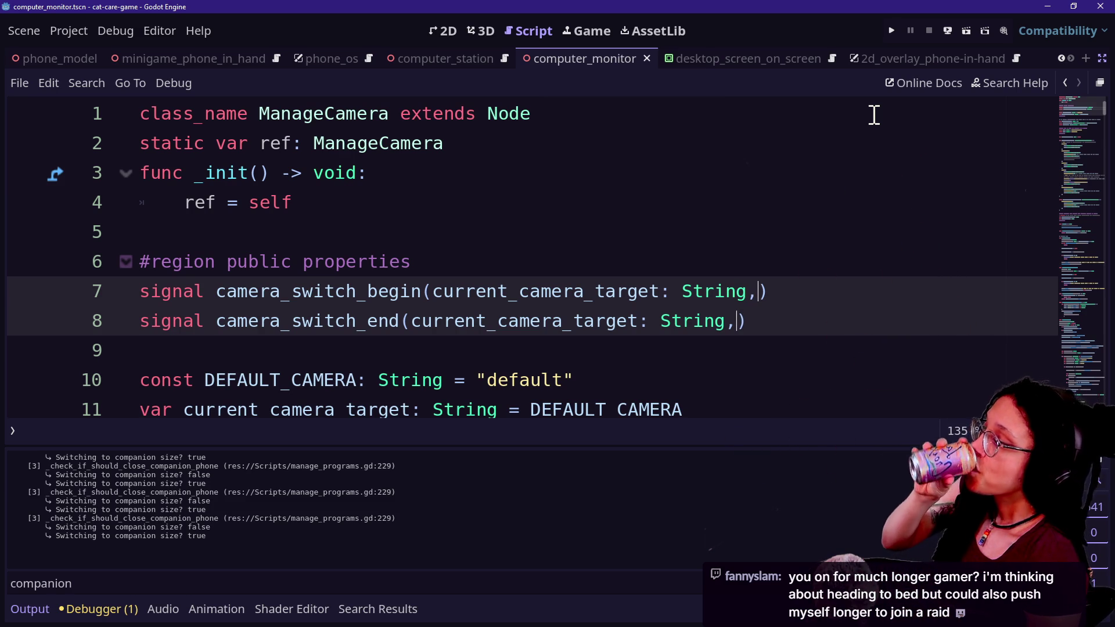
click(694, 183)
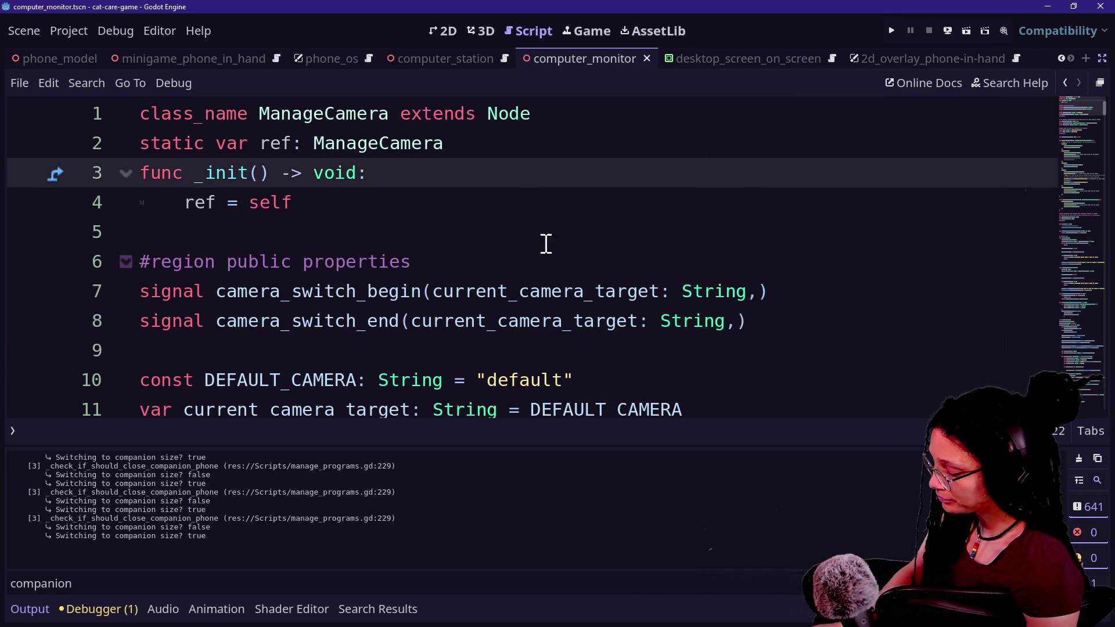
text(!)
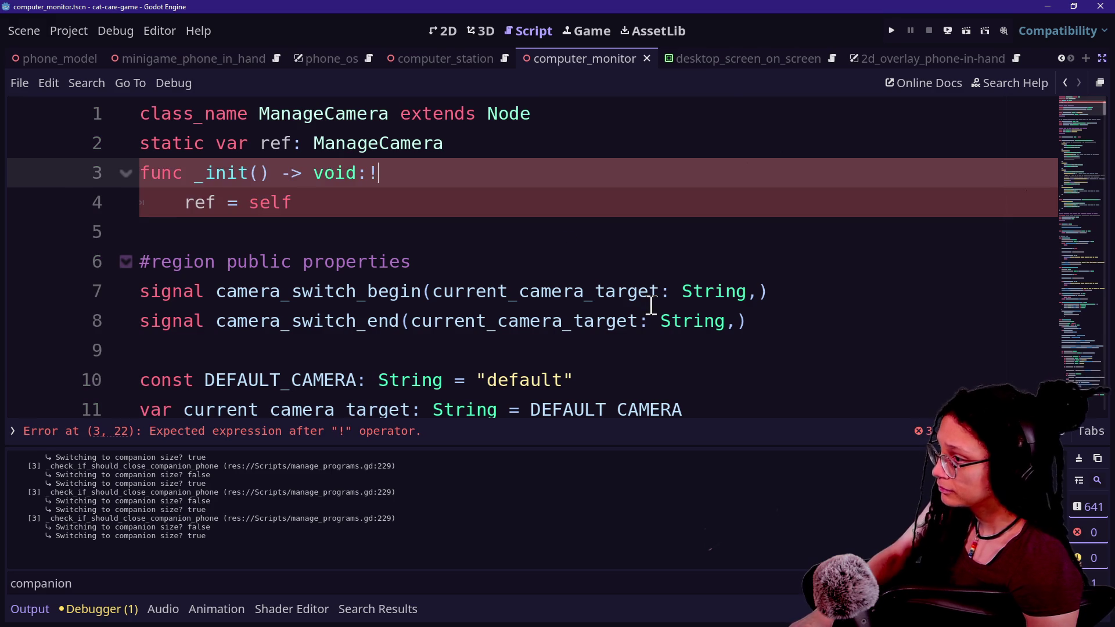
key(BackSpace)
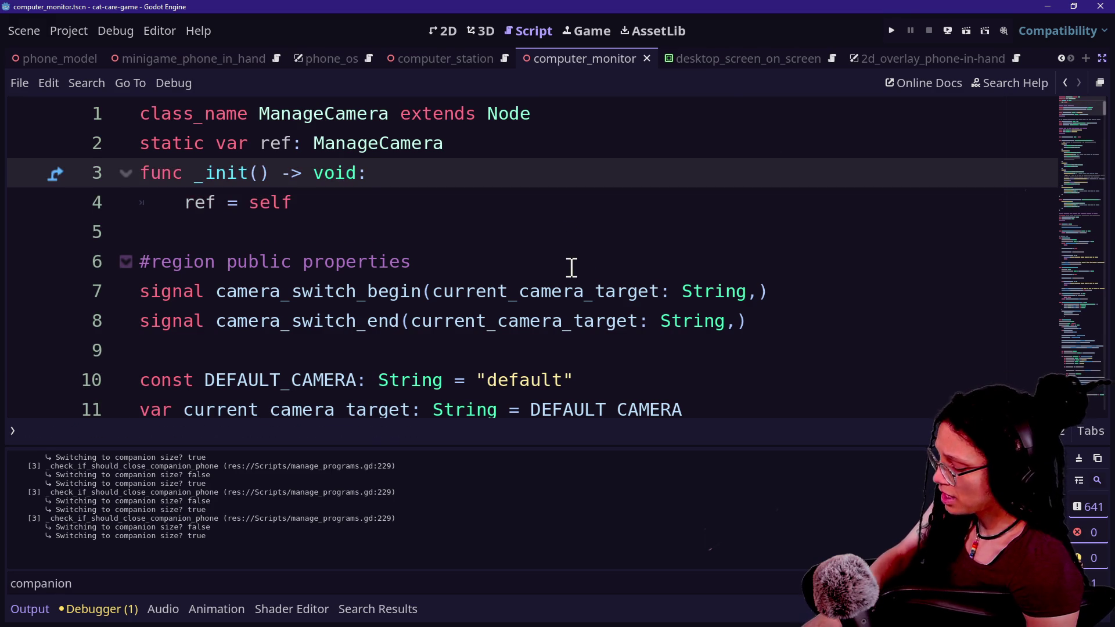
Reposition the caret near the region comment and drag ZoomIt's settings dialog to the screen centre
click(465, 238)
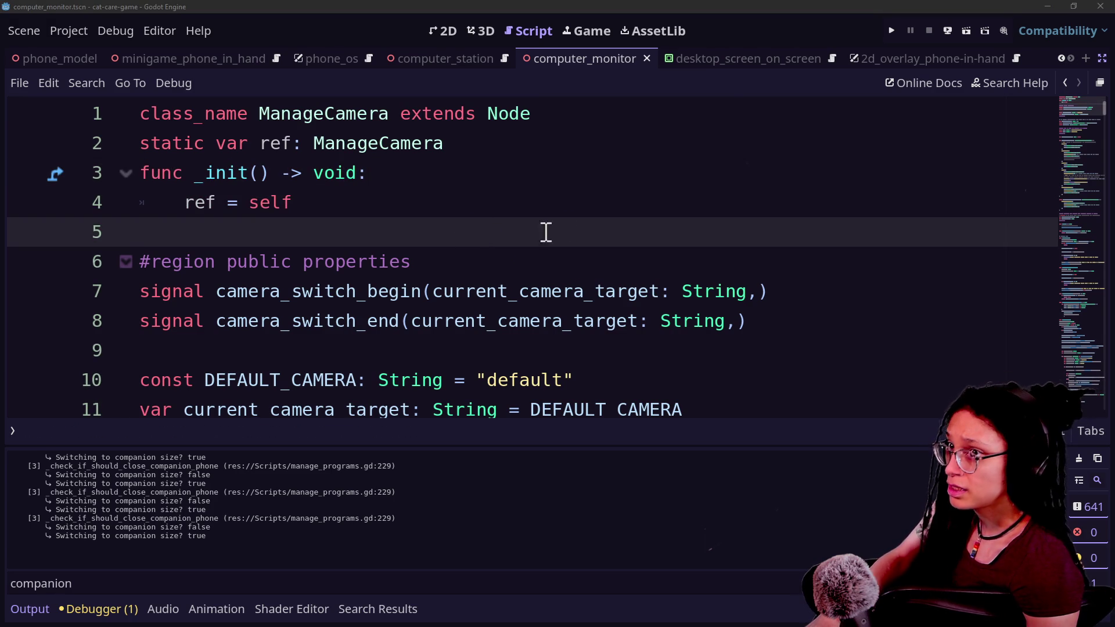
click(590, 213)
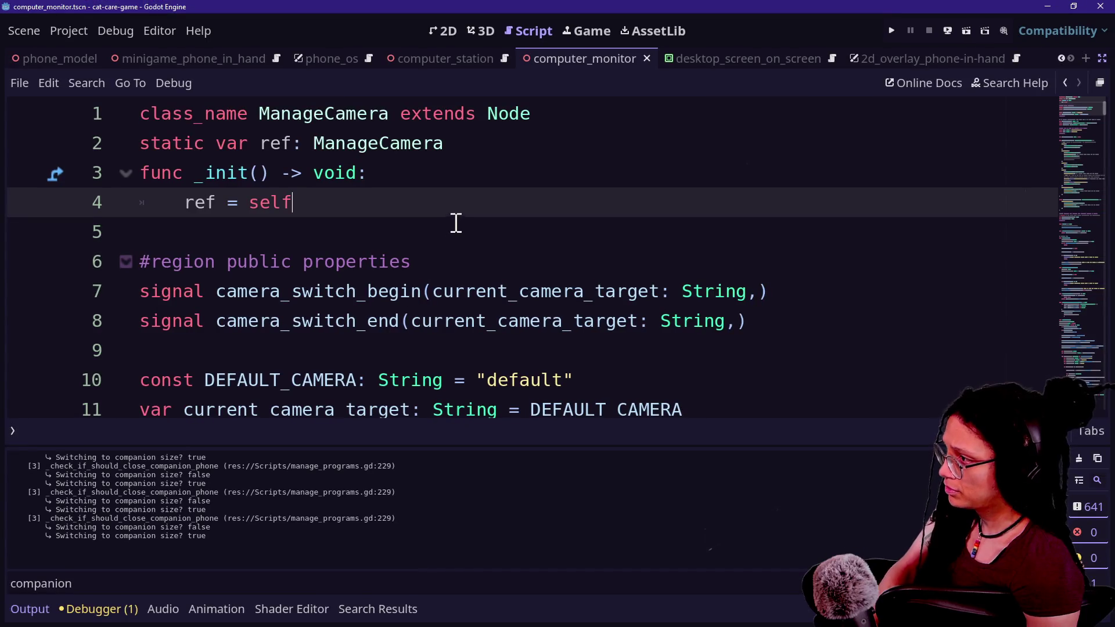
click(418, 256)
text(~!)
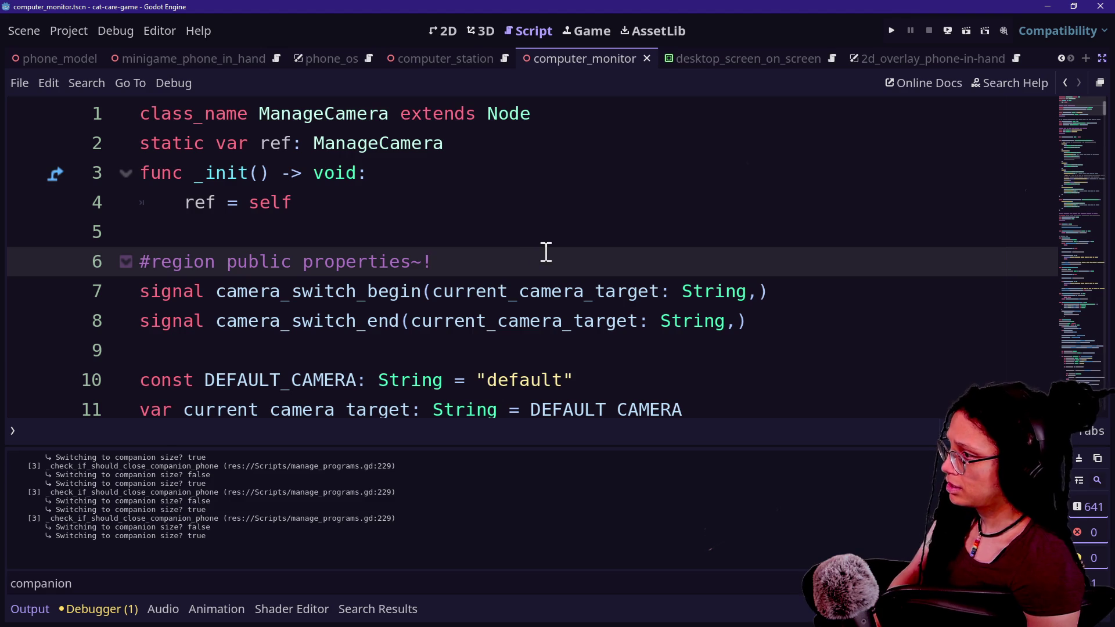
click(479, 214)
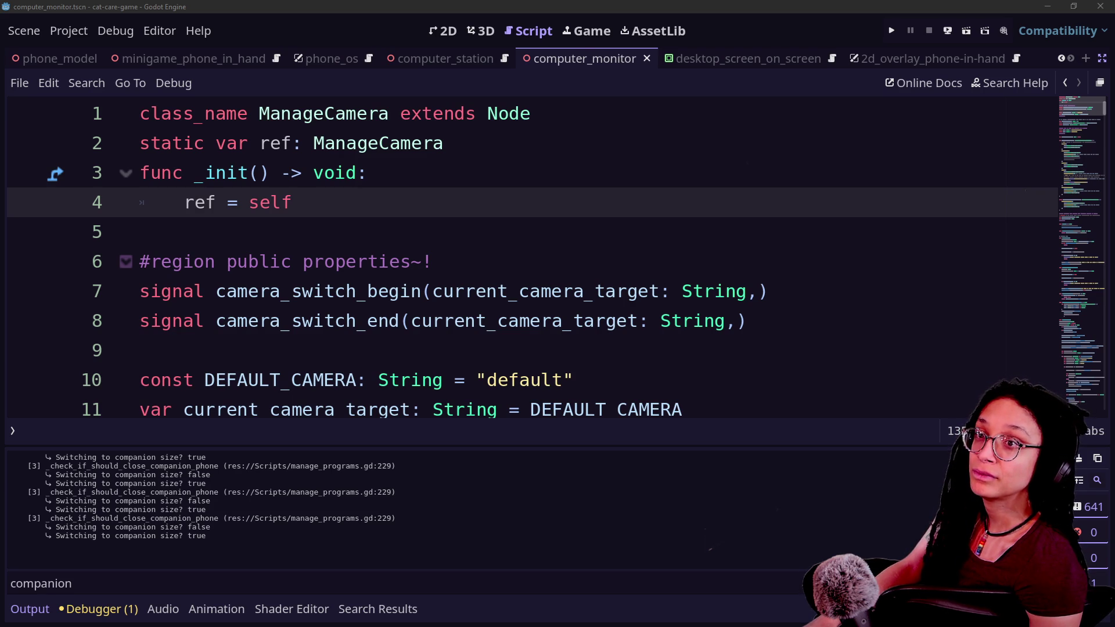
drag(880, 65, 390, 132)
click(364, 190)
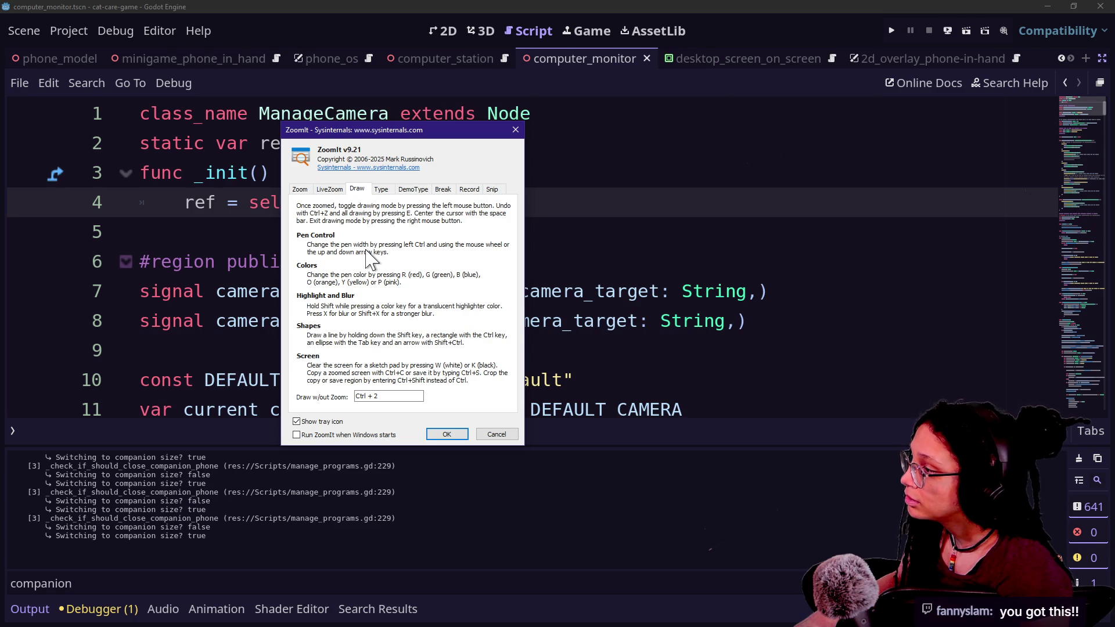
click(496, 437)
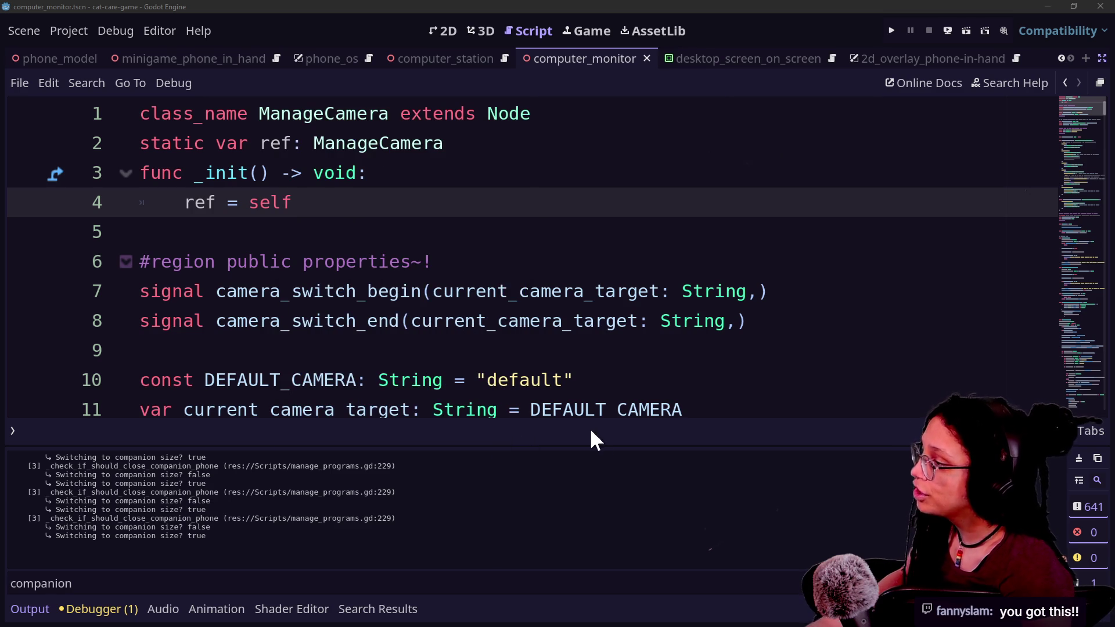
key(ctrl+2)
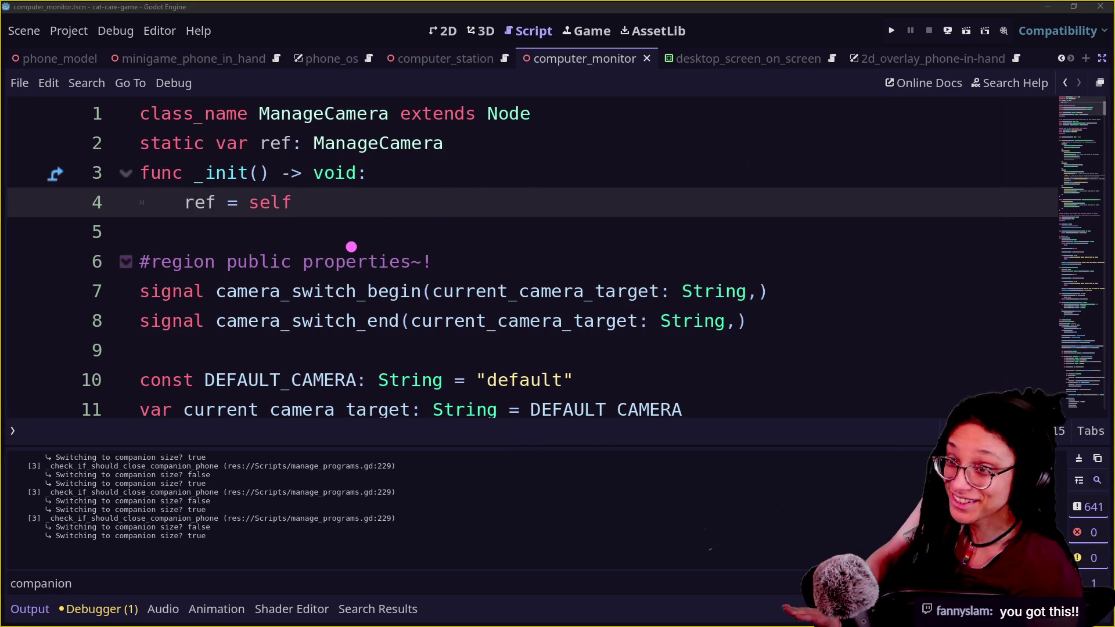
mouse_move(349, 197)
mouse_down()
mouse_move(413, 137)
mouse_move(348, 185)
mouse_up()
mouse_move(706, 152)
mouse_down()
mouse_move(773, 349)
mouse_move(694, 163)
mouse_up()
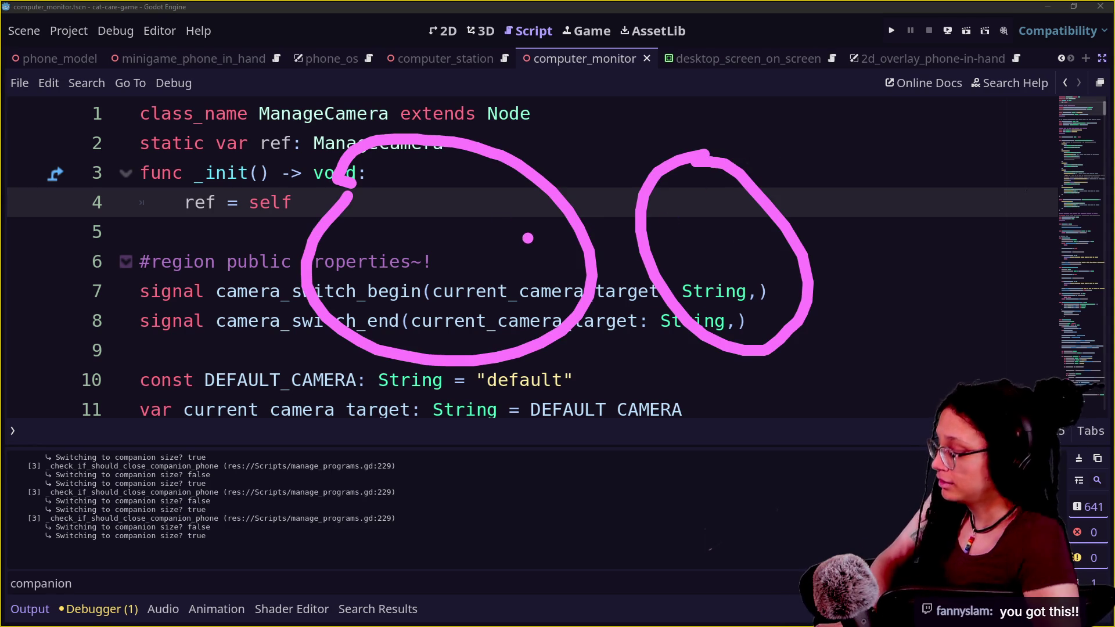
key(e)
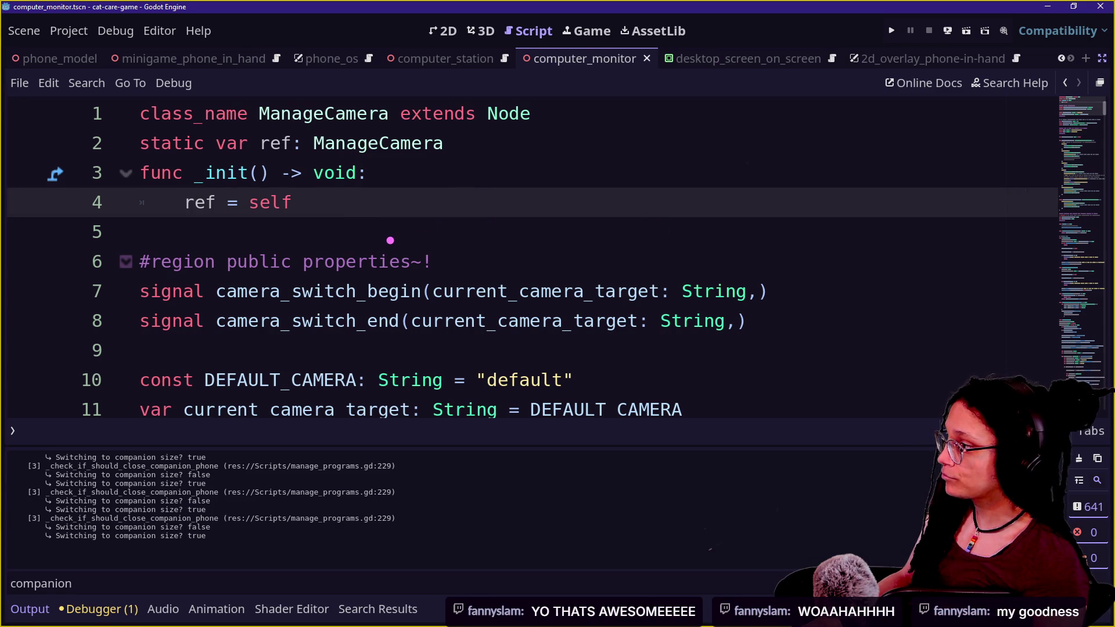
mouse_move(241, 274)
mouse_down()
mouse_move(584, 273)
mouse_move(81, 325)
mouse_move(209, 354)
mouse_move(242, 270)
mouse_move(478, 351)
mouse_up()
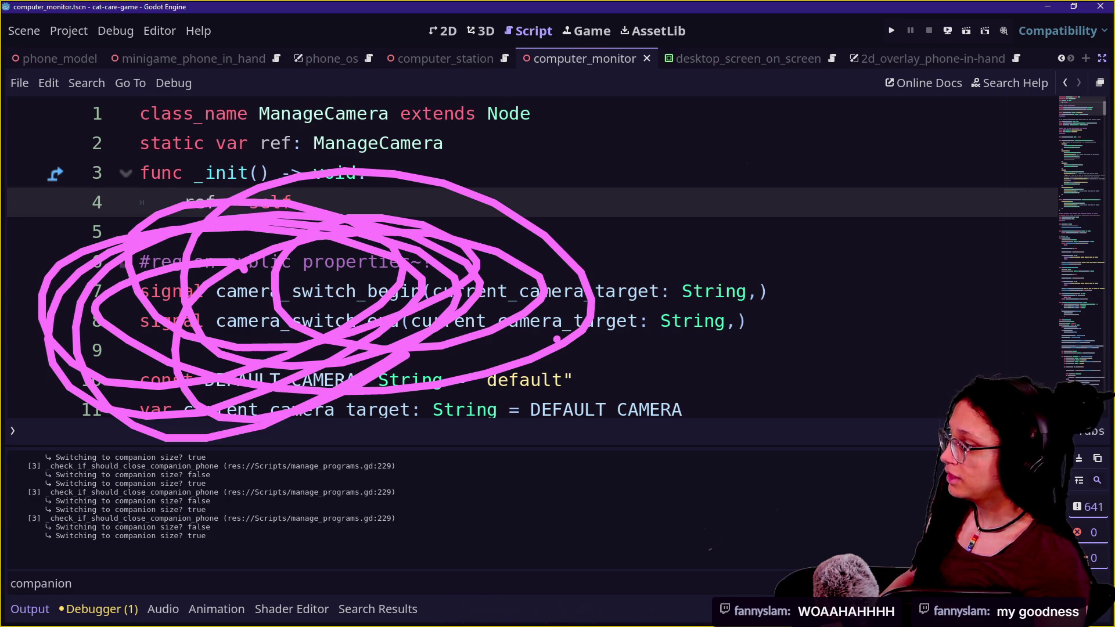
mouse_move(572, 301)
mouse_down()
mouse_move(747, 171)
mouse_move(864, 204)
mouse_up()
mouse_move(520, 342)
mouse_down()
mouse_move(491, 354)
mouse_move(821, 294)
mouse_move(866, 369)
mouse_up()
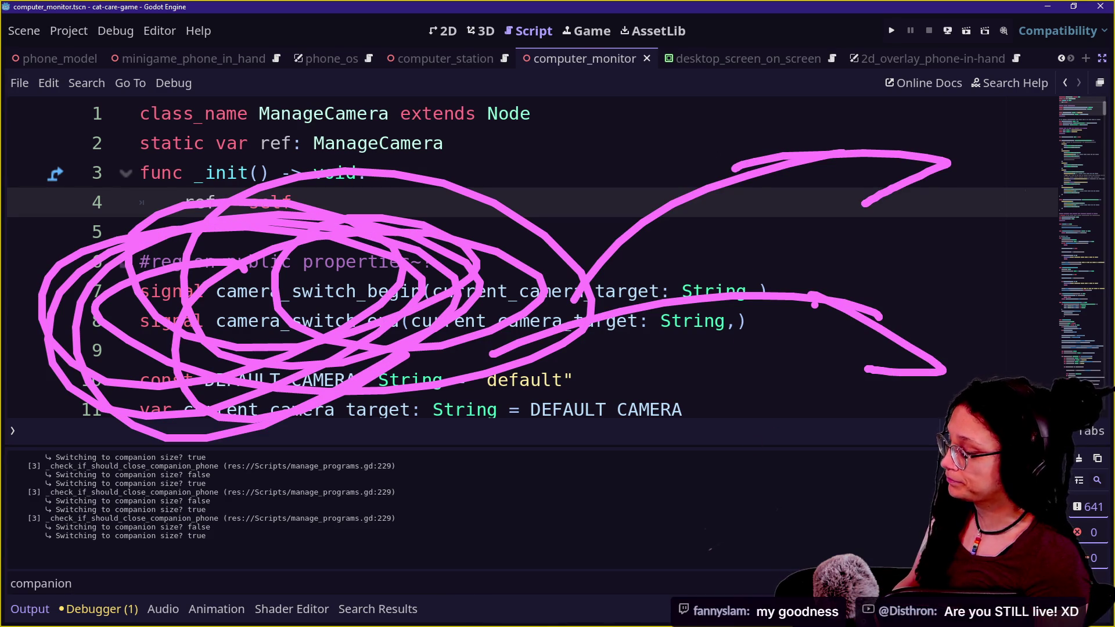
key(Escape)
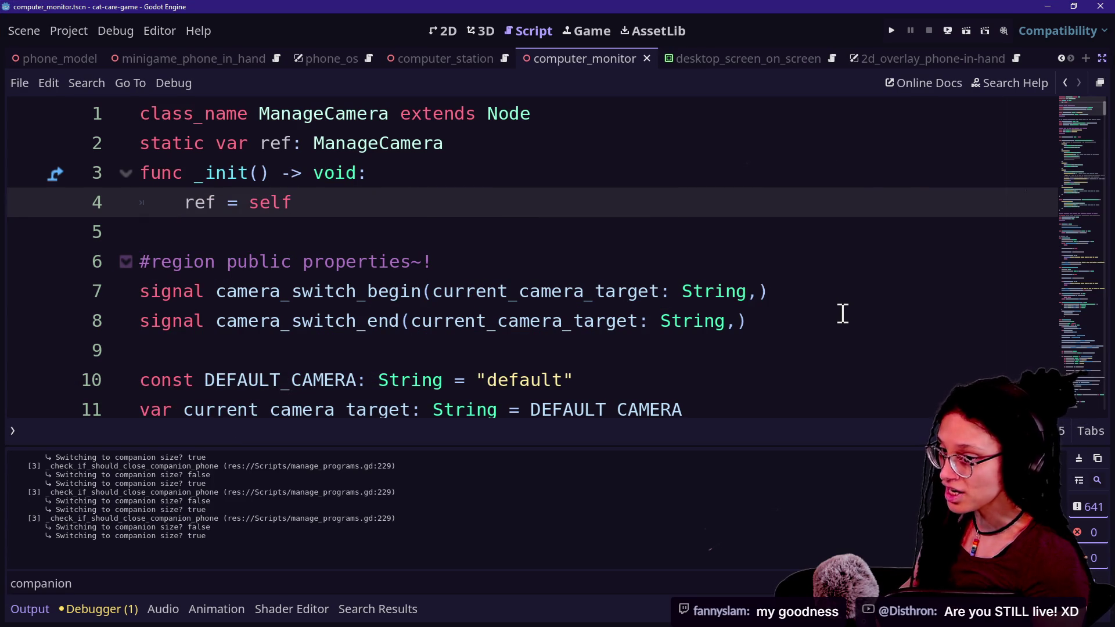
In ZoomIt draw mode, sketch a camera pointing to E and a circled MANAGER linking both
key(ctrl+2)
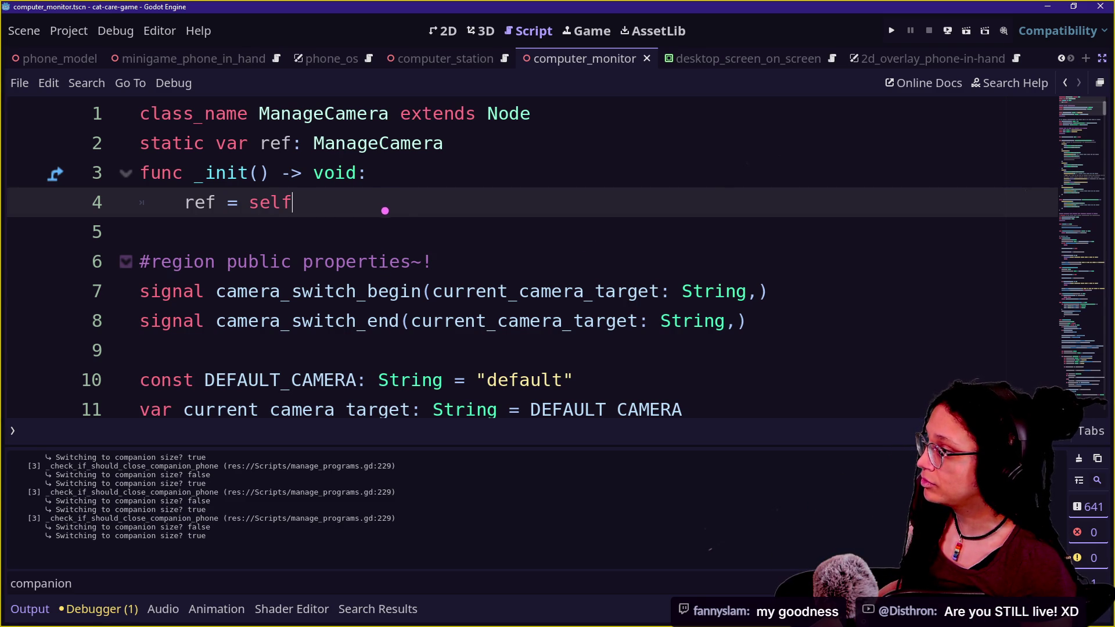
mouse_move(435, 240)
mouse_down()
mouse_move(386, 248)
mouse_move(492, 213)
mouse_move(441, 232)
mouse_up()
drag(509, 230, 591, 229)
drag(659, 203, 703, 276)
drag(765, 145, 932, 148)
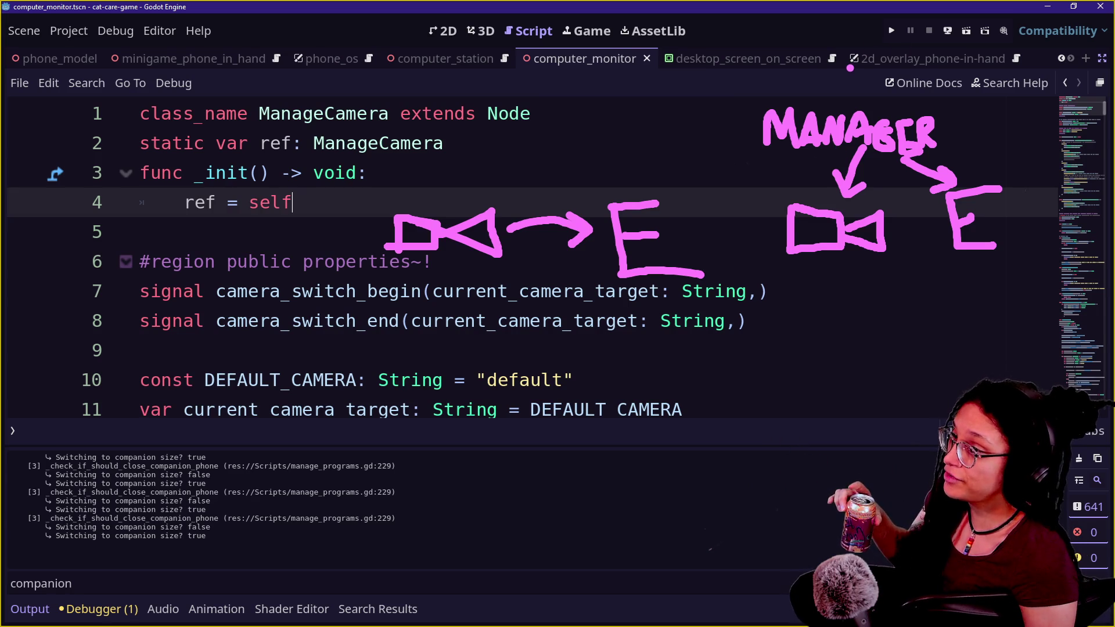
mouse_move(815, 71)
mouse_down()
mouse_move(807, 358)
mouse_move(915, 79)
mouse_move(781, 73)
mouse_up()
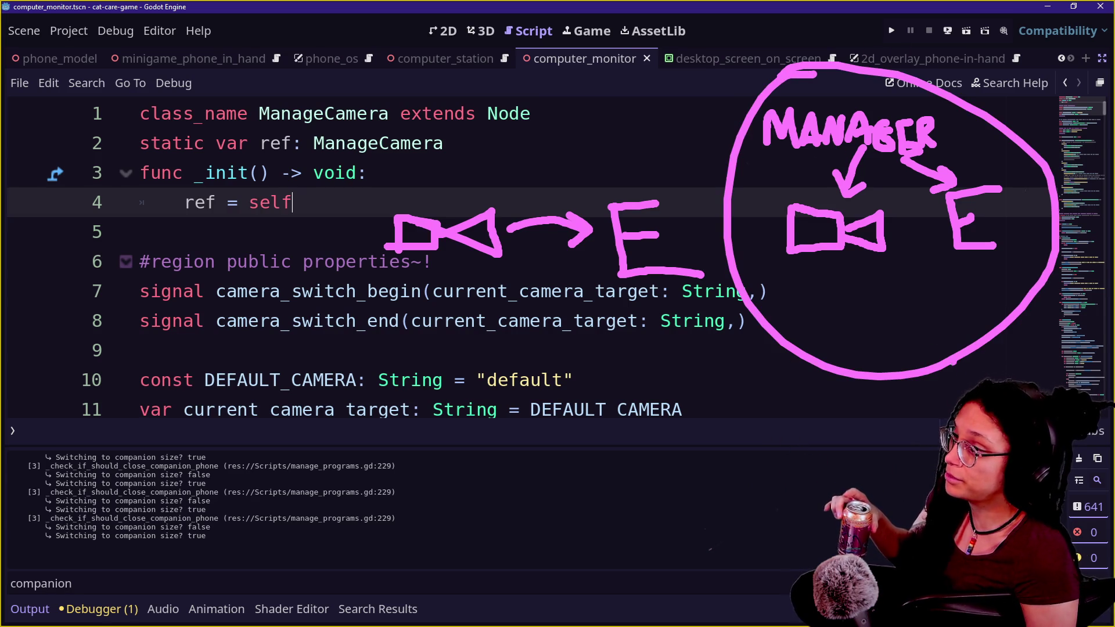
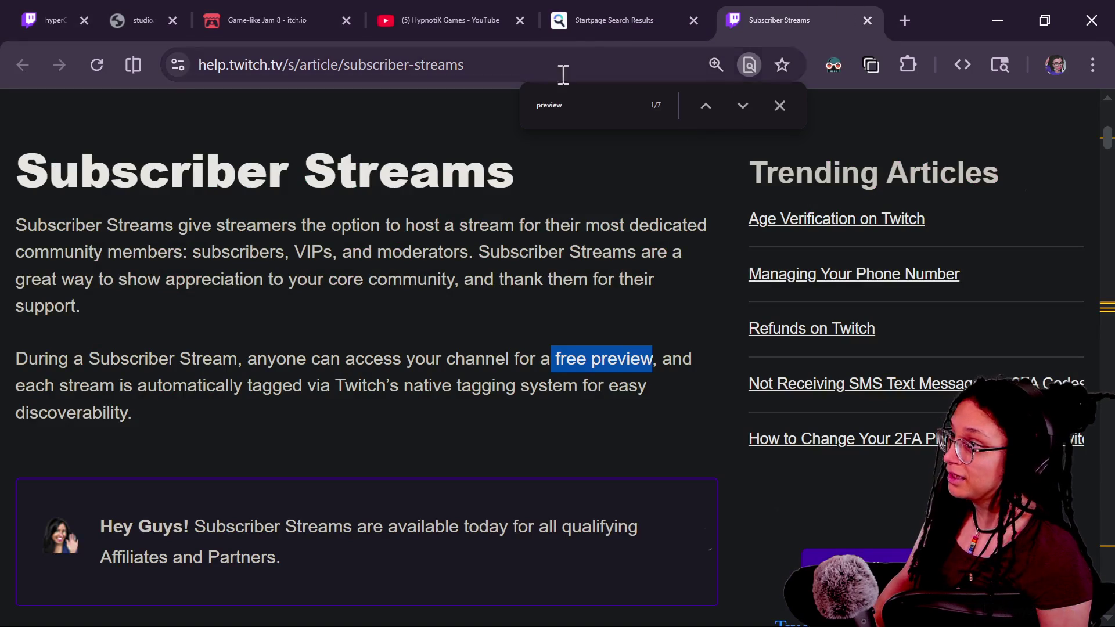
Search the web for zoomit in the Startpage results tab
click(684, 20)
click(602, 74)
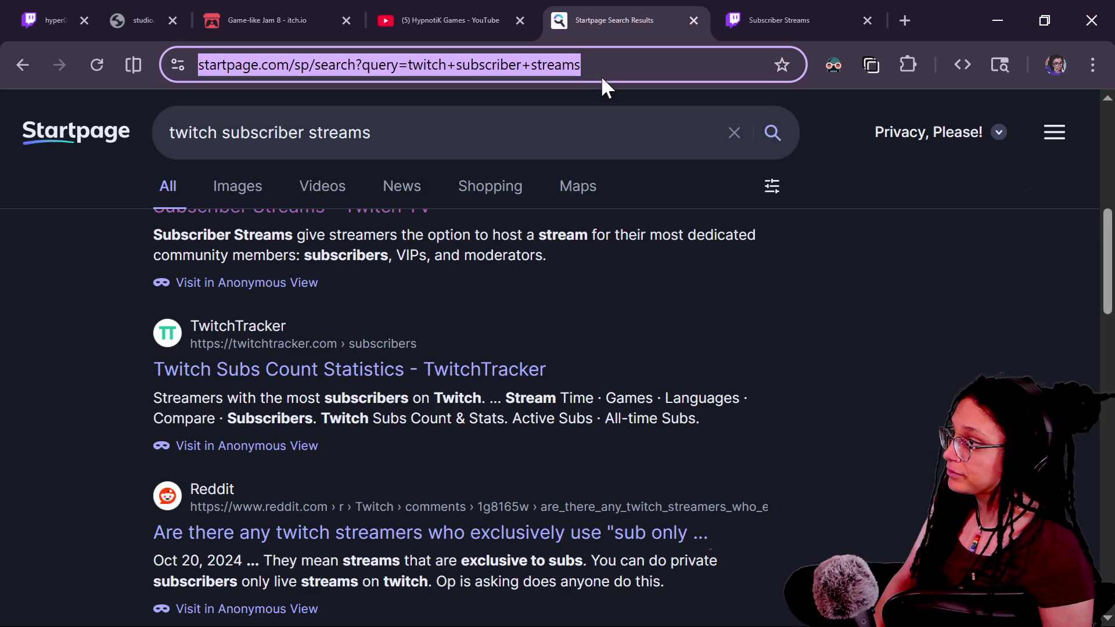
text(zoomit)
key(Return)
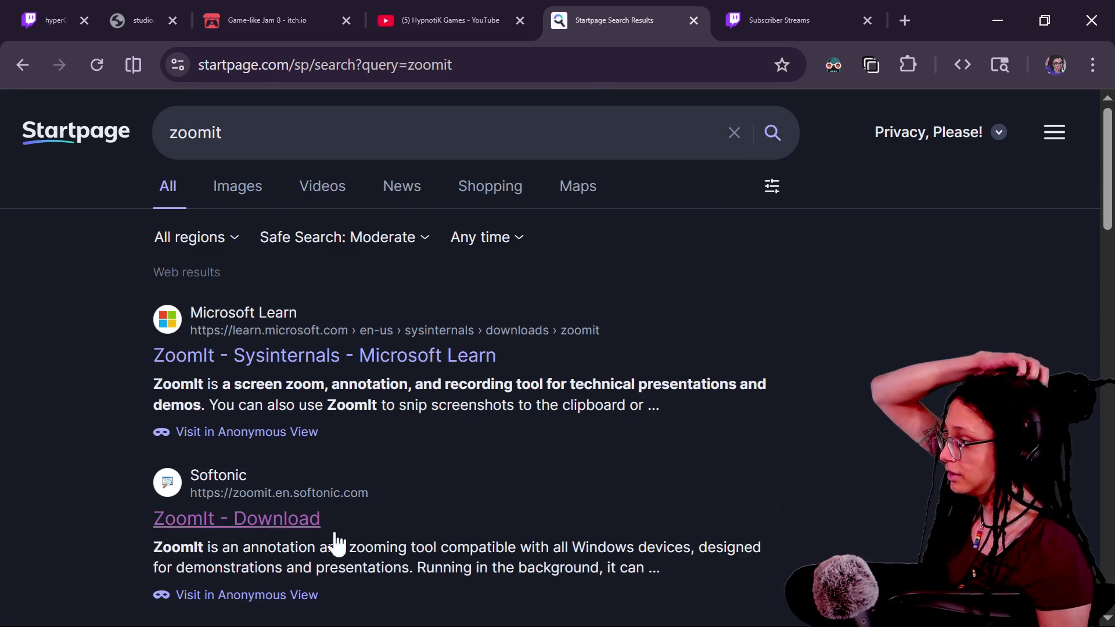
Open the Softonic 'ZoomIt - Download' result in a new tab and select its URL
click(287, 530)
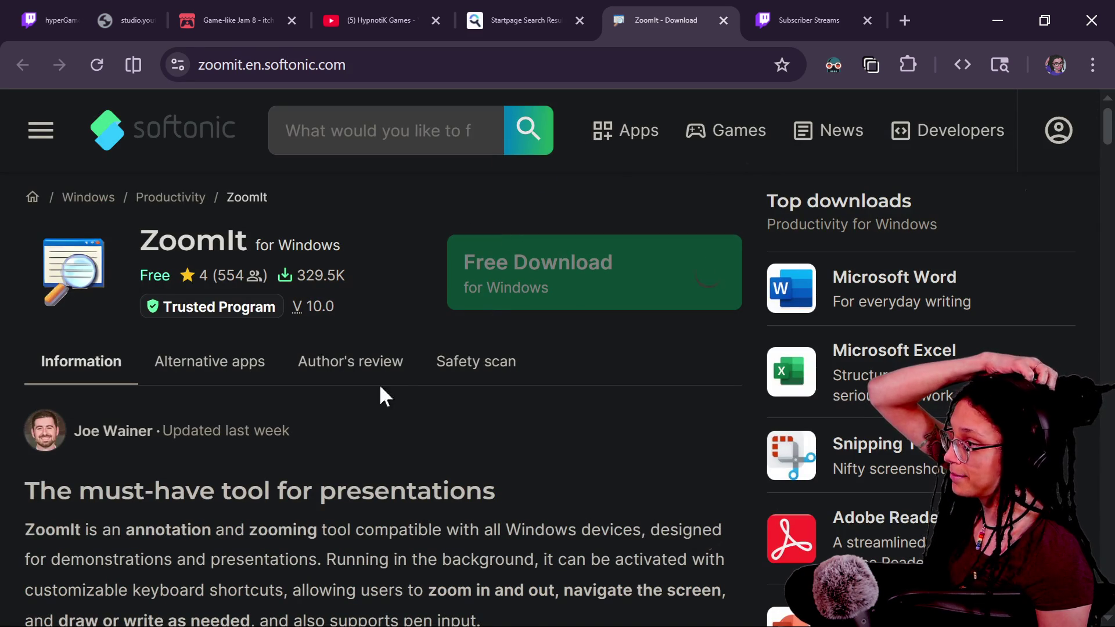
click(362, 72)
click(47, 20)
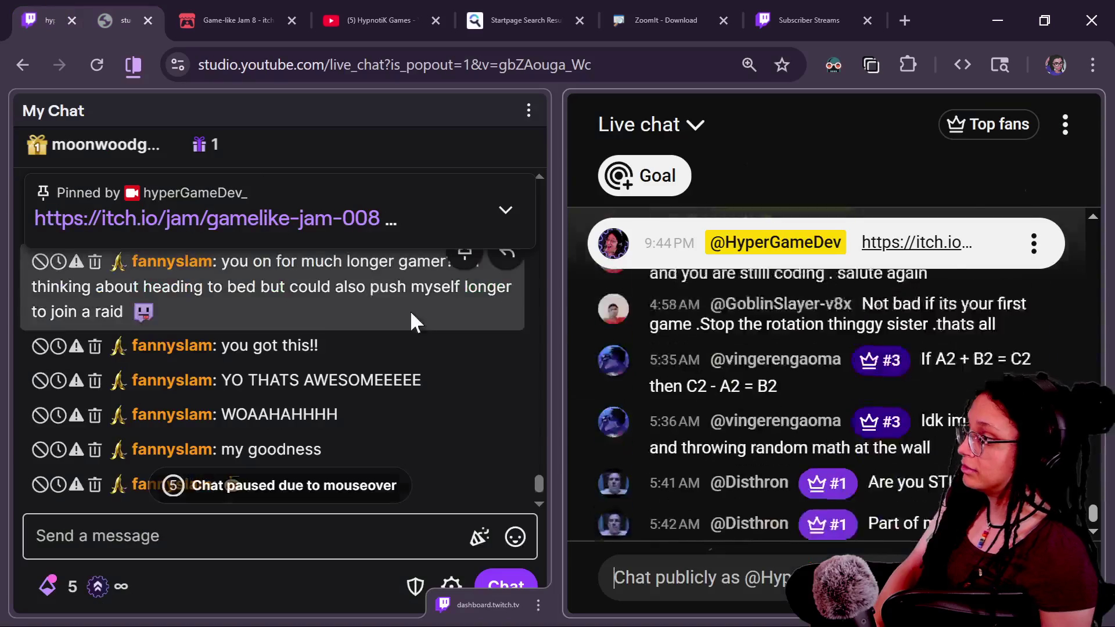
Paste and send the ZoomIt link in the Twitch chat and the YouTube live chat
click(285, 542)
text(https://zoomit.en.softonic.com/)
key(Return)
click(709, 578)
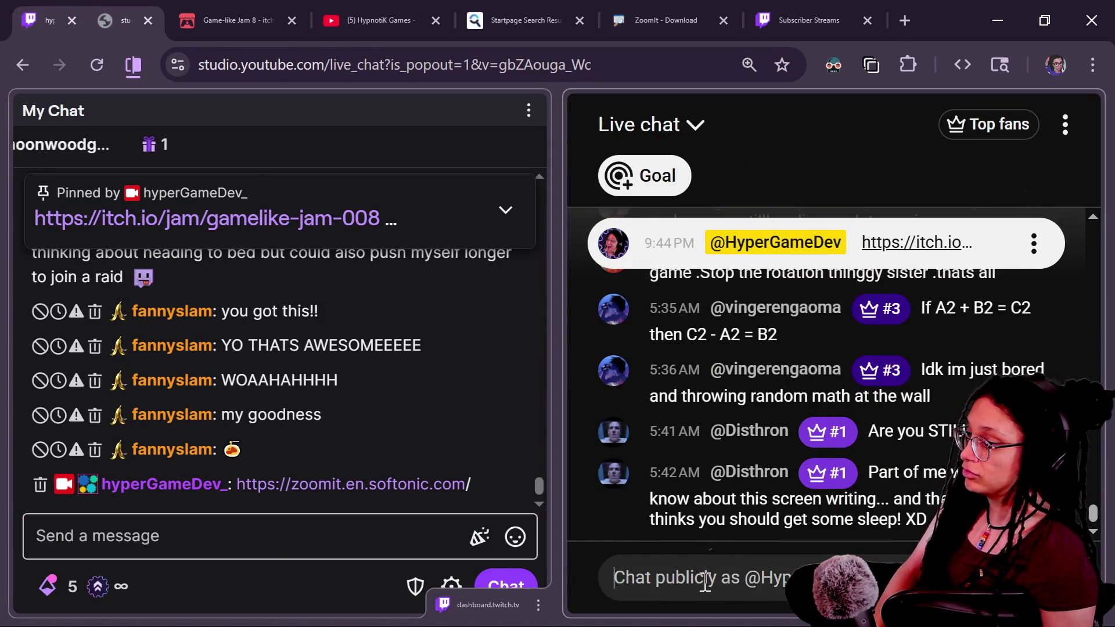
text(https://zoomit.en.softonic.com/)
key(Return)
Magnify the live chat area with ZoomIt to show the posted link closely
key(alt+Tab)
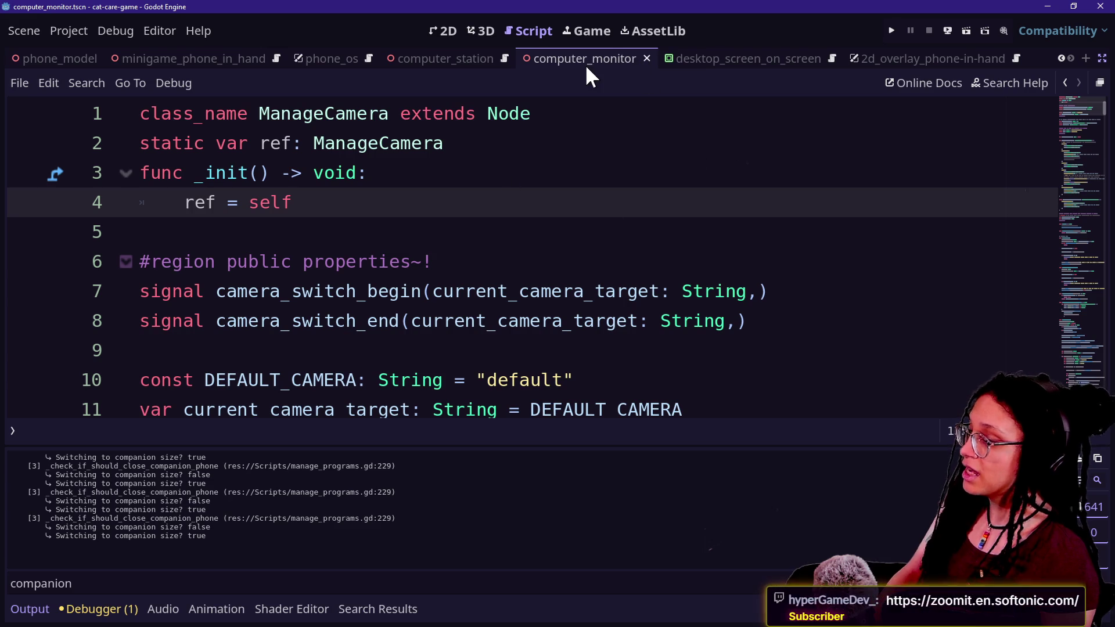
key(alt+Tab)
mouse_move(666, 23)
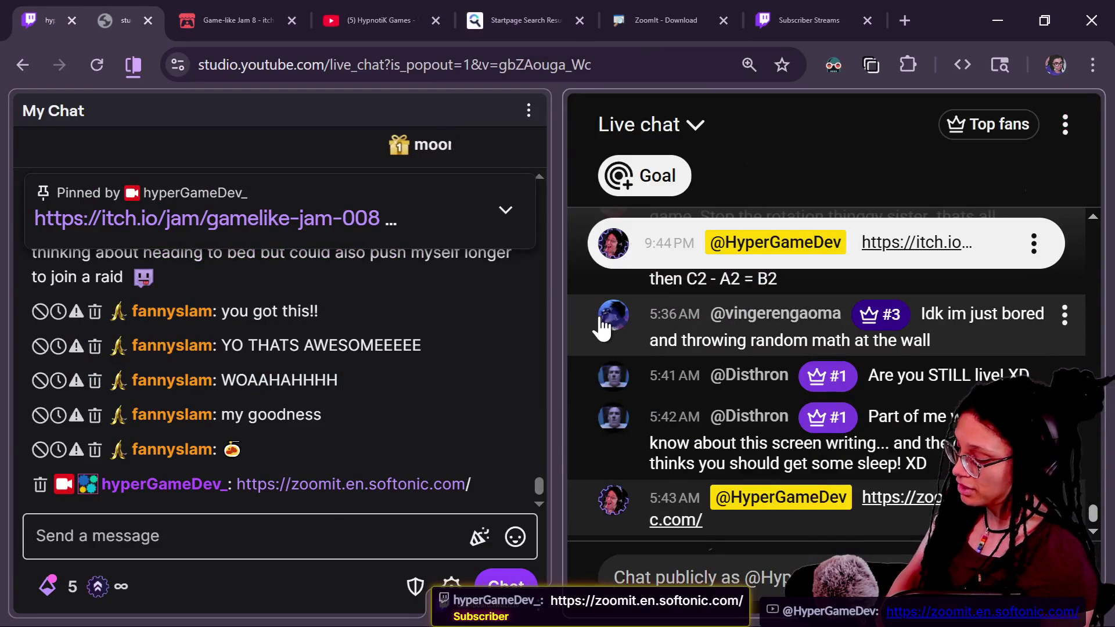
key(ctrl+1)
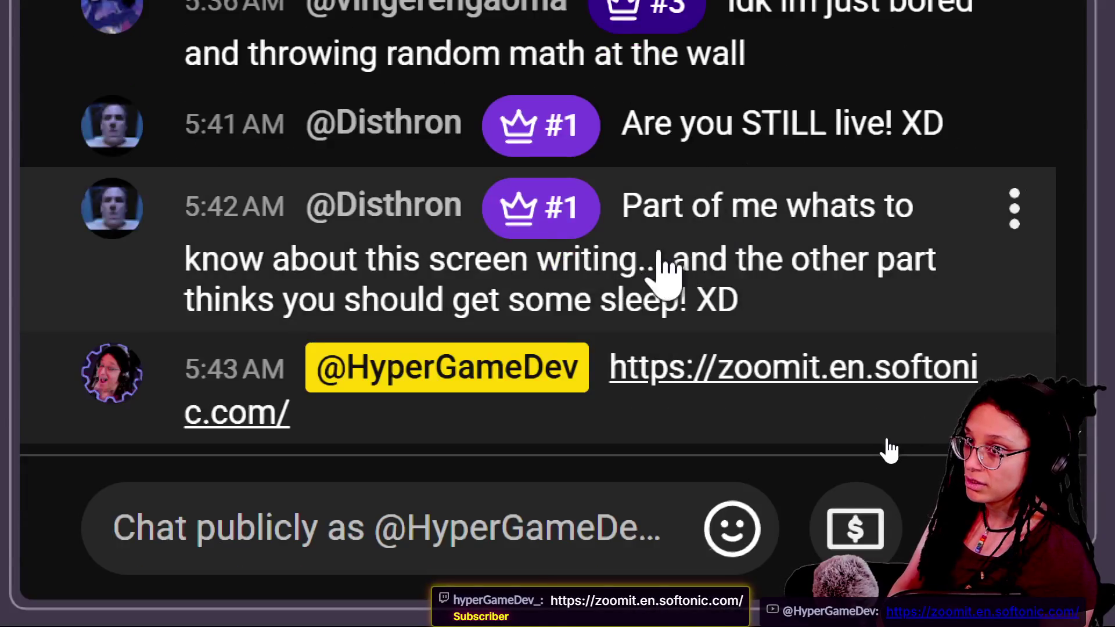
key(Escape)
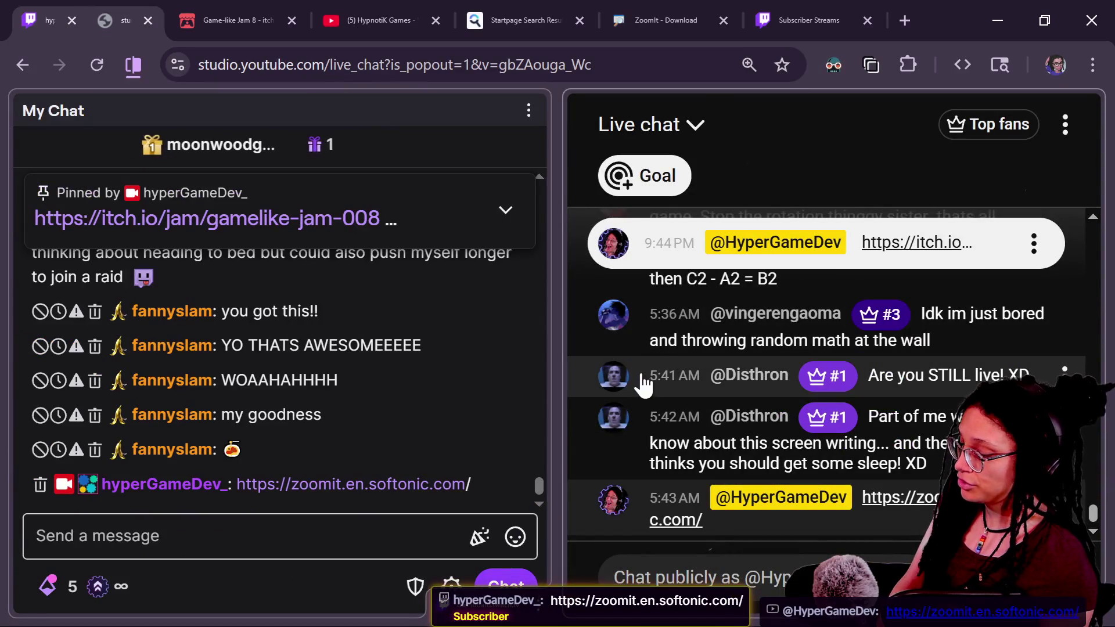
key(ctrl+1)
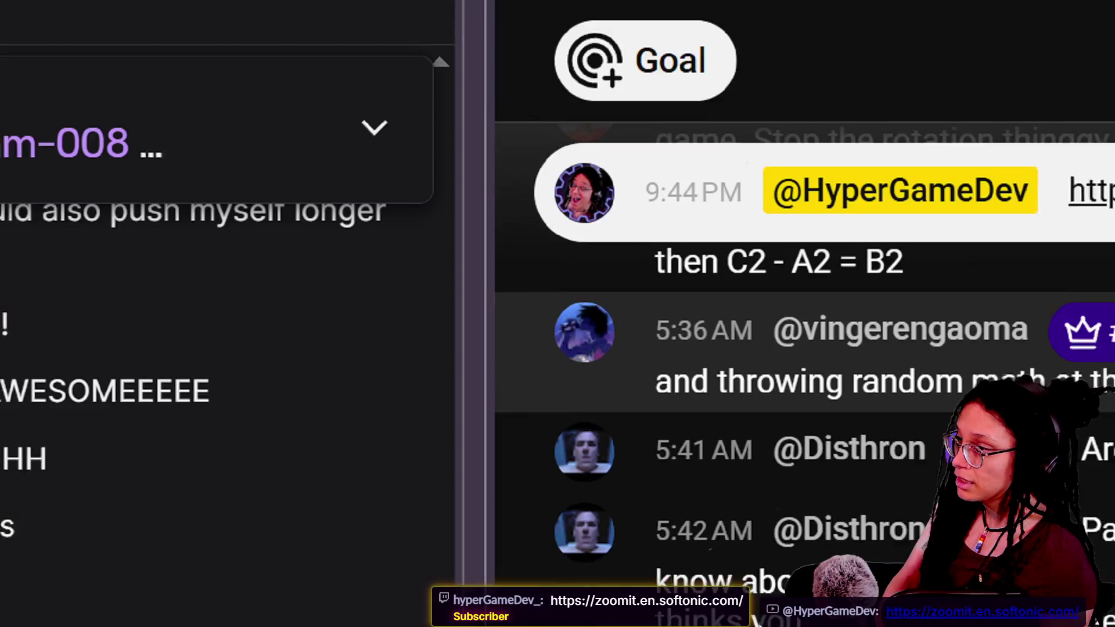
key(Escape)
Snip the chat area with ZoomIt and start an on-screen break countdown timer
key(ctrl+6)
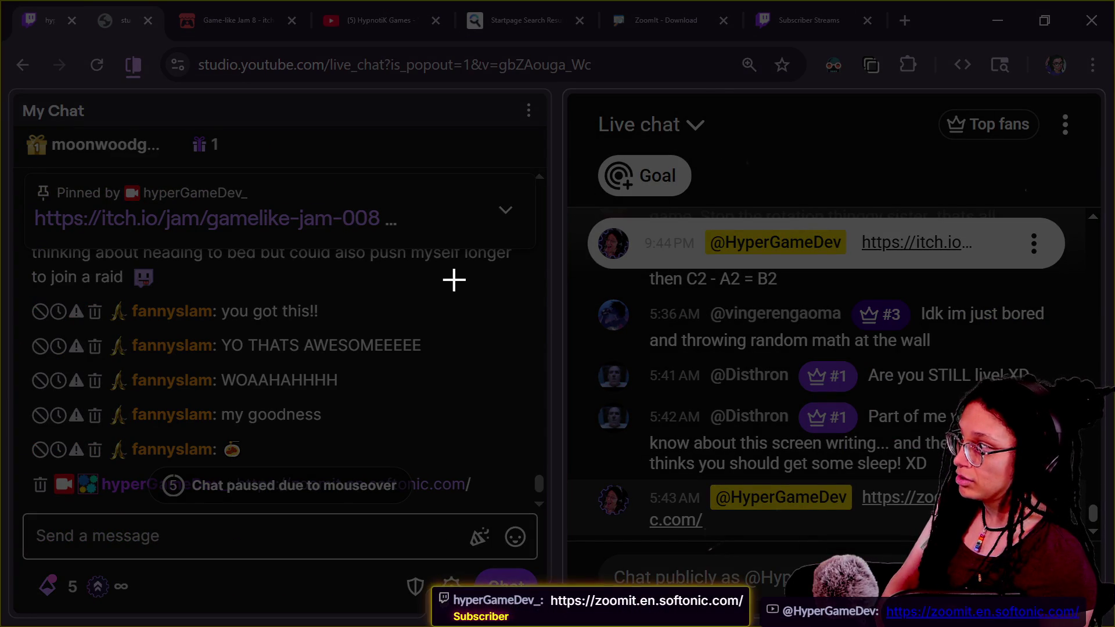
drag(91, 131, 636, 454)
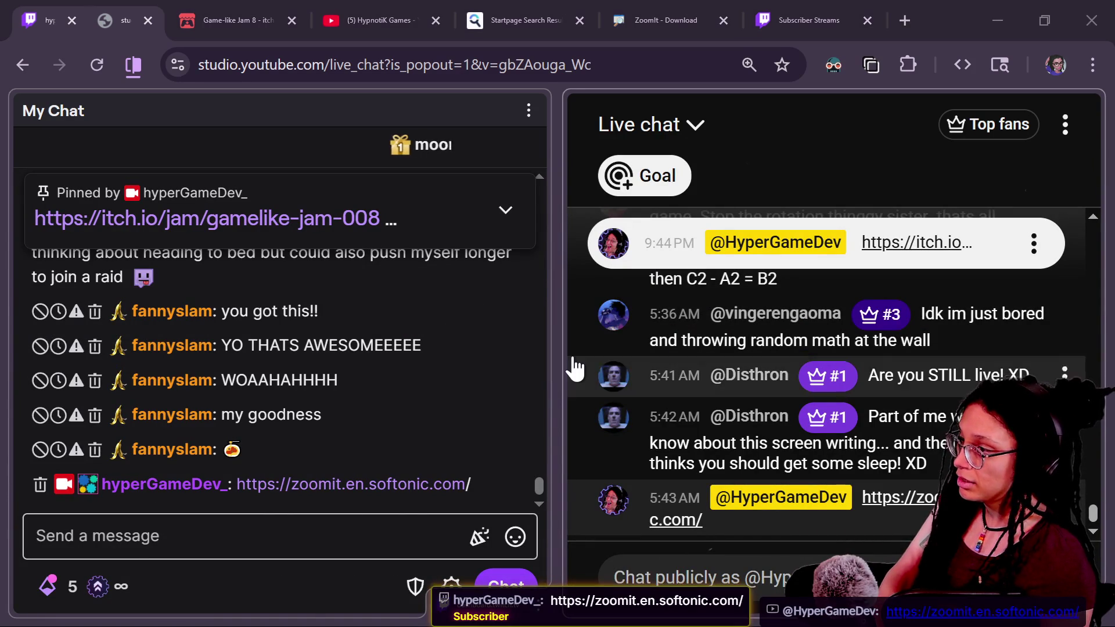
mouse_move(517, 421)
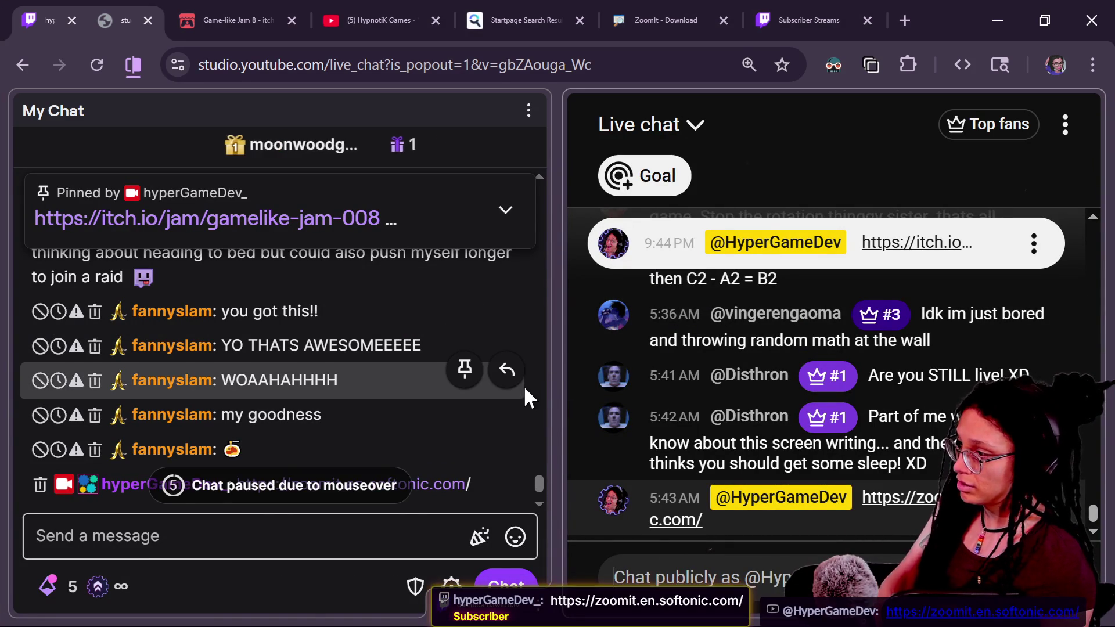
key(ctrl+3)
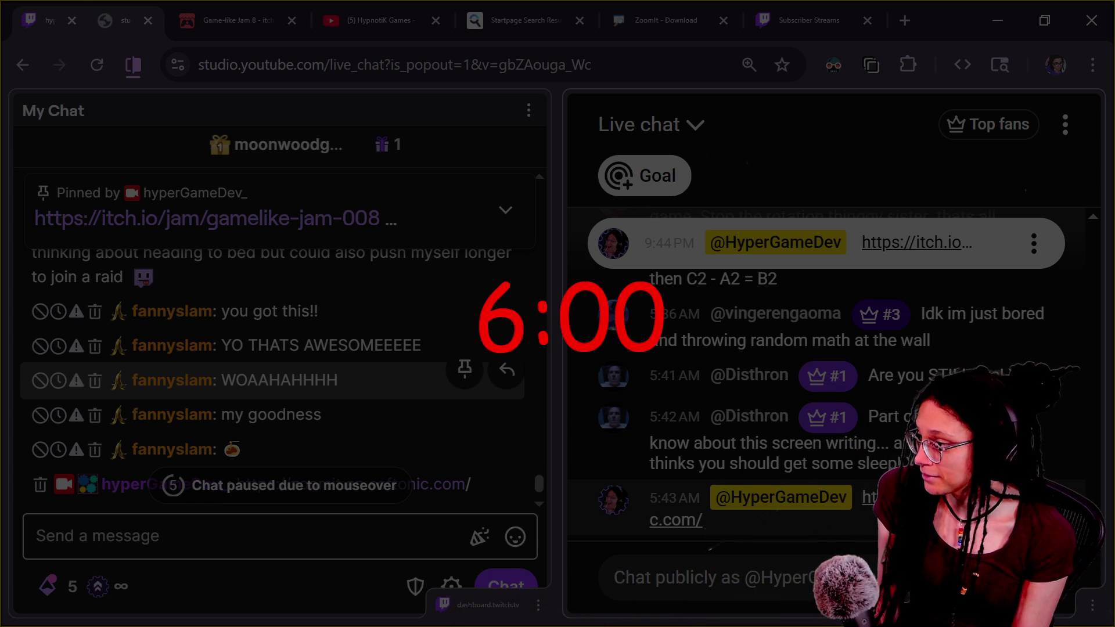
key(Escape)
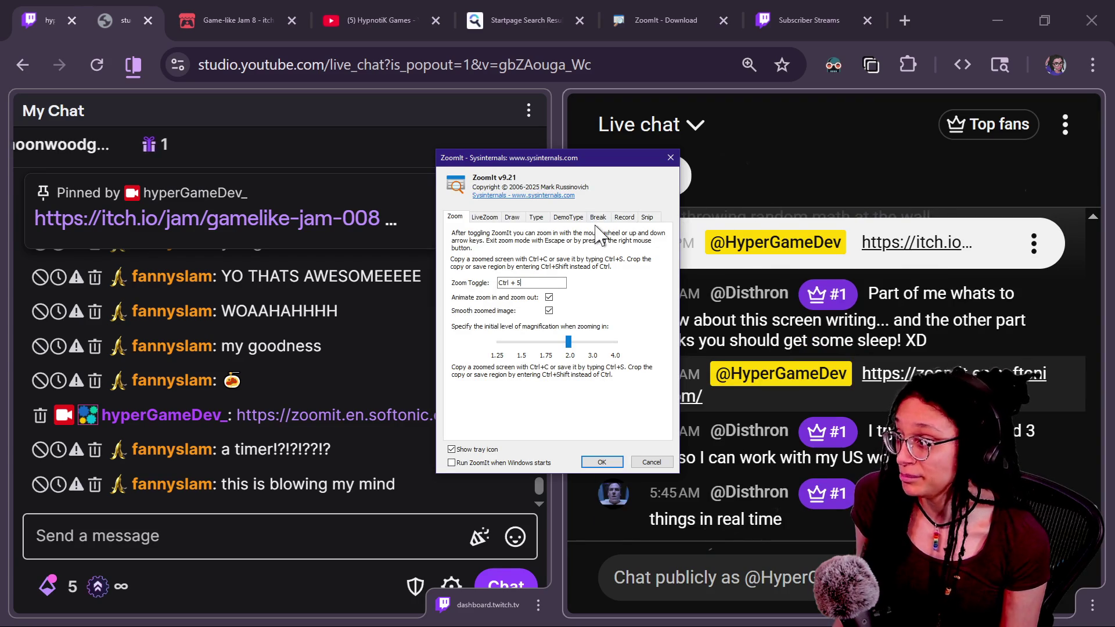
key(ctrl+4)
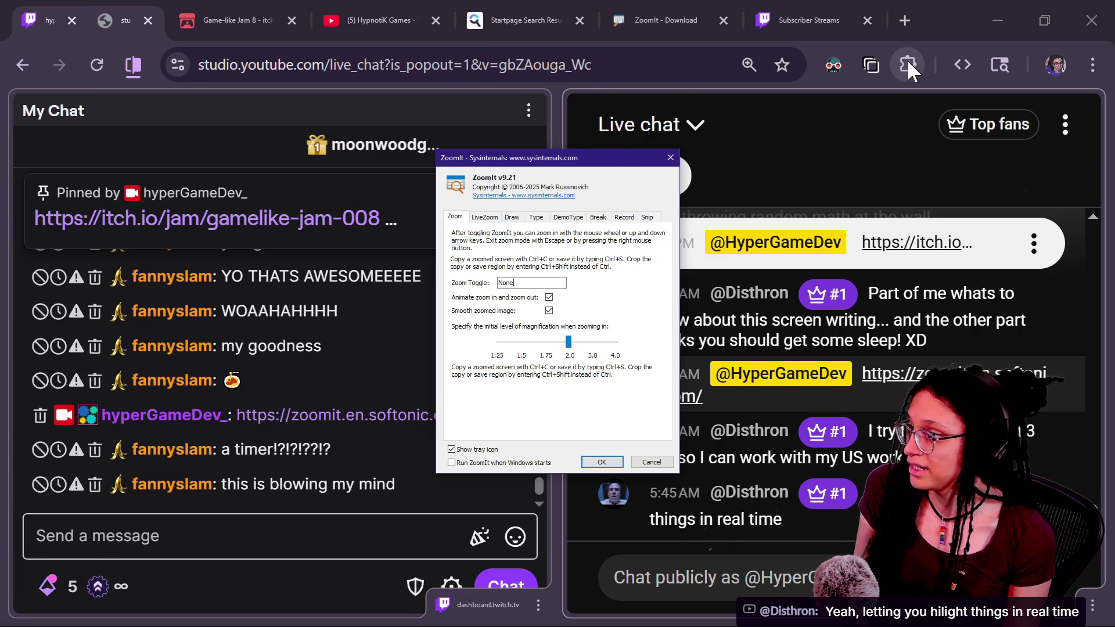
click(919, 42)
key(alt+Tab)
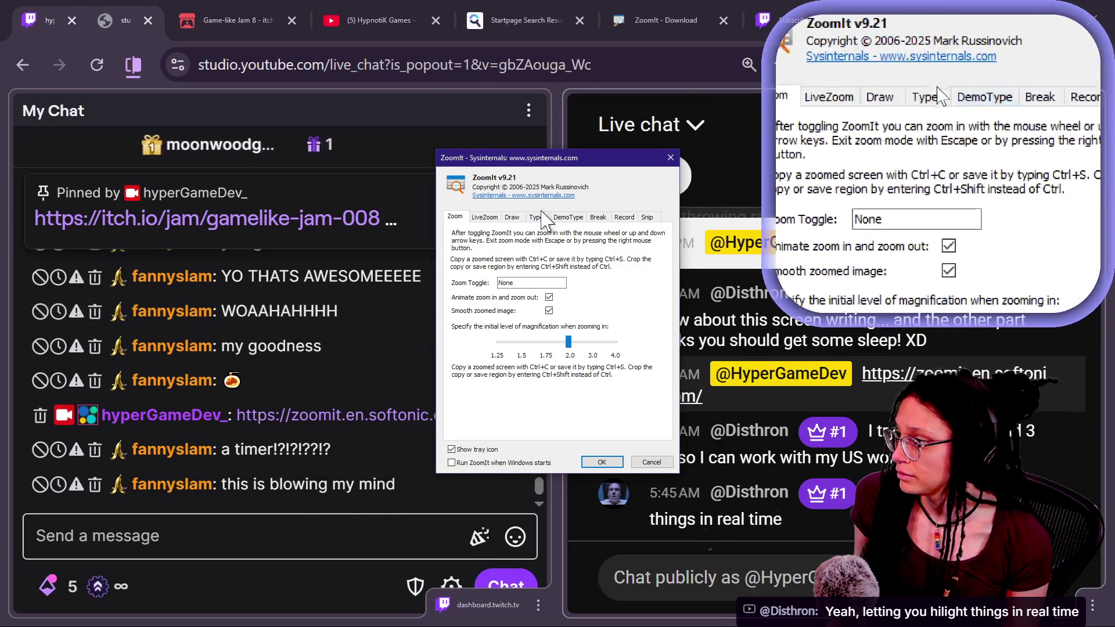
click(490, 218)
click(513, 218)
click(536, 218)
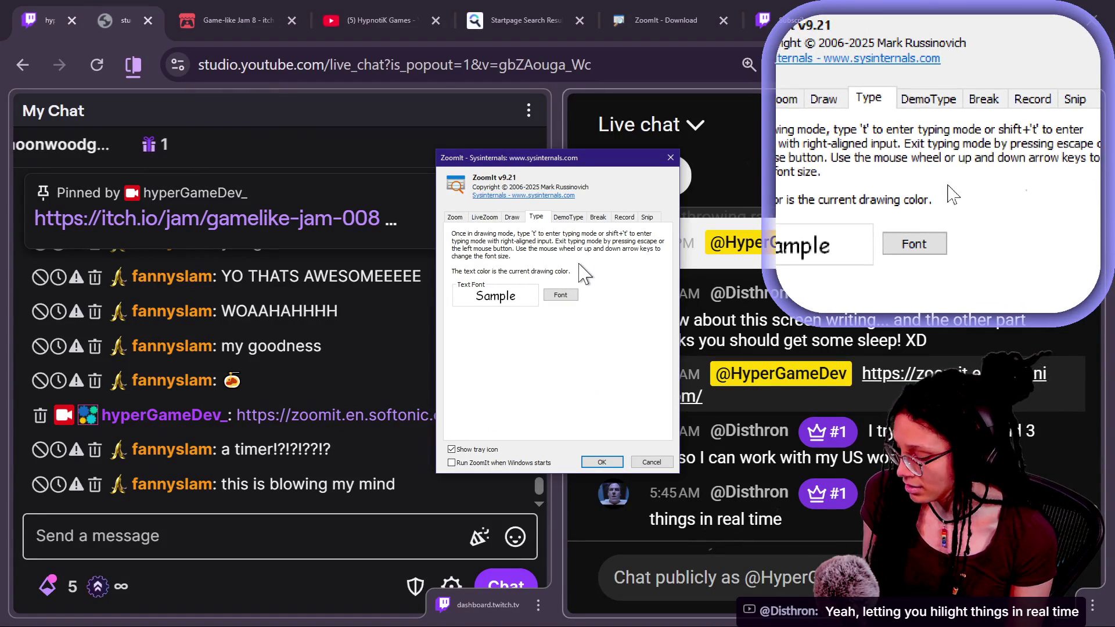
click(570, 217)
click(599, 219)
click(574, 218)
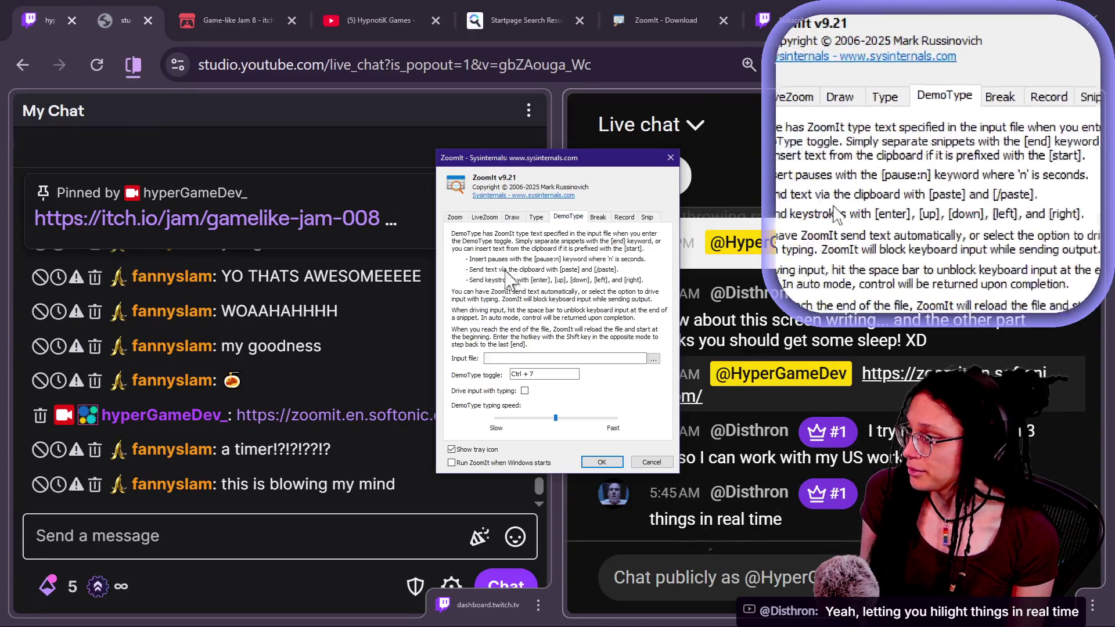
click(627, 219)
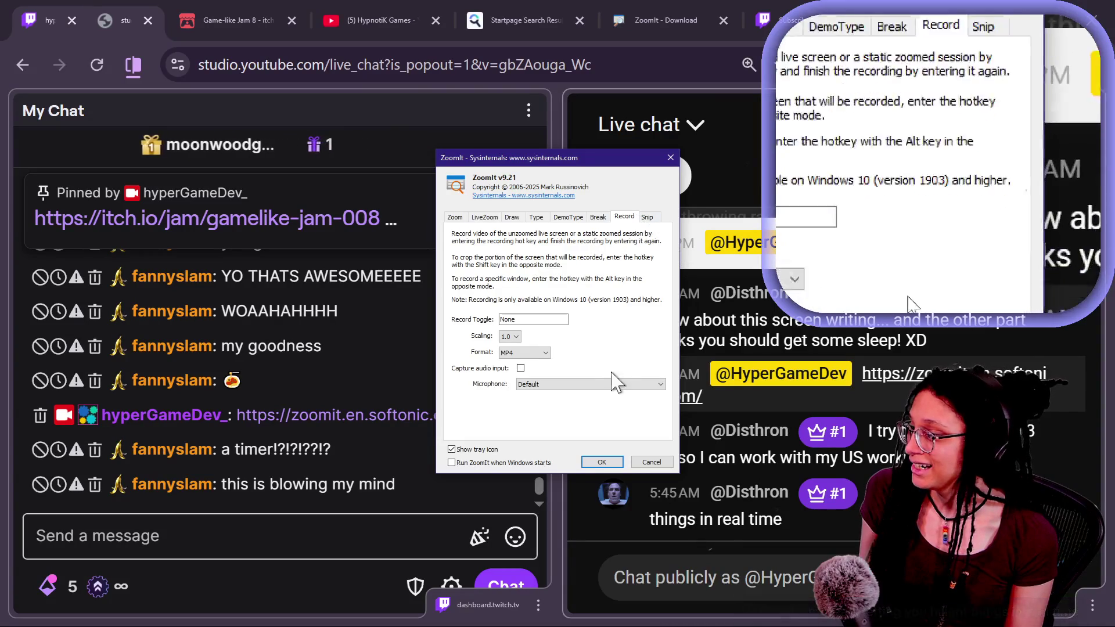
click(646, 462)
key(ctrl+4)
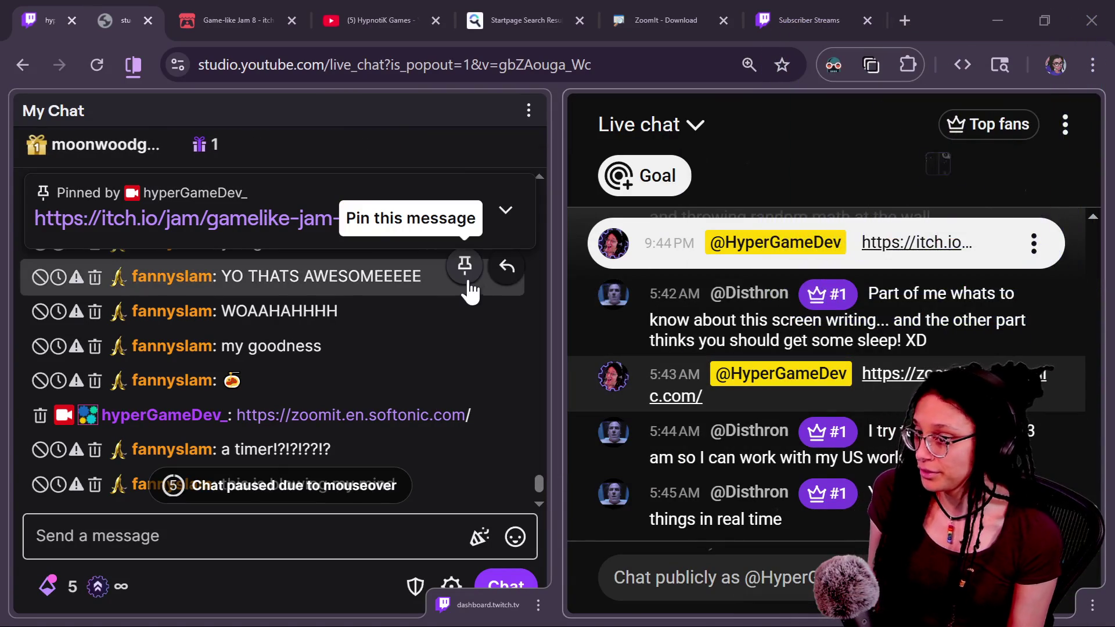
mouse_move(503, 264)
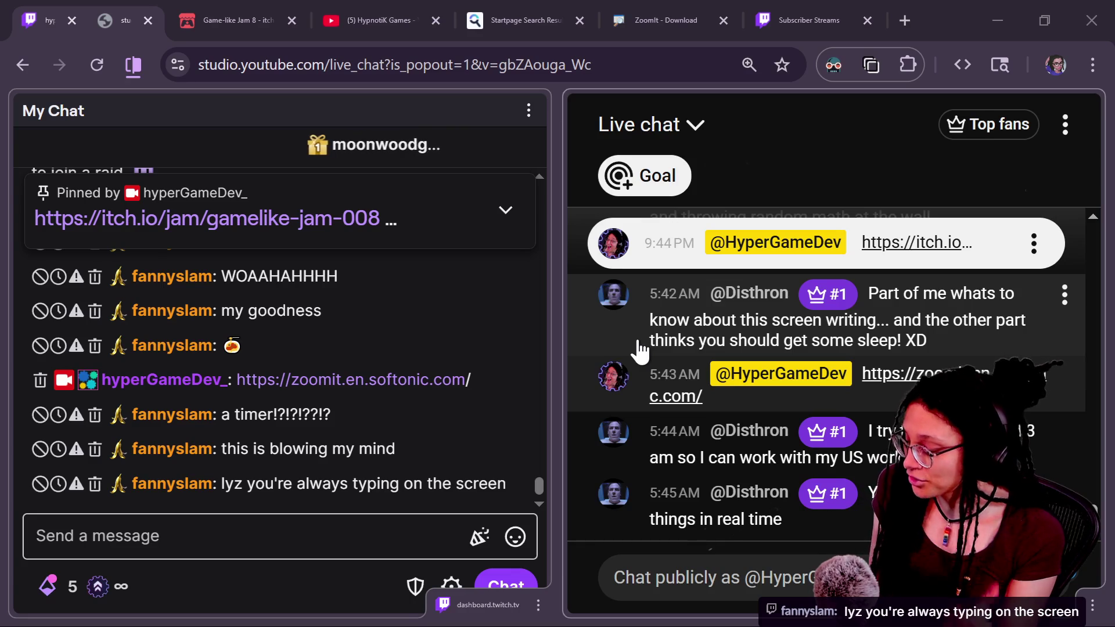
key(ctrl+2)
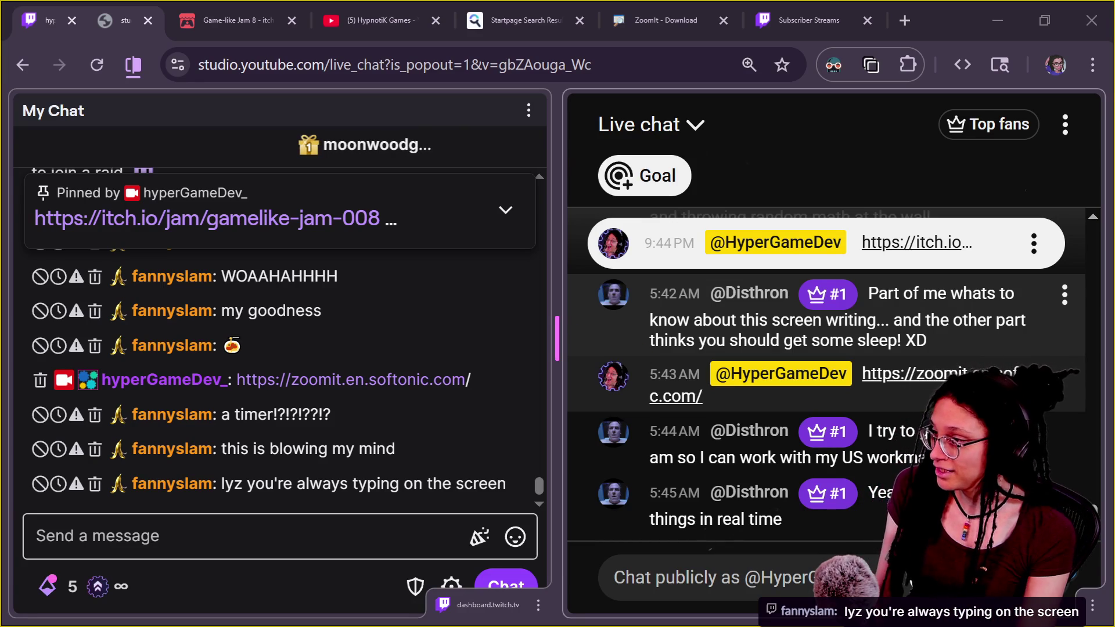
text(extra special)
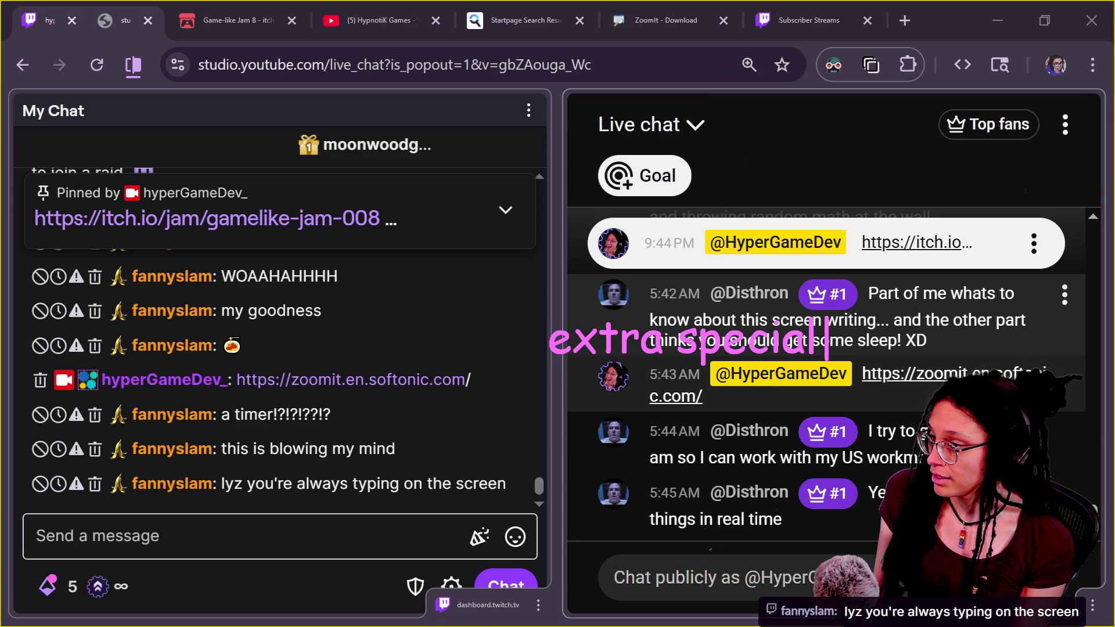
mouse_move(568, 314)
mouse_down()
mouse_move(918, 400)
mouse_move(467, 303)
mouse_up()
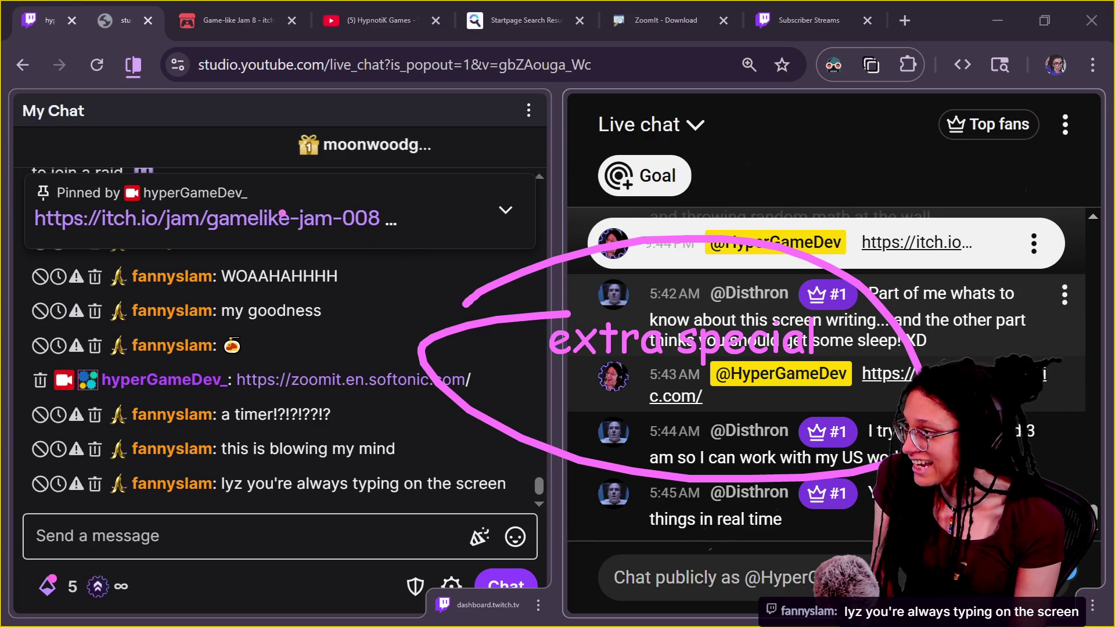
text(it)
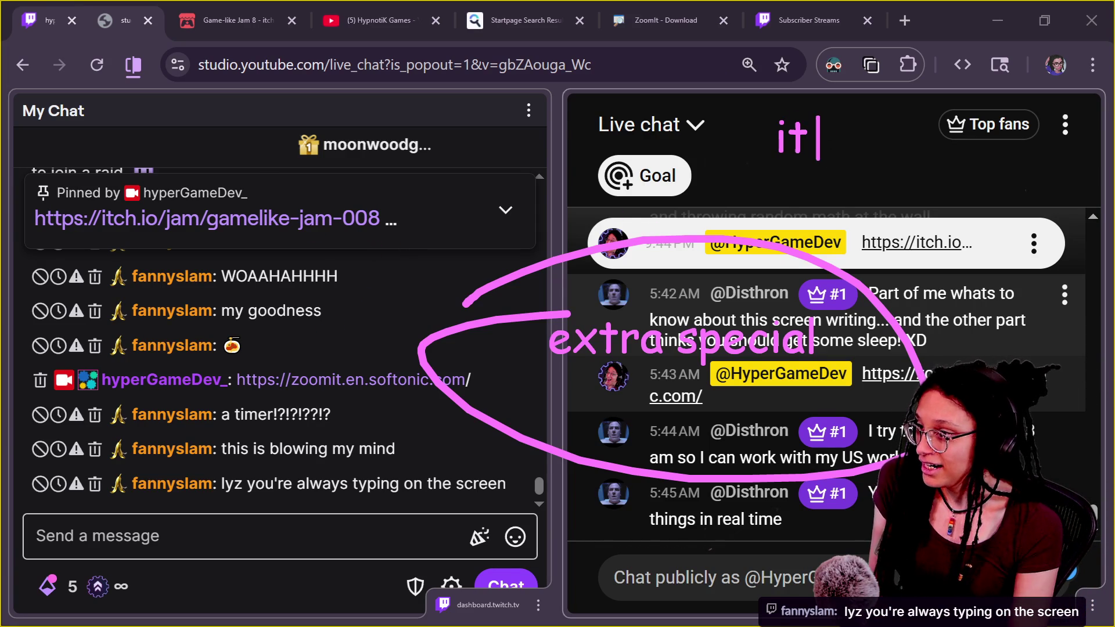
text(it's kindakewl)
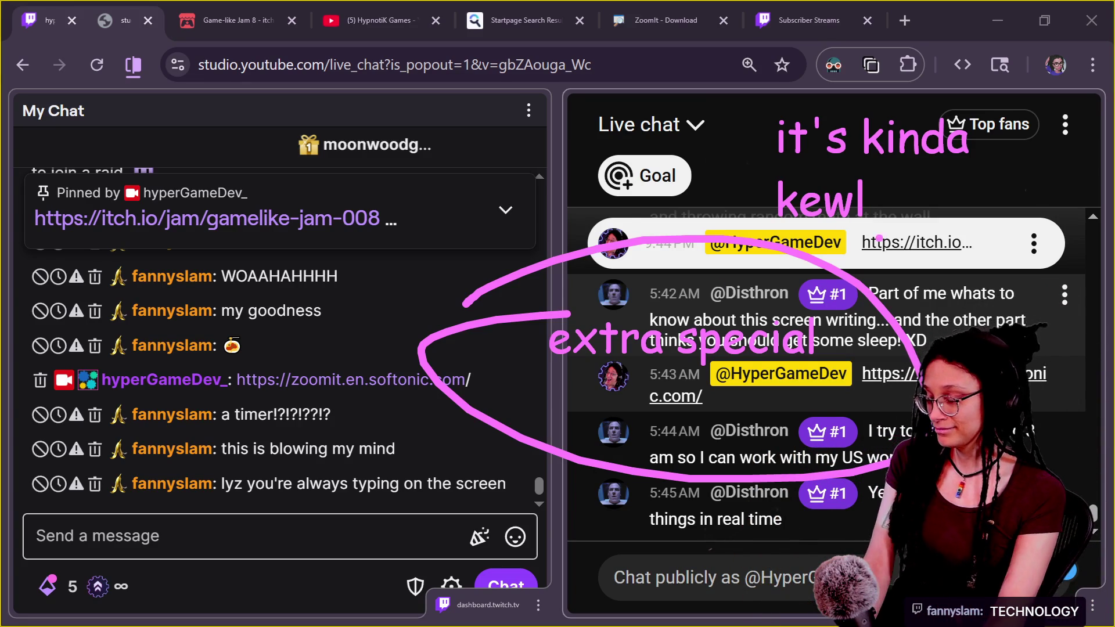
key(Escape)
key(Escape)
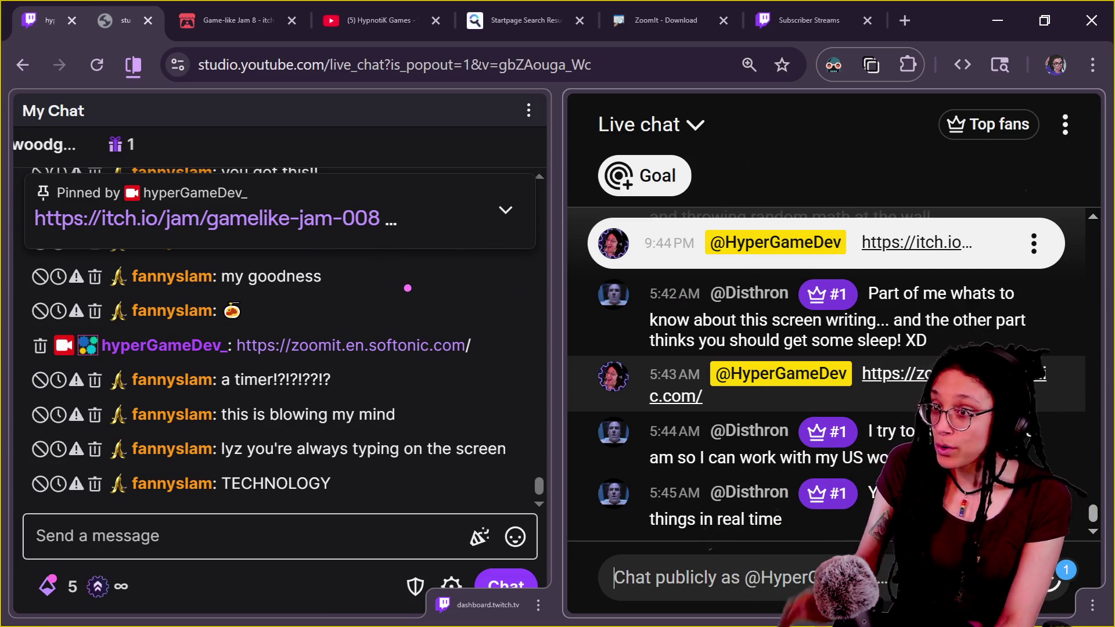
drag(926, 169, 959, 305)
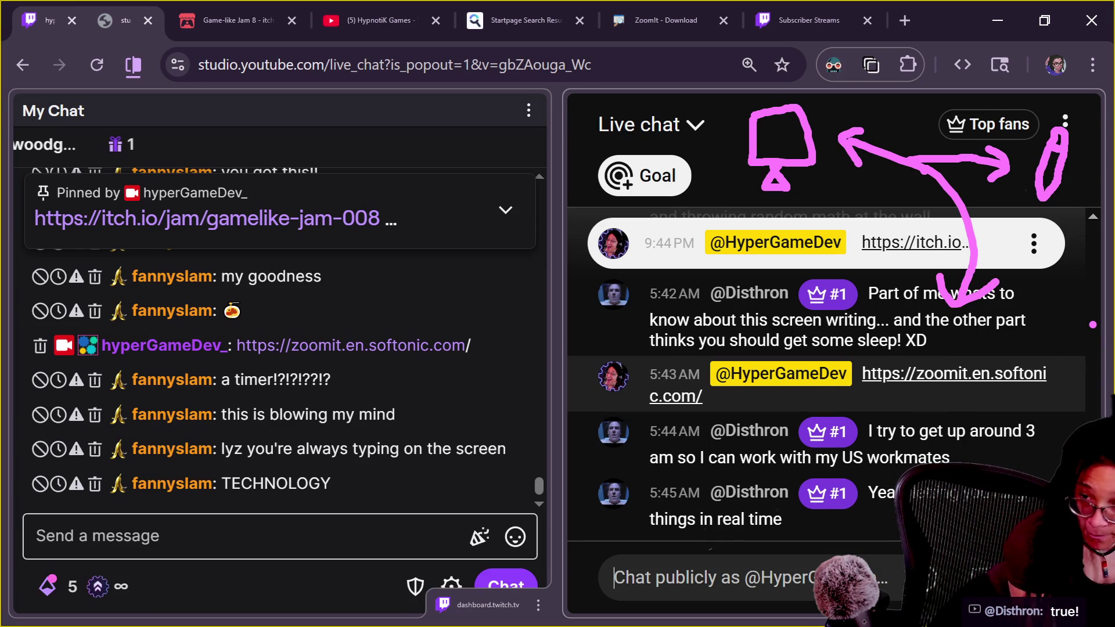
Clear the ZoomIt drawings and return to the ManageCamera script in Godot
key(Escape)
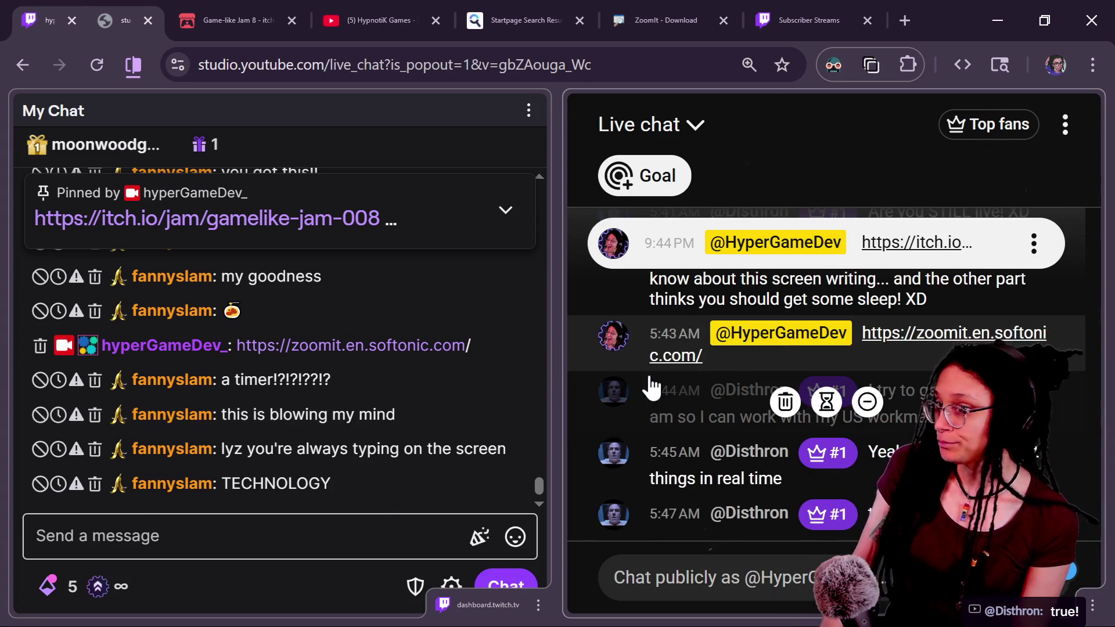
key(alt+Tab)
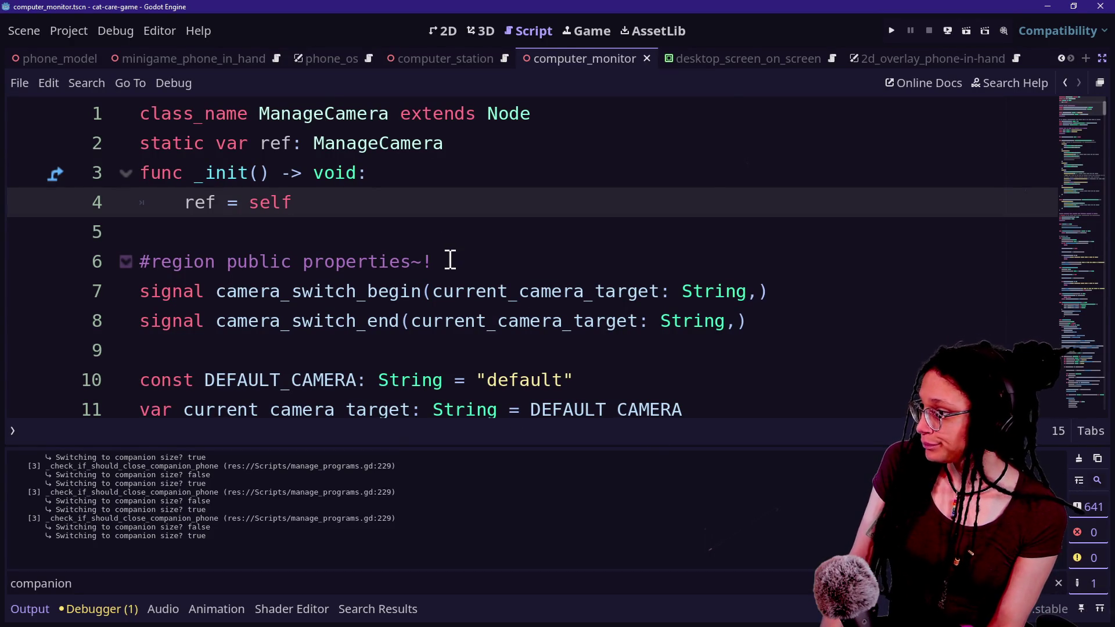
Append an is_secondary: bool parameter to both camera_switch signals using two carets, and save
click(760, 291)
alt+click(739, 320)
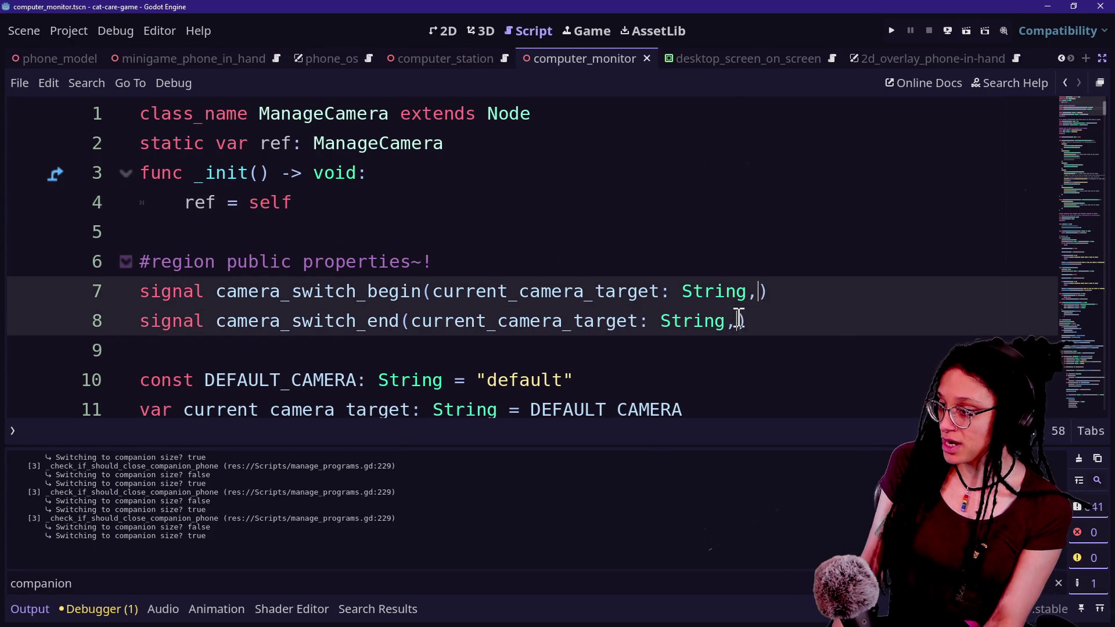
text(boo)
key(BackSpace)
key(BackSpace)
key(BackSpace)
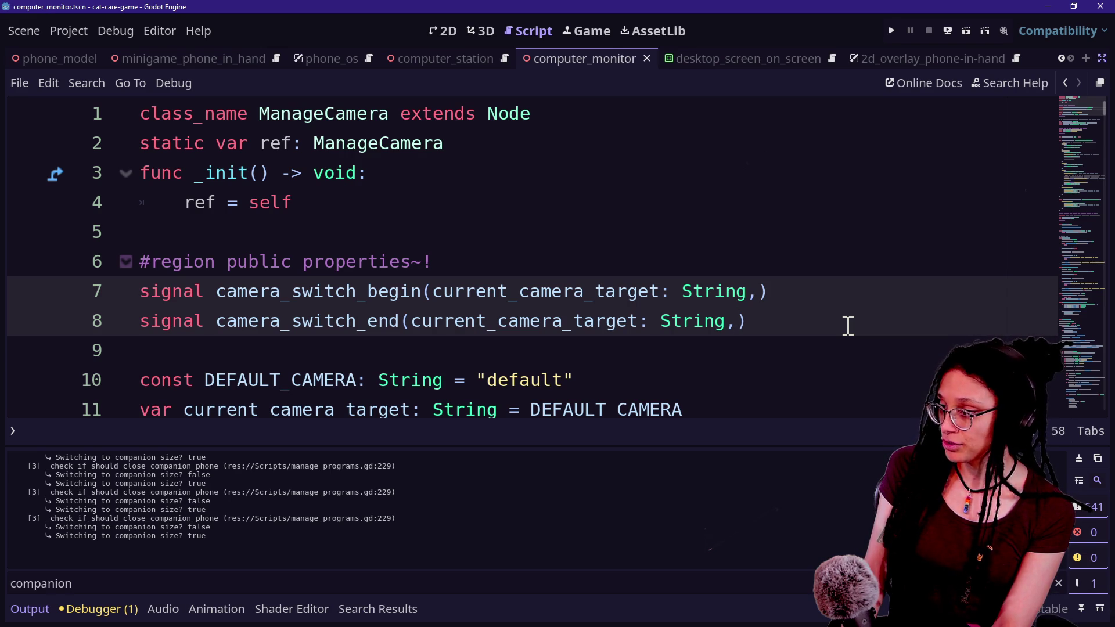
text(is_secondary)
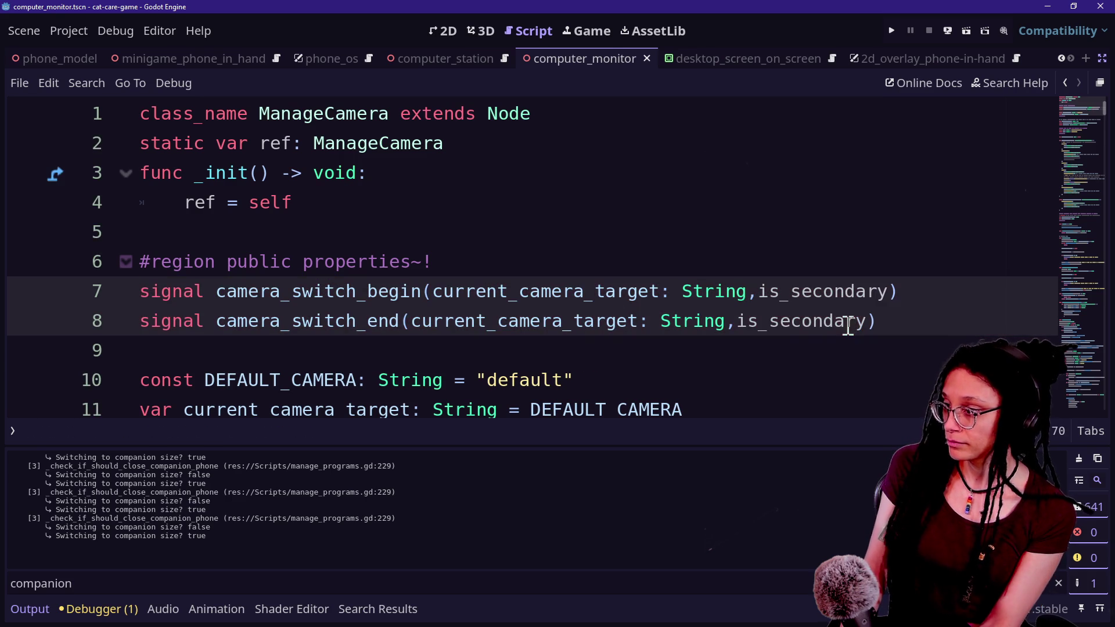
key(Escape)
click(958, 339)
key(ctrl+s)
click(898, 289)
alt+click(867, 325)
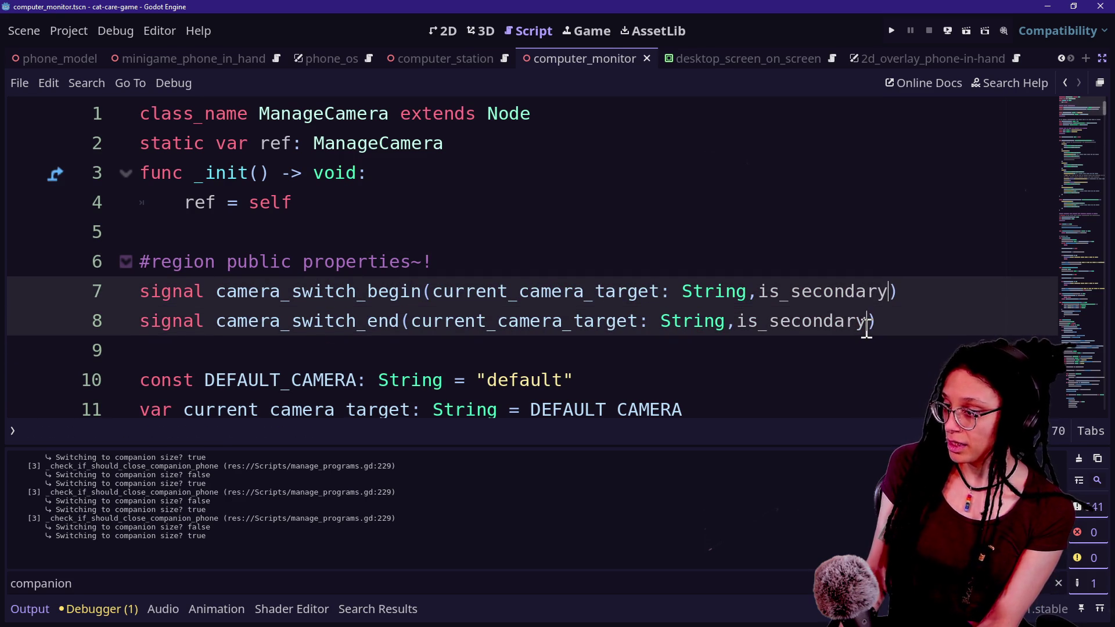
text(: bool)
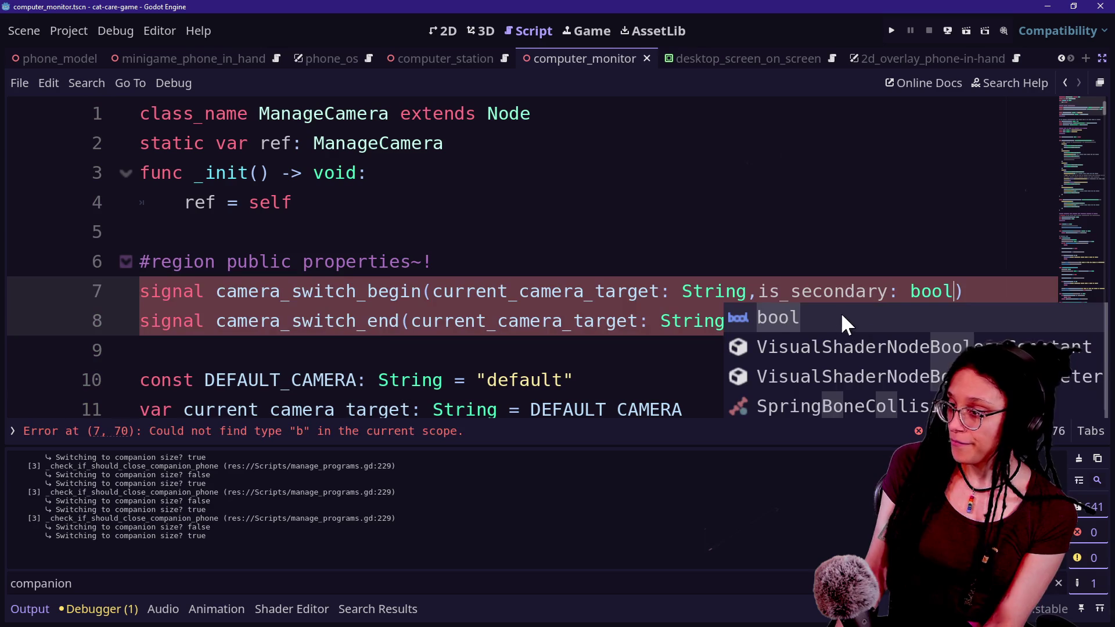
click(702, 259)
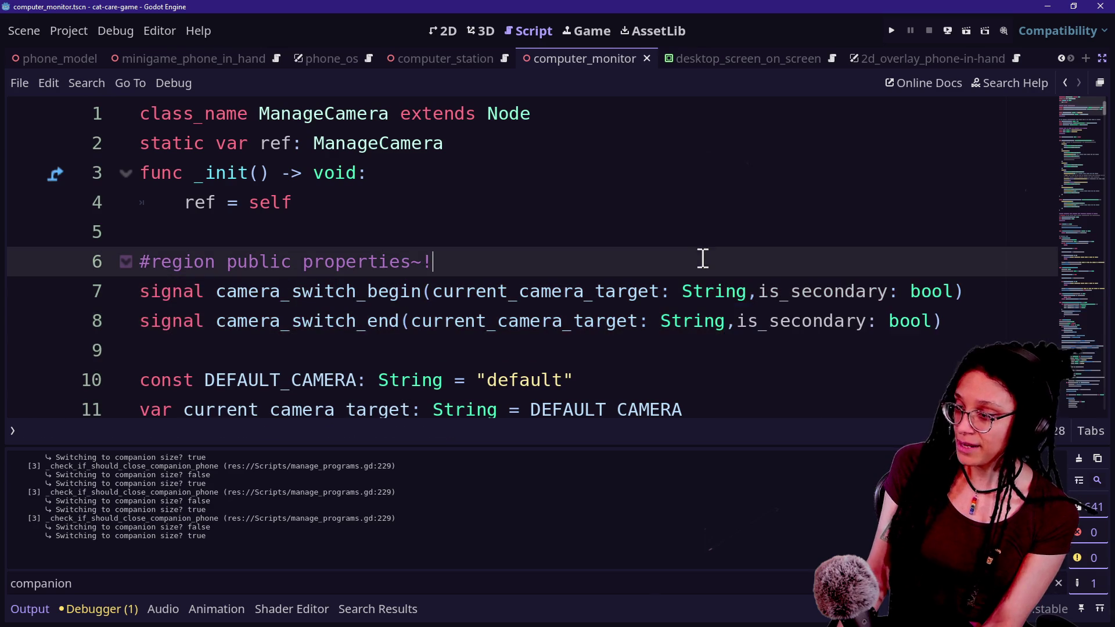
Wrap both signals' parameter lists onto indented lines after the opening parenthesis
click(426, 293)
click(413, 327)
click(432, 264)
click(433, 290)
alt+click(413, 322)
key(Return)
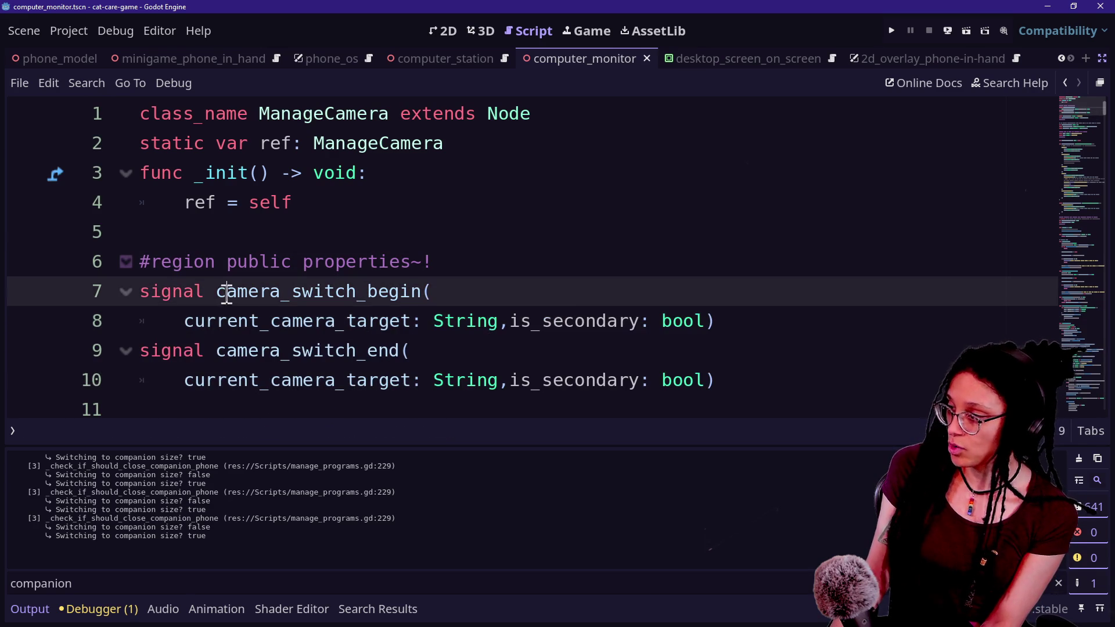
drag(225, 292, 576, 323)
click(575, 321)
Add a space after the commas in both signal parameter lists and save the script
click(722, 384)
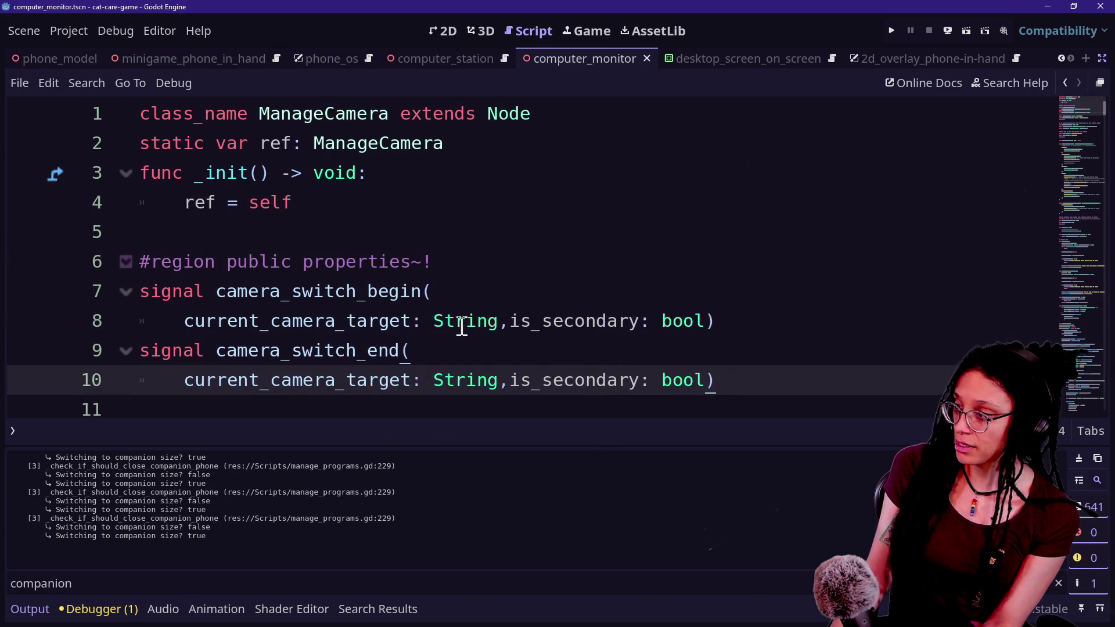
click(459, 323)
click(507, 322)
click(507, 381)
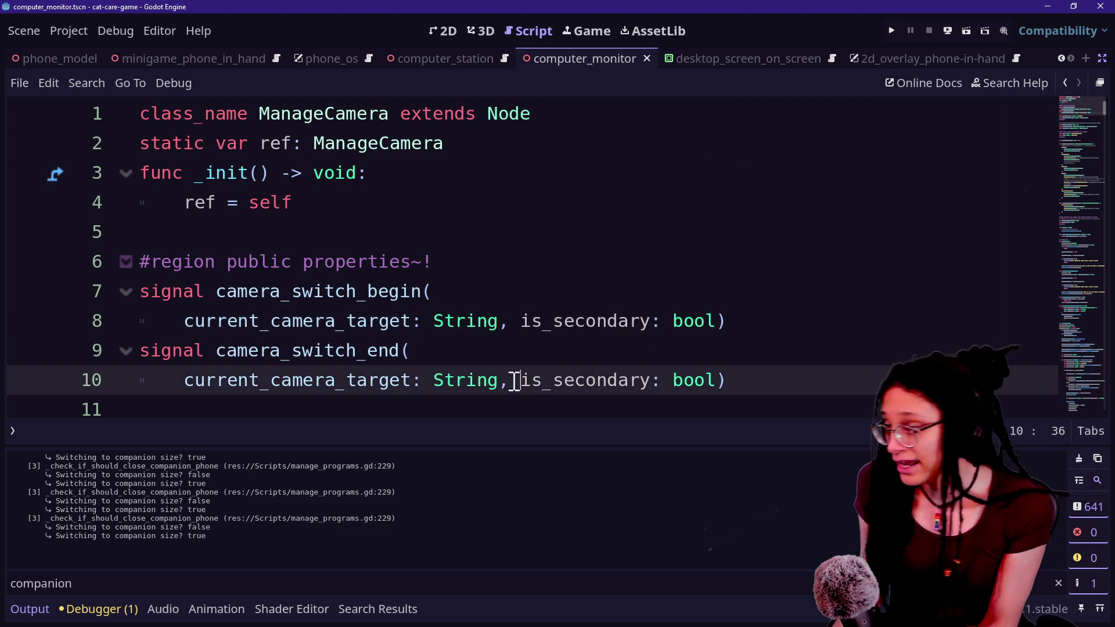
text(d)
key(BackSpace)
key(BackSpace)
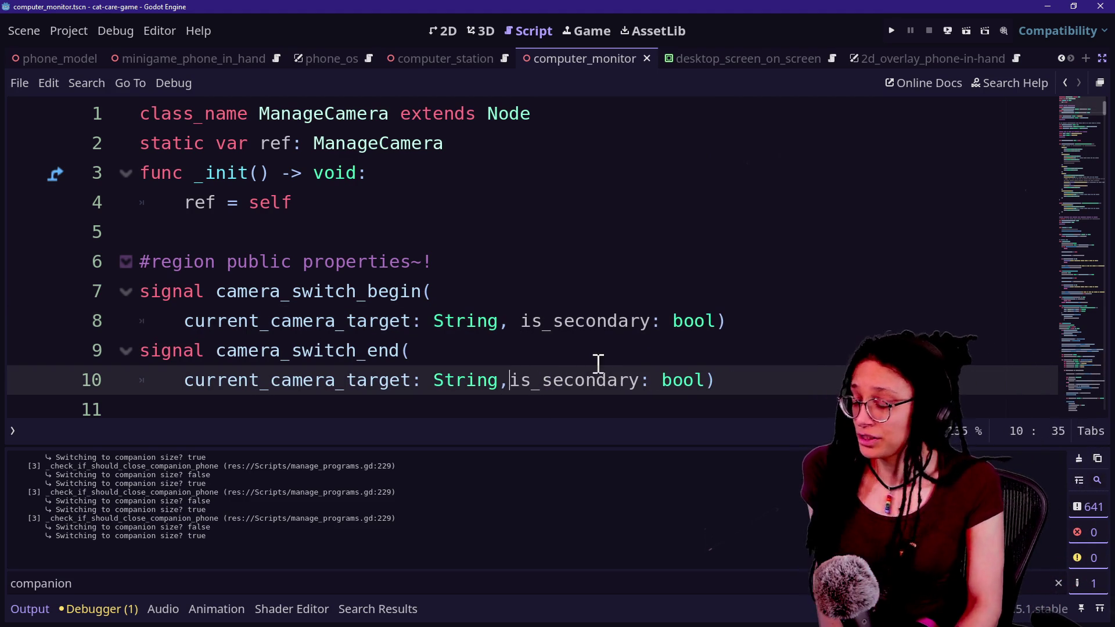
key(ctrl+s)
click(391, 251)
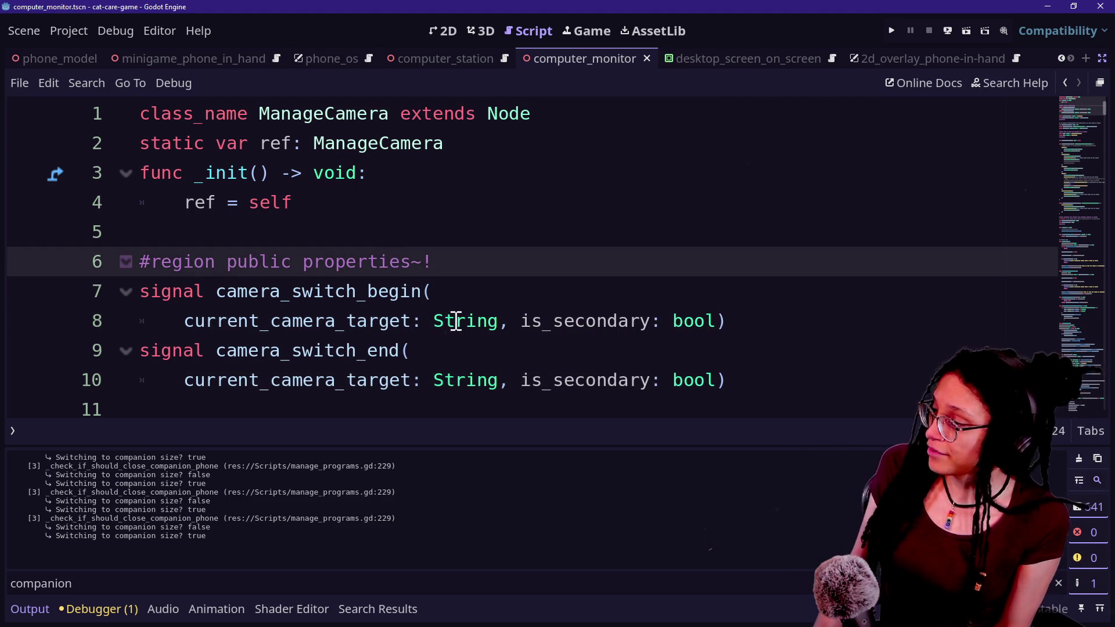
Search for 'emit(' and jump to where camera_switch_begin is emitted
scroll(375, 370, down, 2)
text(emit()
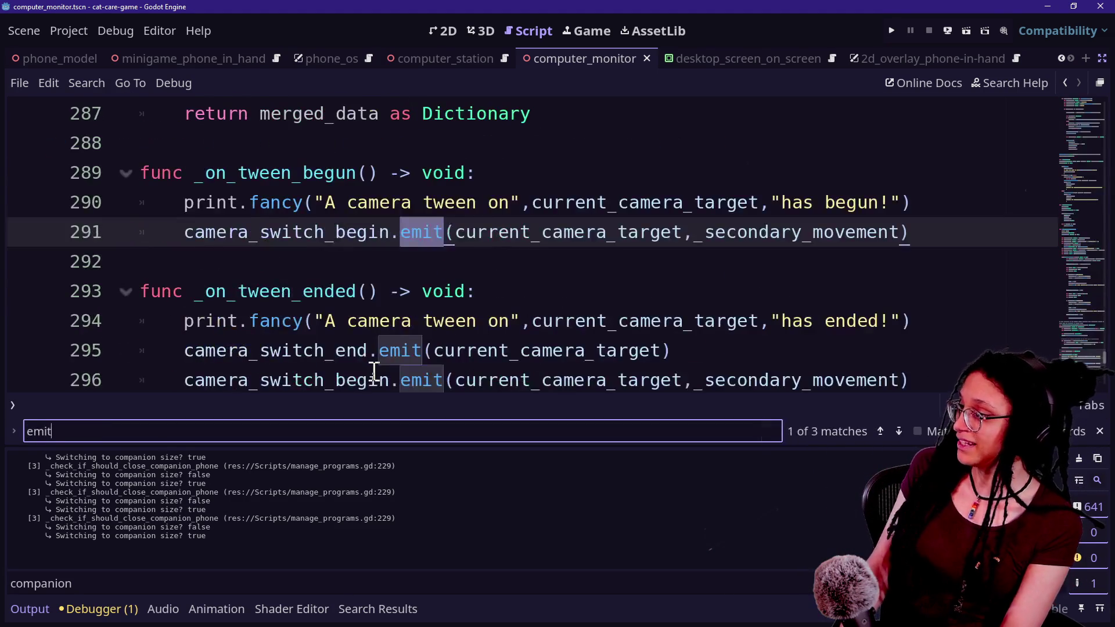
click(368, 301)
mouse_move(343, 234)
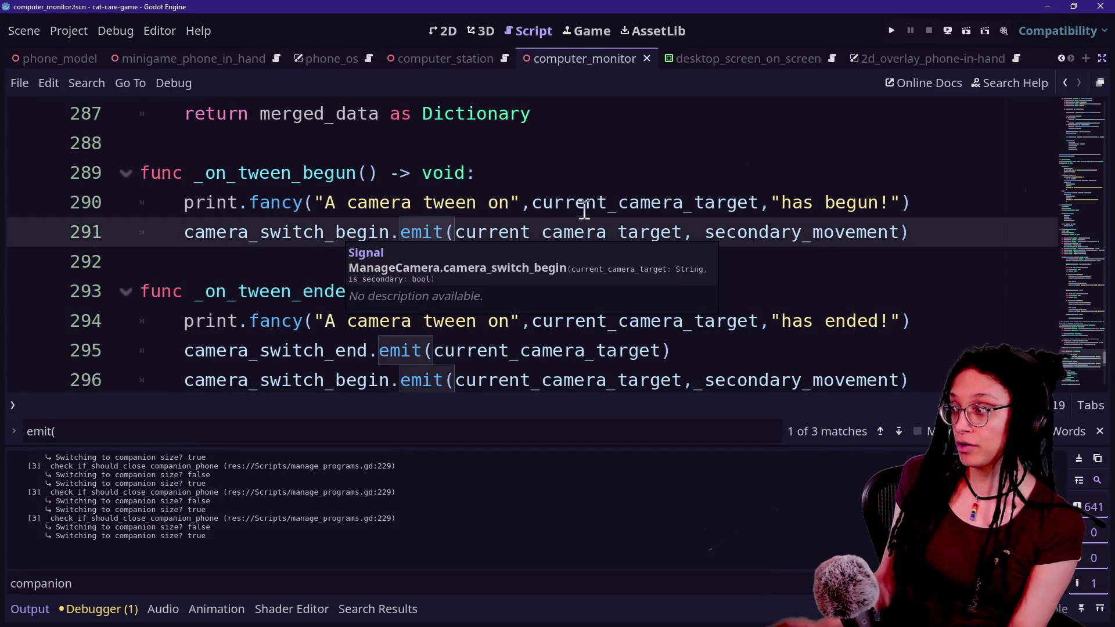
key(Up)
key(Up)
key(Up)
key(Down)
key(Down)
key(Down)
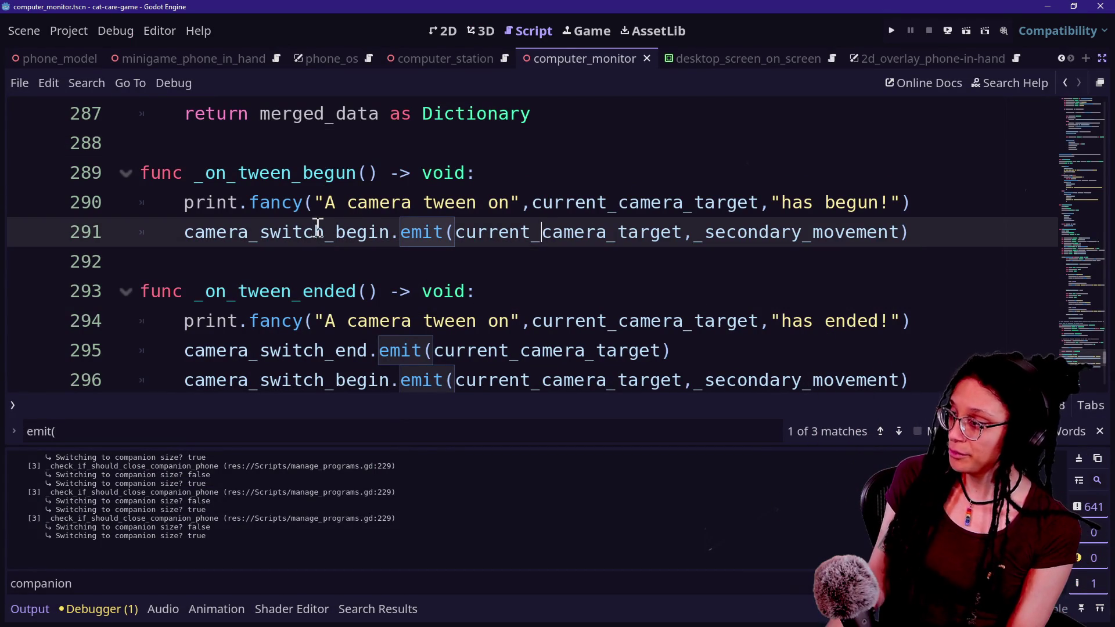
mouse_move(428, 232)
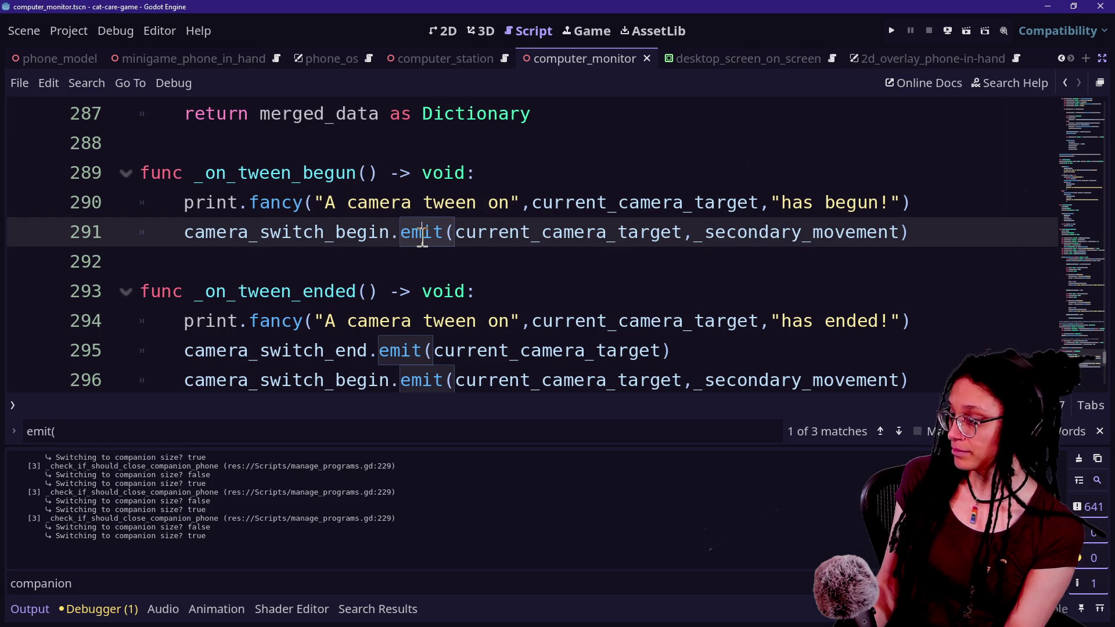
Open the Quick Open resource finder and filter it with 'desktop'
key(shift+alt+o)
key(Escape)
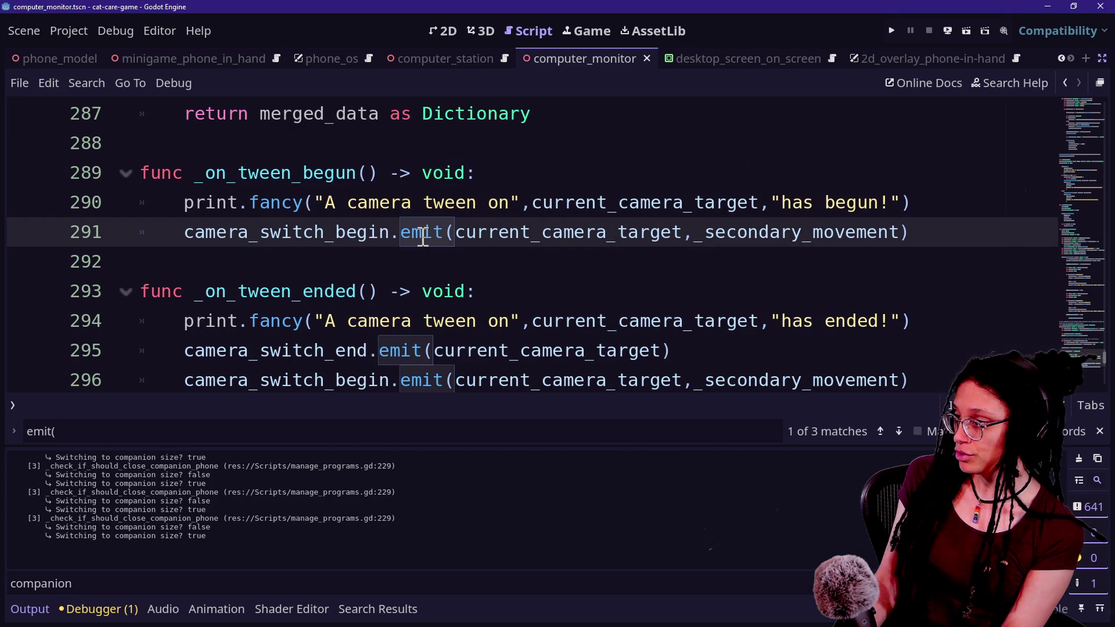
key(shift+alt+o)
text(d)
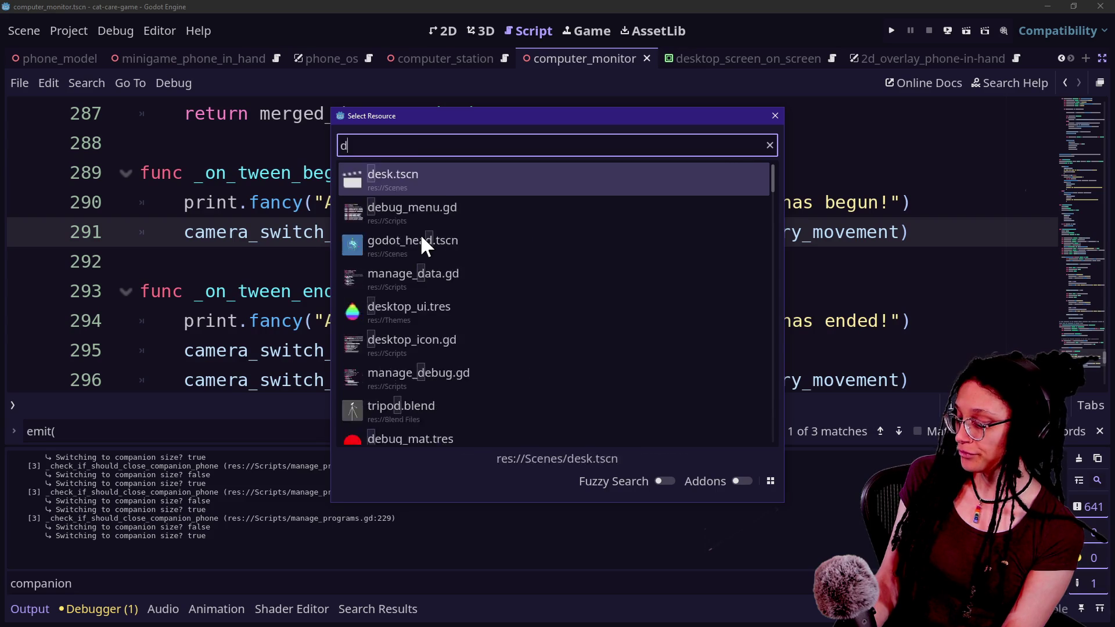
text(esktop)
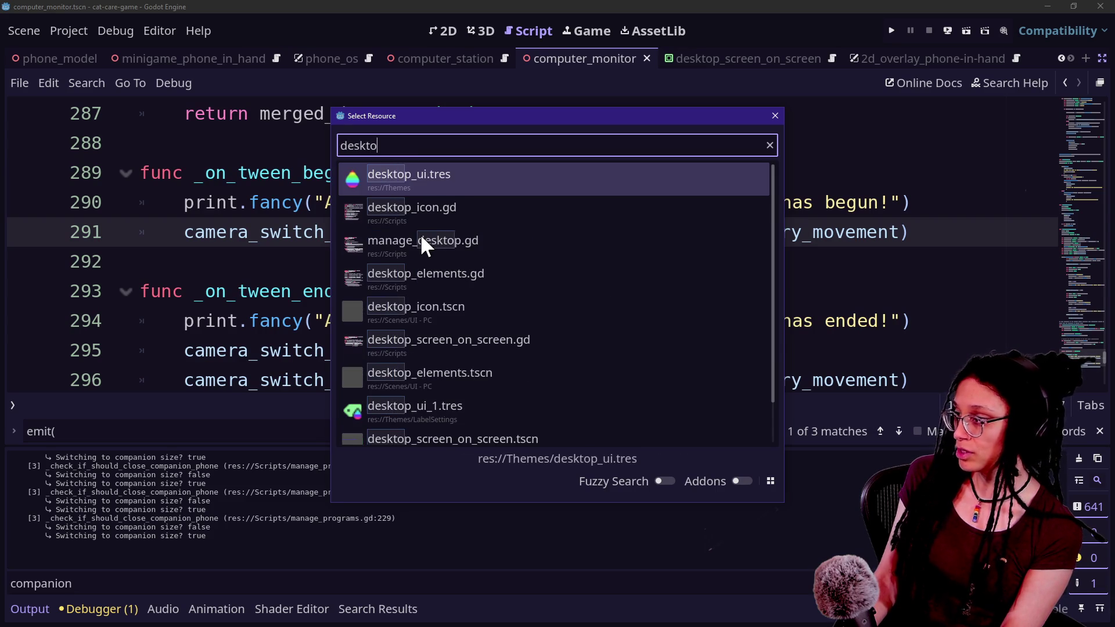
Open desktop_screen_on_screen.gd and start a new line below the companion scale constant
key(Down)
key(Down)
key(Down)
key(Down)
key(Down)
key(Return)
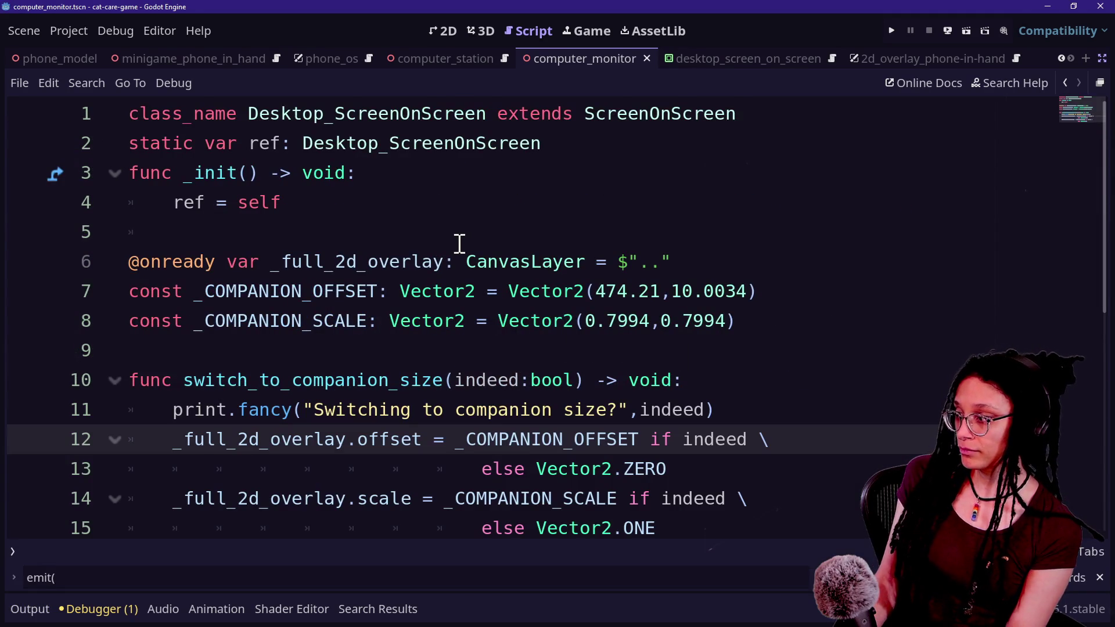
click(762, 317)
key(Return)
key(Return)
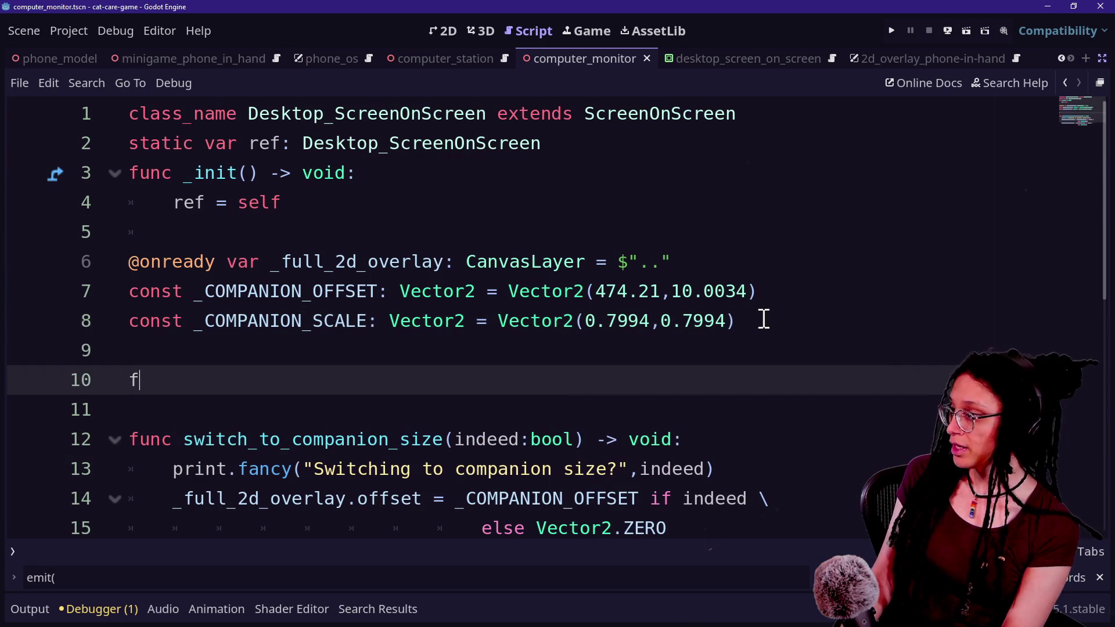
text(func)
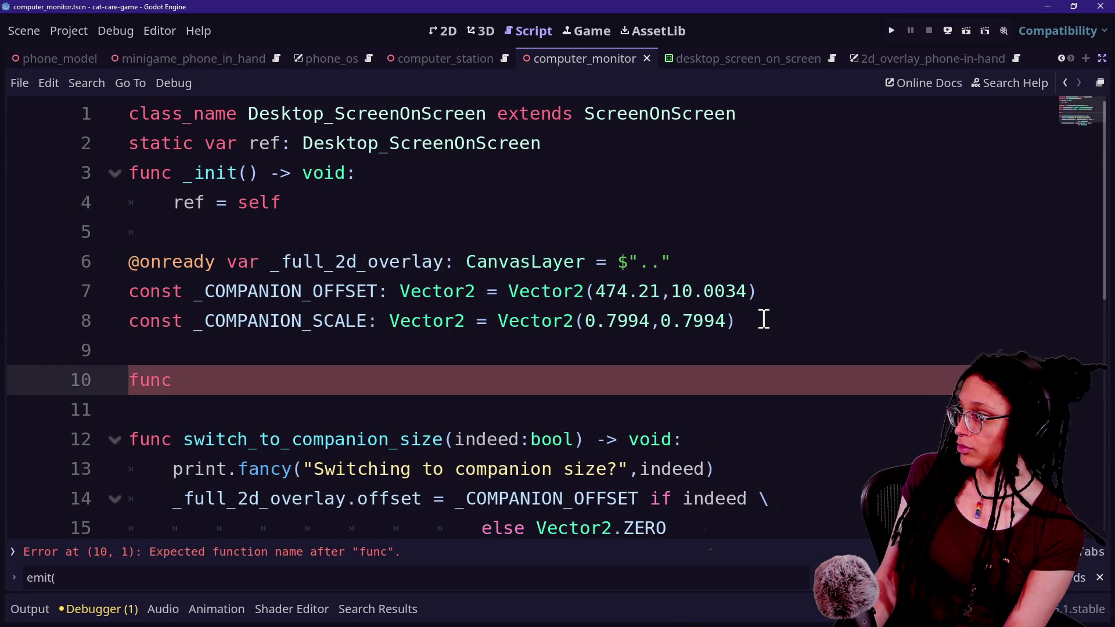
key(BackSpace)
key(BackSpace)
key(BackSpace)
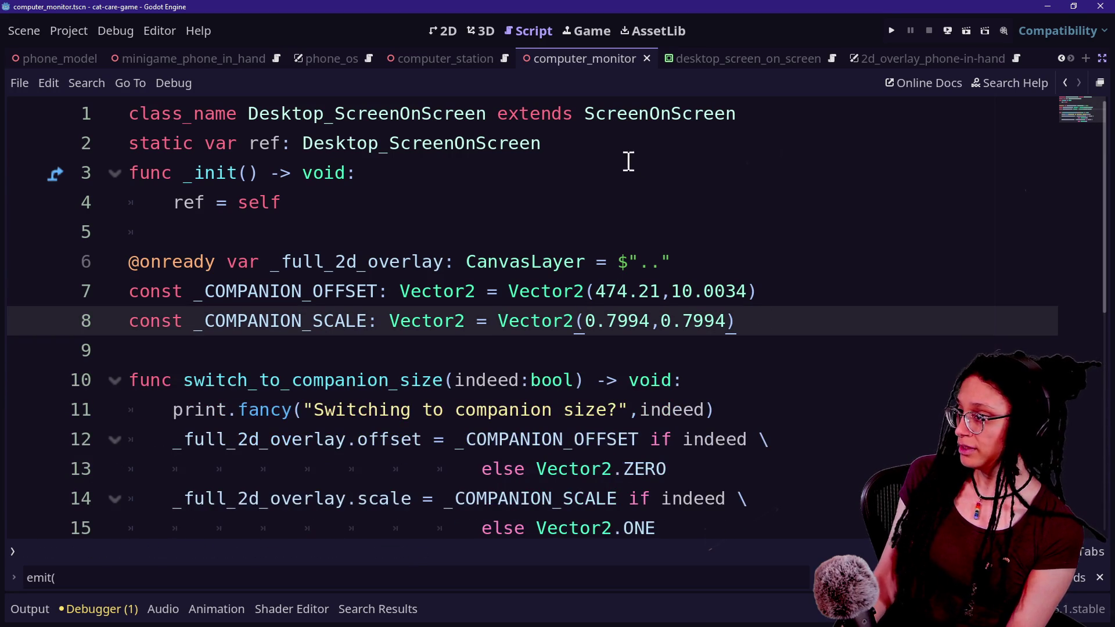
Inspect the _ready function in the parent ScreenOnScreen class, navigating back and forth between scripts
ctrl+click(660, 121)
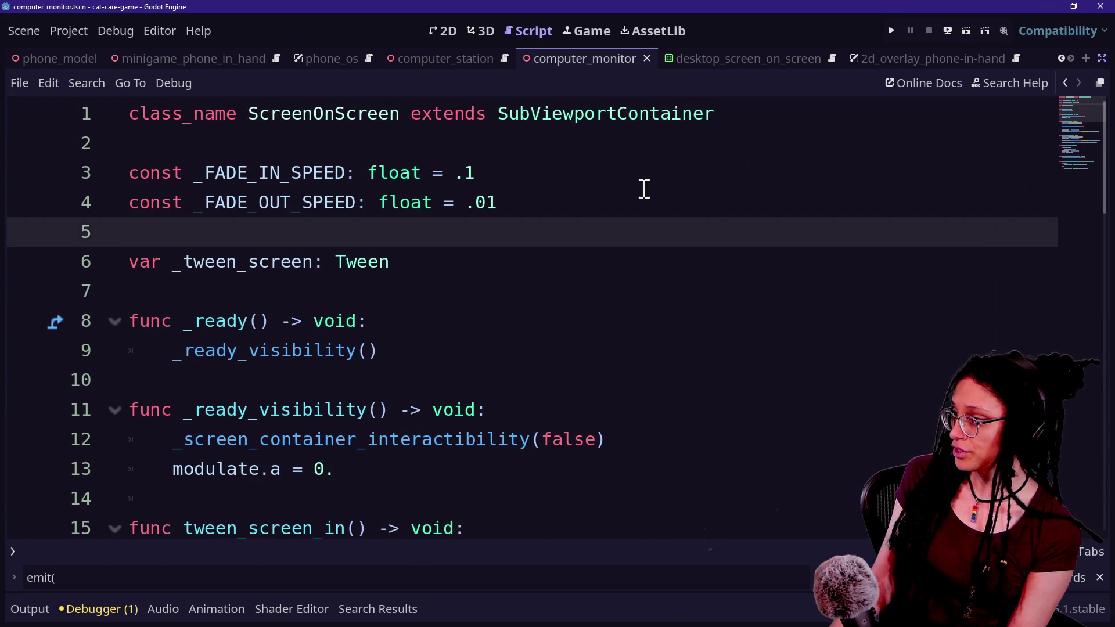
drag(221, 309, 471, 378)
click(470, 378)
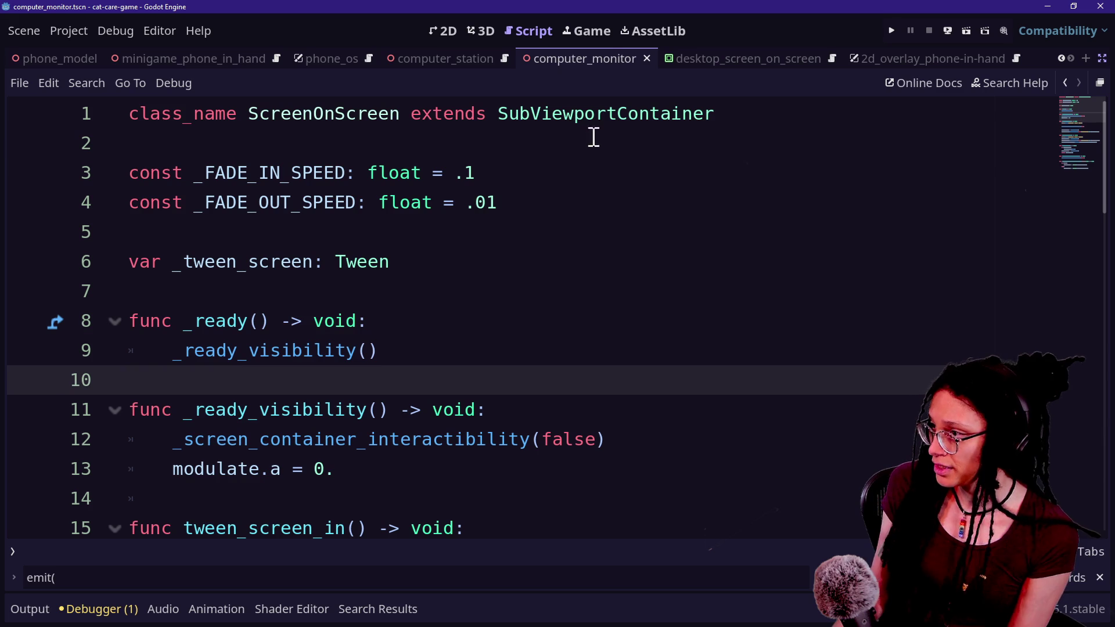
click(1063, 84)
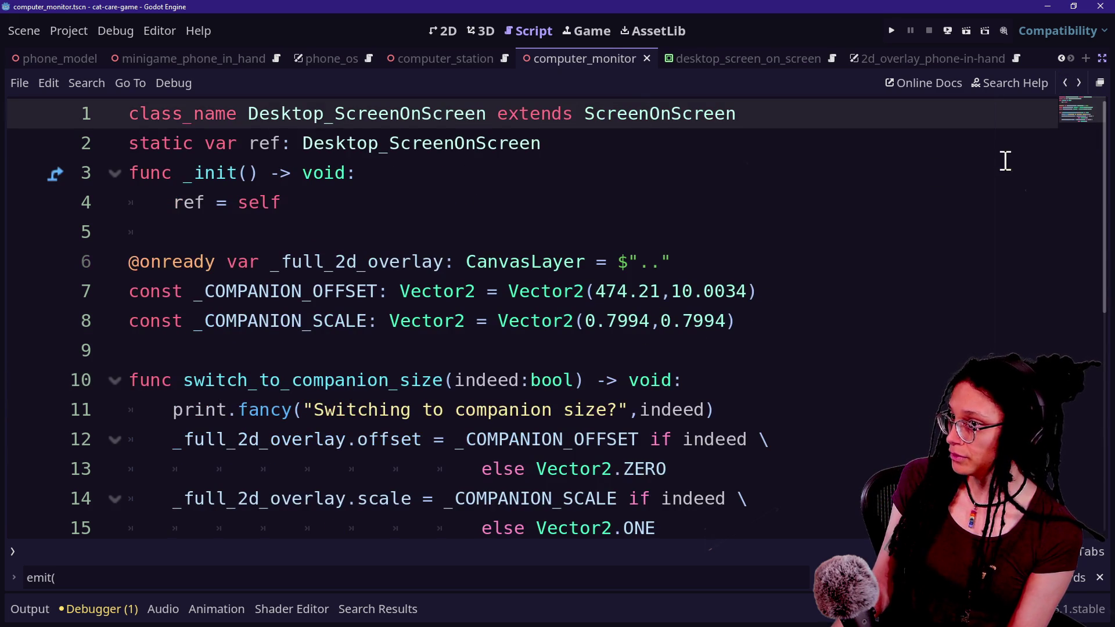
click(1065, 83)
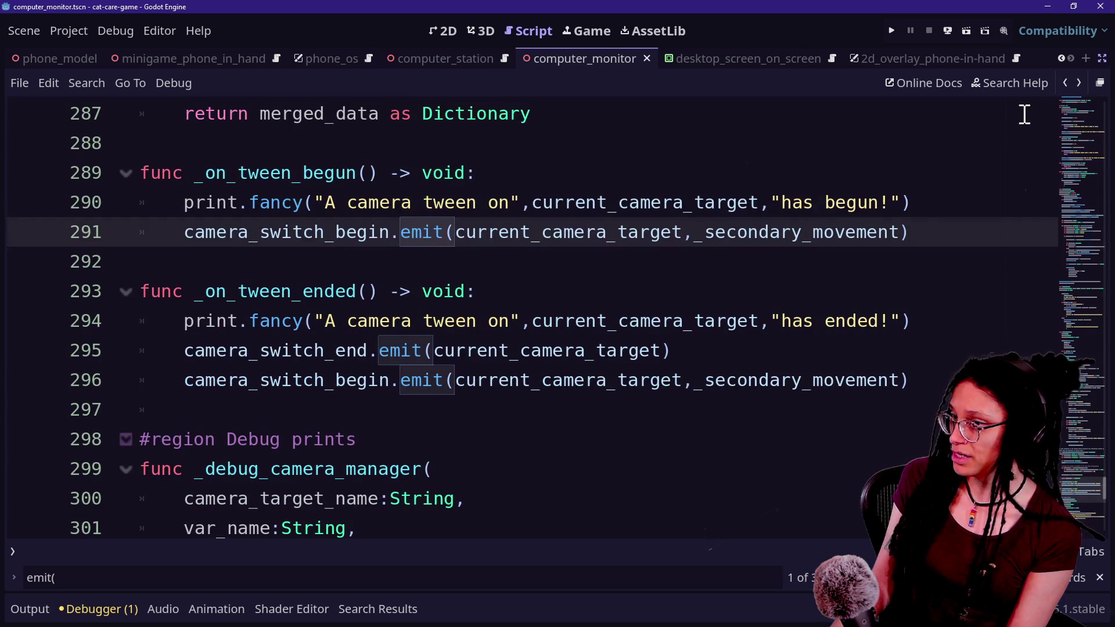
click(1079, 84)
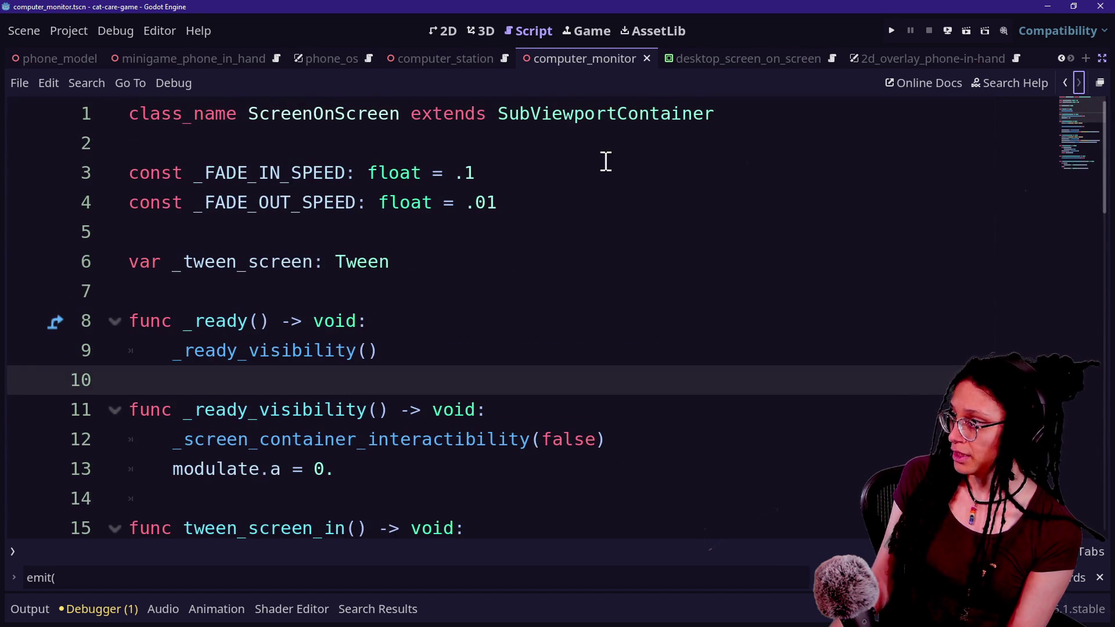
Add func _ready() -> void: calling super._ready() to desktop_screen_on_screen.gd and annotate it
key(shift+alt+o)
key(Return)
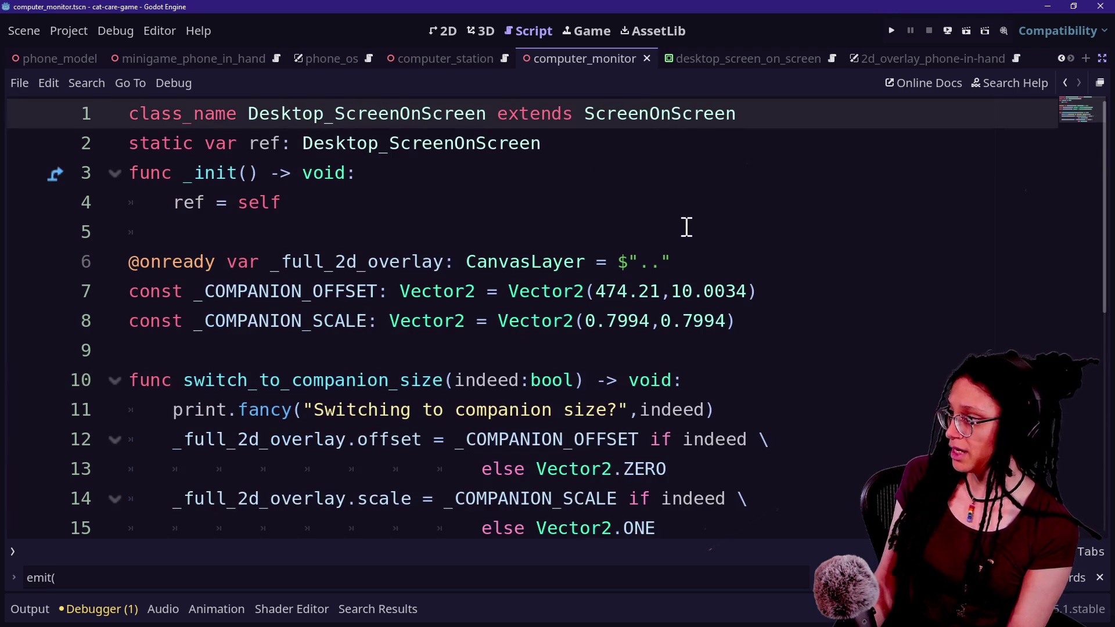
click(854, 321)
key(Return)
key(Return)
text(func _ready)
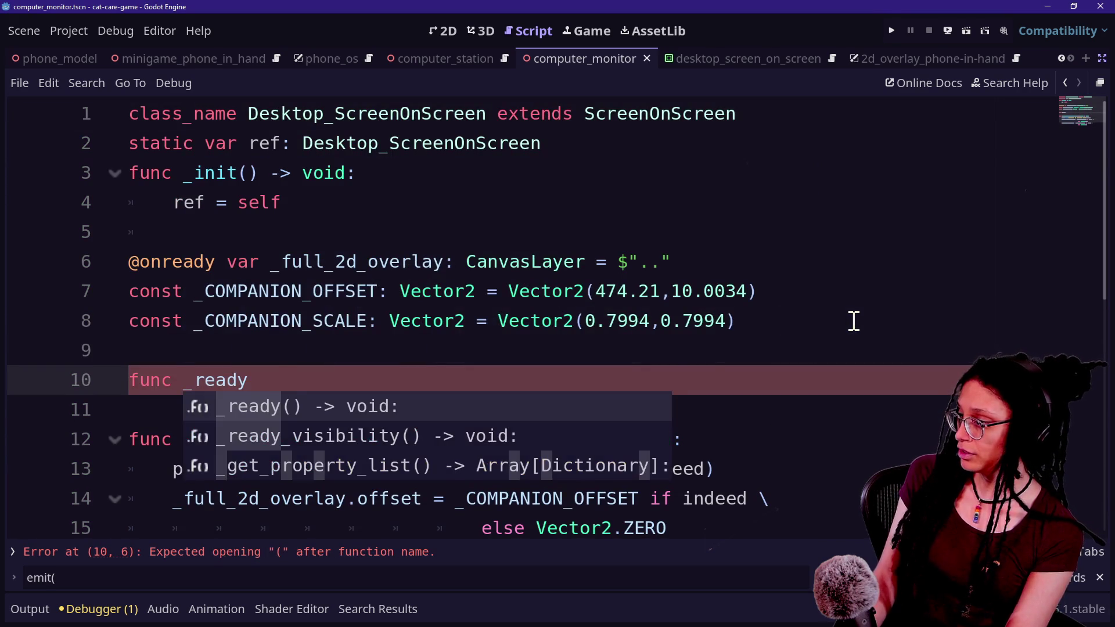
text(() -> void:)
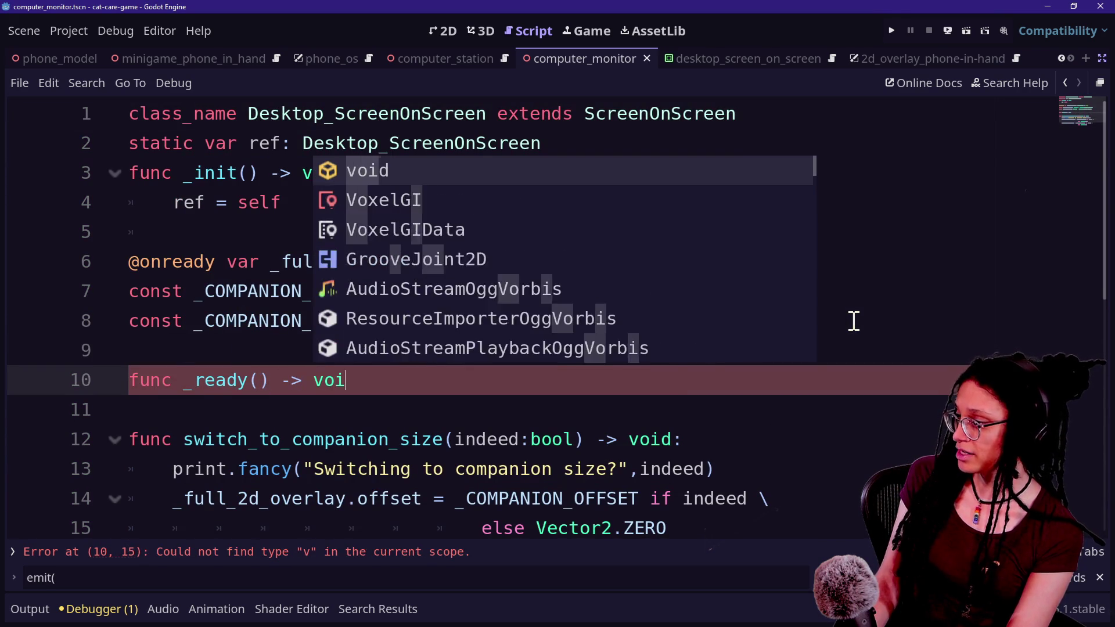
key(Return)
text(super._ready())
mouse_move(556, 362)
mouse_down()
mouse_move(824, 293)
mouse_move(697, 132)
mouse_move(691, 156)
mouse_move(740, 139)
mouse_up()
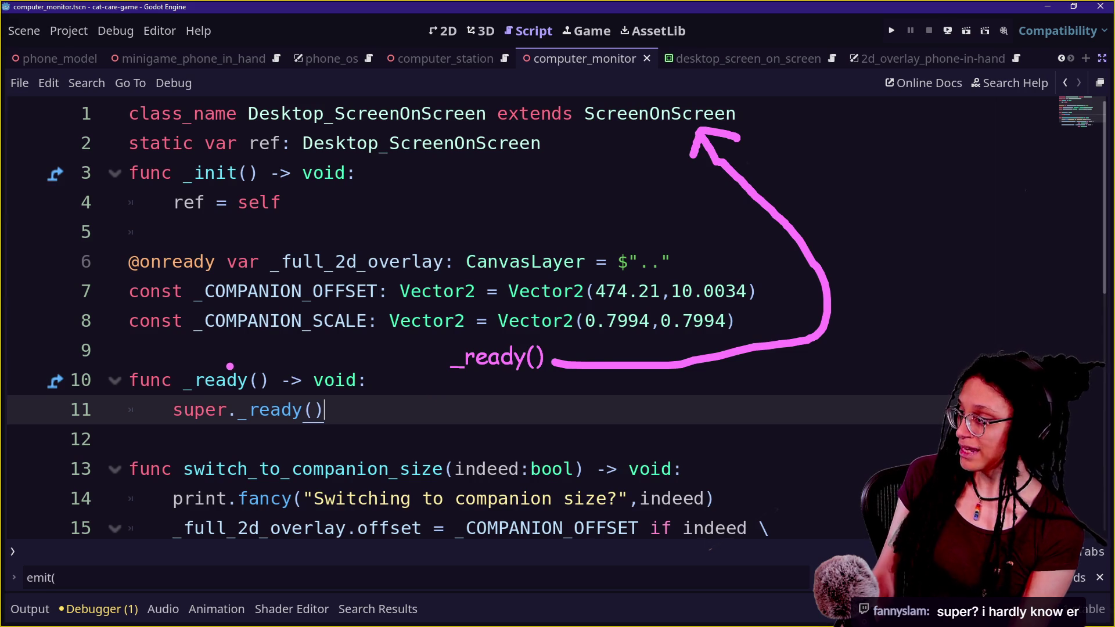
mouse_move(230, 367)
mouse_down()
mouse_move(143, 379)
mouse_move(152, 395)
mouse_move(277, 378)
mouse_move(222, 350)
mouse_up()
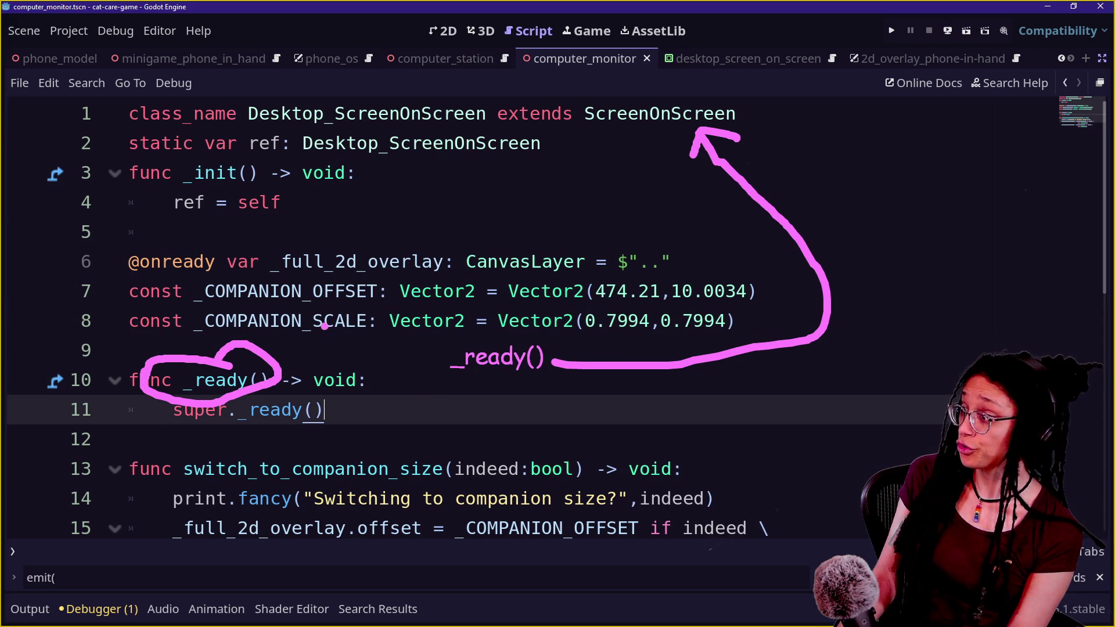
mouse_move(279, 351)
mouse_down()
mouse_move(424, 360)
mouse_move(421, 376)
mouse_up()
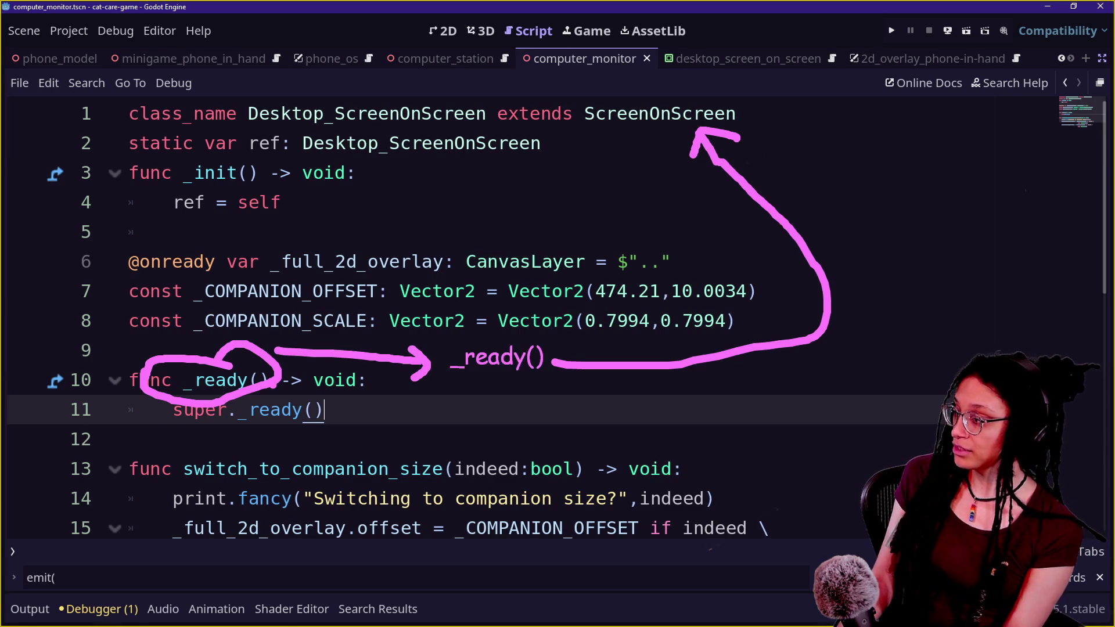
drag(172, 430, 351, 442)
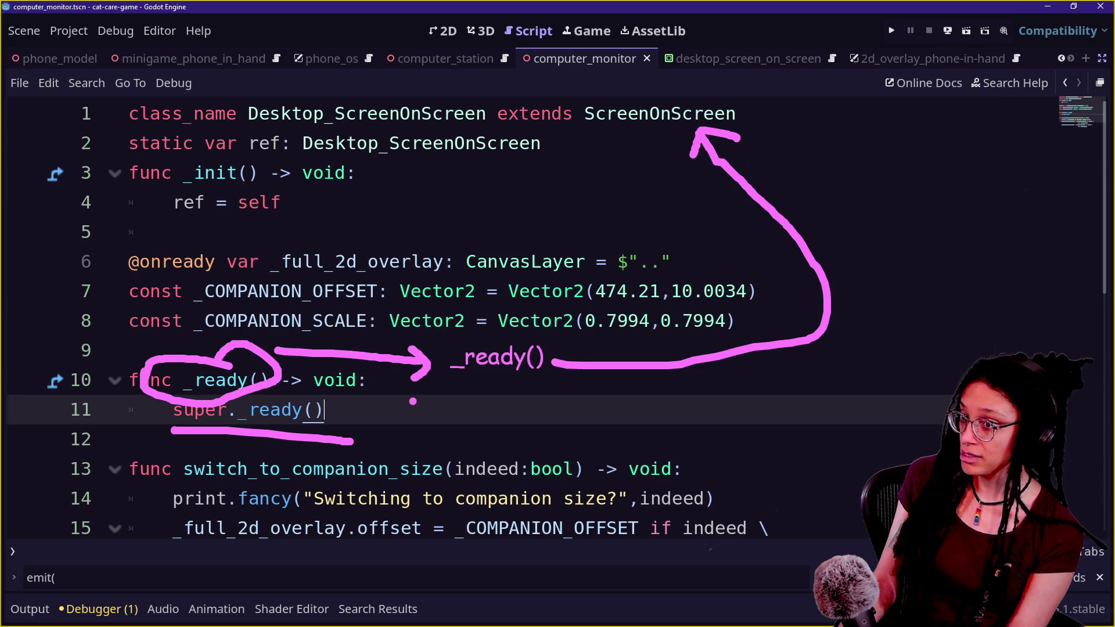
mouse_move(337, 409)
mouse_down()
mouse_move(400, 433)
mouse_move(456, 427)
mouse_move(502, 386)
mouse_up()
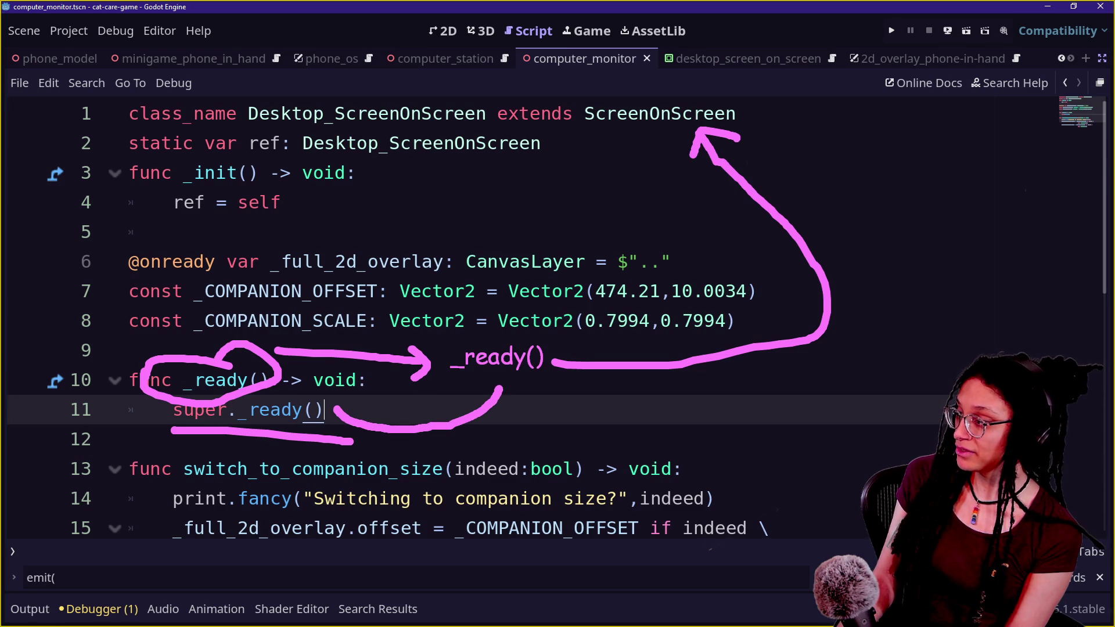
mouse_move(167, 351)
mouse_down()
mouse_move(142, 403)
mouse_move(346, 460)
mouse_move(366, 377)
mouse_move(222, 352)
mouse_up()
drag(486, 390, 517, 383)
mouse_move(478, 340)
mouse_down()
mouse_move(440, 358)
mouse_move(566, 372)
mouse_move(429, 334)
mouse_up()
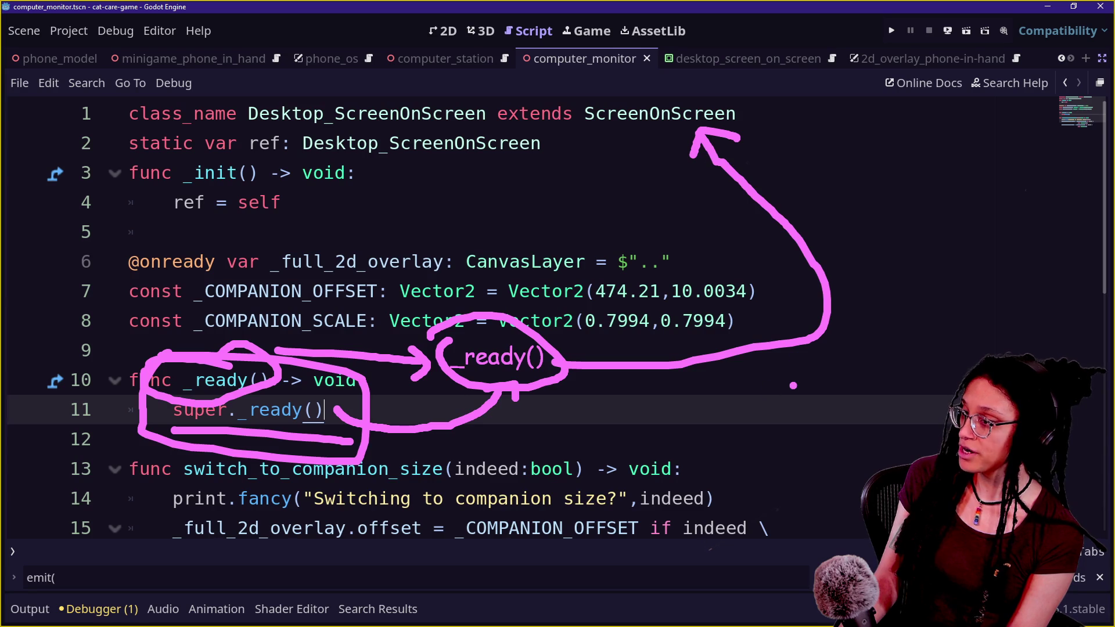
drag(880, 152, 881, 174)
text(ready())
key(Return)
key(Return)
text(something)
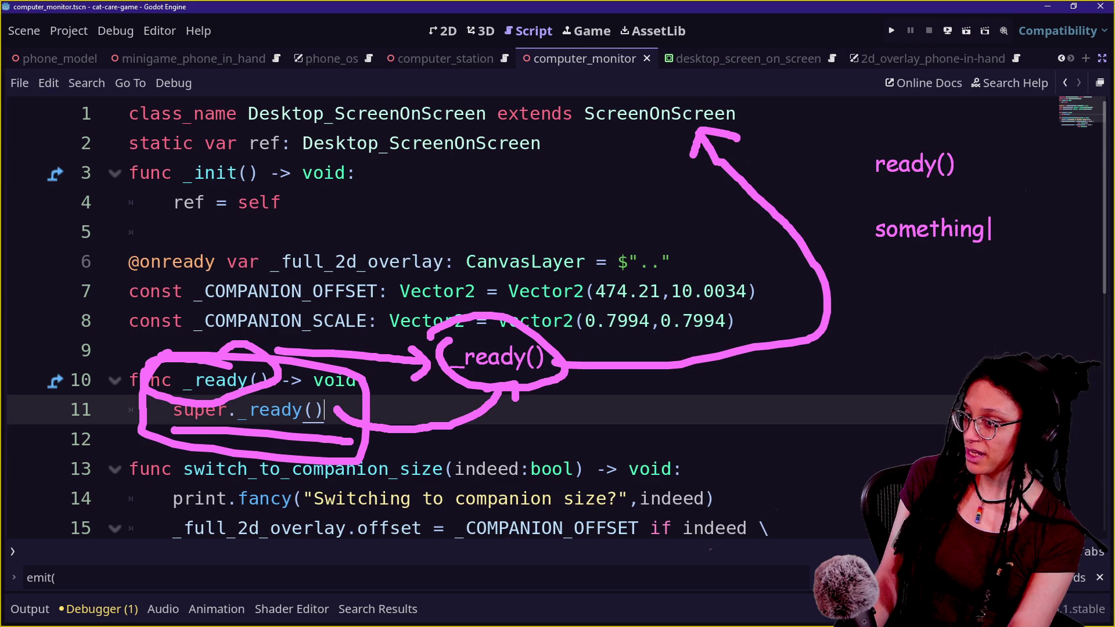
key(BackSpace)
text(g())
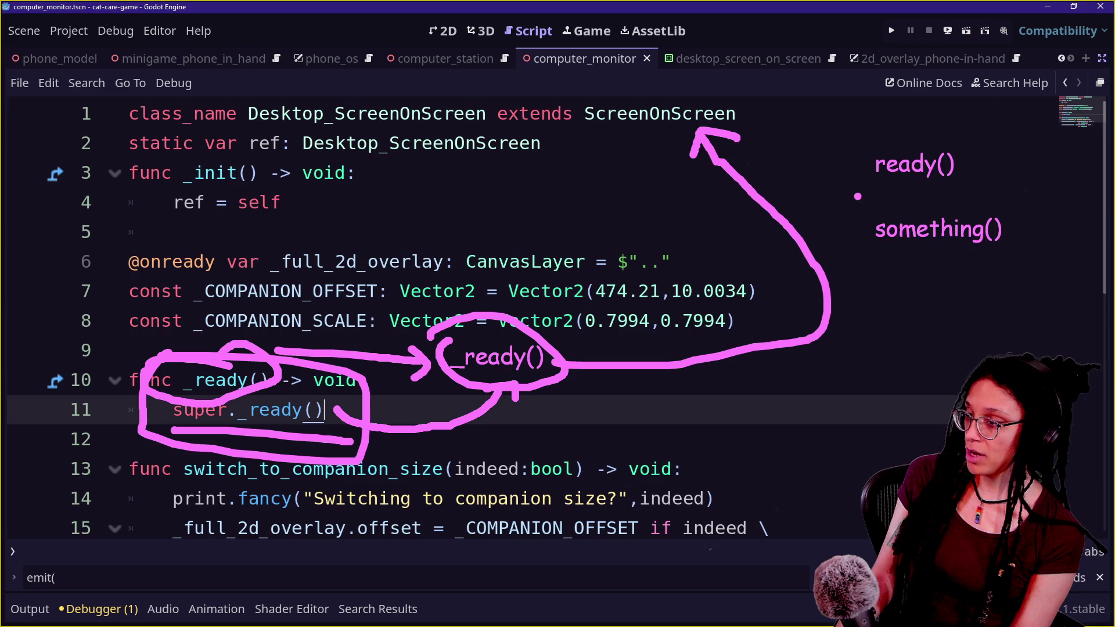
mouse_move(834, 195)
mouse_down()
mouse_move(887, 197)
mouse_move(879, 212)
mouse_up()
mouse_move(837, 271)
mouse_down()
mouse_move(898, 267)
mouse_move(869, 291)
mouse_up()
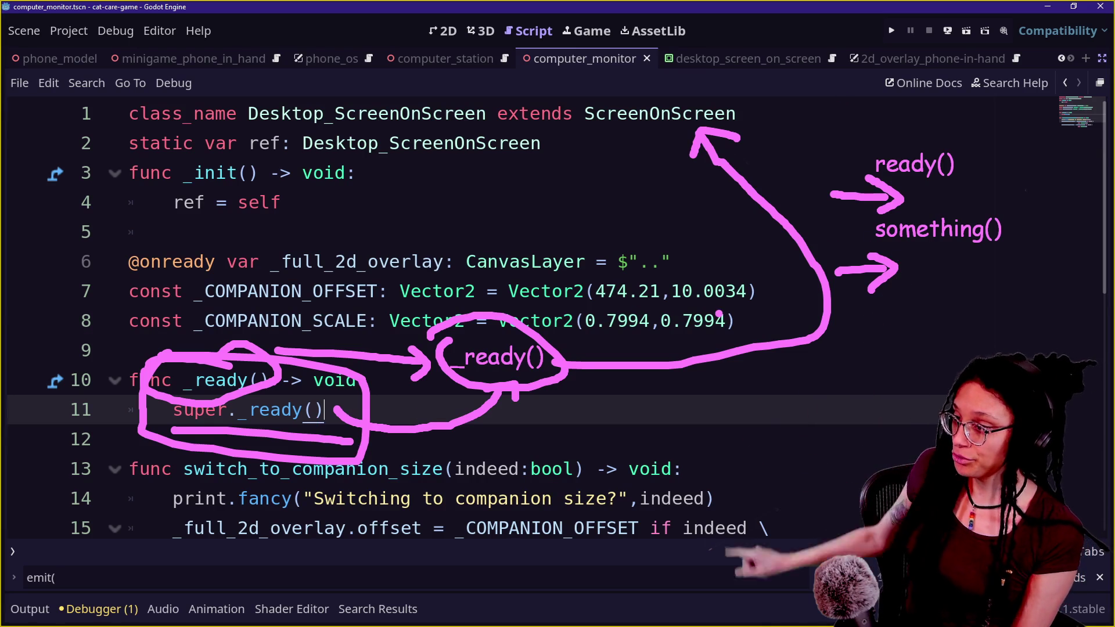
drag(868, 179, 1011, 267)
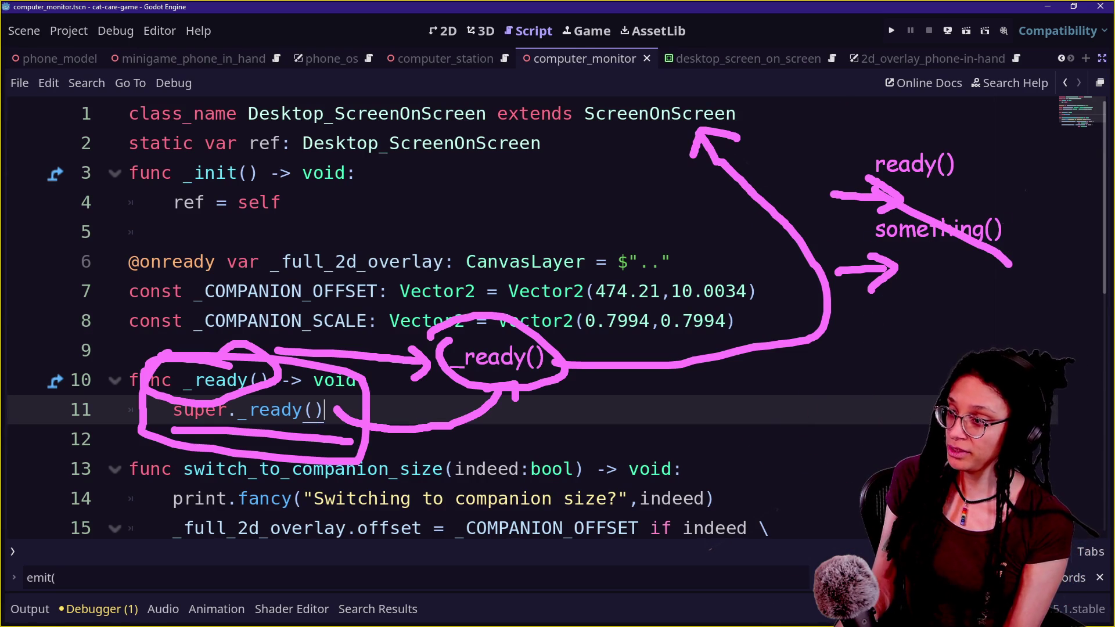
drag(995, 194, 870, 290)
mouse_move(263, 366)
mouse_down()
mouse_move(154, 377)
mouse_move(119, 511)
mouse_move(273, 465)
mouse_up()
key(Escape)
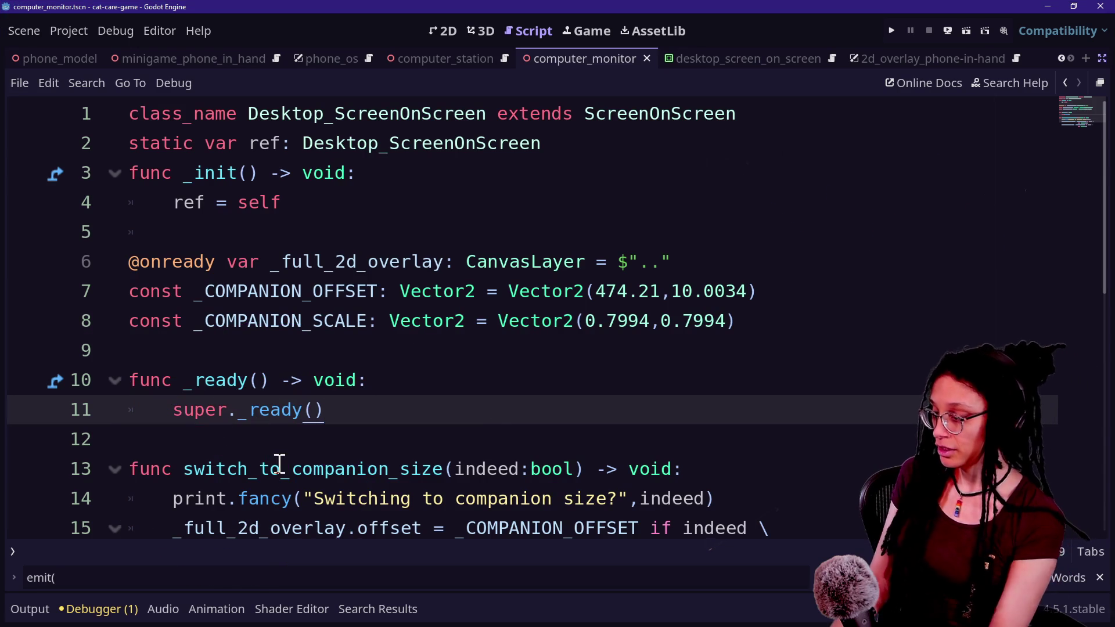
Insert a blank line after super._ready() in the _ready function
drag(216, 410, 446, 409)
click(446, 410)
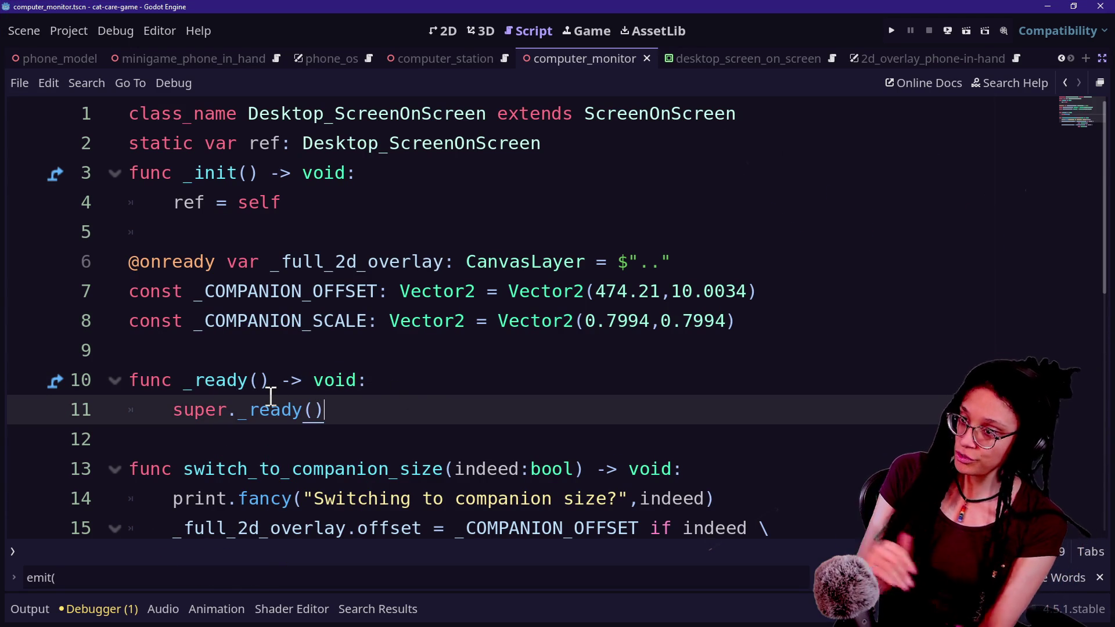
drag(584, 114, 823, 128)
click(822, 127)
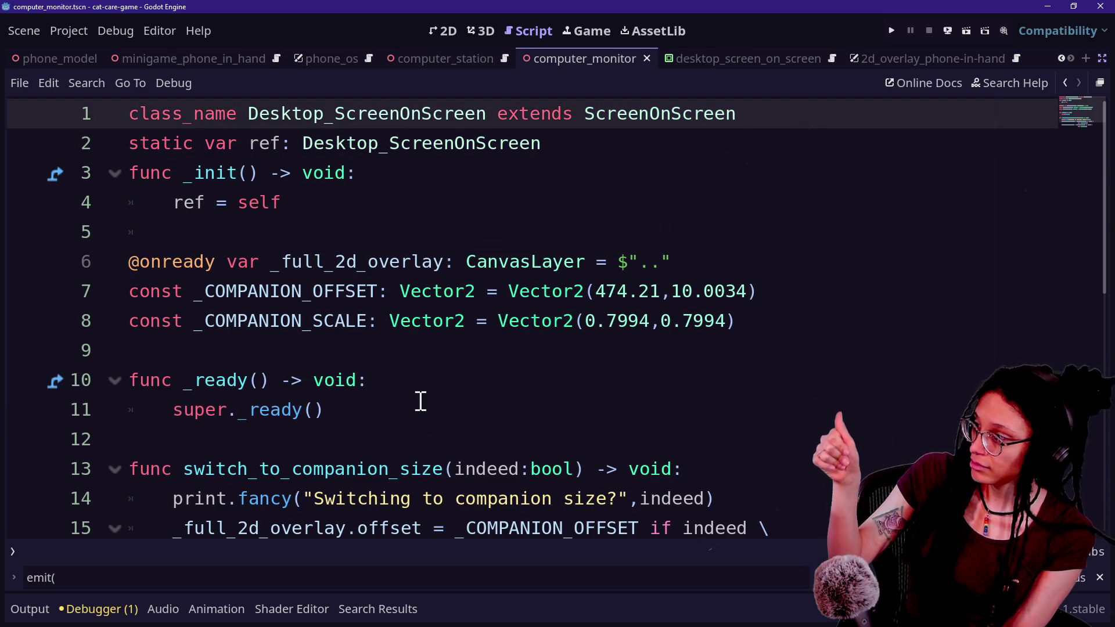
click(424, 407)
key(Return)
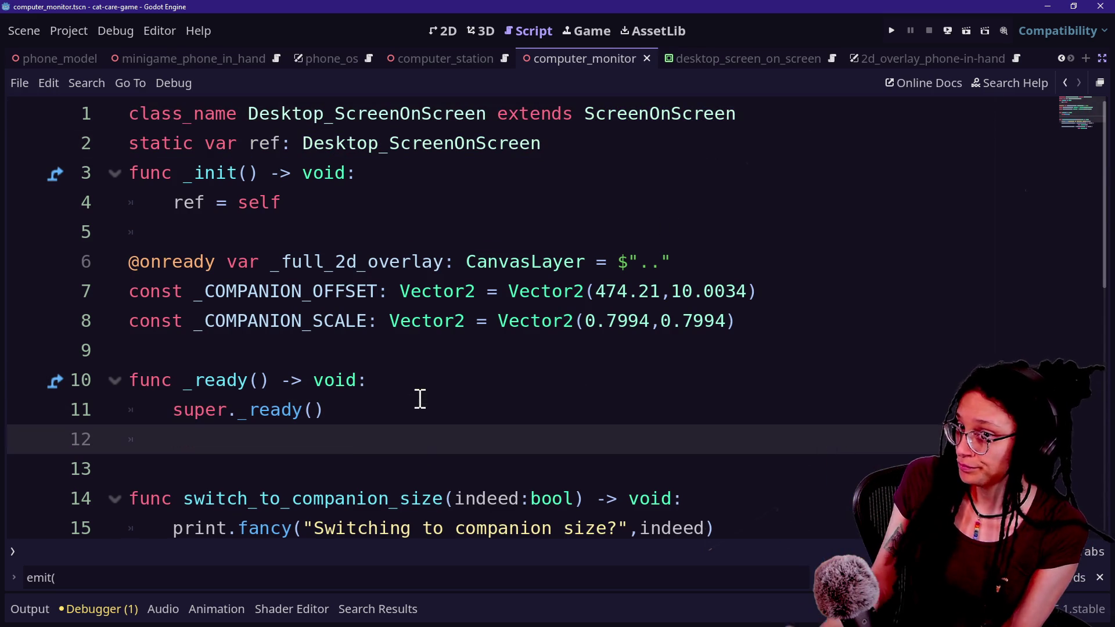
Call _ready_connections() on the new line, briefly checking the ScreenOnScreen parent script
drag(184, 409, 295, 414)
click(295, 415)
click(330, 429)
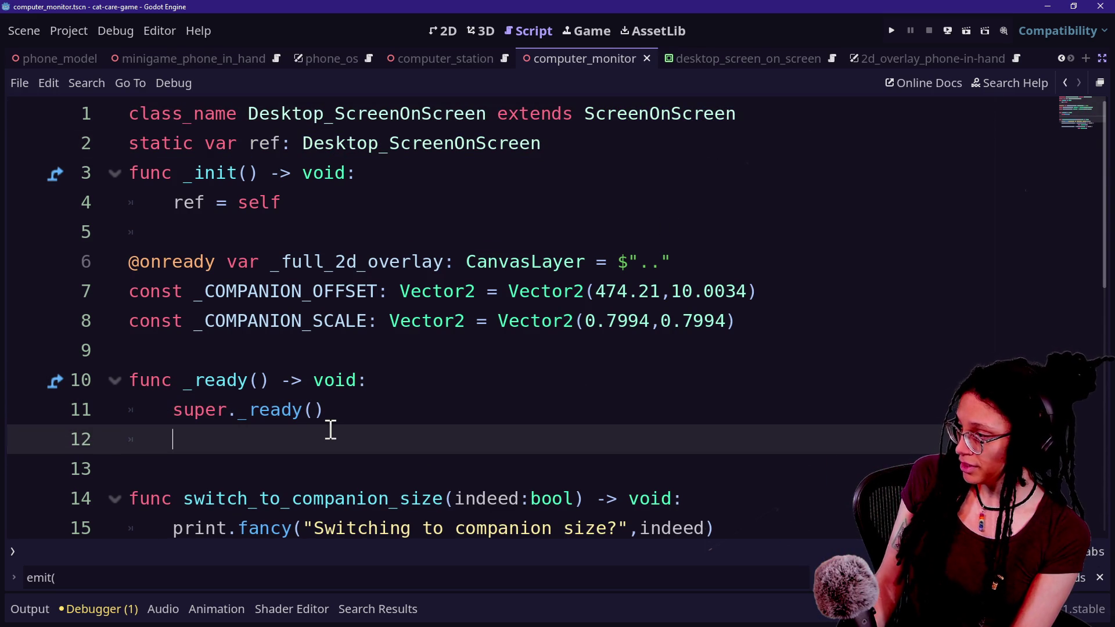
key(Caps_Lock)
text(_READ)
key(BackSpace)
key(BackSpace)
key(BackSpace)
key(BackSpace)
key(Caps_Lock)
text(rea)
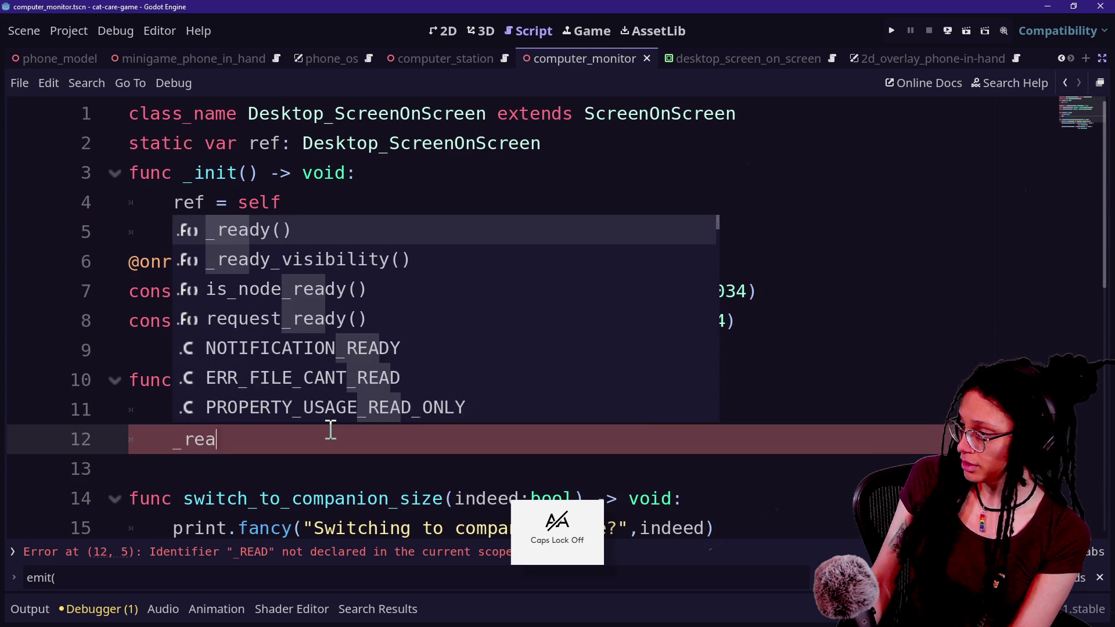
text(dy_connections())
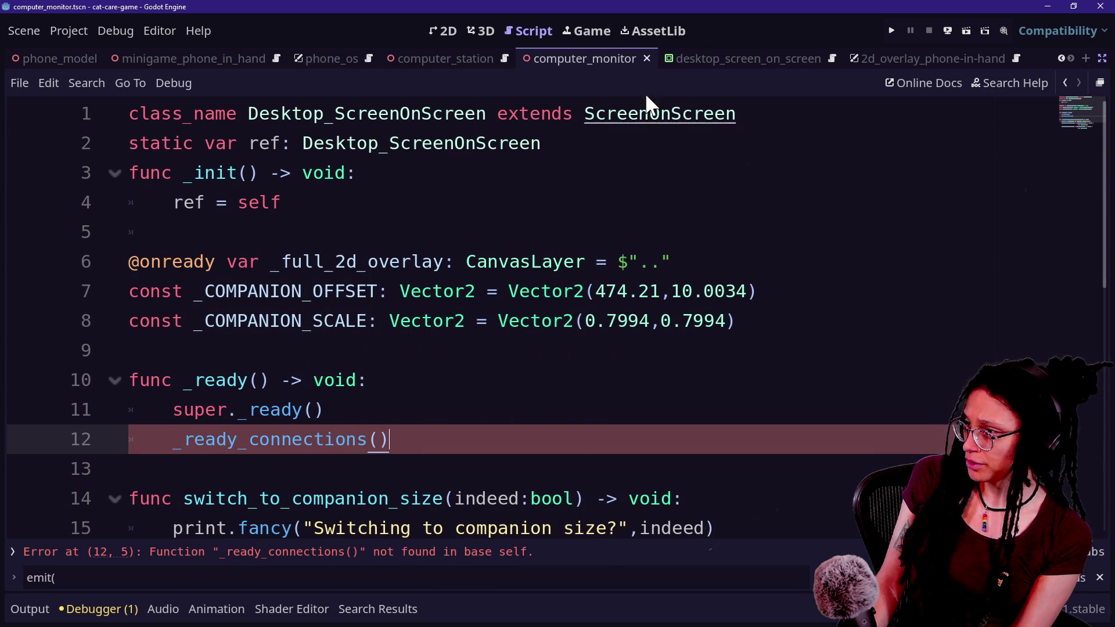
ctrl+click(642, 116)
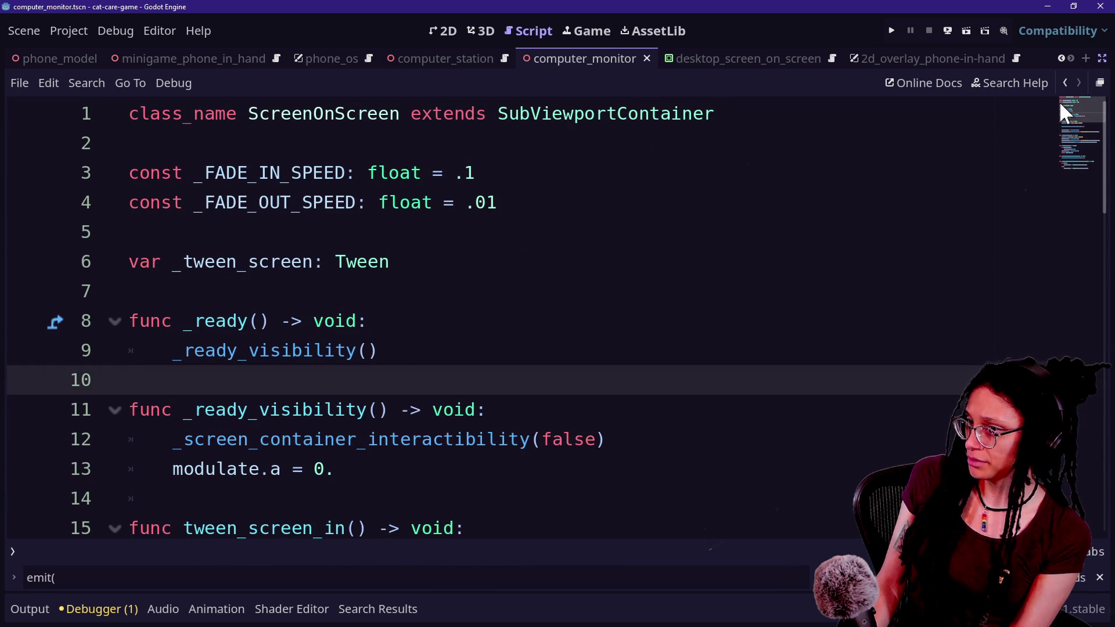
click(1064, 82)
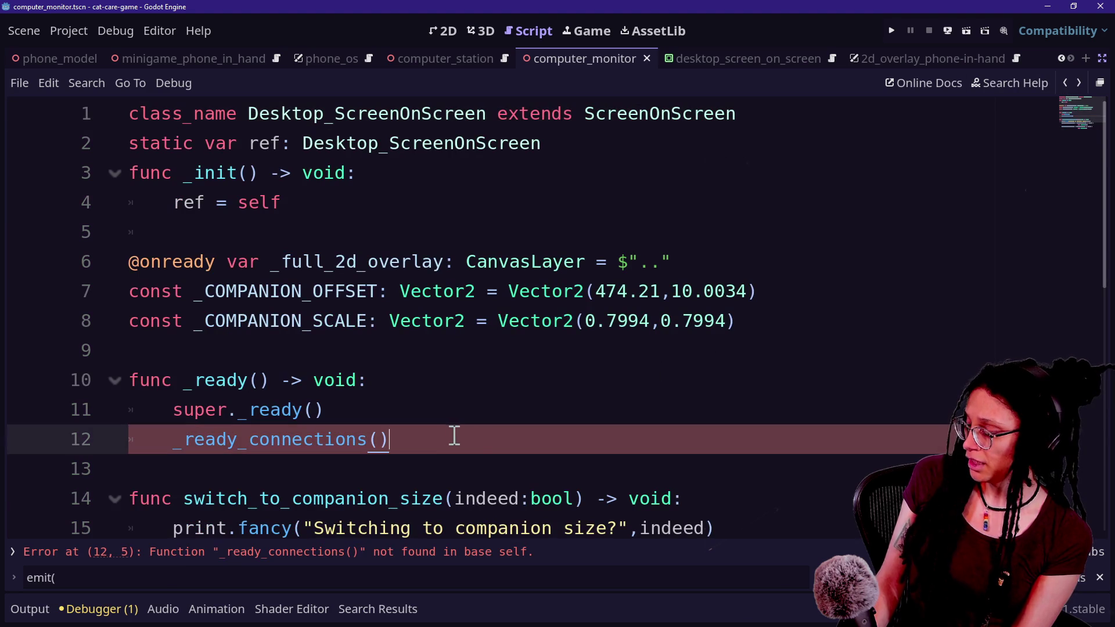
Declare a new func _ready_connections() -> void: below _ready
key(Return)
key(Return)
text(func _)
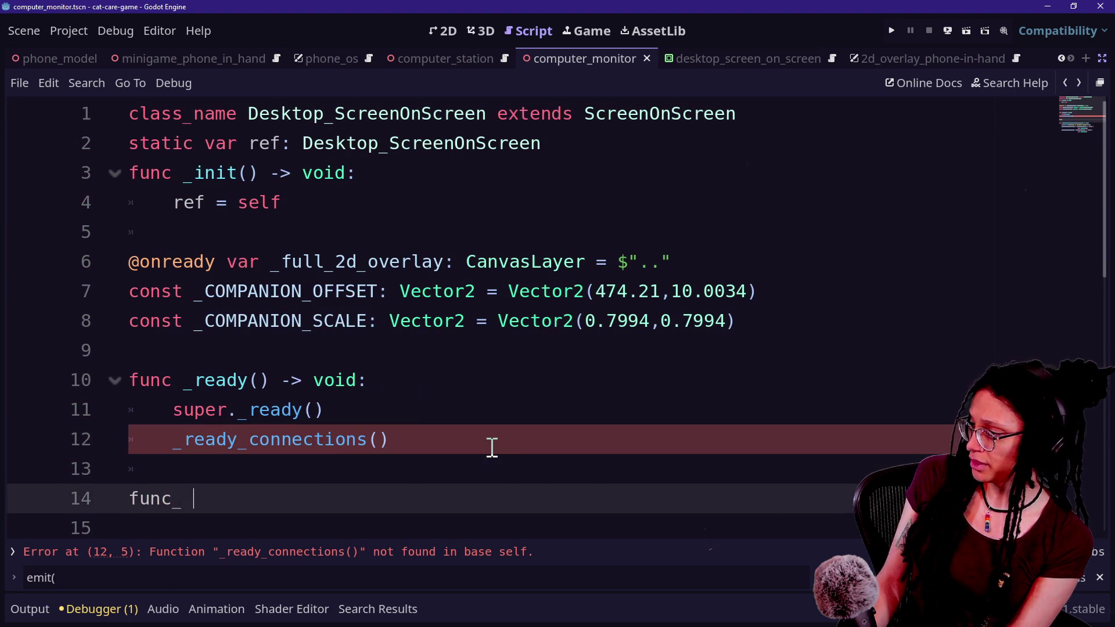
text(ready_connections())
scroll(492, 447, down, 1)
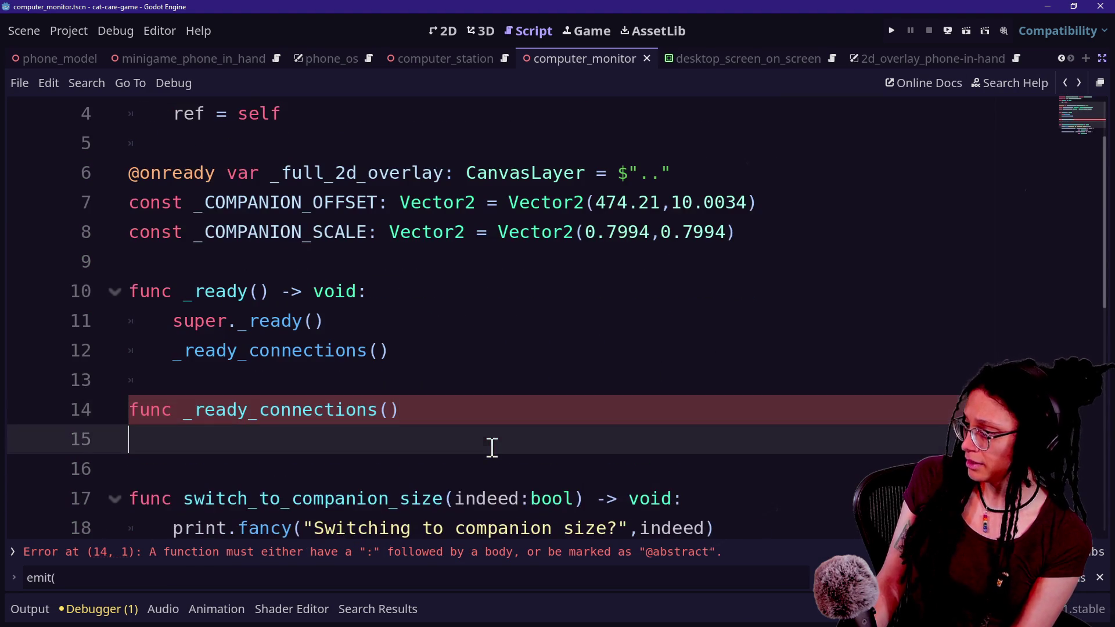
text( -> void:)
key(Return)
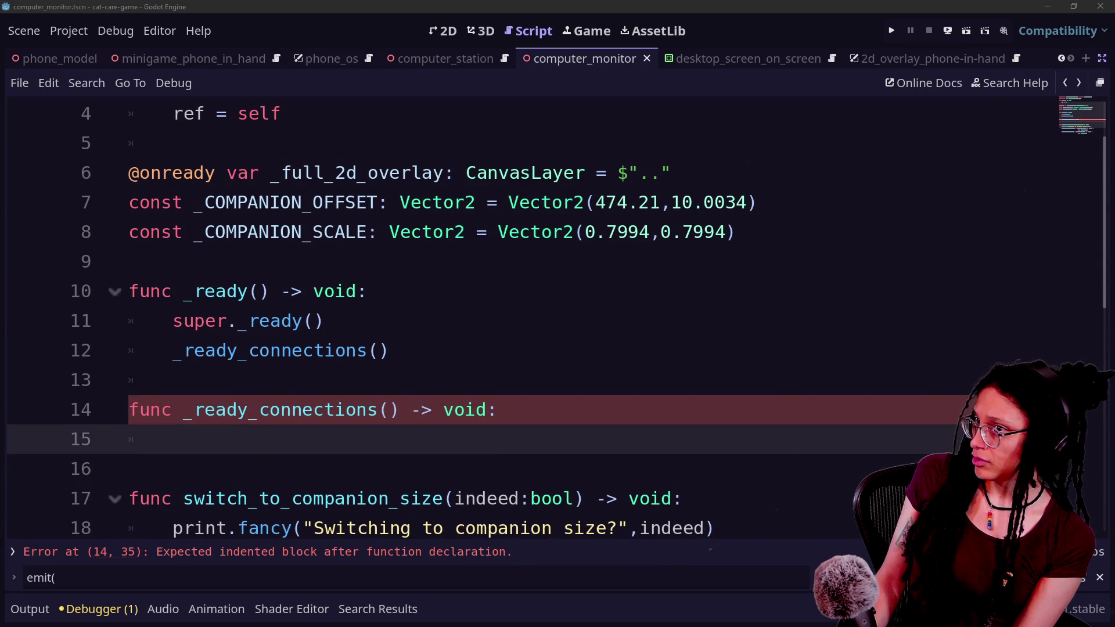
Reference ManageCamera.ref.camera_switch_begin inside _ready_connections using autocomplete
click(501, 438)
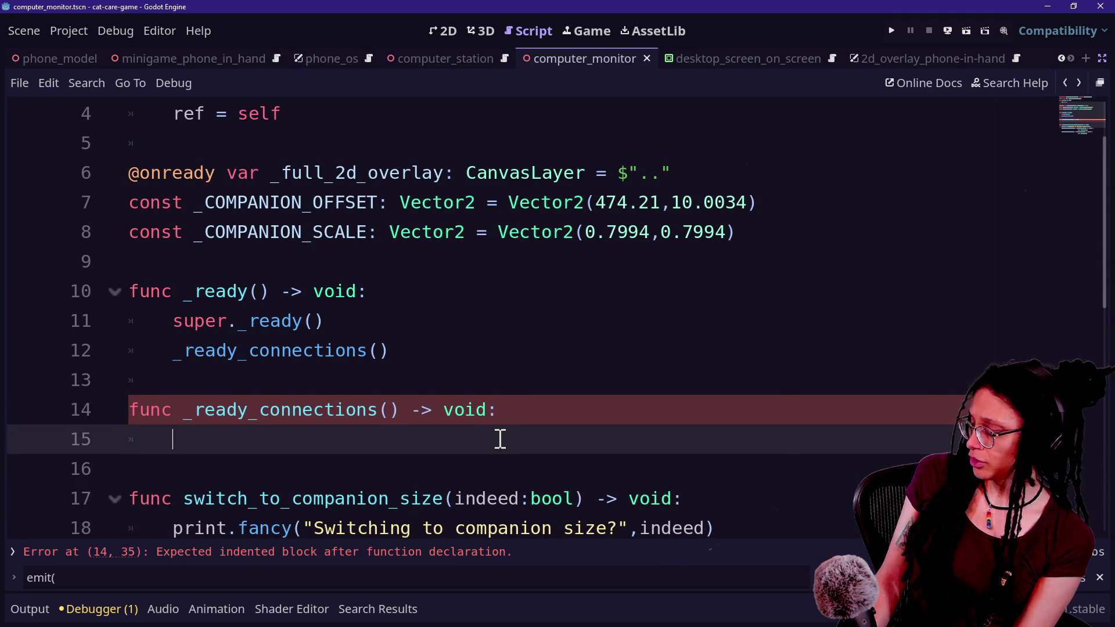
text(ManageC)
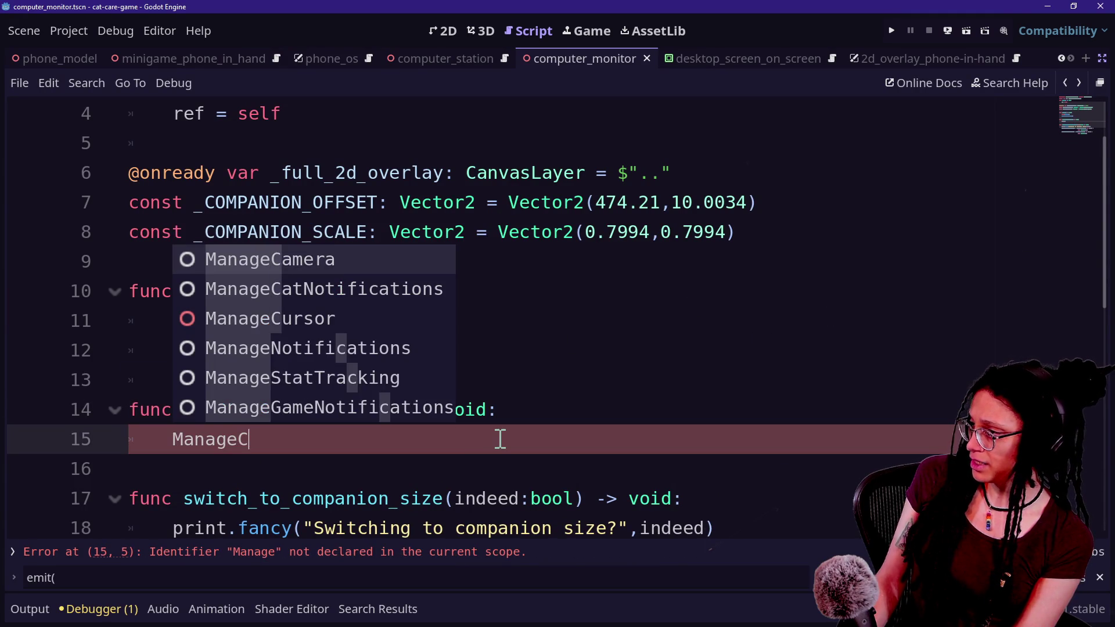
key(Return)
text(.)
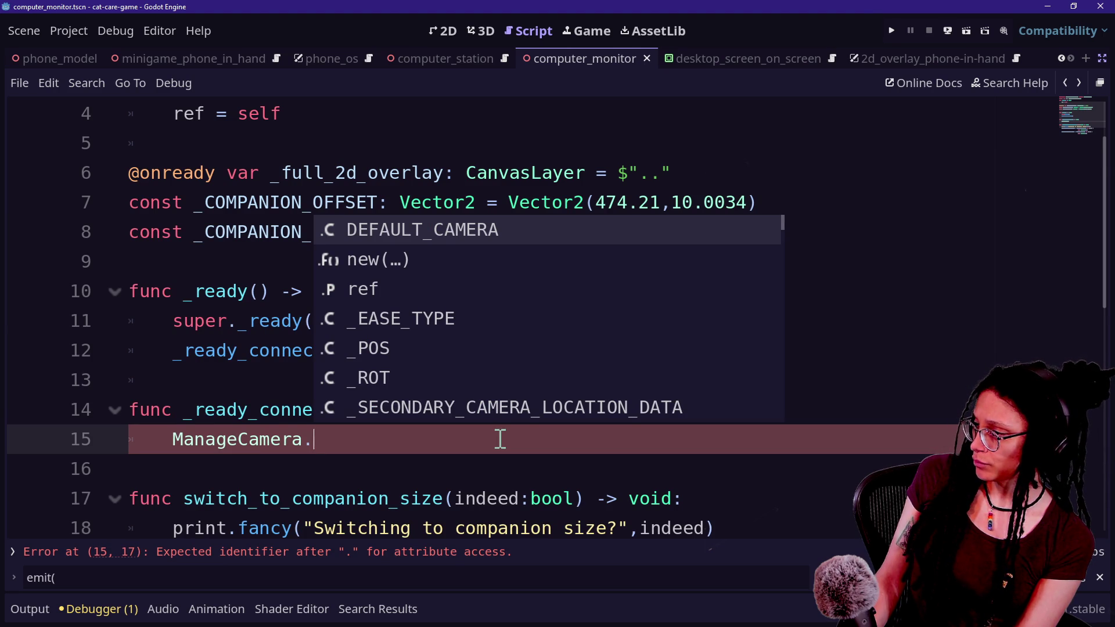
text(ref.)
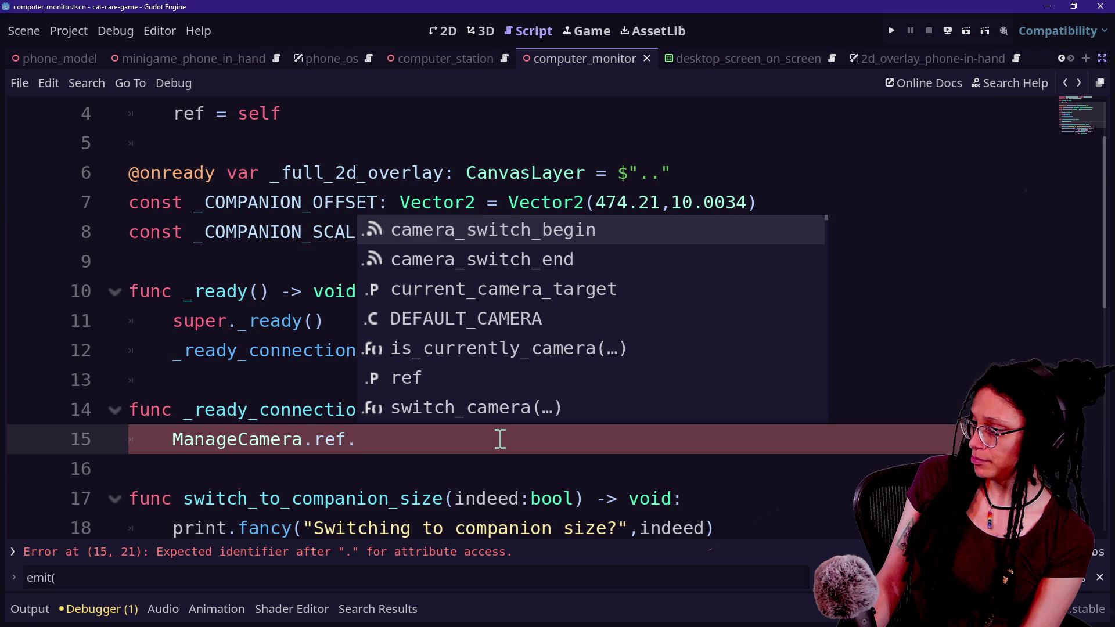
key(Return)
Add a new indented line after the scale assignment in switch_to_companion_size
scroll(595, 409, down, 1)
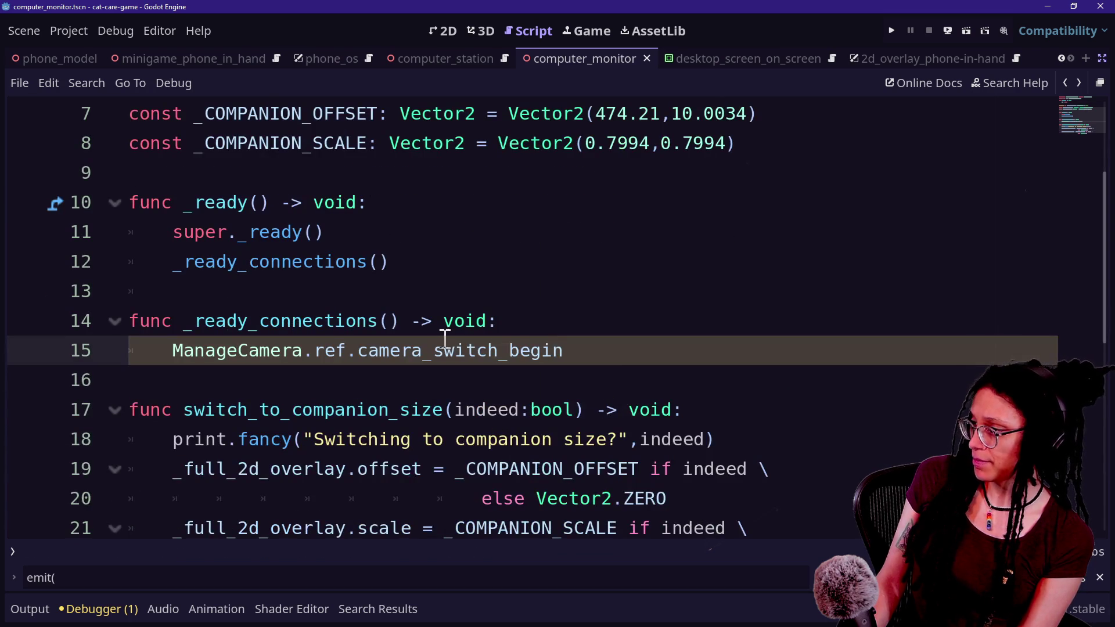
scroll(463, 339, down, 1)
click(598, 289)
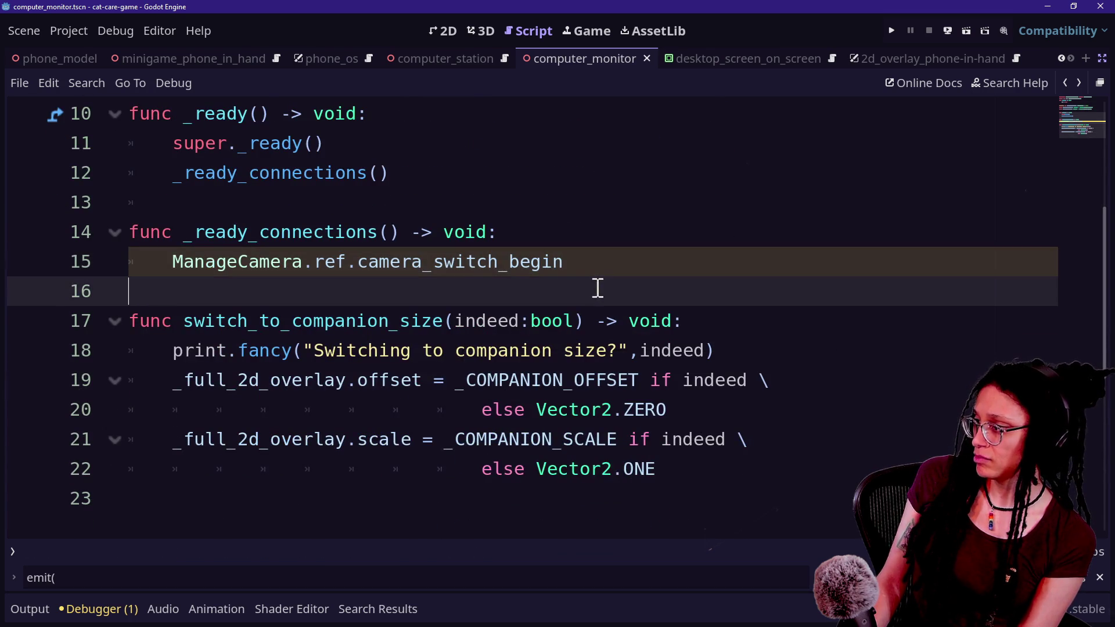
drag(271, 326, 567, 321)
click(566, 323)
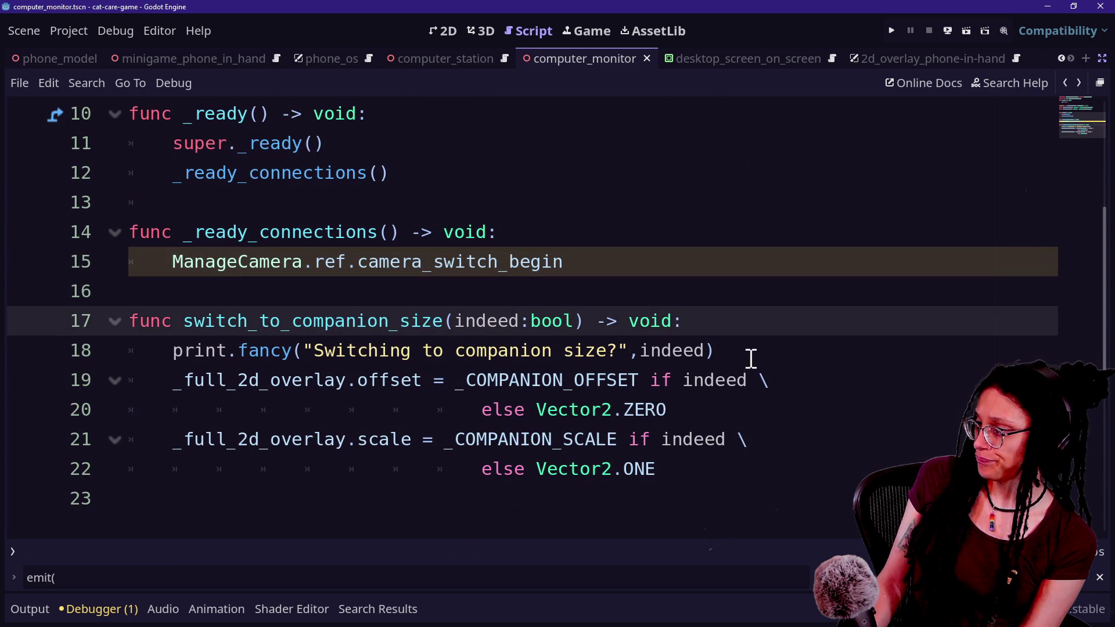
click(764, 473)
key(Return)
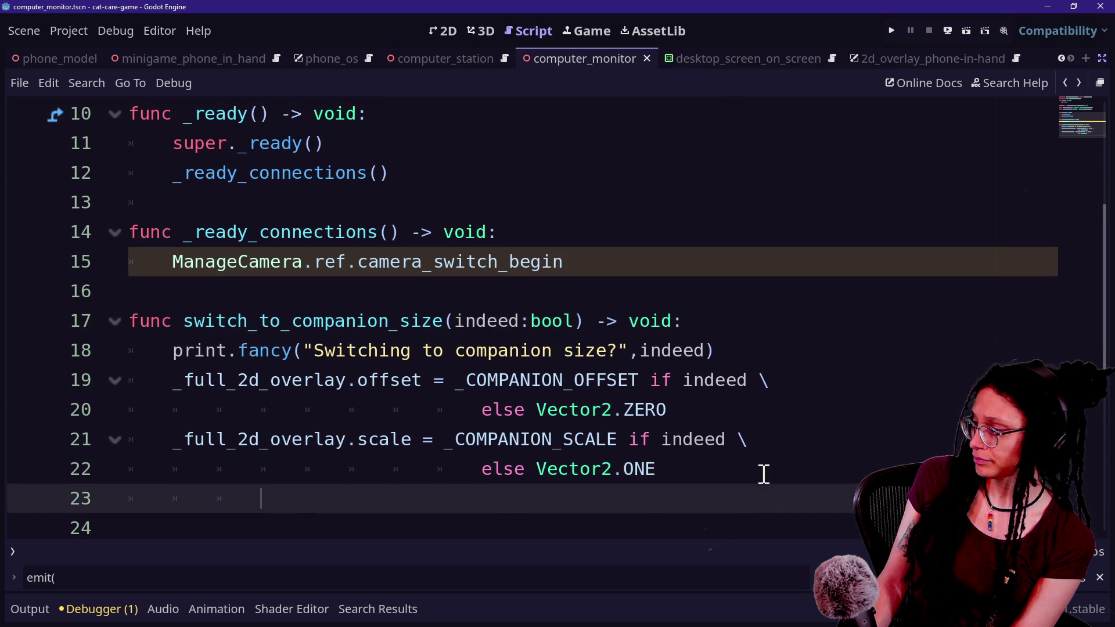
Add an 'if indeed:' block setting visible = false at the end of switch_to_companion_size
key(Return)
text(if)
text(deed:)
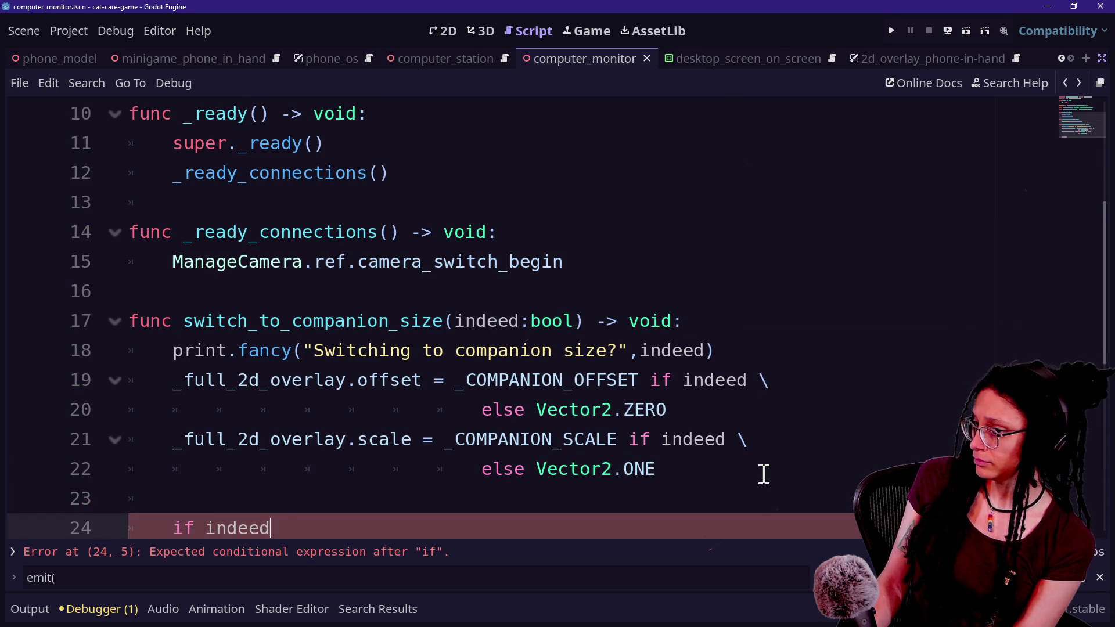
key(Return)
scroll(556, 366, down, 1)
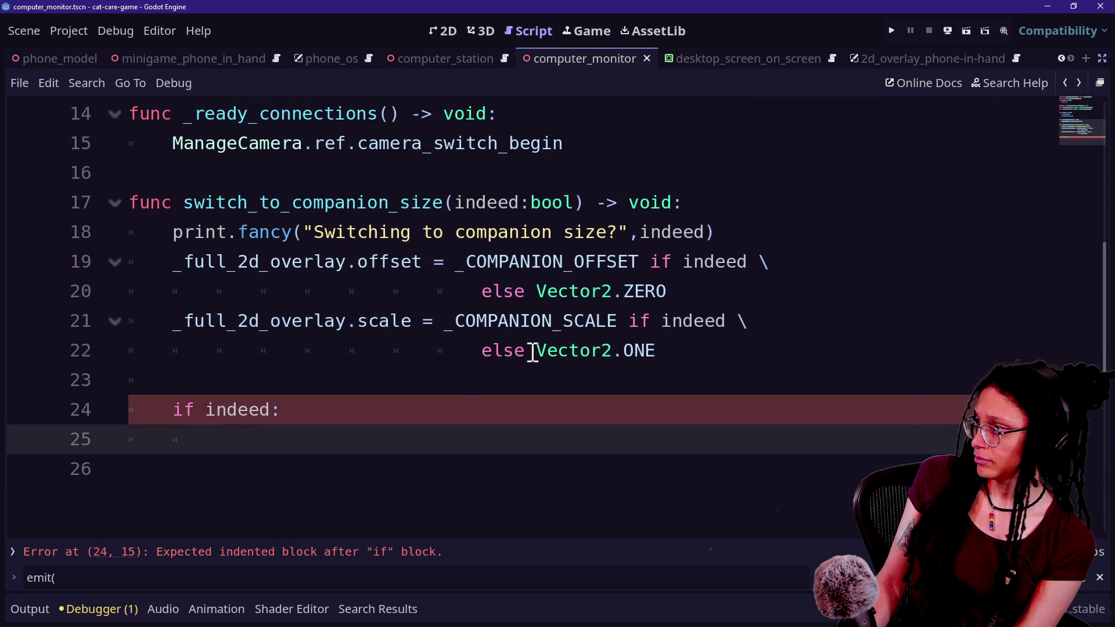
mouse_move(533, 352)
text(vis)
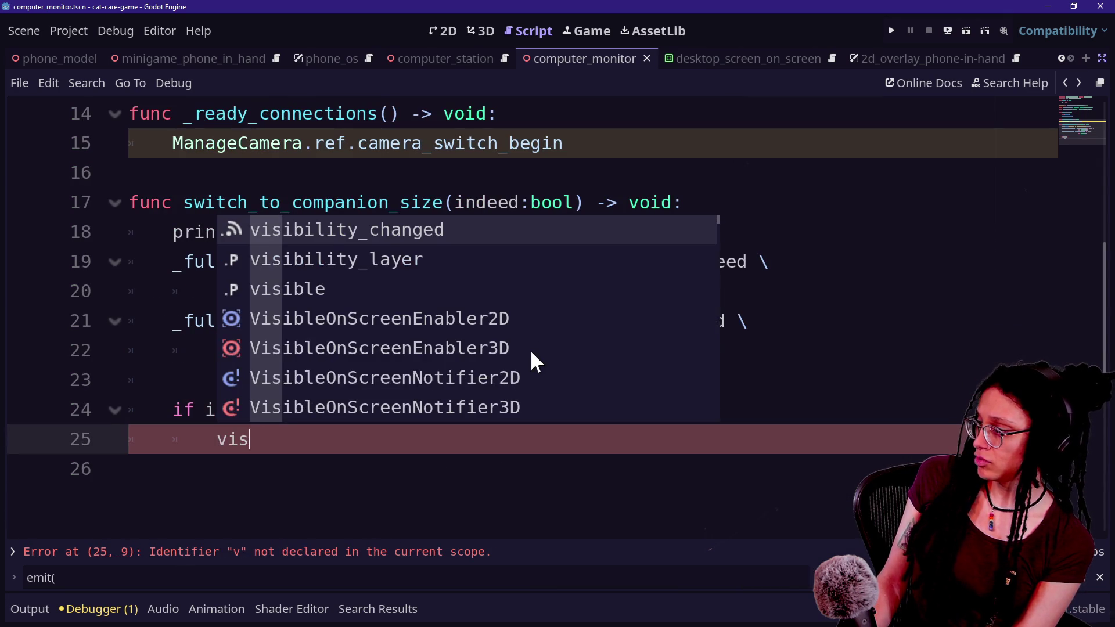
text(ible = false)
key(Escape)
drag(244, 377, 456, 429)
click(392, 426)
drag(338, 417, 378, 438)
click(445, 441)
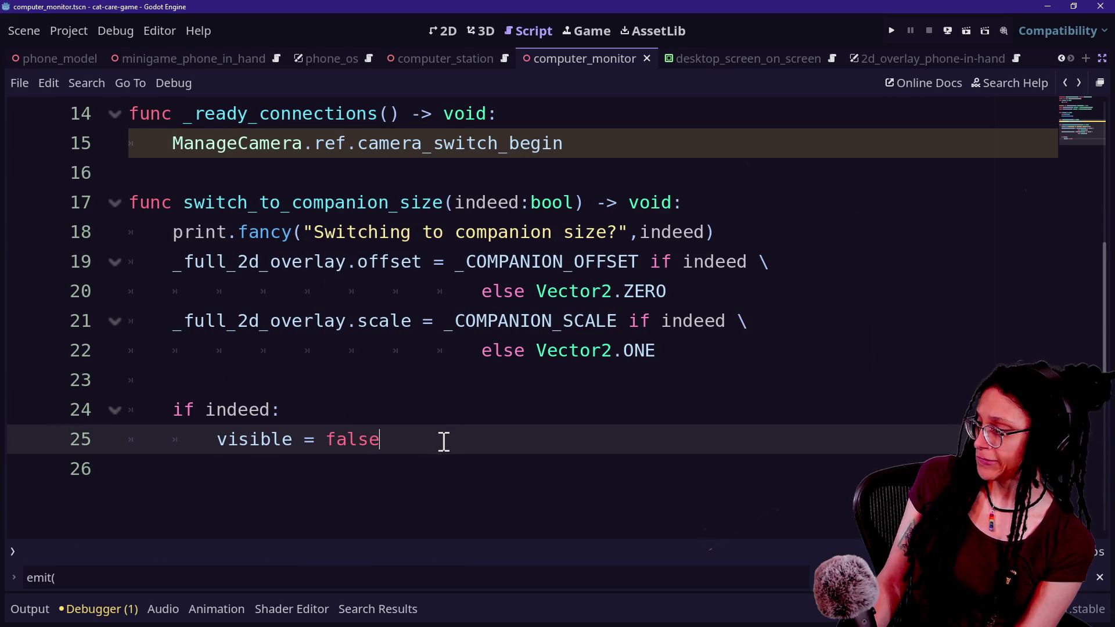
Change the _ready_connections reference from camera_switch_begin to camera_switch_end
scroll(323, 336, up, 1)
click(565, 230)
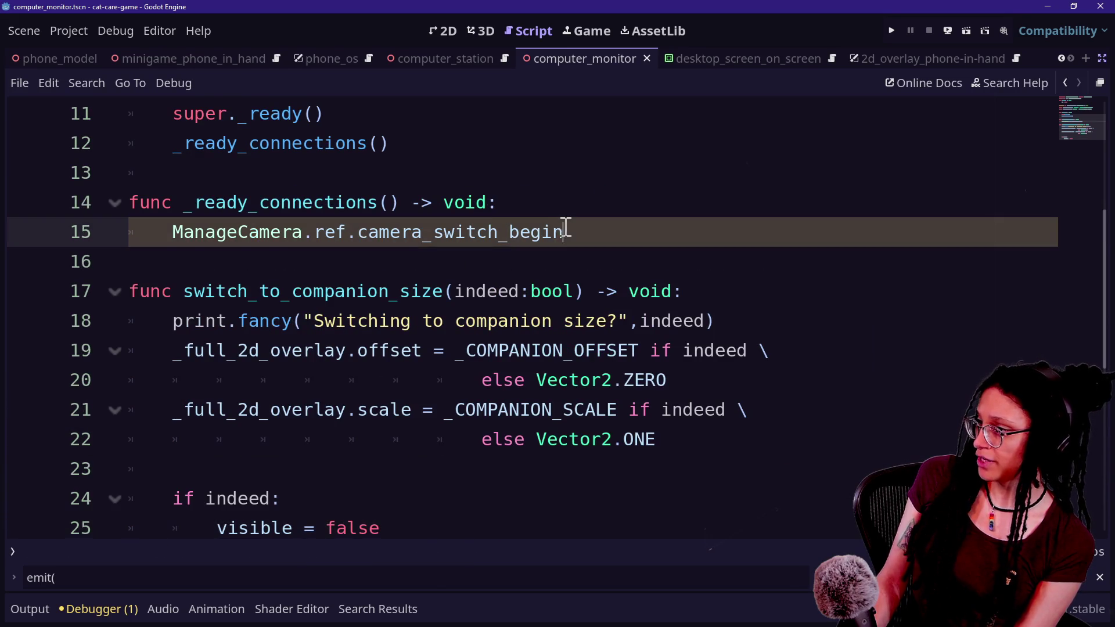
key(BackSpace)
key(BackSpace)
key(BackSpace)
text(e)
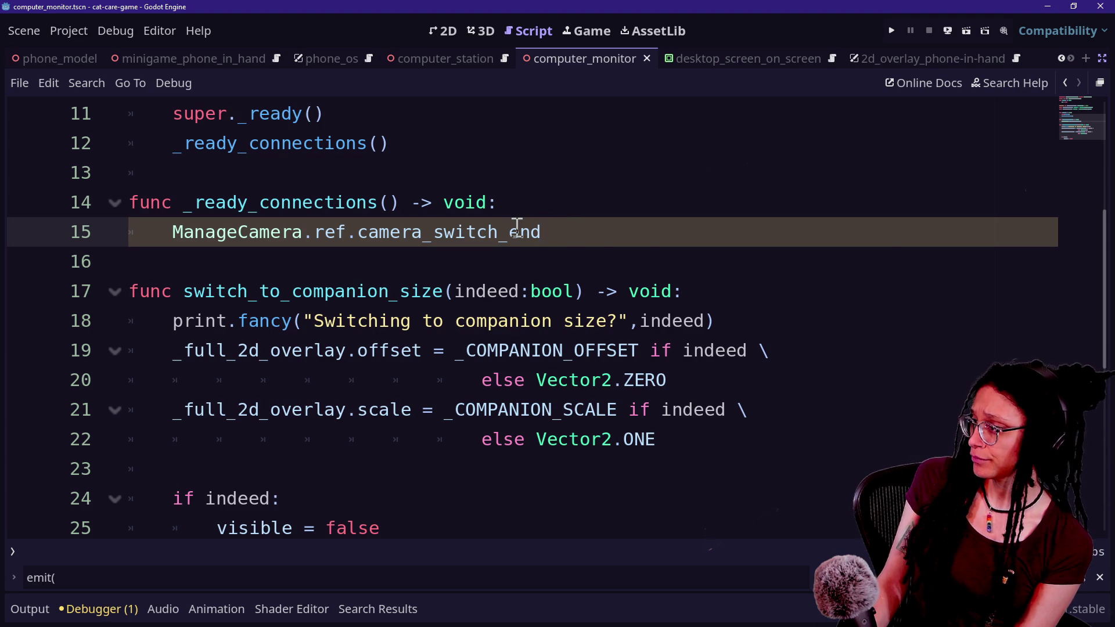
On line 15, connect ManageCamera.ref.camera_switch_end to the handler _on_camera_swtitch_end
mouse_move(518, 224)
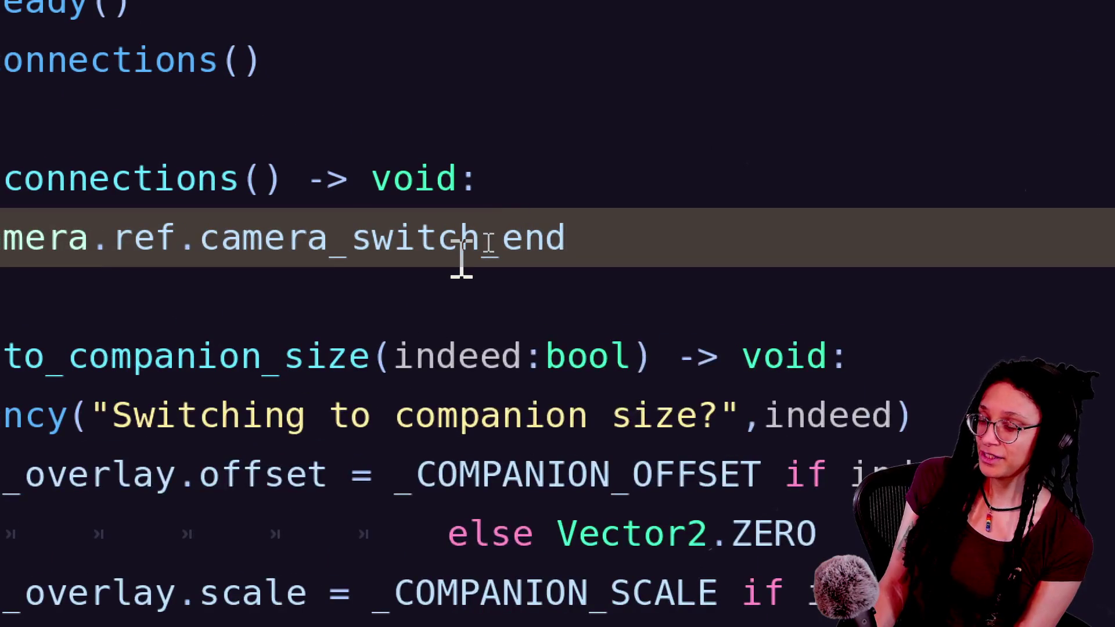
mouse_move(462, 258)
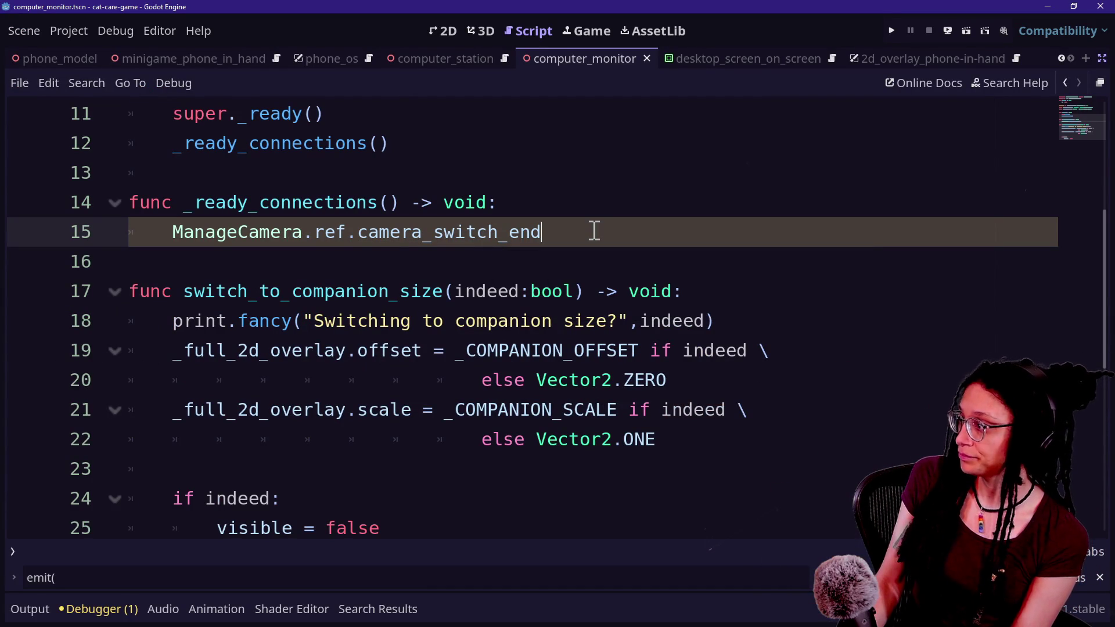
text(.)
key(Return)
key(Return)
text(_on_camera_swtic)
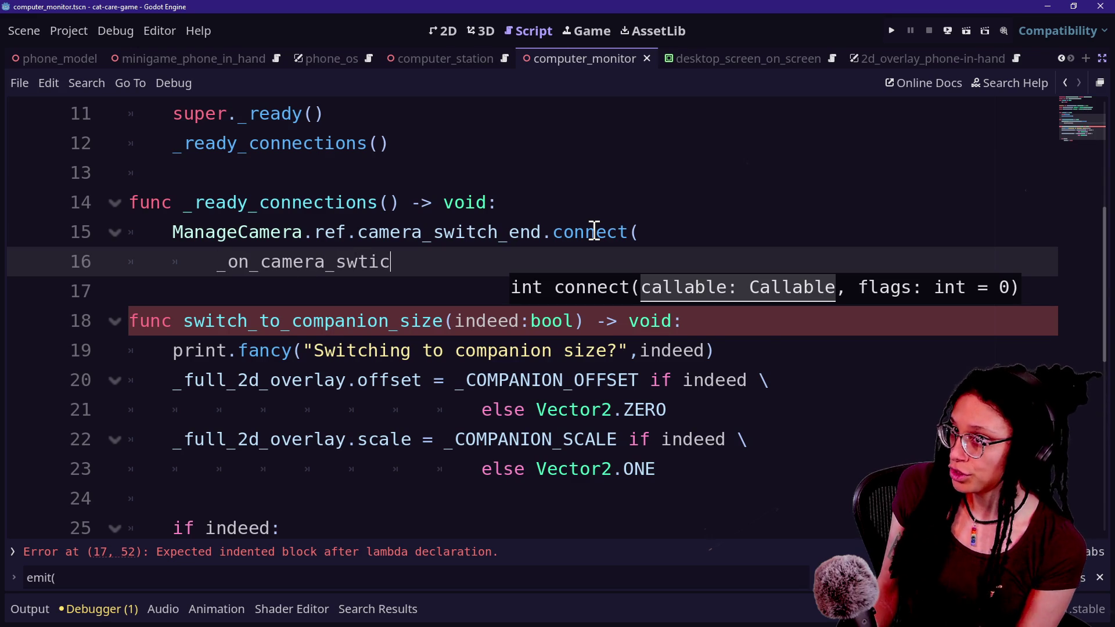
key(BackSpace)
key(BackSpace)
text(_end()
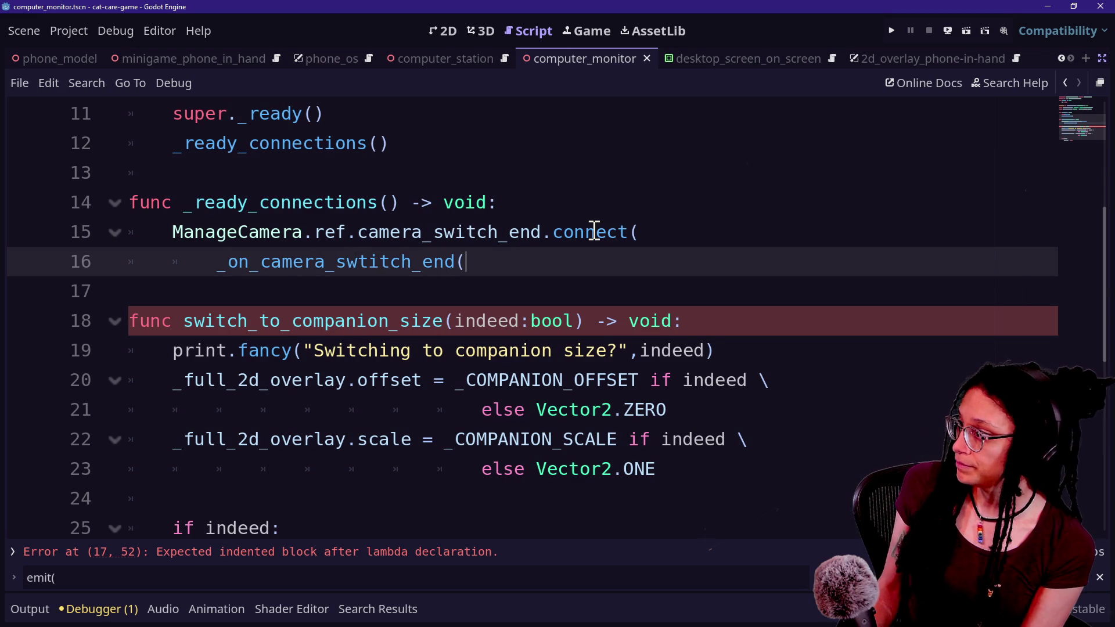
key(BackSpace)
key(BackSpace)
text())
scroll(266, 398, down, 3)
Below the function, declare _on_camera_switch_end(camera_target_name: String, is_secondary: bool) -> void
click(428, 318)
key(Return)
text(func)
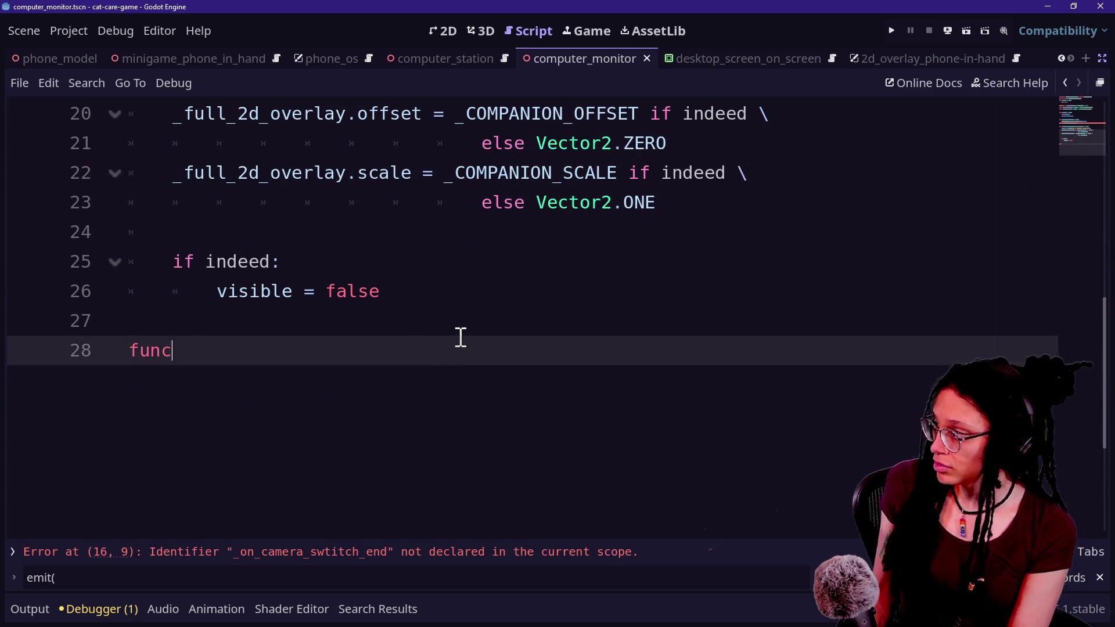
text( _on_camera_)
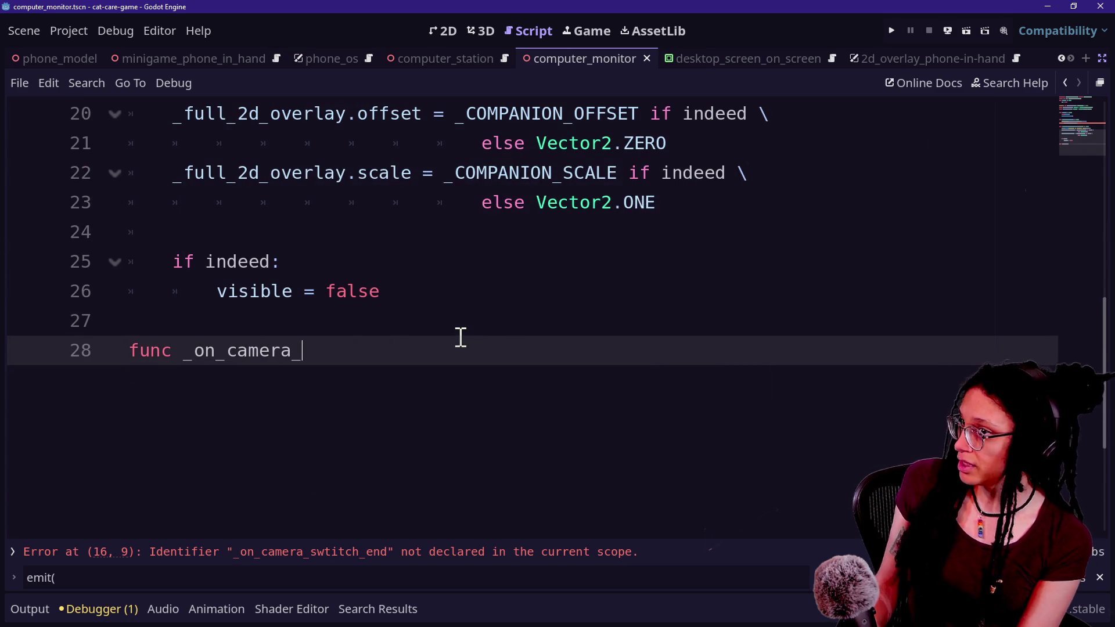
text(switch_End)
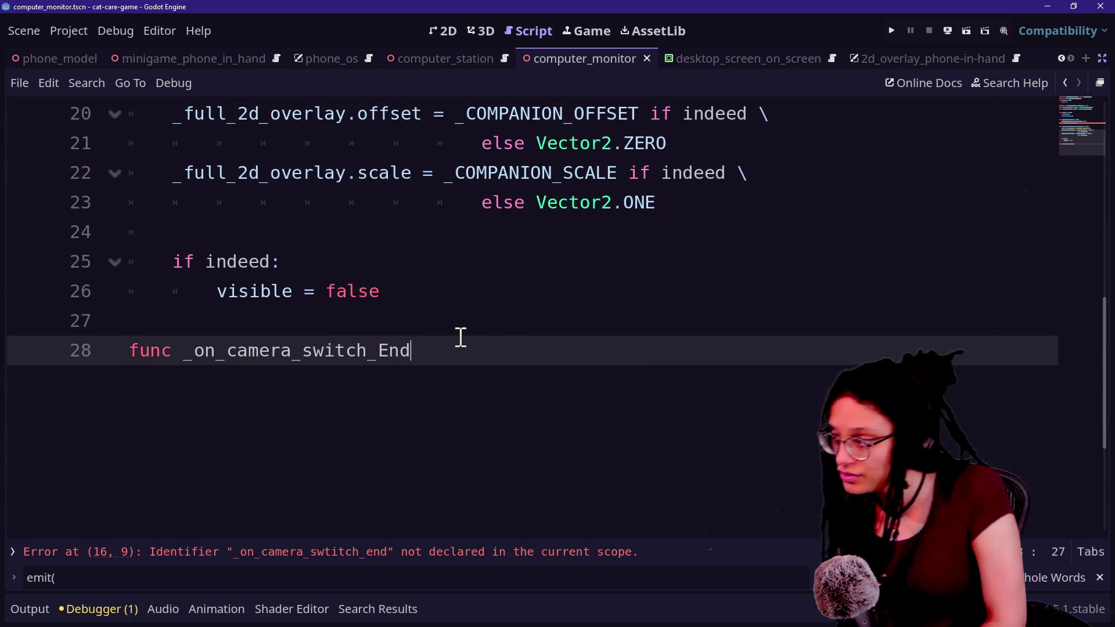
key(BackSpace)
key(BackSpace)
key(BackSpace)
text(end(camer)
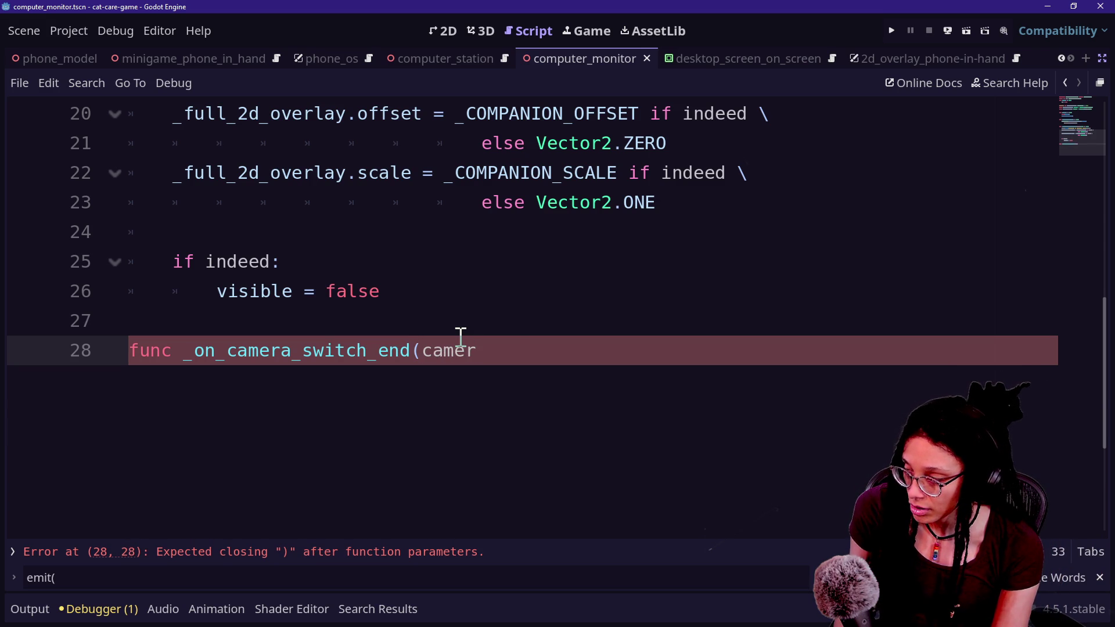
text(target_ane)
key(BackSpace)
key(BackSpace)
text(ne)
key(BackSpace)
key(BackSpace)
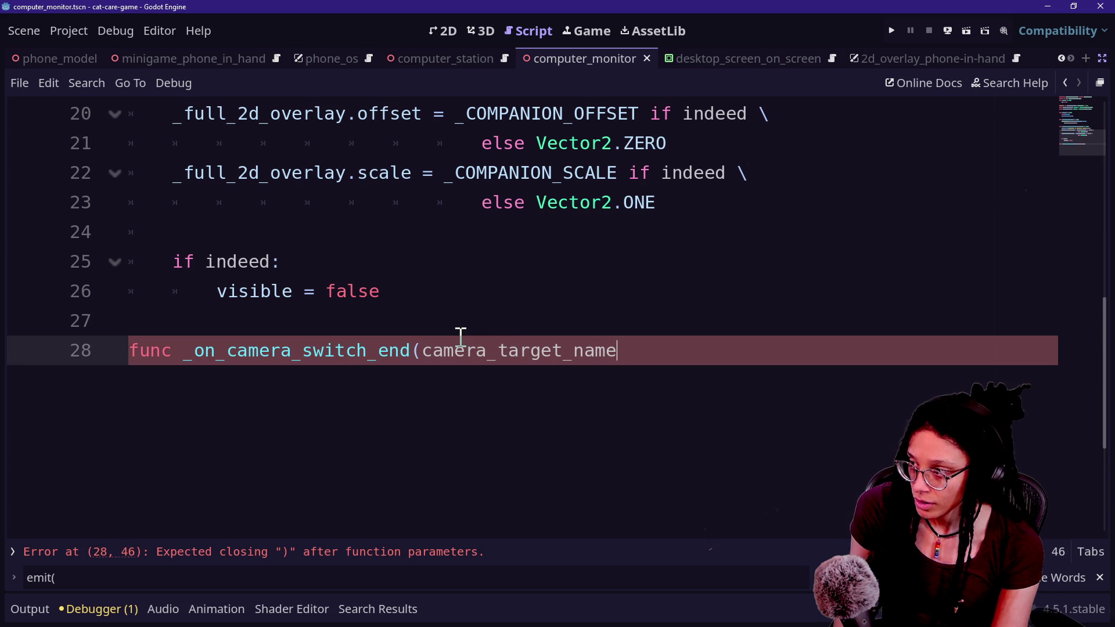
text(tring,is_secondary)
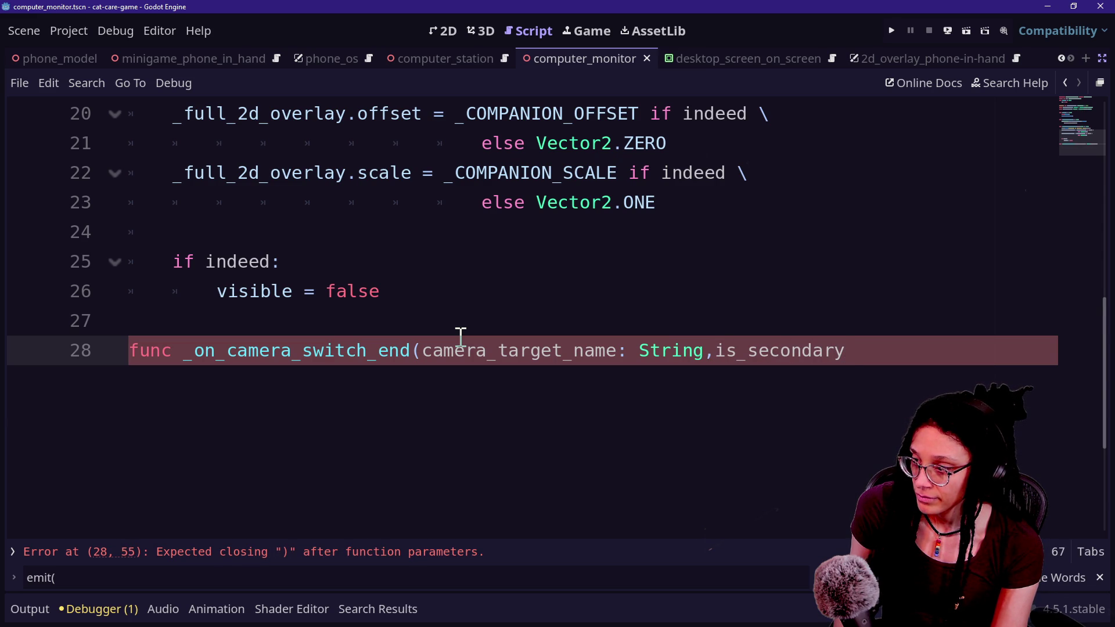
text(:bo)
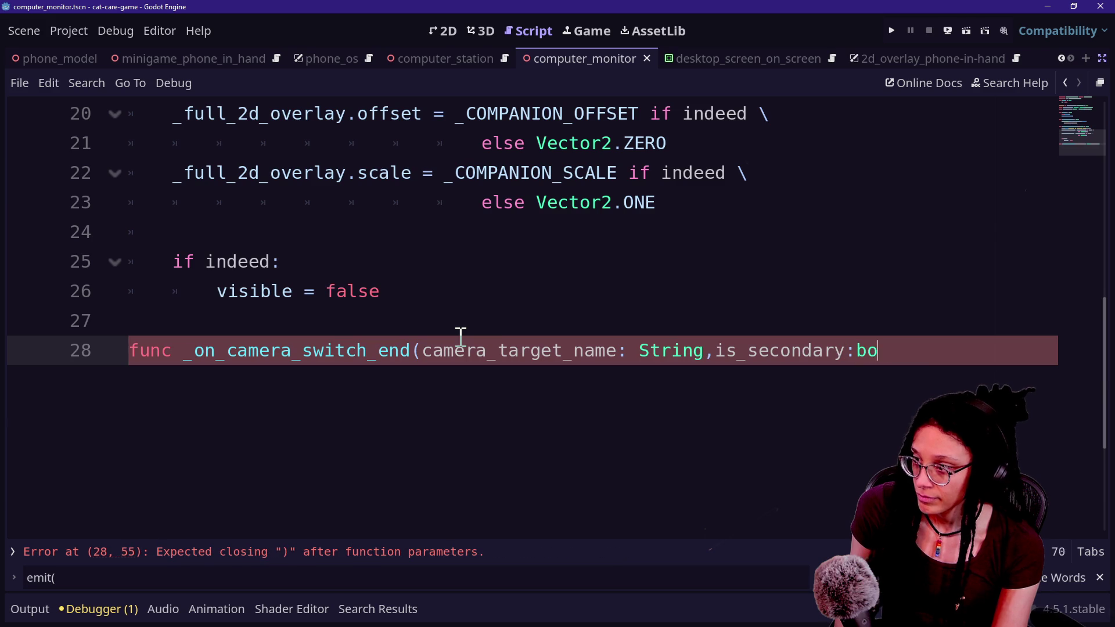
text(oid:)
Wrap the parameters onto their own line, fix its indentation, and open a body line
click(421, 350)
key(Return)
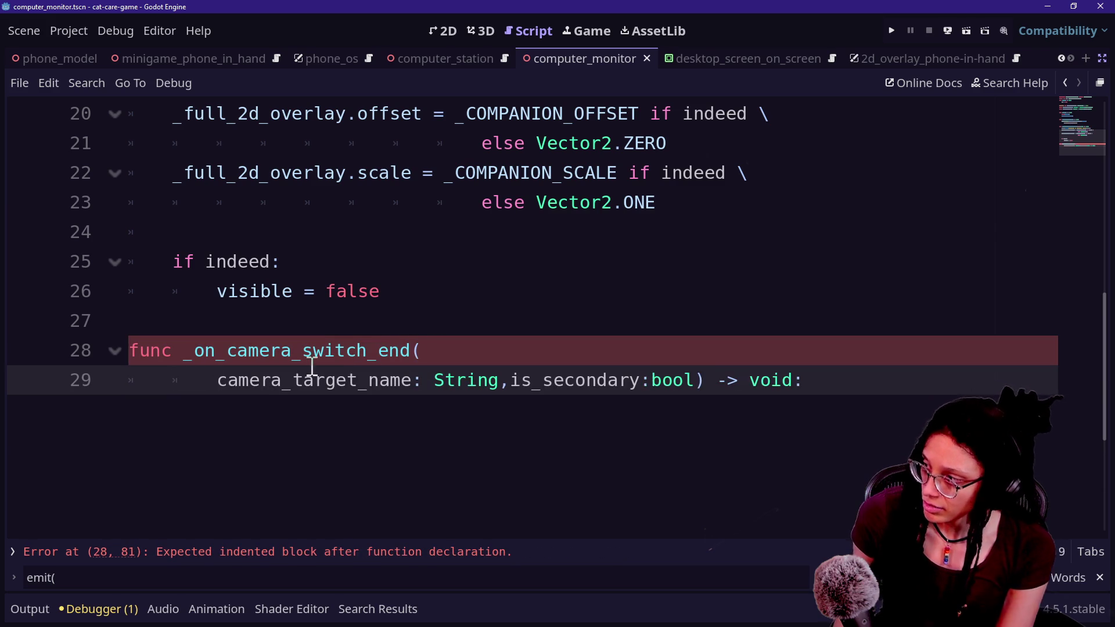
key(BackSpace)
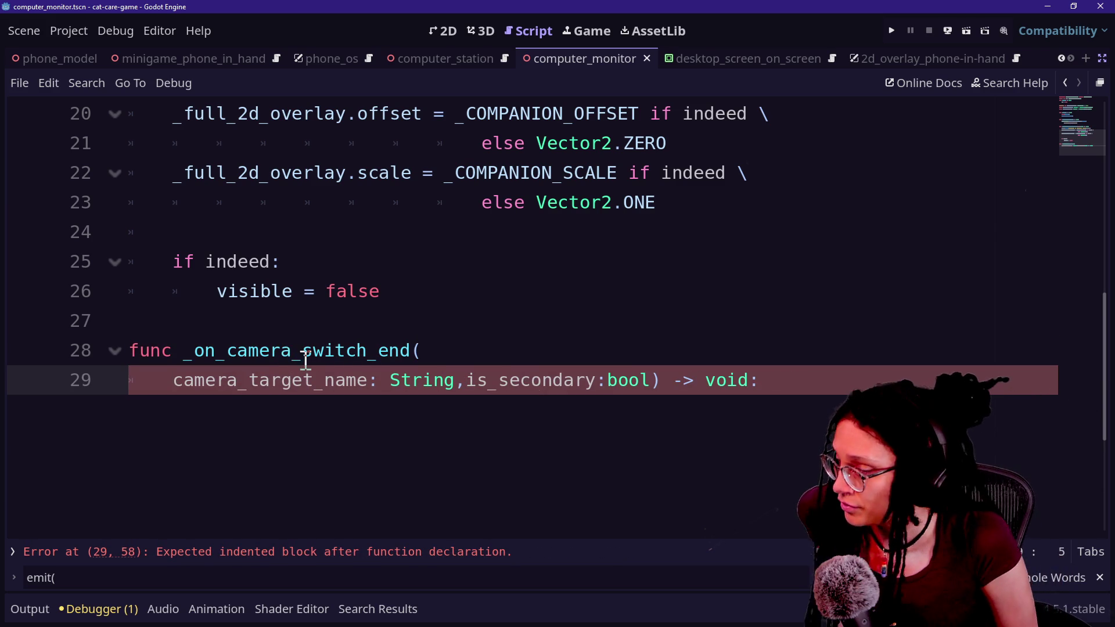
key(End)
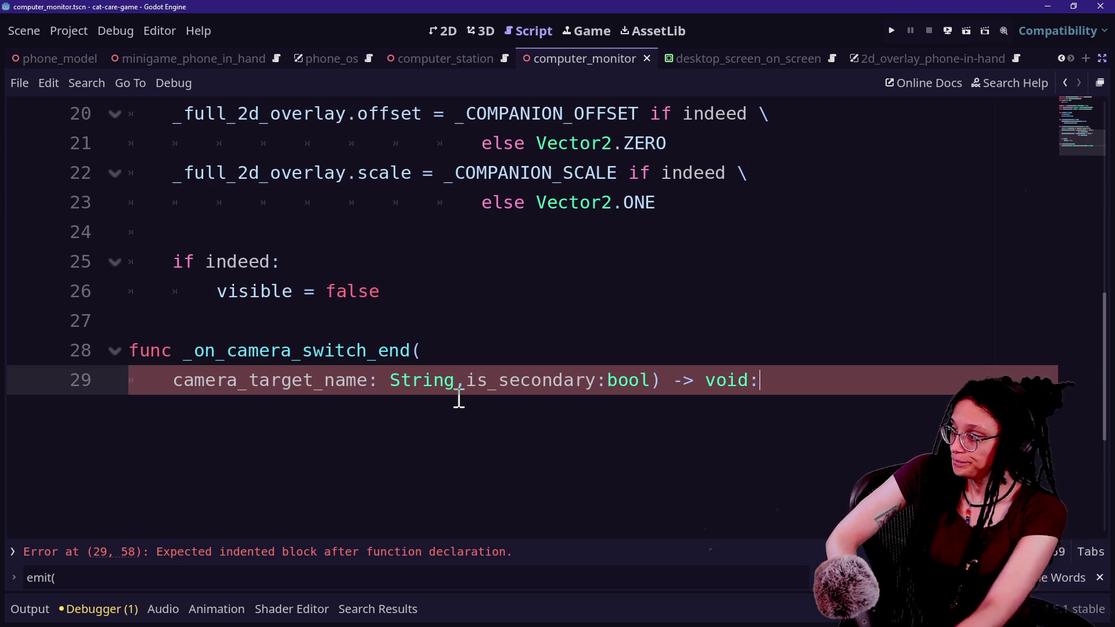
click(177, 374)
key(BackSpace)
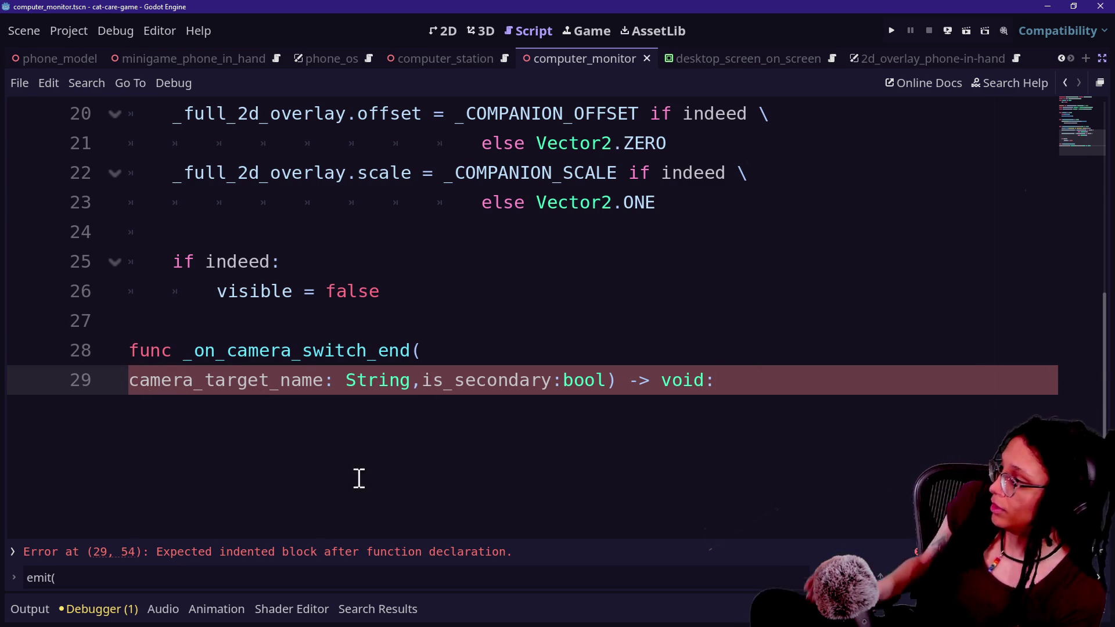
key(End)
key(Return)
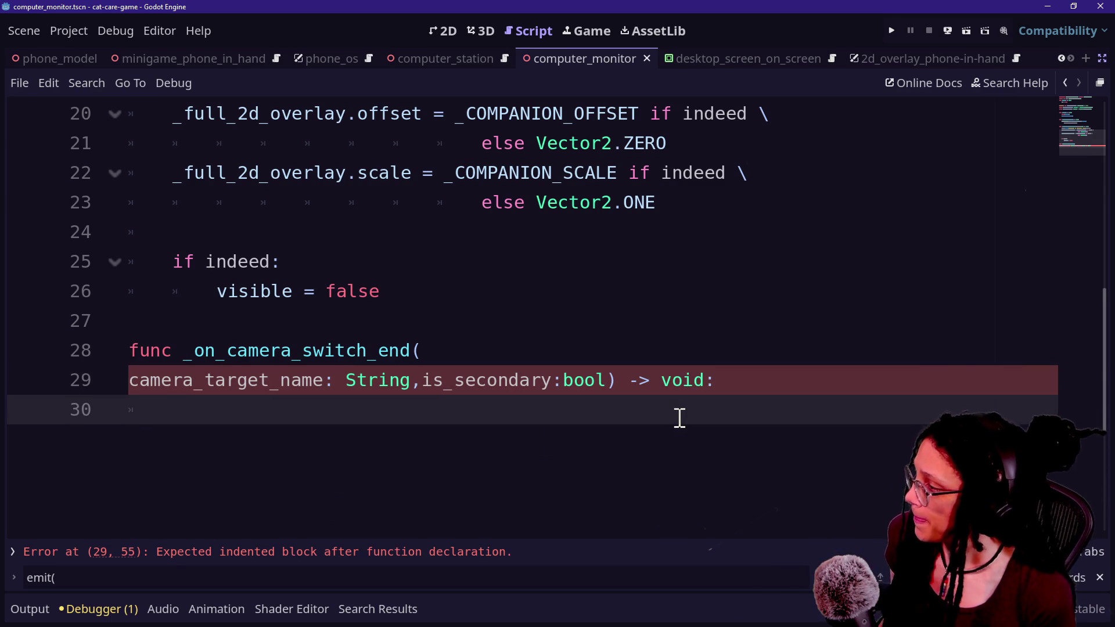
Start an if block checking camera_target_name == "computer_station"
text(if camer)
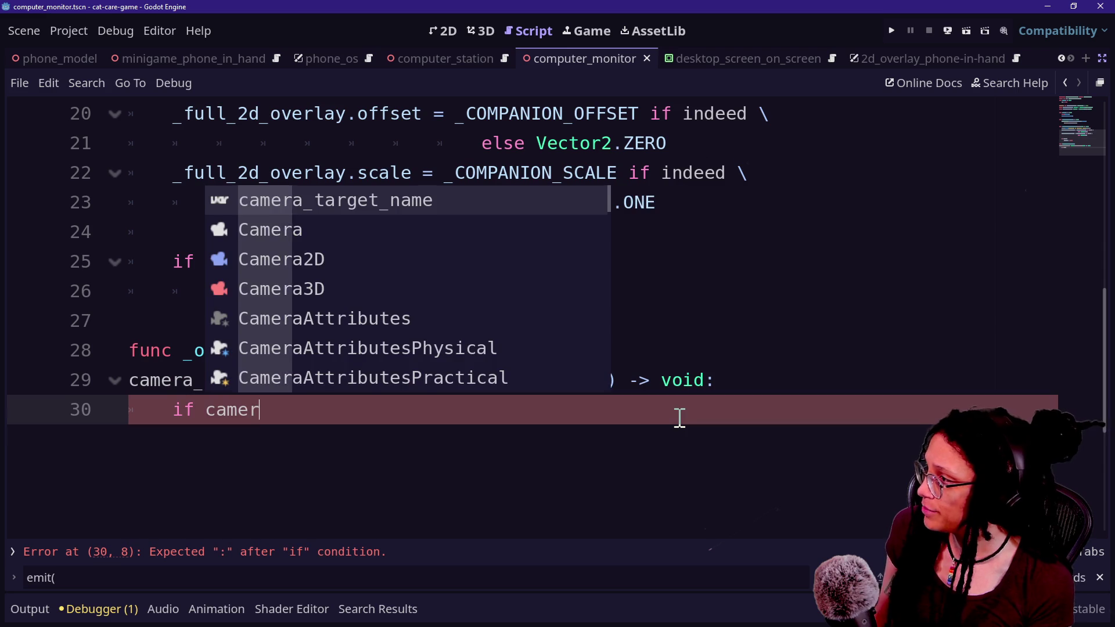
key(Return)
text(== ")
key(Escape)
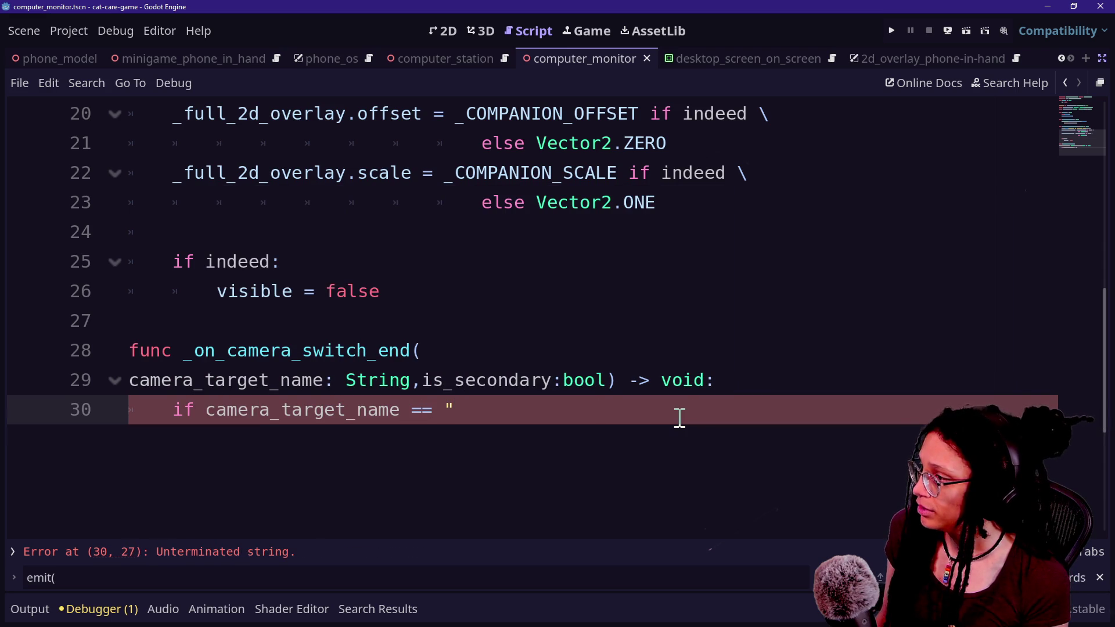
text(mputer_station)
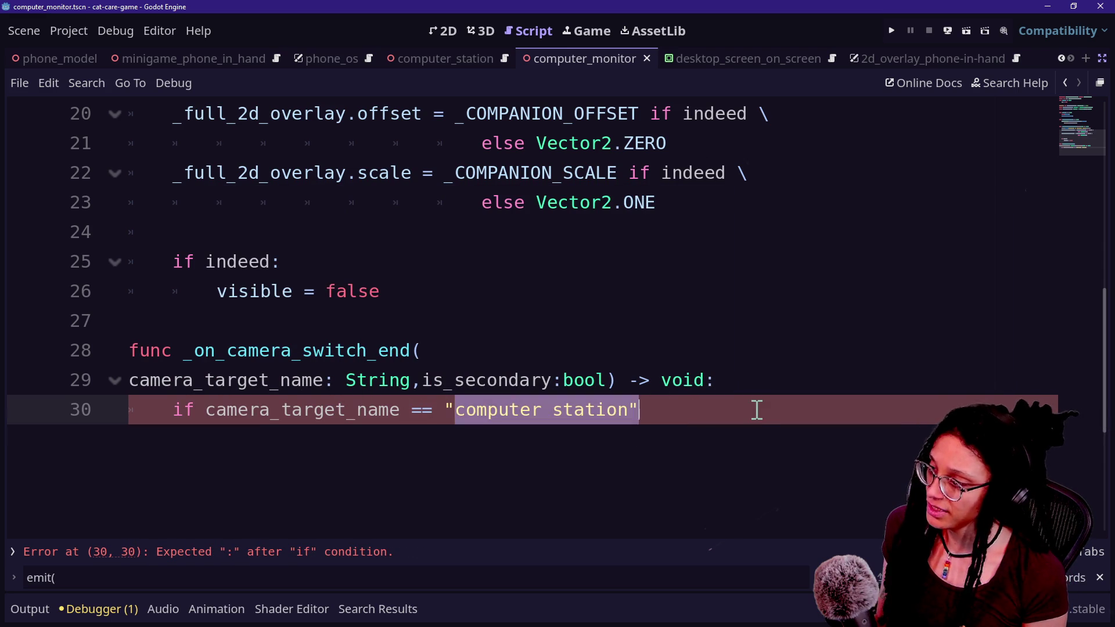
mouse_move(380, 410)
mouse_down()
mouse_move(769, 433)
mouse_move(500, 424)
mouse_move(742, 422)
mouse_up()
click(733, 420)
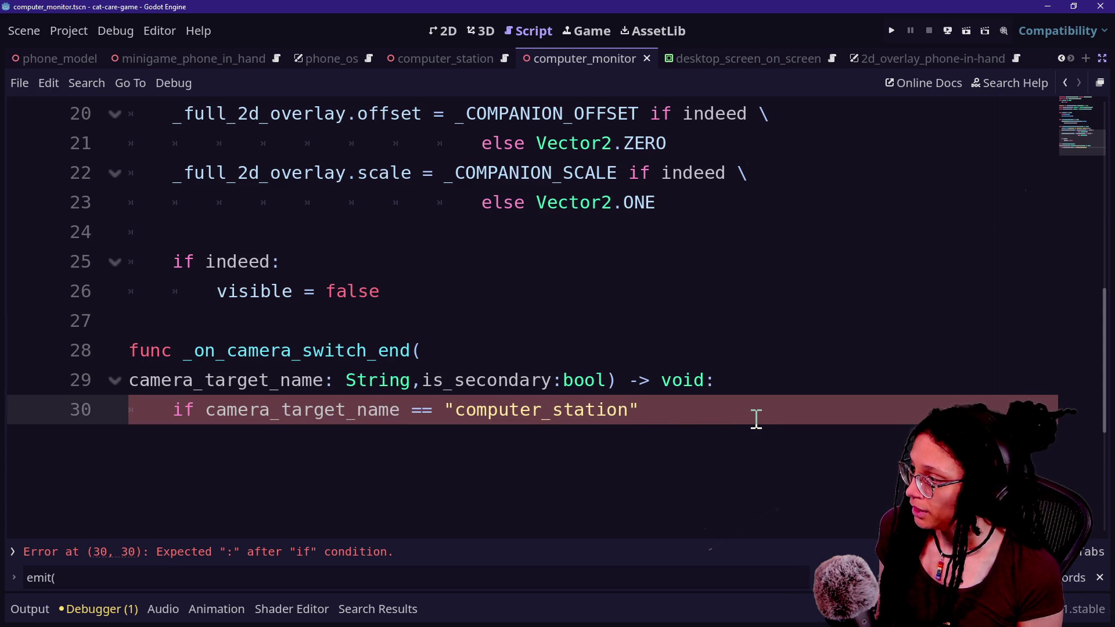
text(:)
key(Return)
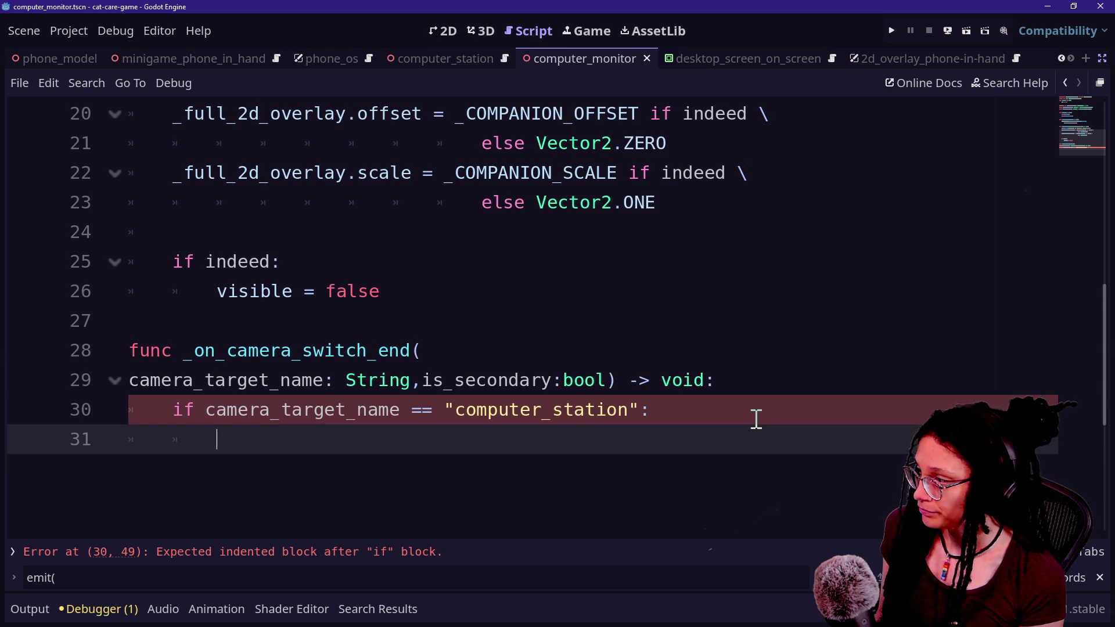
Extend the condition with 'and is_secondary' on a second line and set visible = true inside
double_click(649, 409)
key(Left)
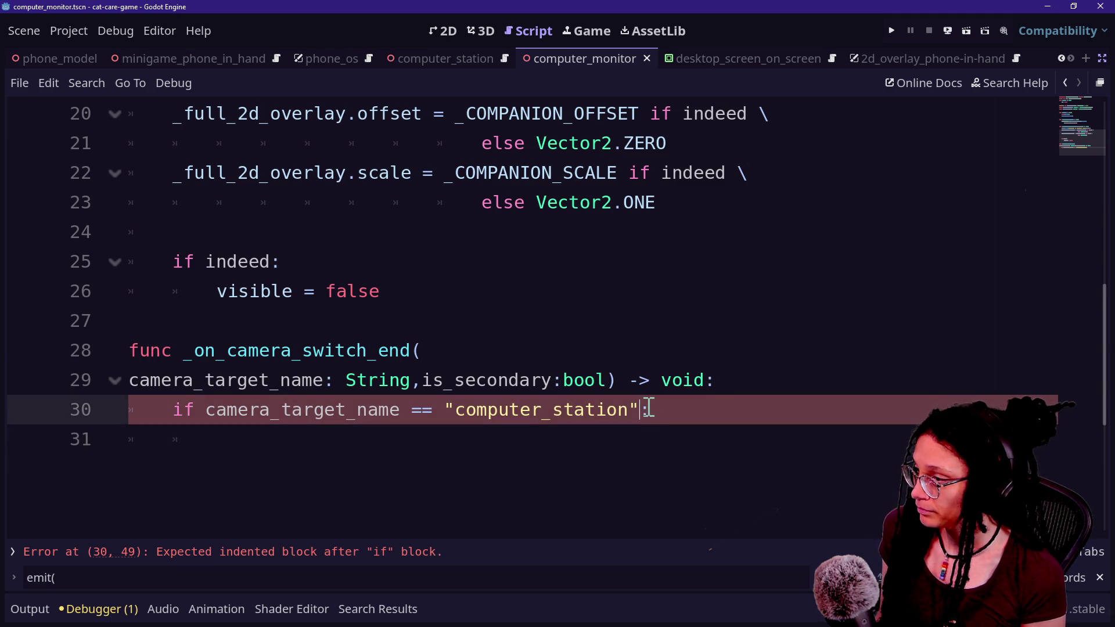
key(Return)
text(and :)
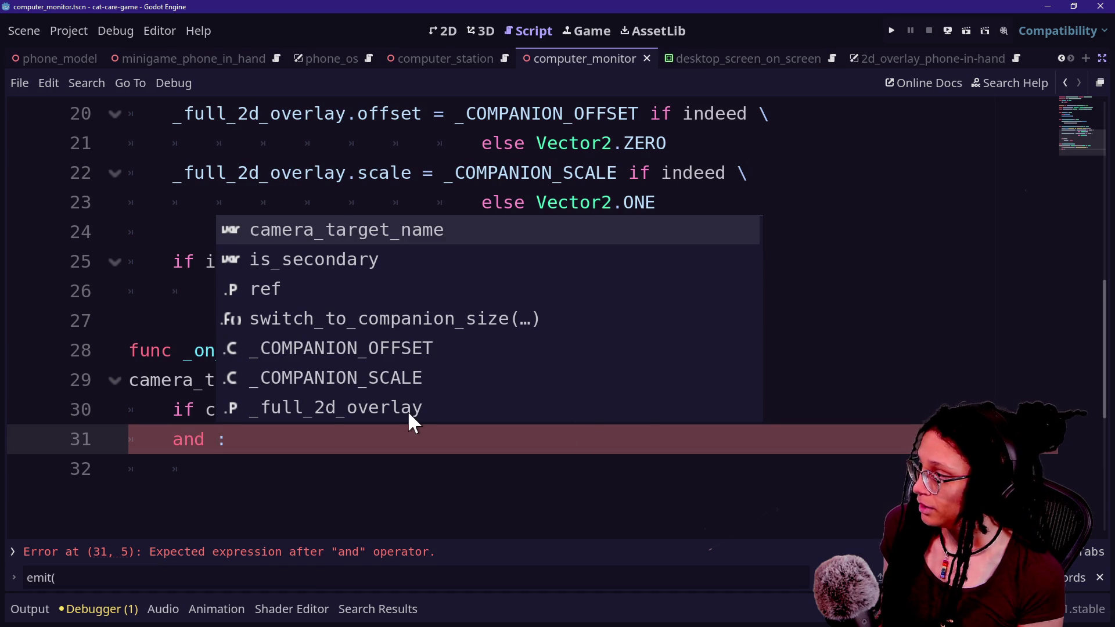
text( is_secondary)
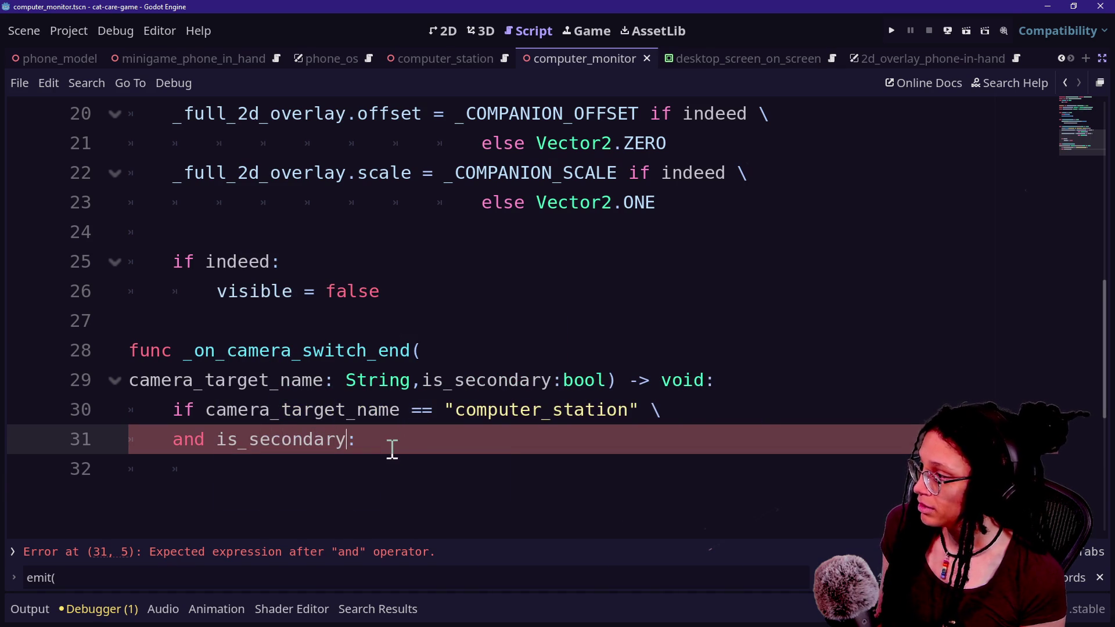
click(435, 473)
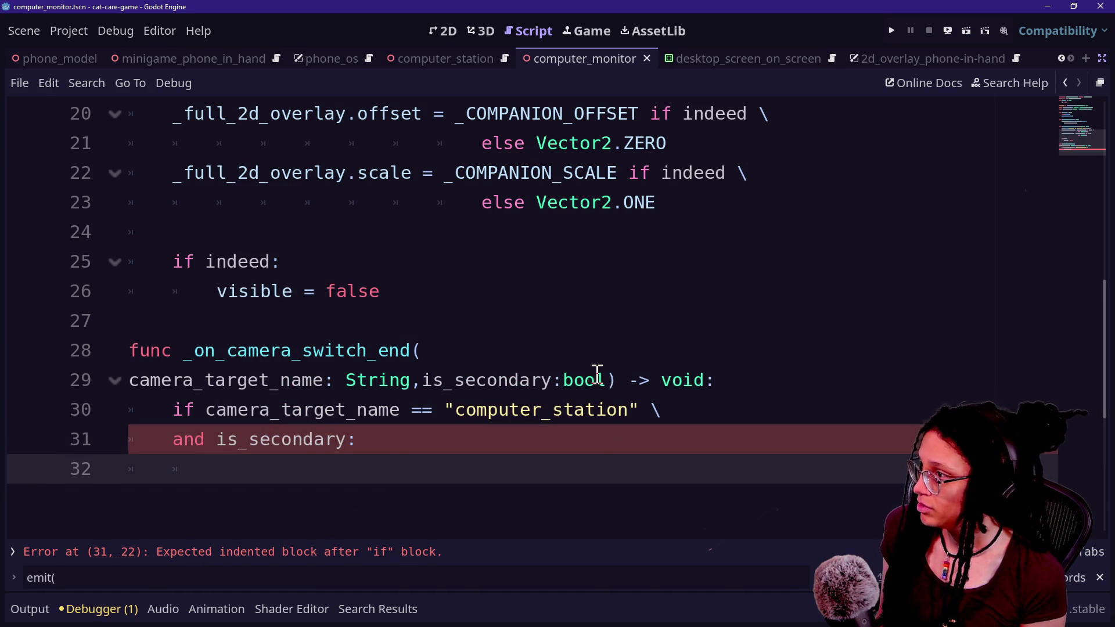
mouse_move(597, 374)
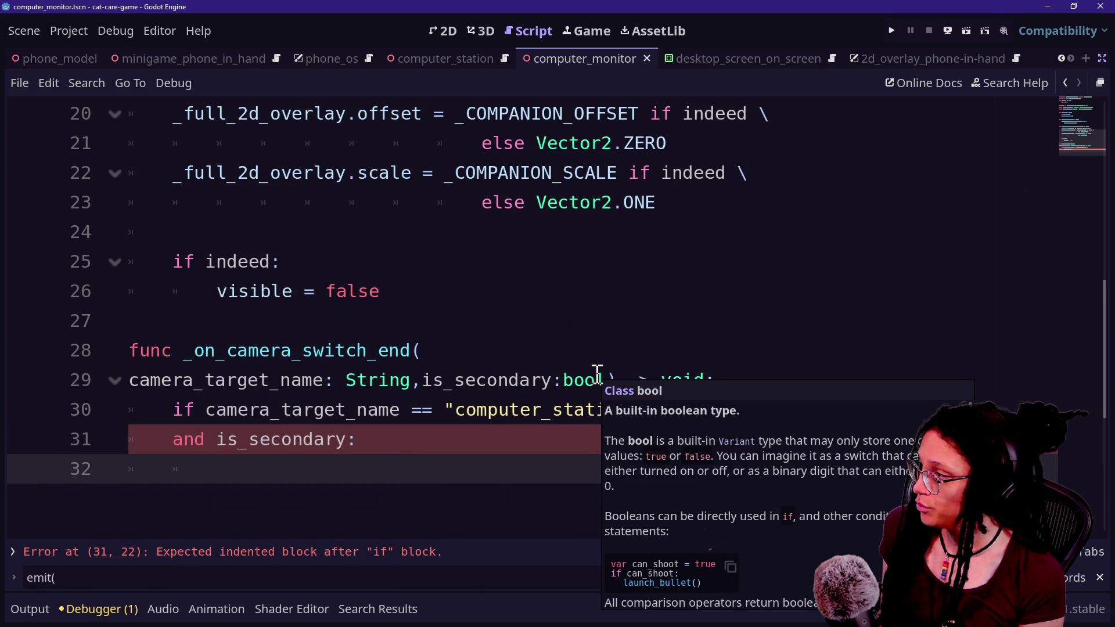
text(visible = t)
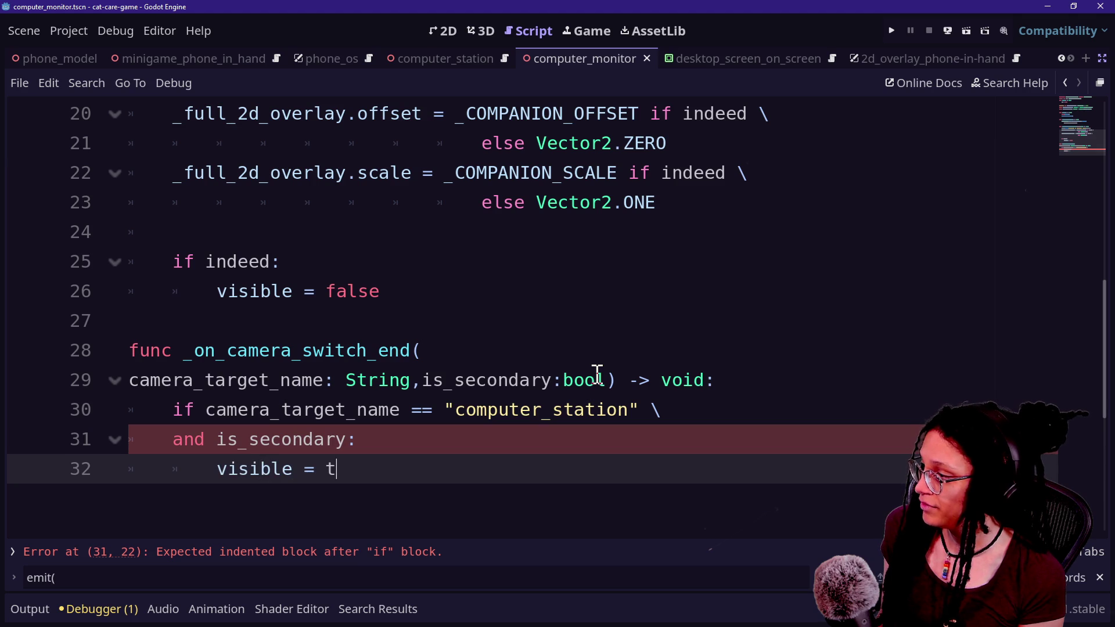
key(BackSpace)
key(BackSpace)
text(rue)
double_click(151, 354)
click(372, 470)
Correct 'swtitch' to 'switch' in the line 16 handler name, then bring up the script file picker
scroll(447, 436, up, 5)
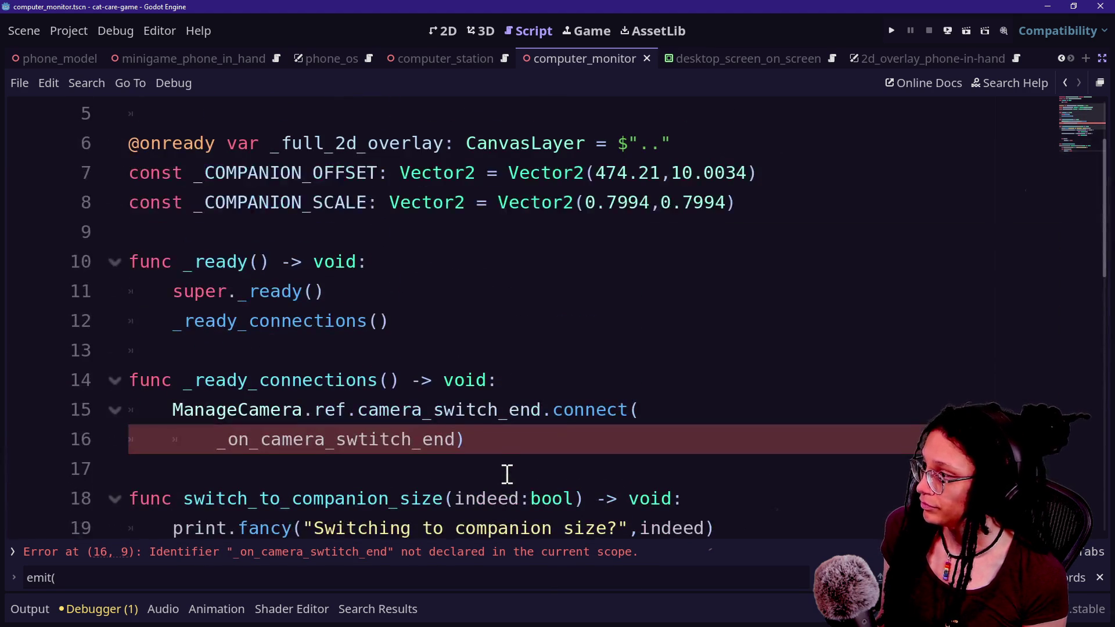
scroll(456, 447, down, 2)
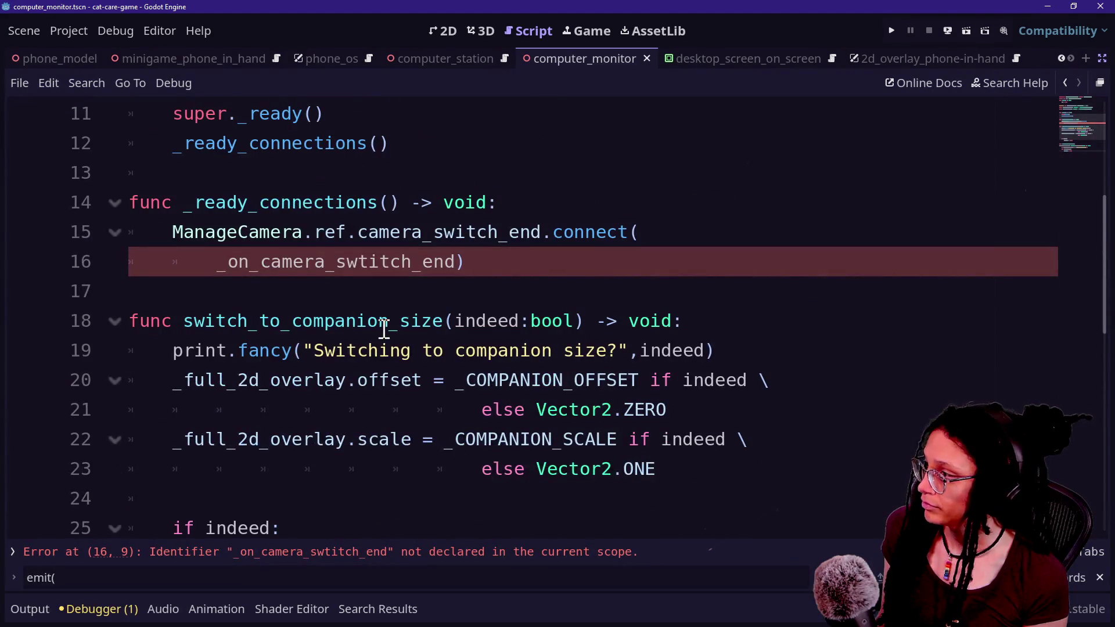
click(373, 266)
key(BackSpace)
click(472, 184)
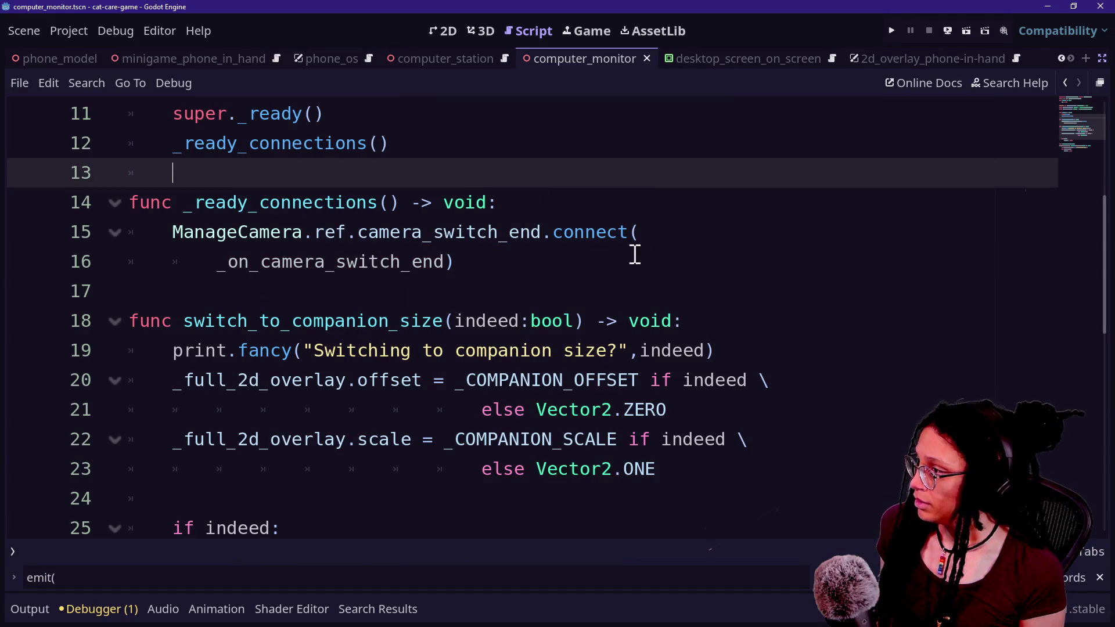
key(alt+shift+o)
key(Down)
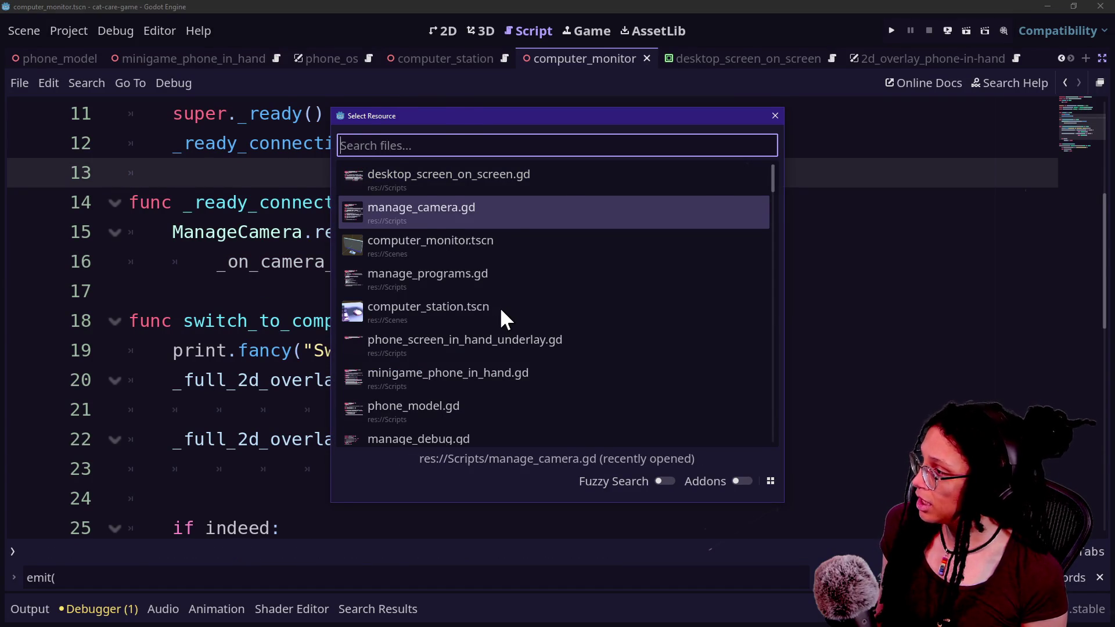
In manage_camera.gd, move the _secondary_movement argument into the camera_switch_end emit
key(Return)
scroll(330, 336, up, 4)
scroll(330, 336, up, 5)
scroll(330, 336, down, 12)
scroll(330, 336, up, 3)
scroll(330, 336, up, 3)
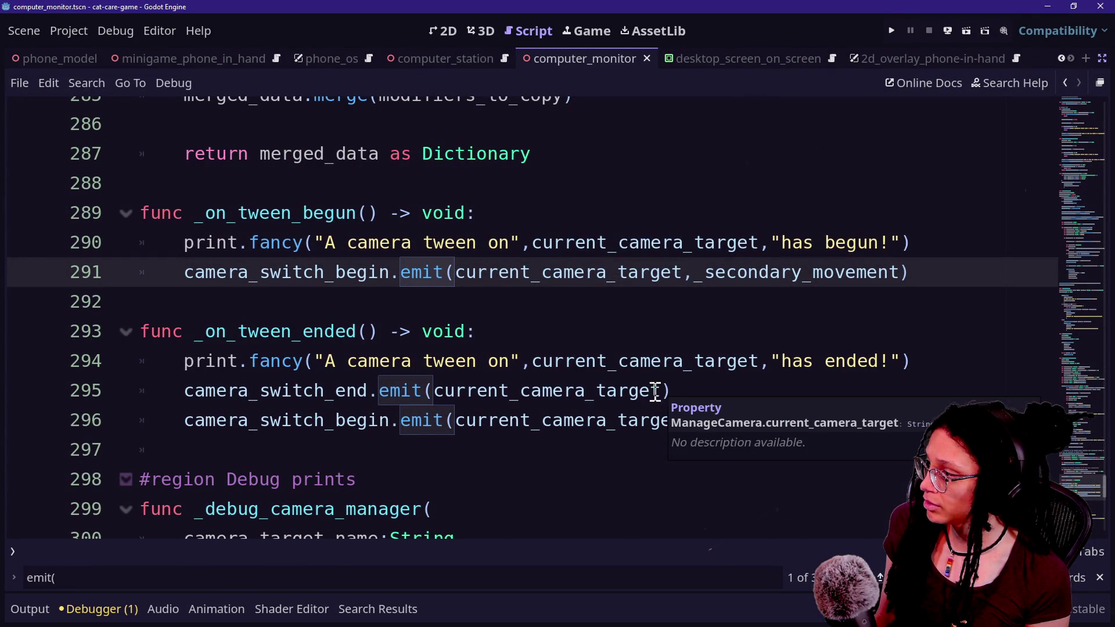
click(710, 421)
drag(684, 420, 897, 428)
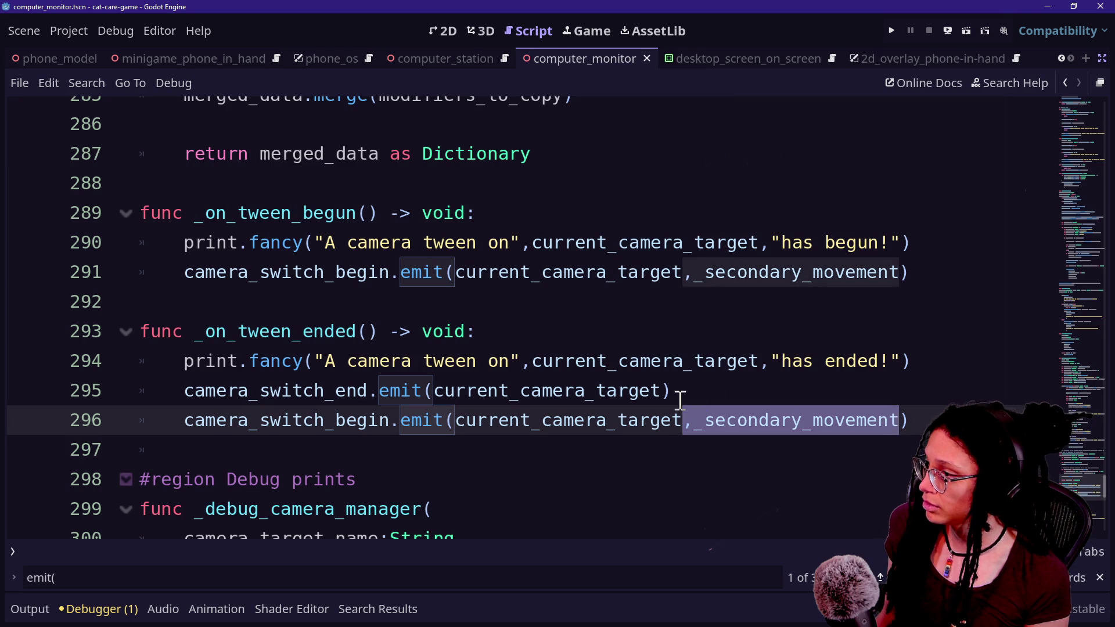
key(ctrl+x)
click(662, 391)
key(ctrl+v)
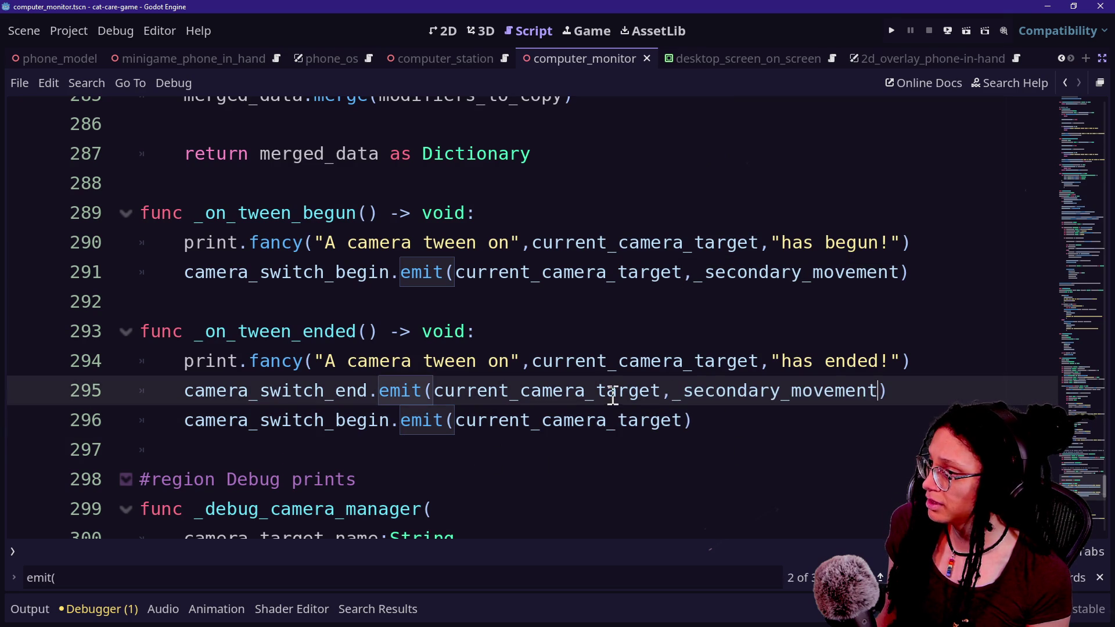
Remove _secondary_movement and its comma from the camera_switch_begin emit on line 291
click(473, 368)
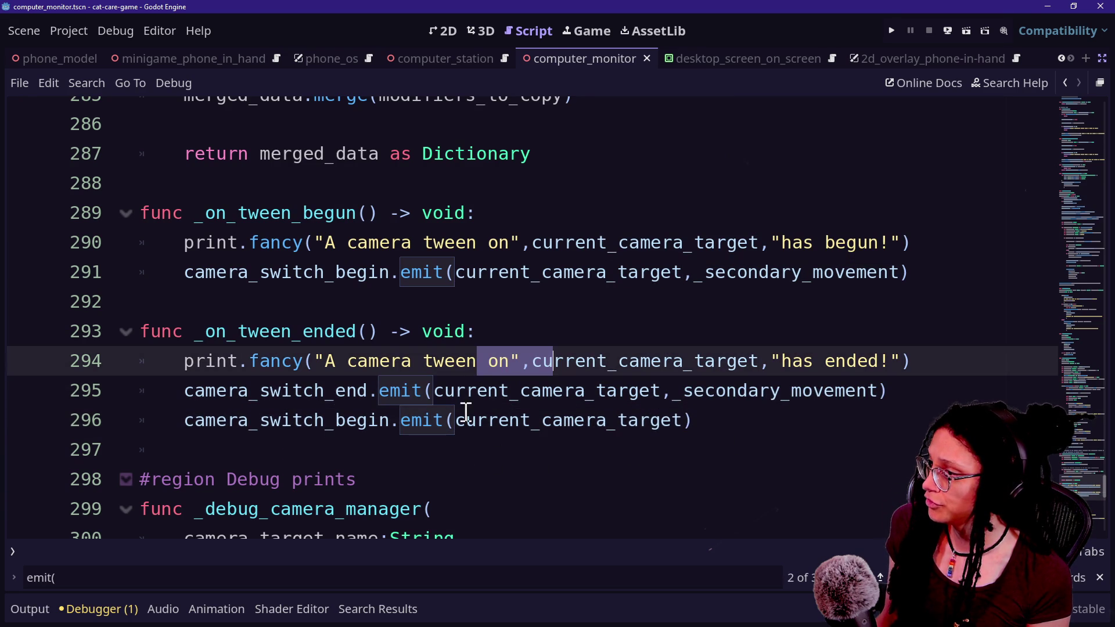
click(618, 405)
click(674, 421)
drag(210, 384, 699, 416)
click(699, 416)
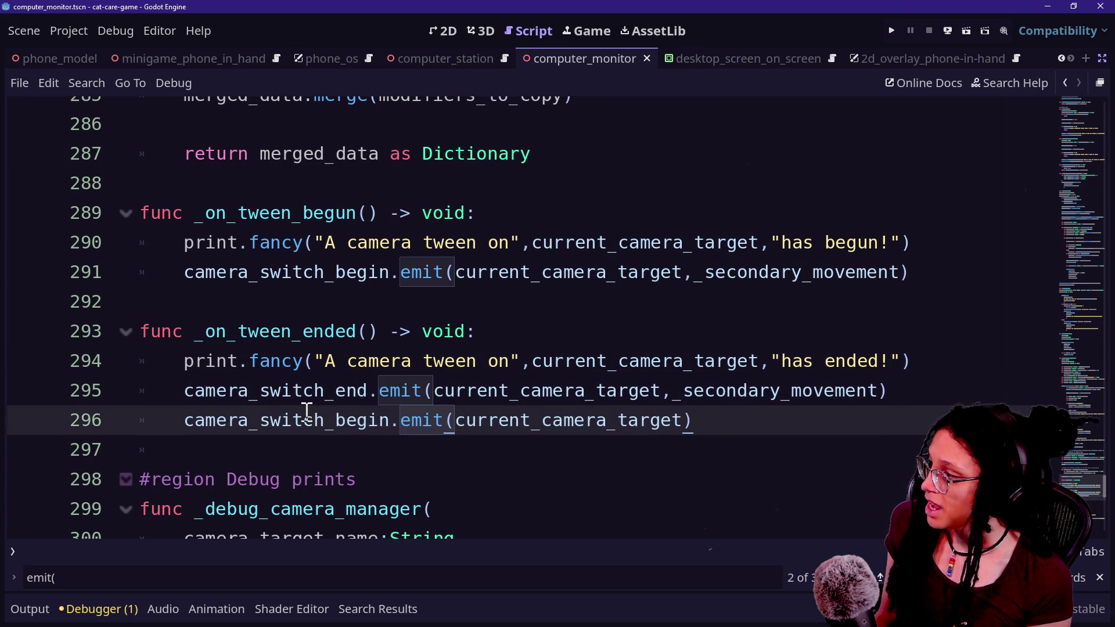
mouse_move(511, 242)
mouse_down()
mouse_move(859, 273)
mouse_move(835, 281)
mouse_up()
click(778, 306)
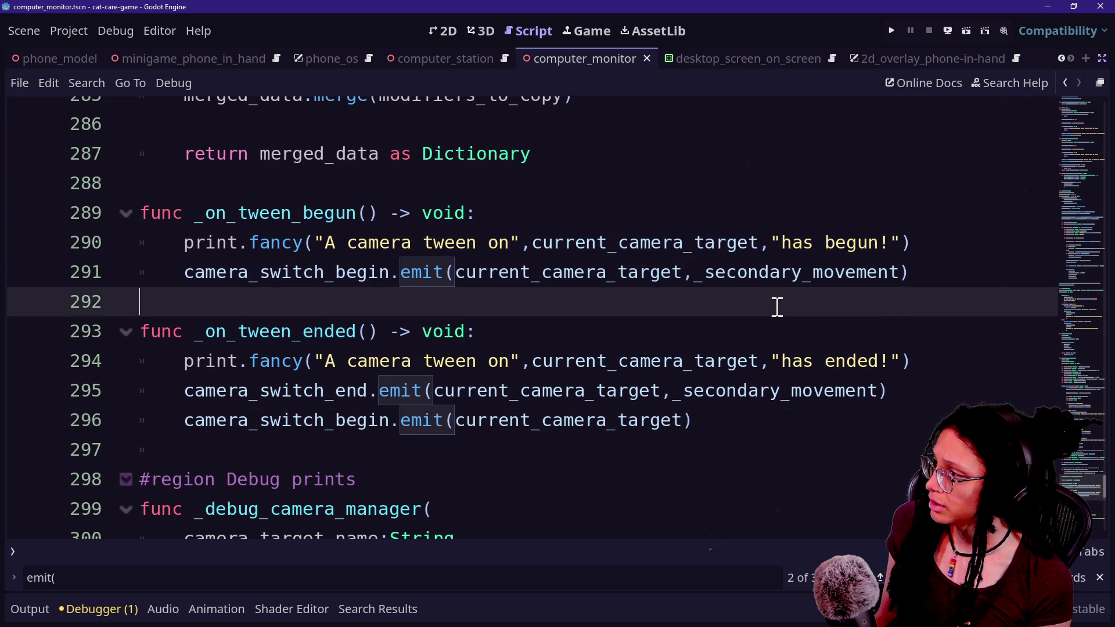
drag(692, 273, 890, 273)
text(t)
key(BackSpace)
key(Delete)
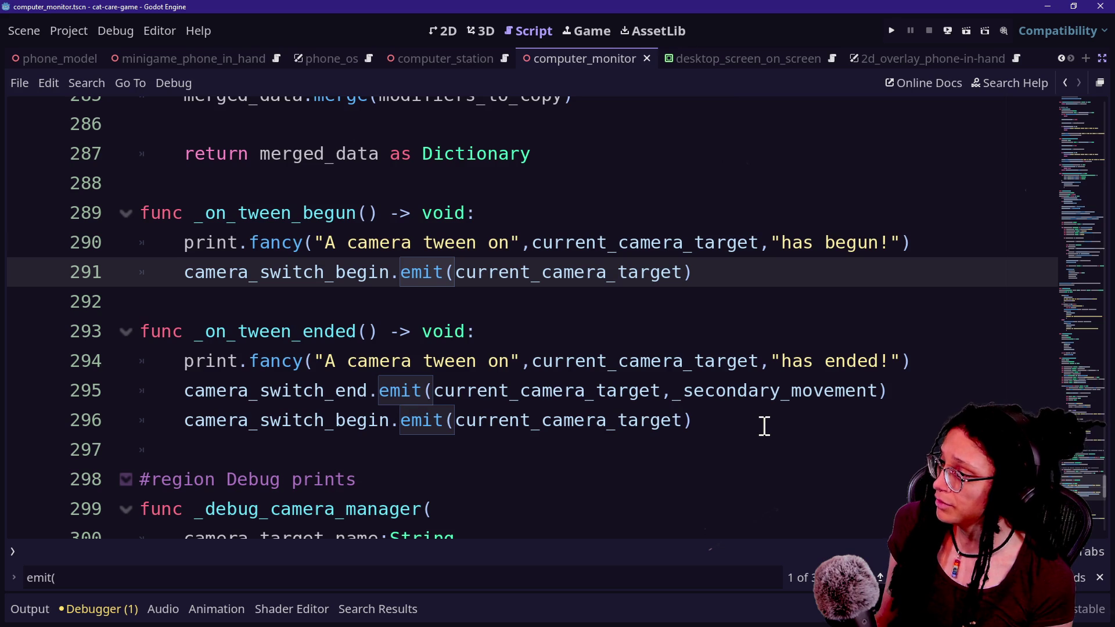
Delete the duplicate camera_switch_begin emit line on 296 and save
drag(761, 423, 185, 422)
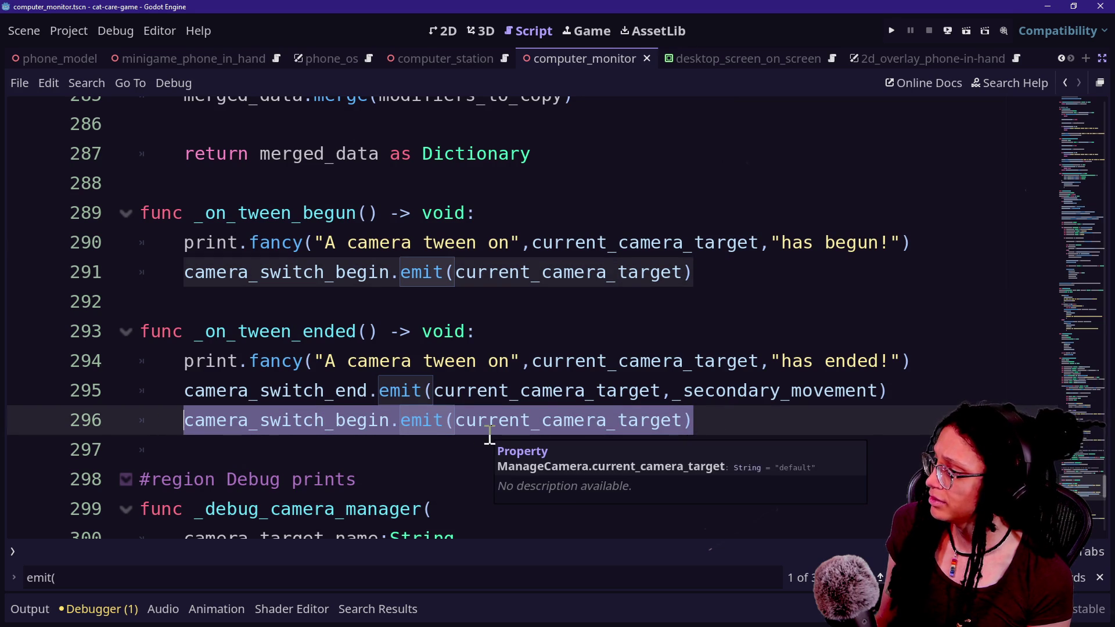
key(BackSpace)
key(BackSpace)
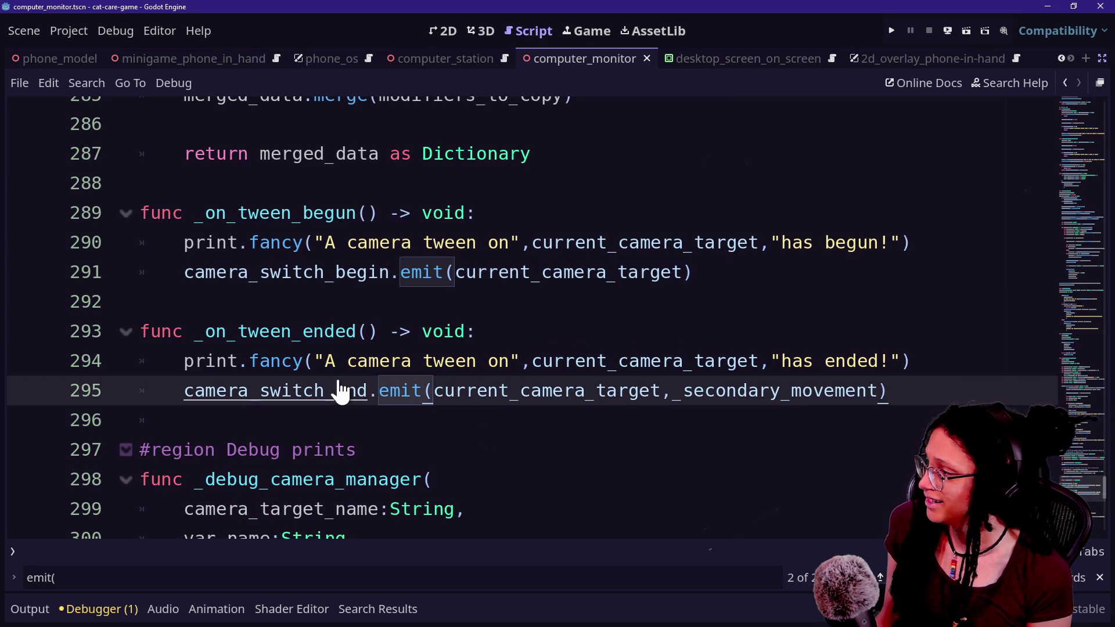
key(ctrl+s)
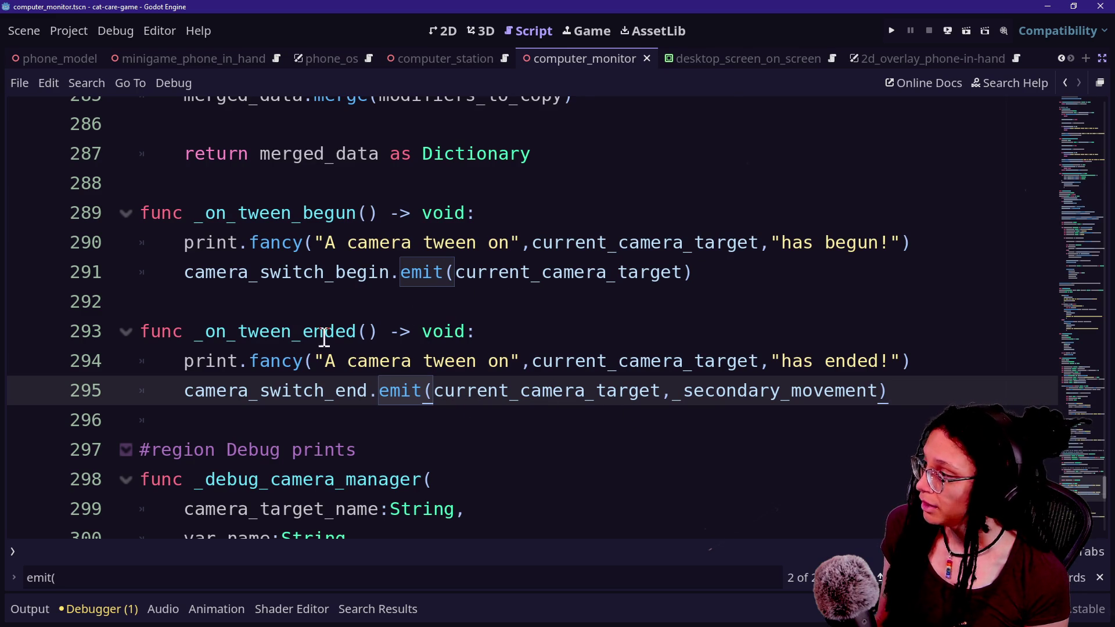
mouse_move(456, 390)
mouse_down()
mouse_move(398, 364)
mouse_move(674, 391)
mouse_up()
click(842, 393)
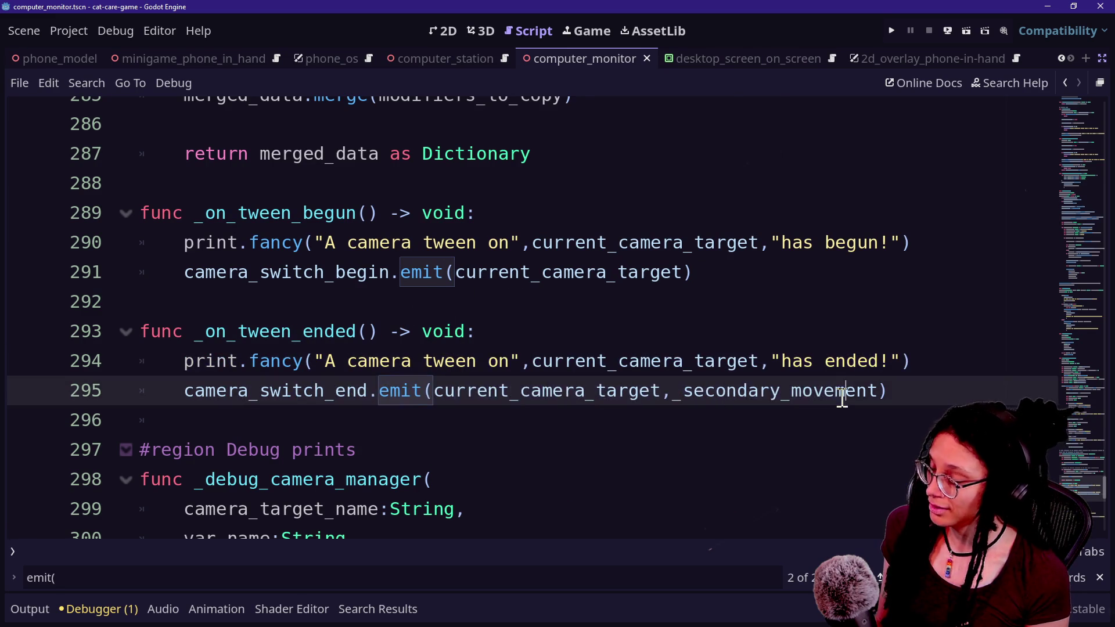
scroll(842, 394, up, 20)
scroll(1076, 150, up, 20)
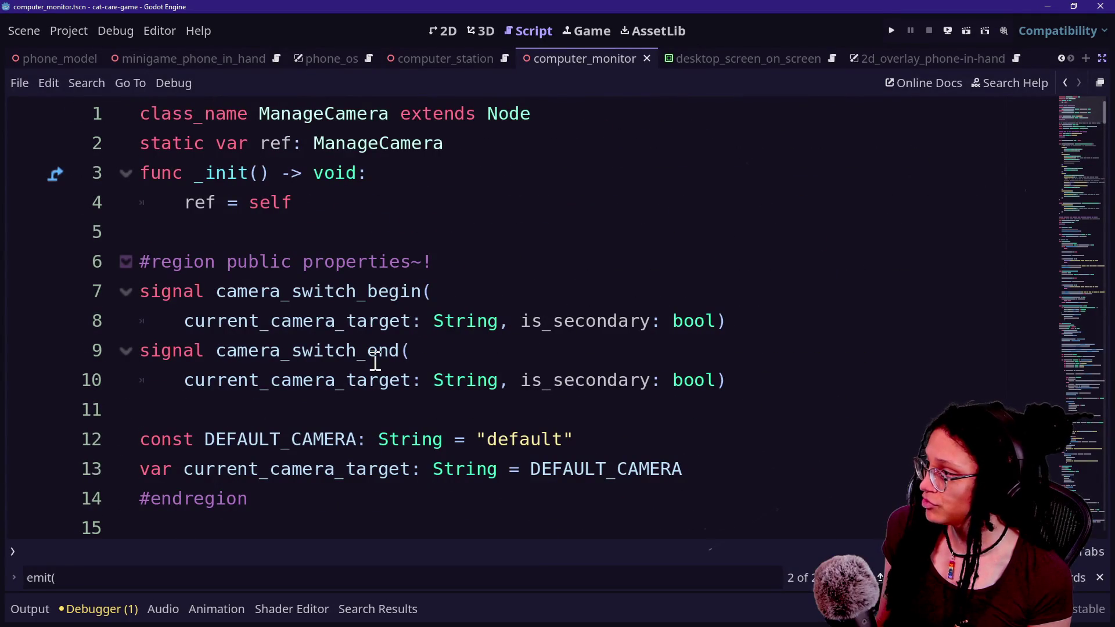
Trim the camera_switch_begin signal to declare only current_camera_target: String
drag(523, 324, 725, 319)
key(BackSpace)
key(BackSpace)
key(BackSpace)
key(Up)
key(Up)
key(Up)
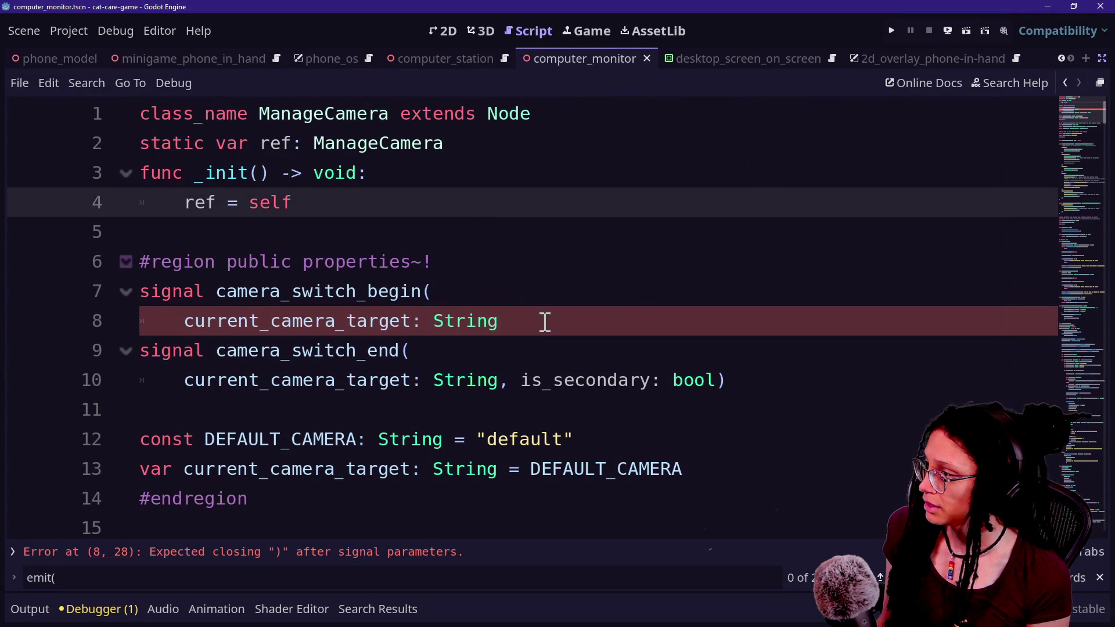
click(535, 319)
text())
Save the script and start a project-wide Find in Files search for camera_switch_end
scroll(500, 410, down, 1)
key(ctrl+s)
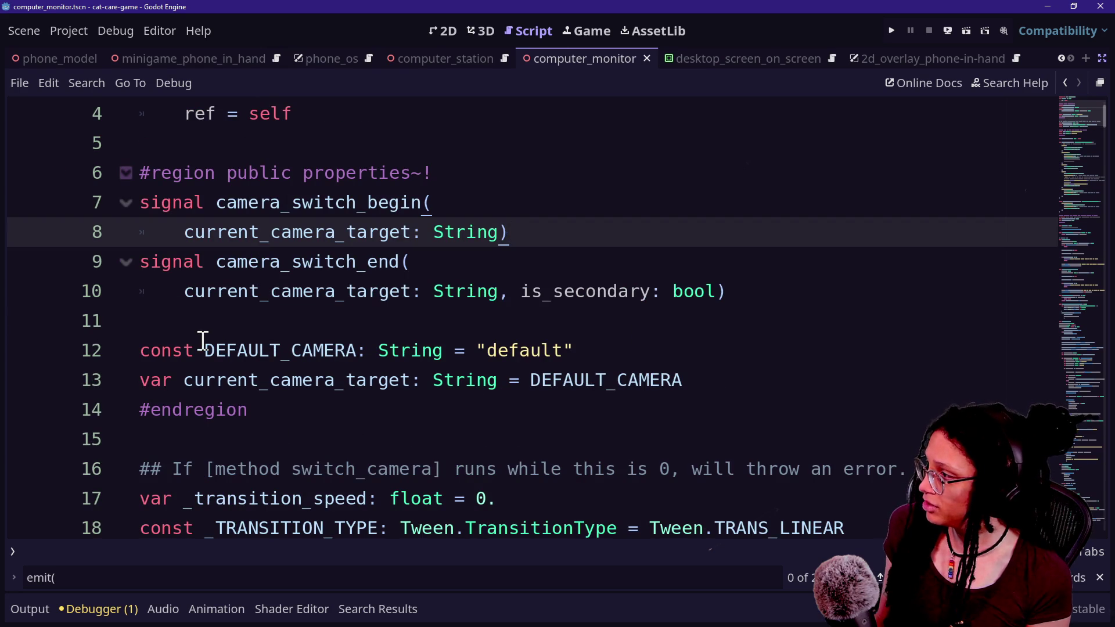
drag(217, 262, 400, 269)
key(ctrl+shift+f)
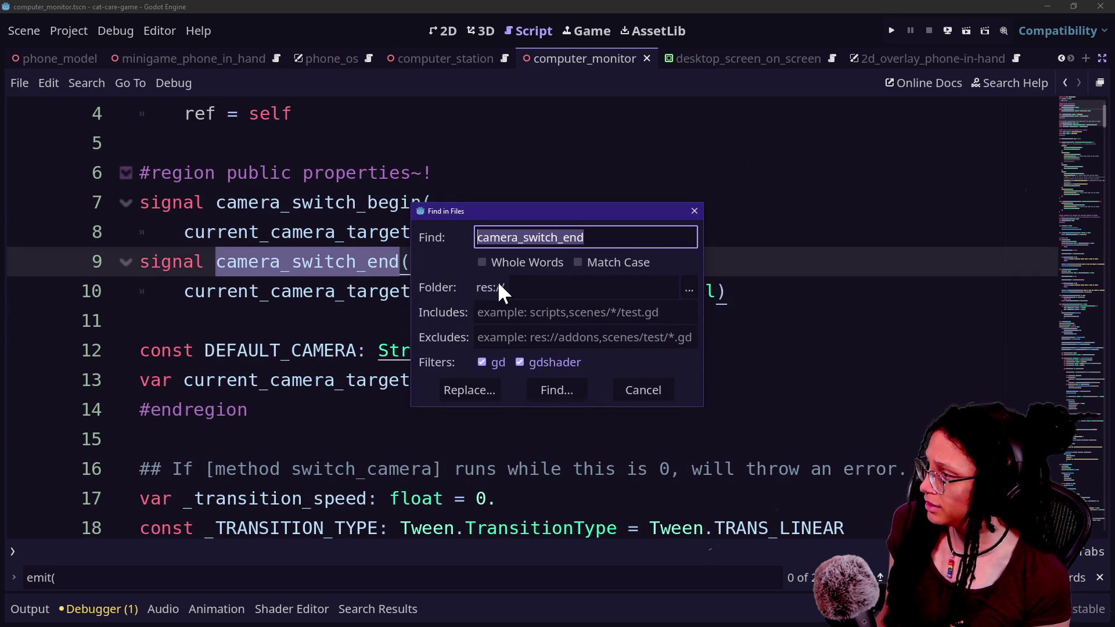
From the search results, give manage_desktop.gd's _on_camera_switch_end a second bool parameter, _is_secondary
key(Return)
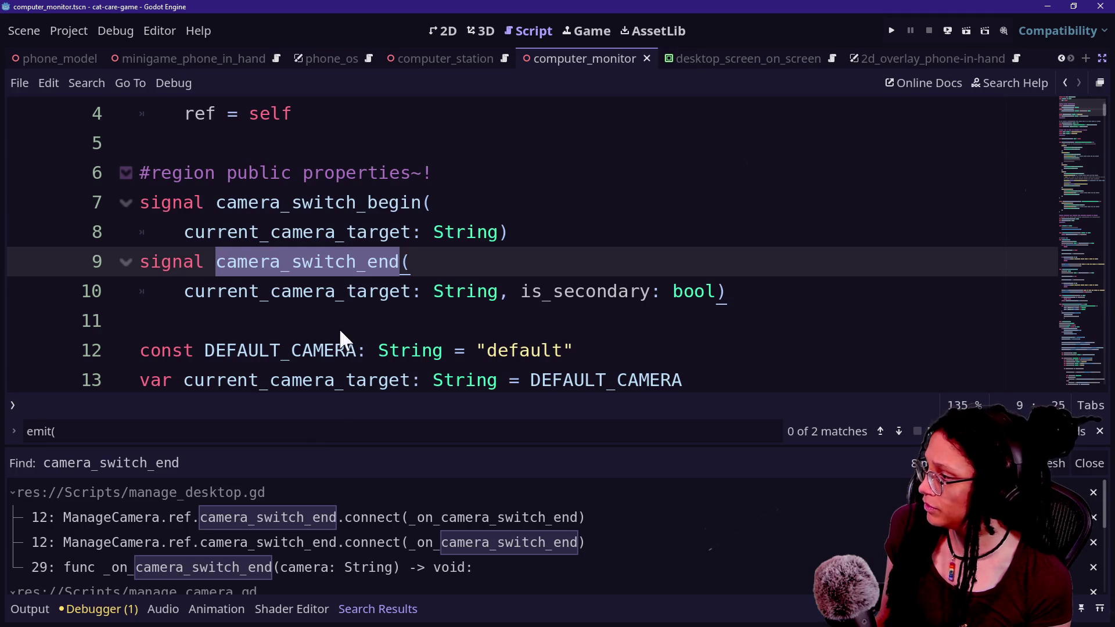
drag(323, 448, 333, 259)
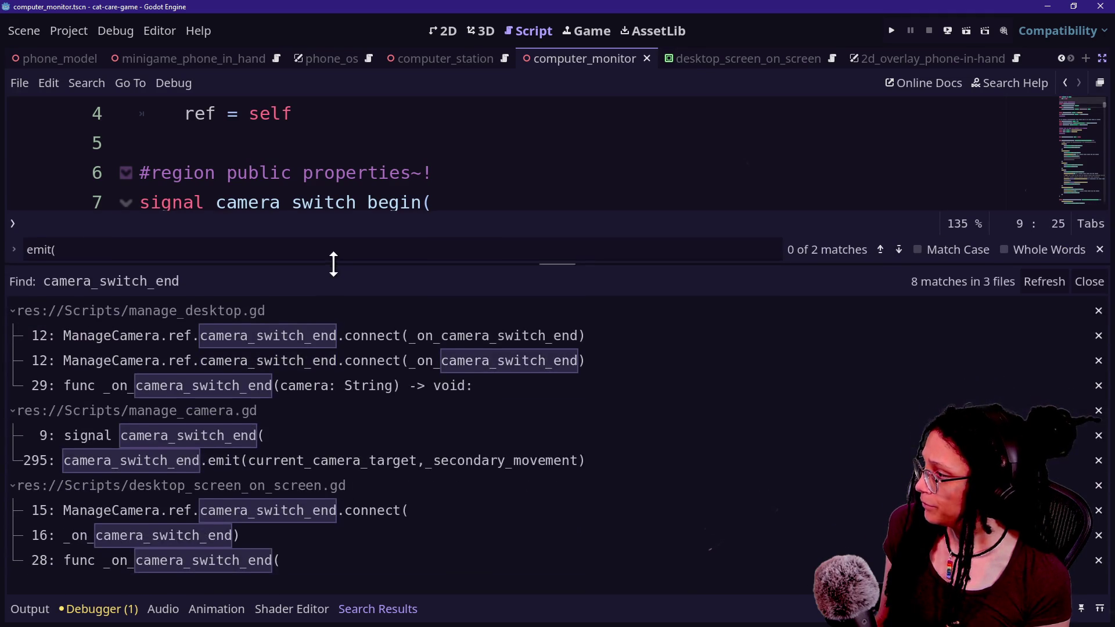
click(283, 383)
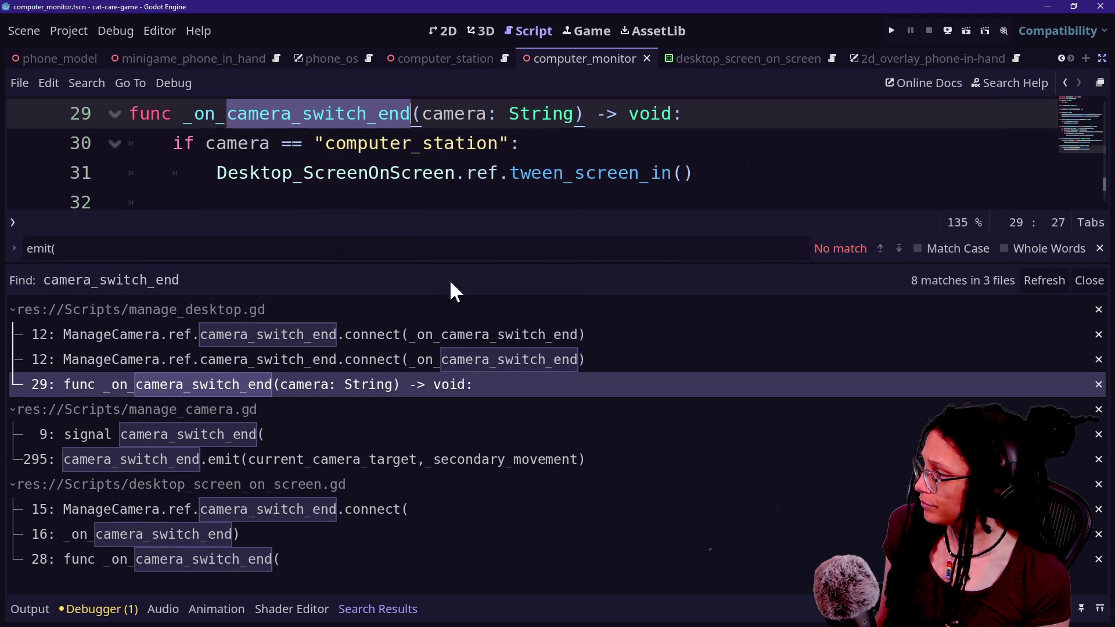
click(572, 114)
text(,is_secondary:bool)
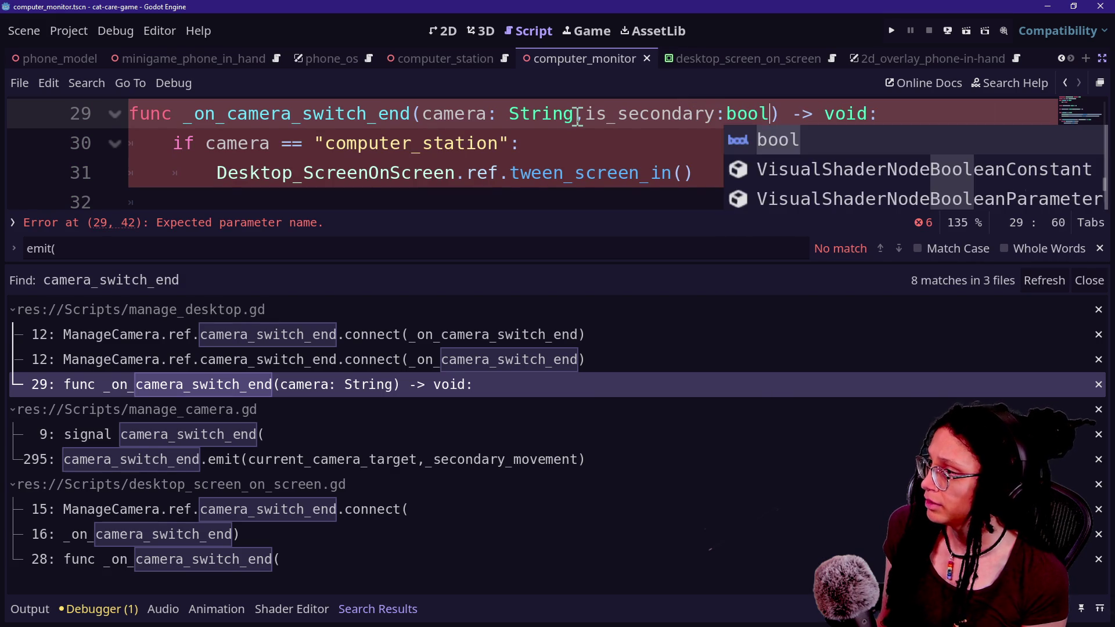
click(586, 114)
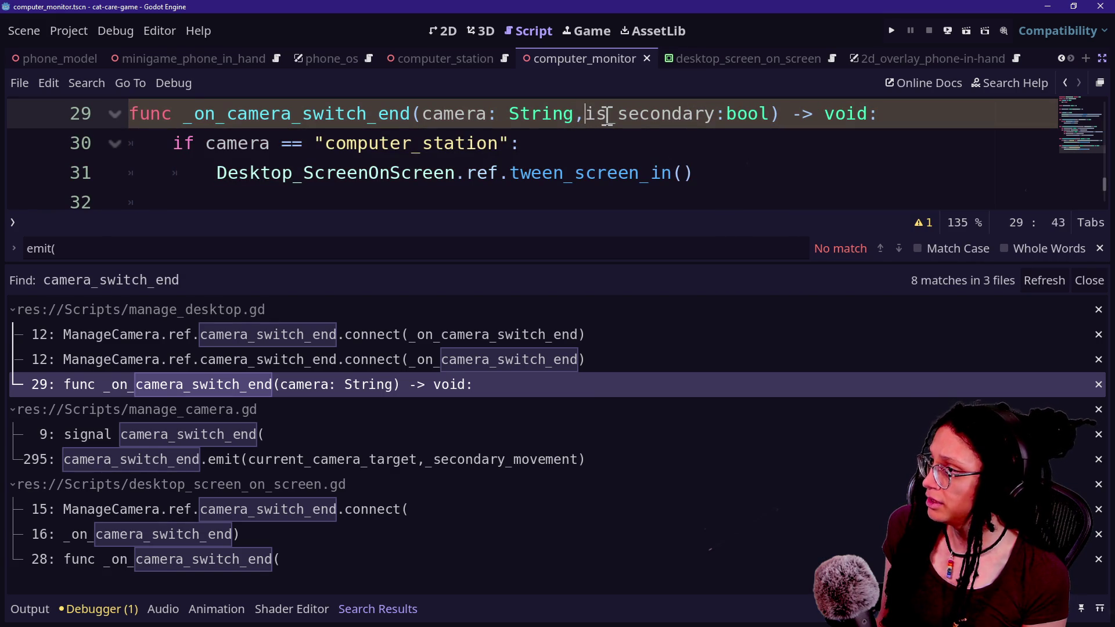
text(_)
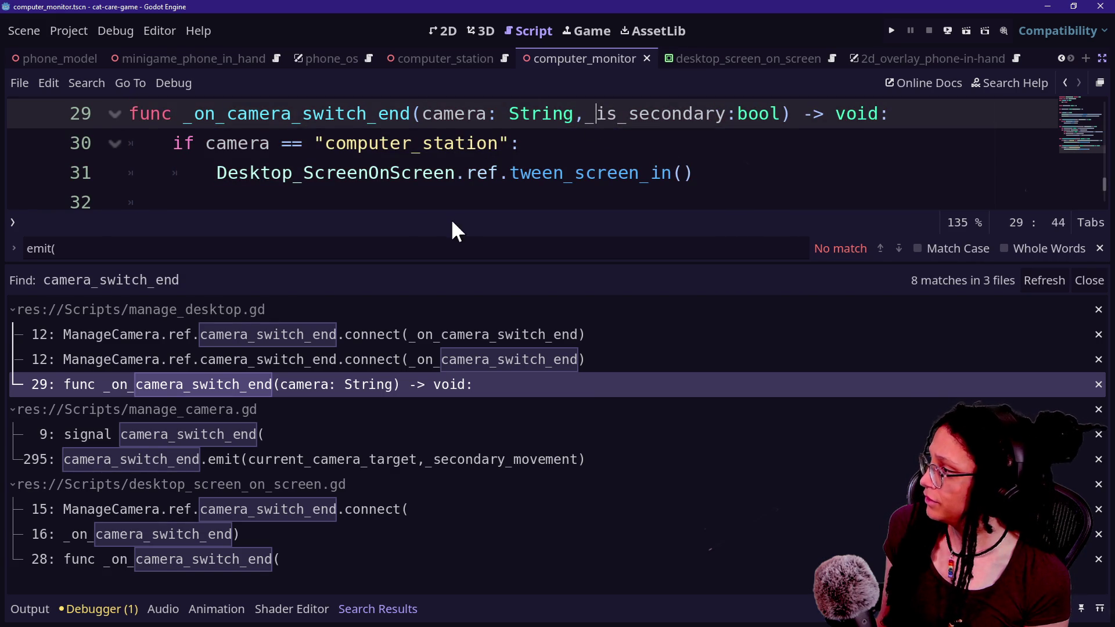
click(551, 197)
key(ctrl+s)
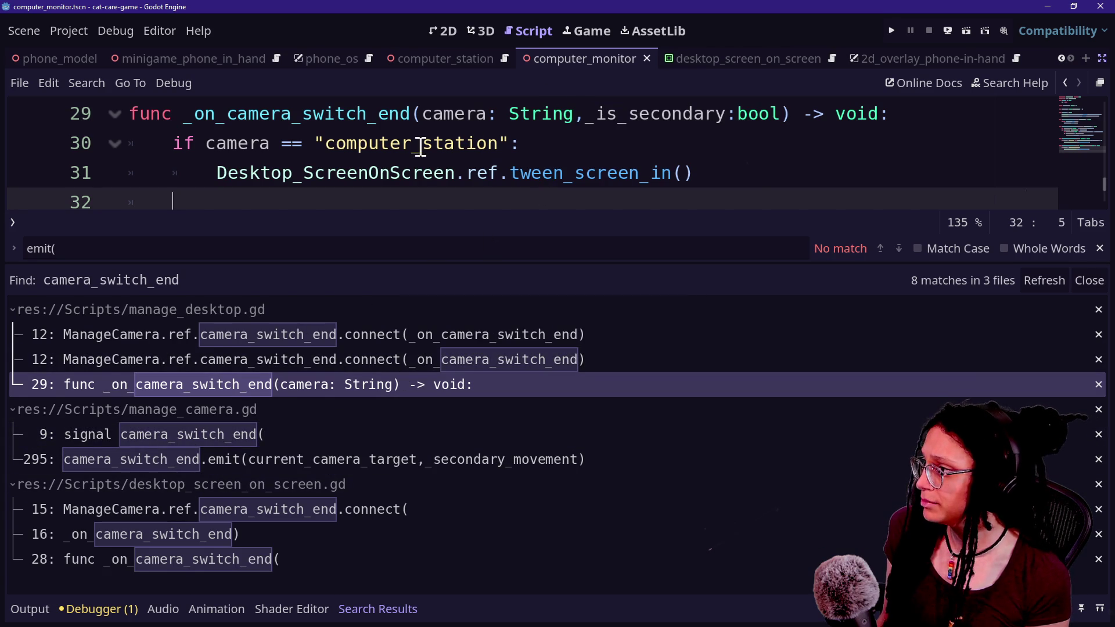
Rename it to is_secondary, add 'and not is_secondary' to the computer_station check, and save
click(370, 145)
key(Down)
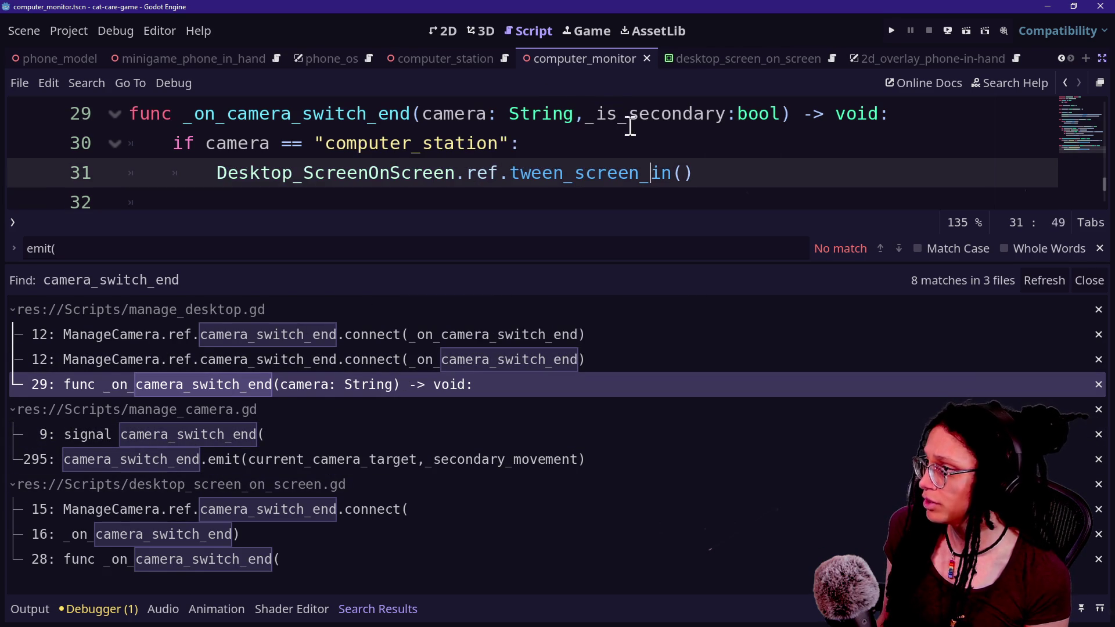
click(599, 114)
key(BackSpace)
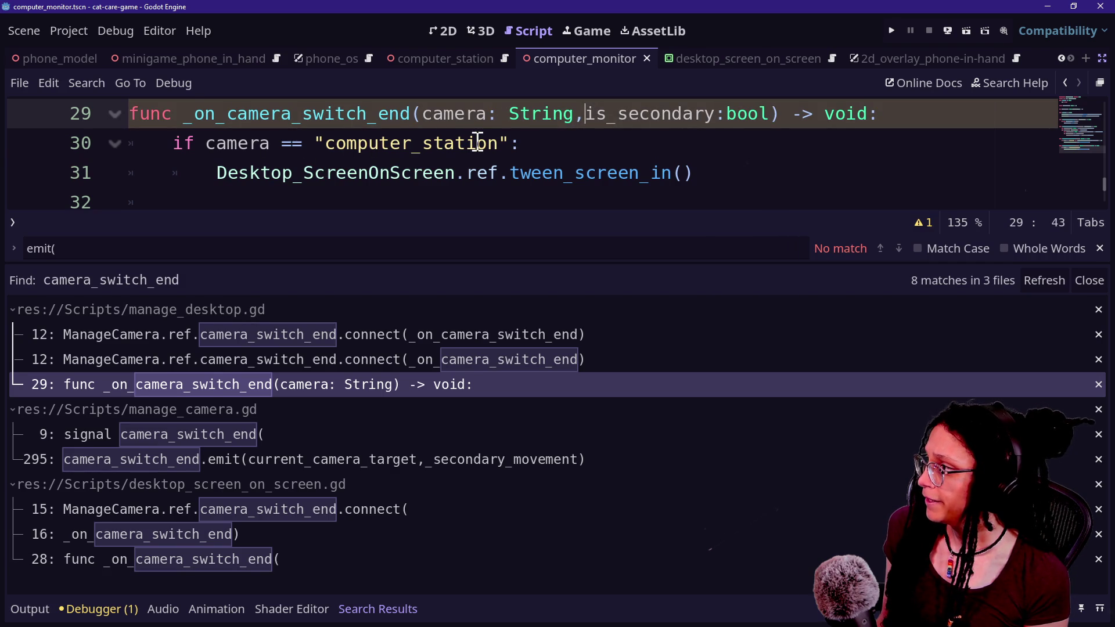
click(511, 144)
text(and not i)
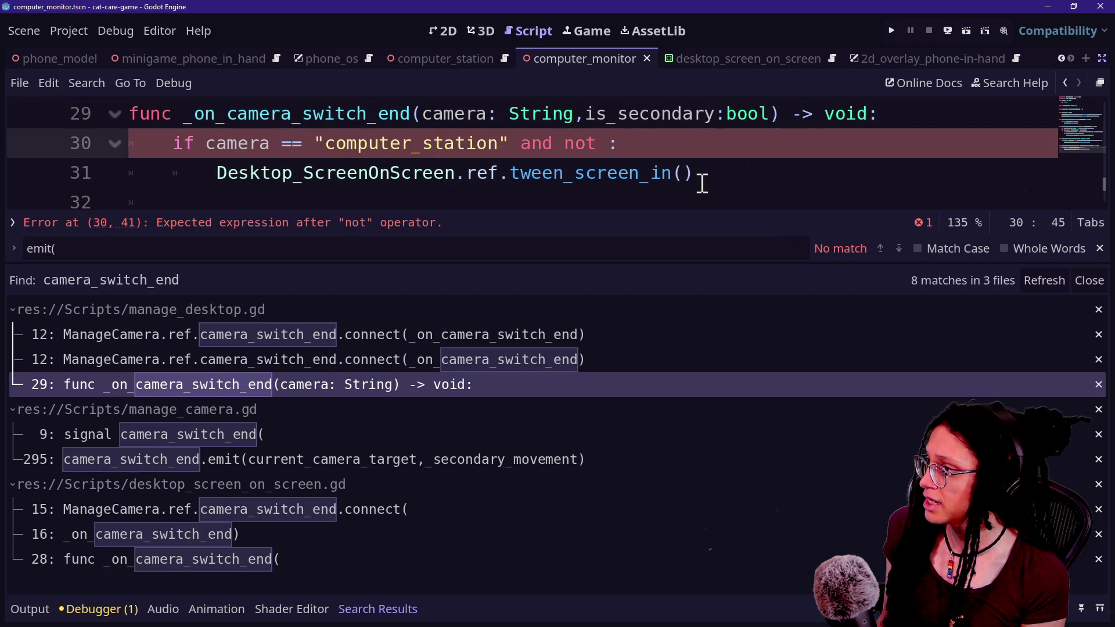
text(s_secondary)
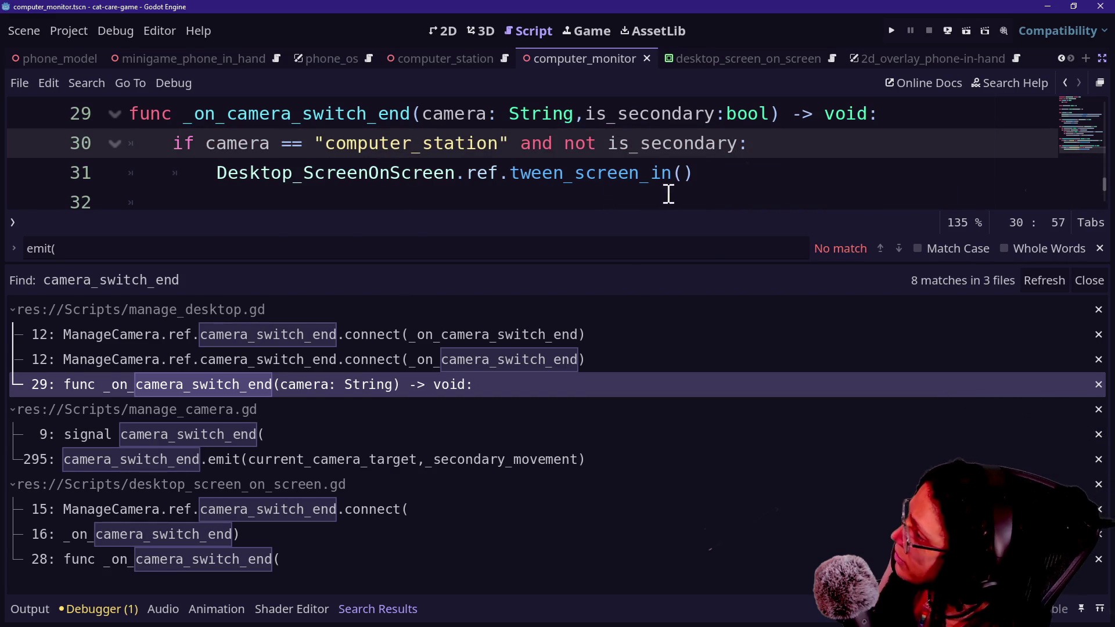
right_click(691, 145)
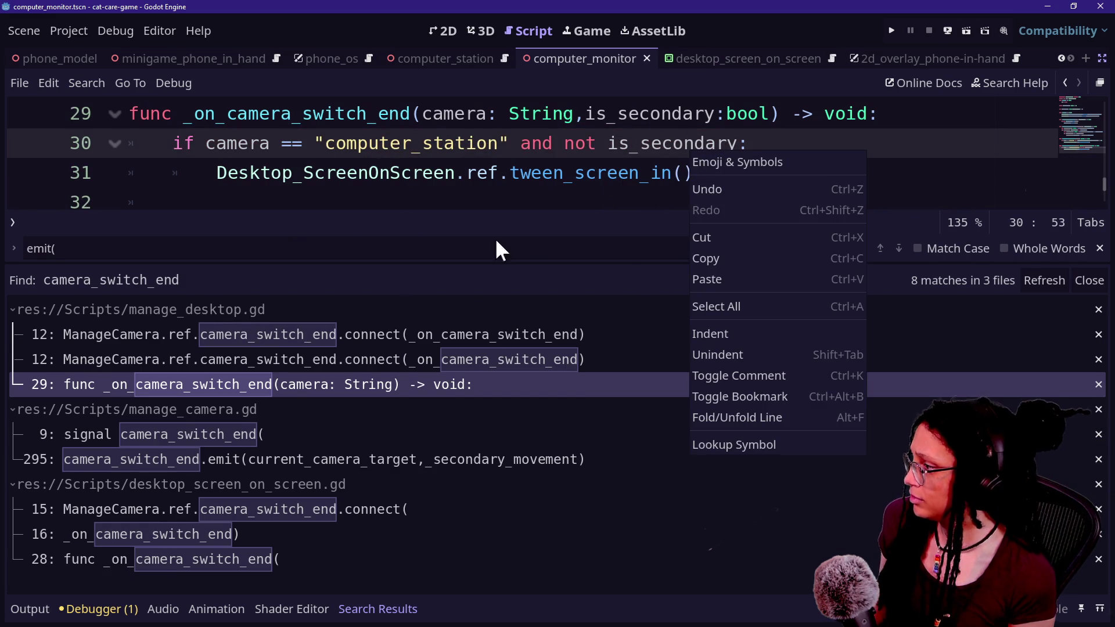
click(532, 207)
key(ctrl+s)
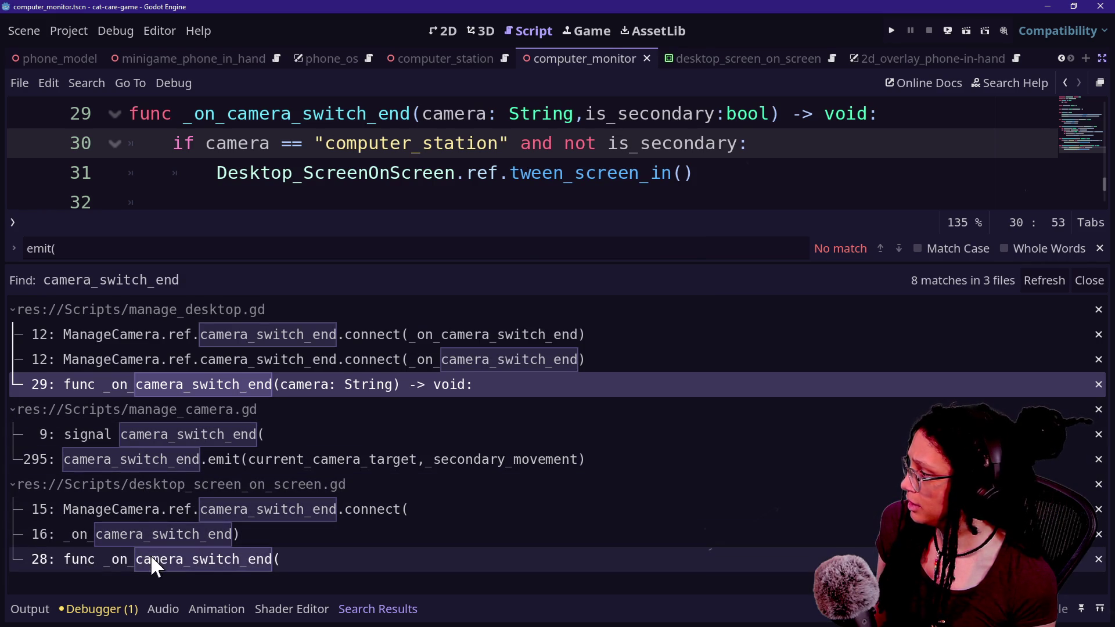
Review the camera_switch_end matches in desktop_screen_on_screen.gd and manage_camera.gd, then run the project
click(133, 556)
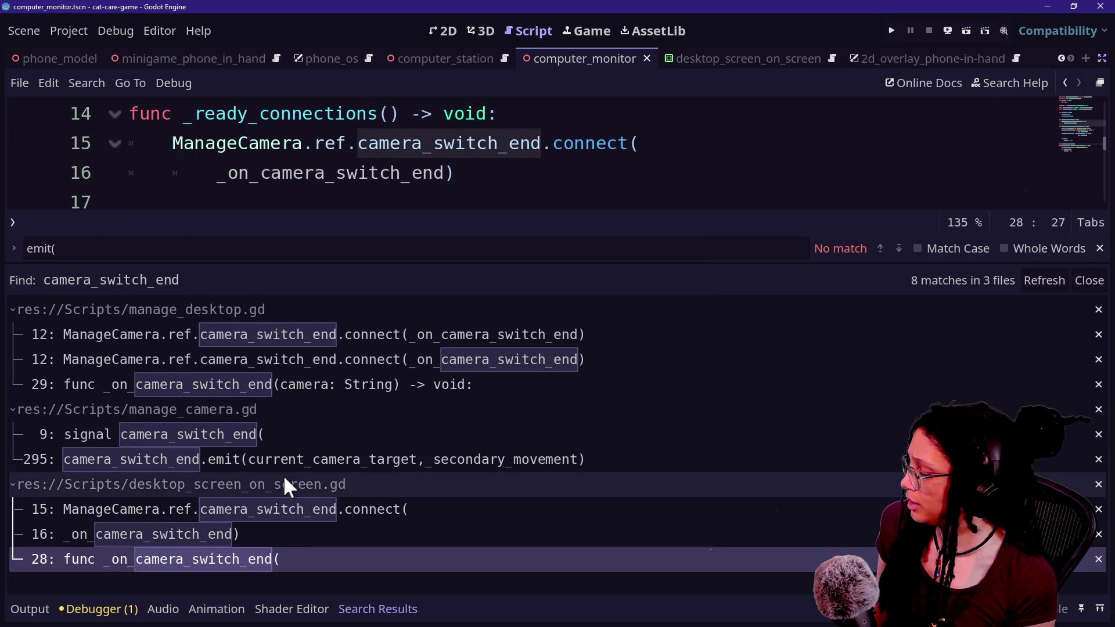
click(395, 172)
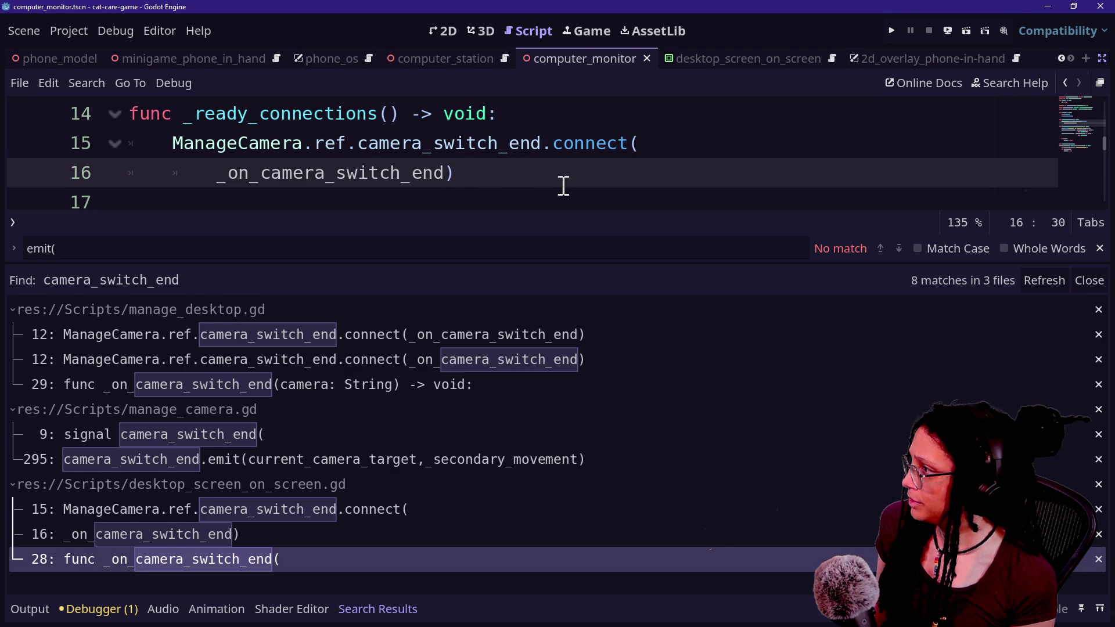
ctrl+click(332, 180)
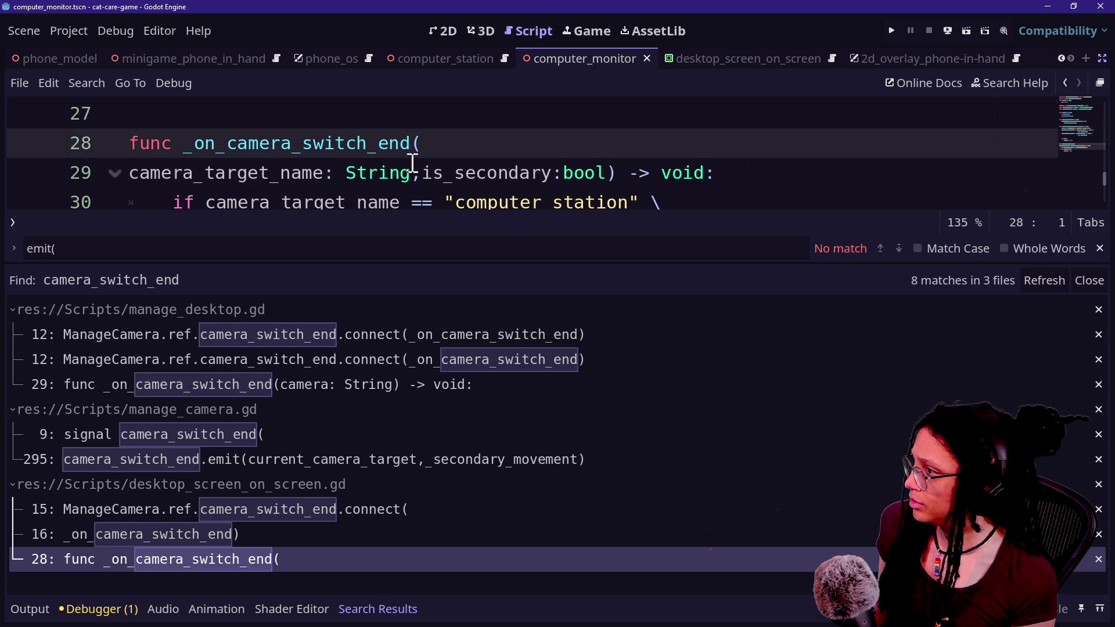
click(201, 457)
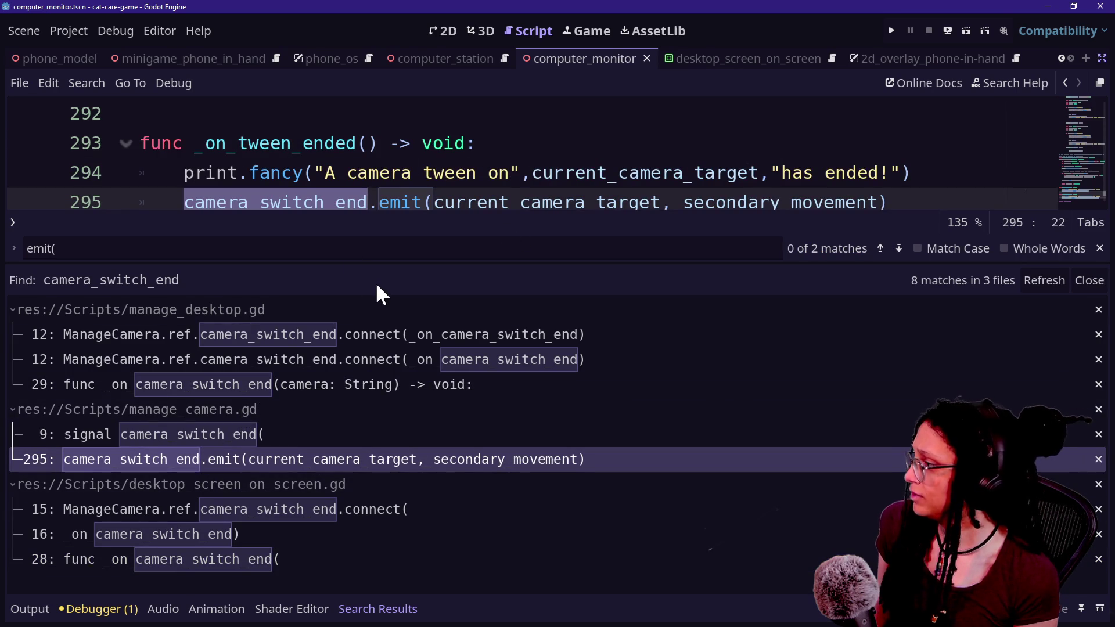
click(428, 108)
key(F5)
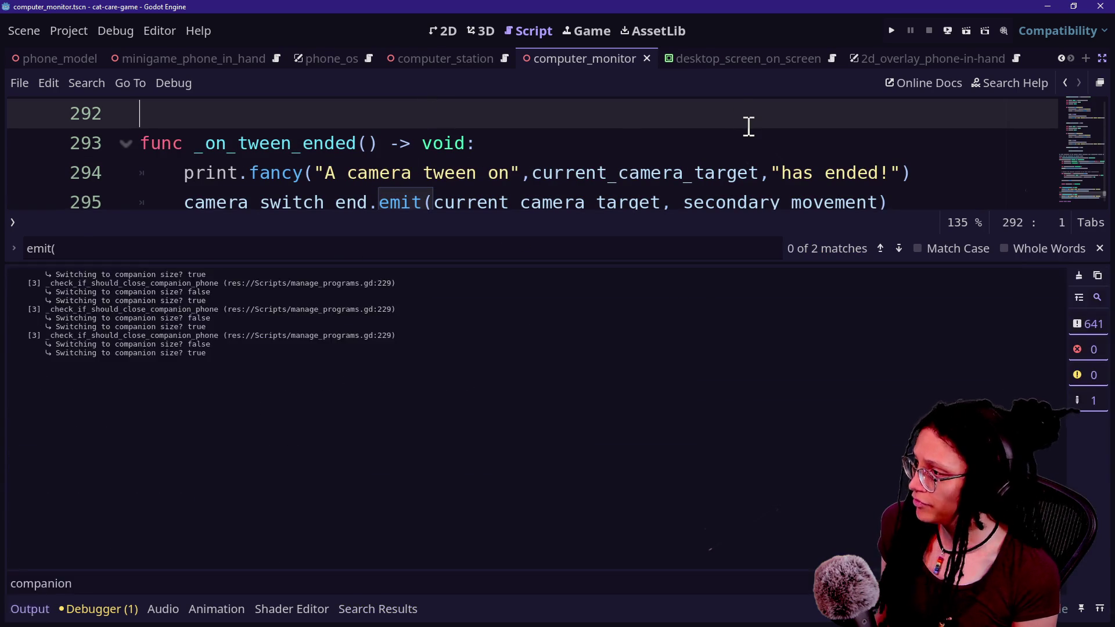
click(892, 30)
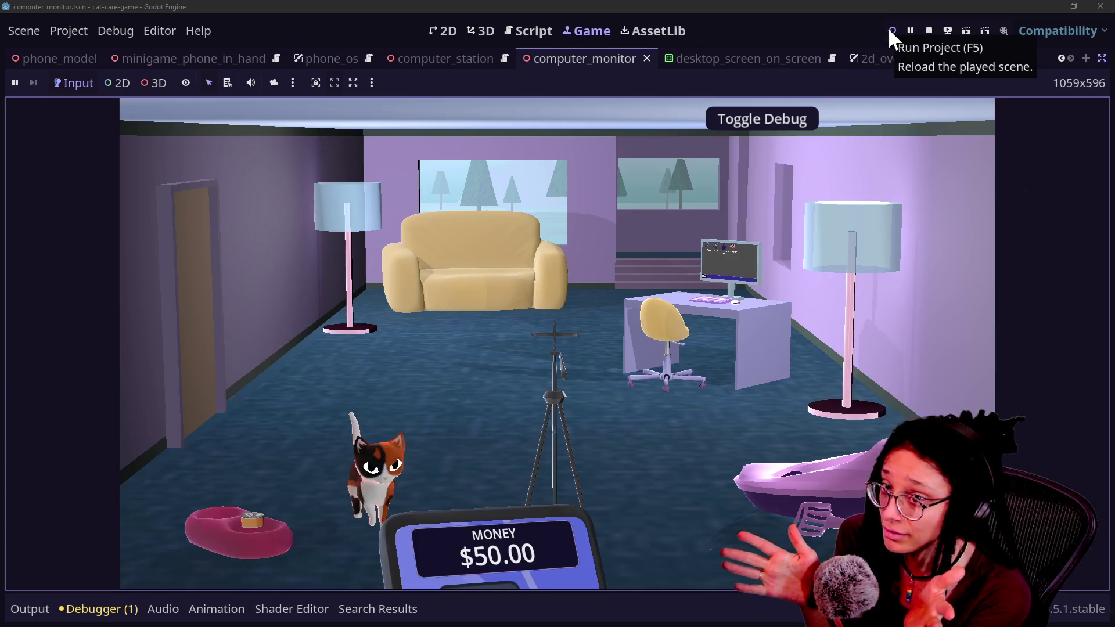
At the computer desk, open and close the monitor's Shopping App several times, then return to the Script view
click(770, 256)
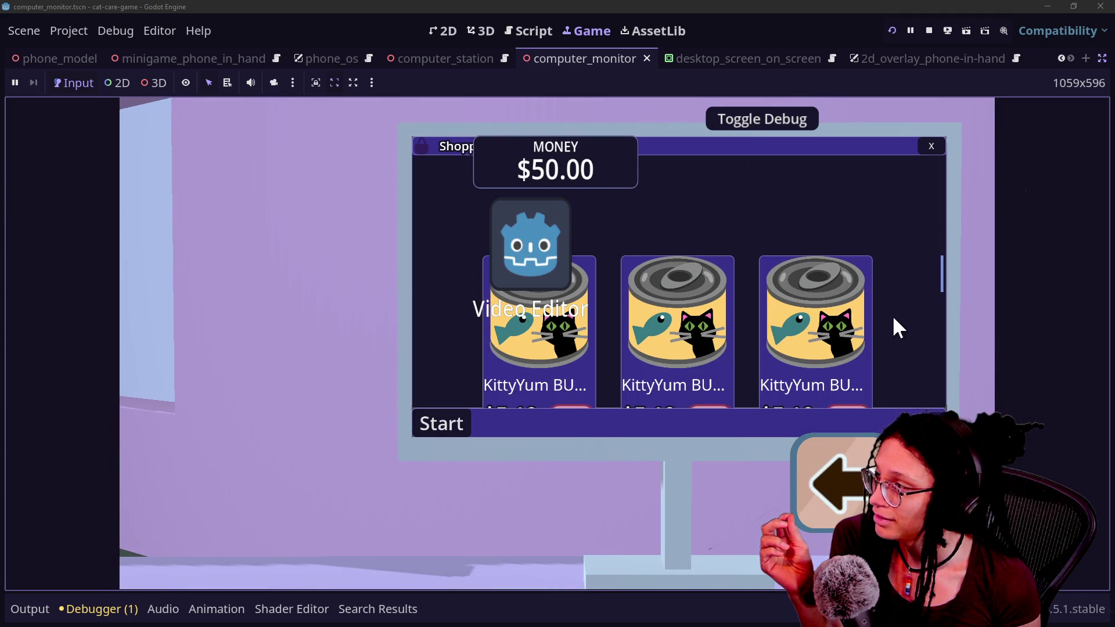
click(938, 143)
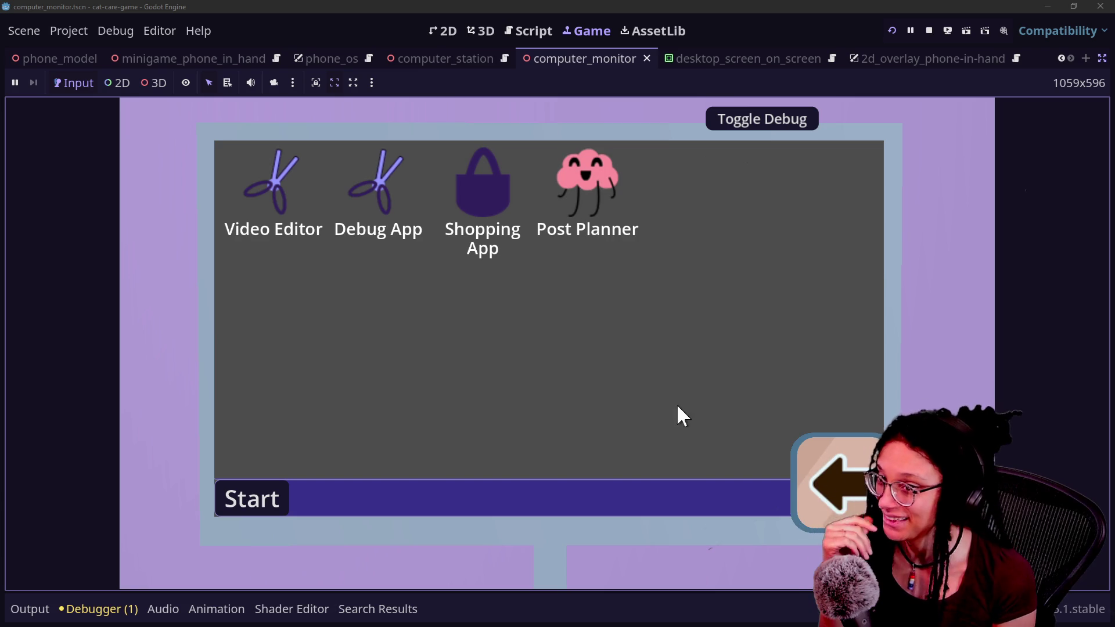
click(499, 186)
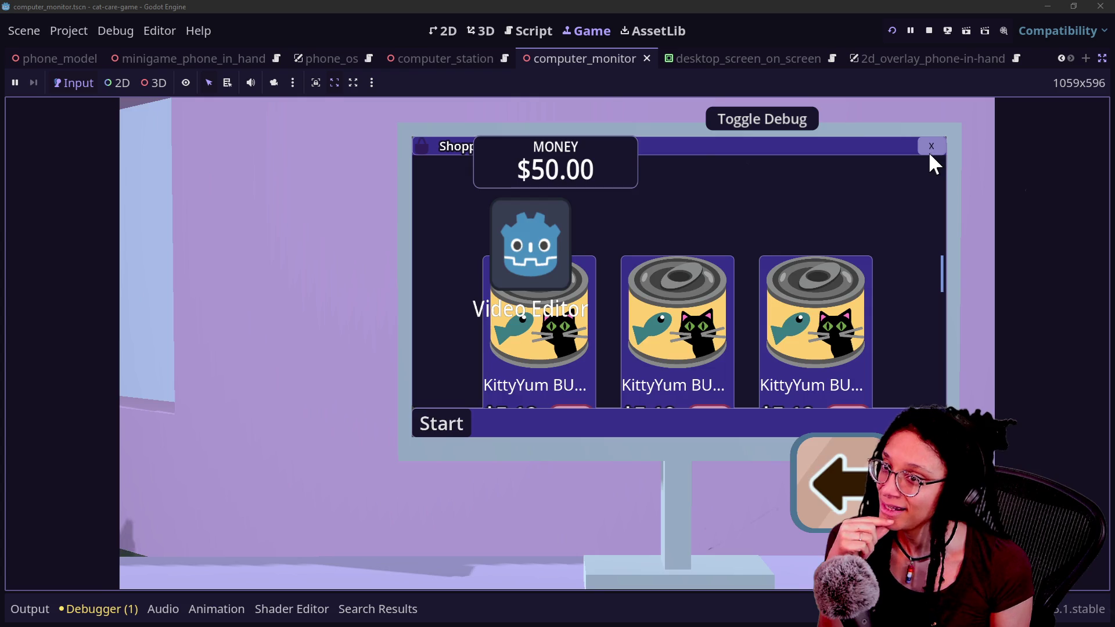
click(929, 151)
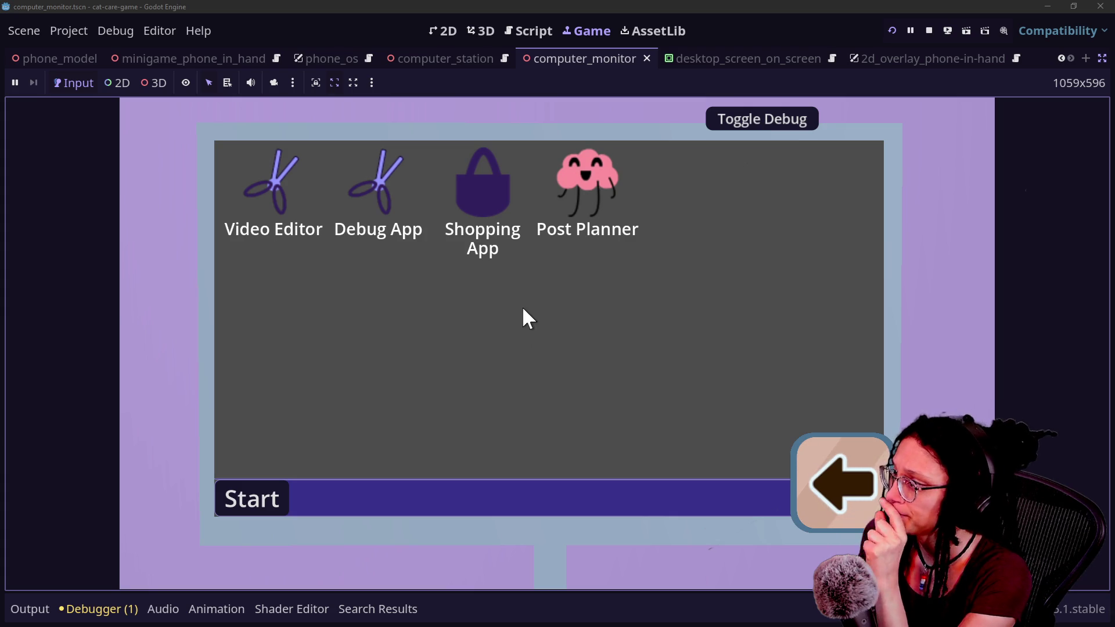
click(483, 195)
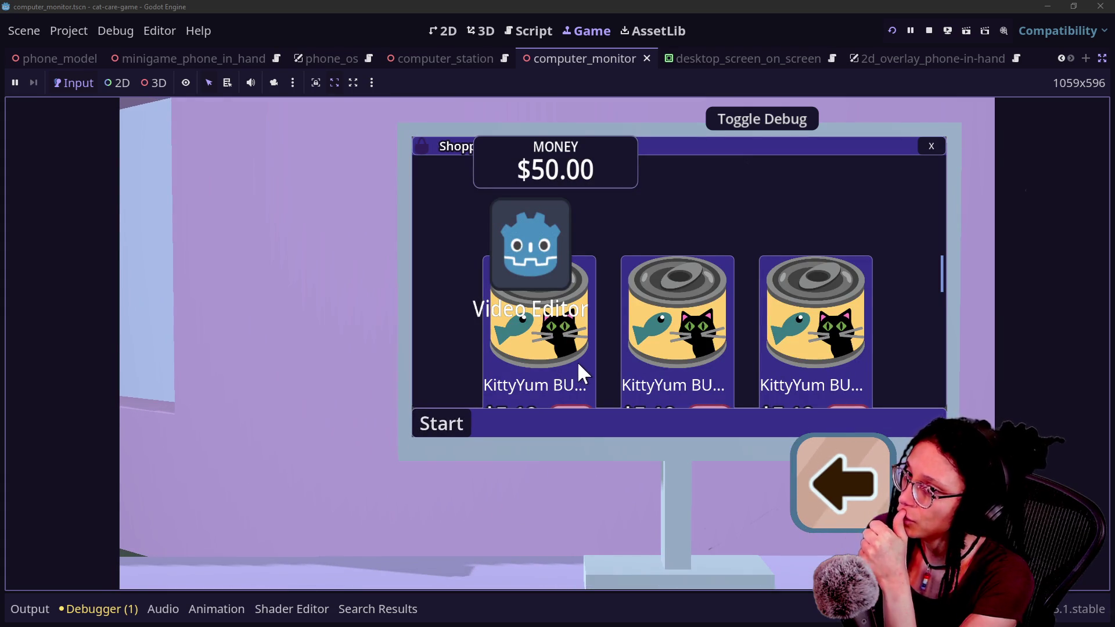
click(930, 153)
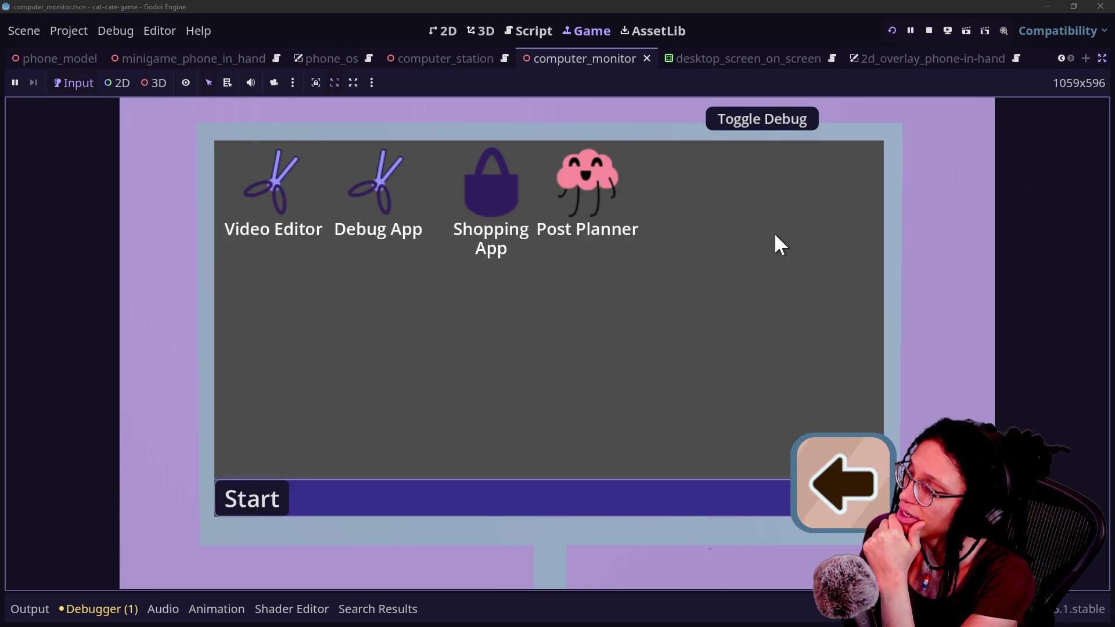
click(518, 169)
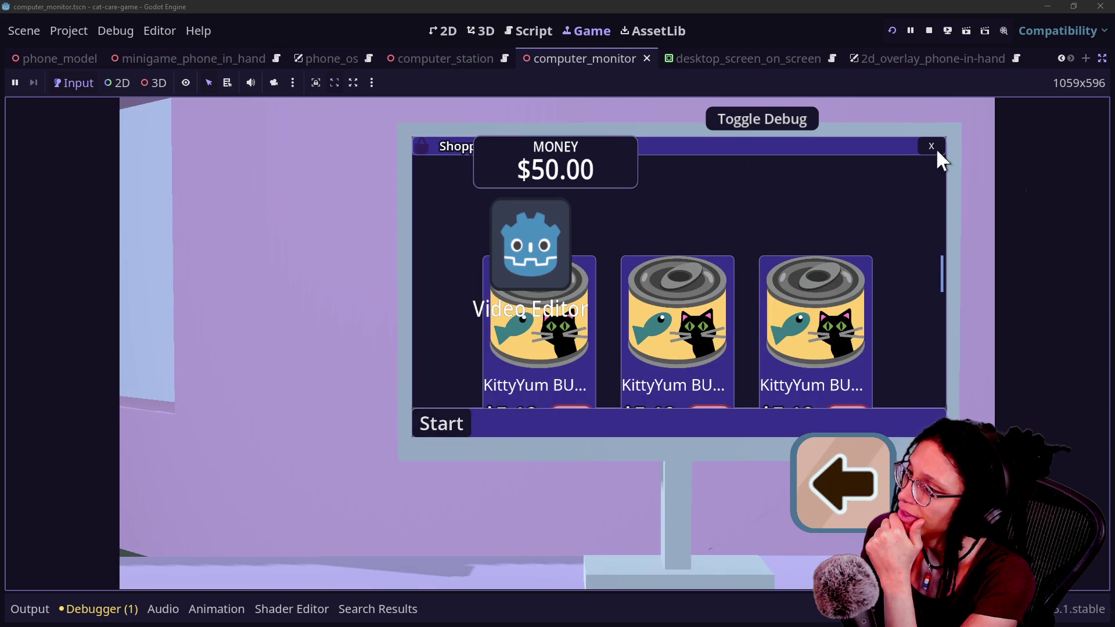
click(935, 146)
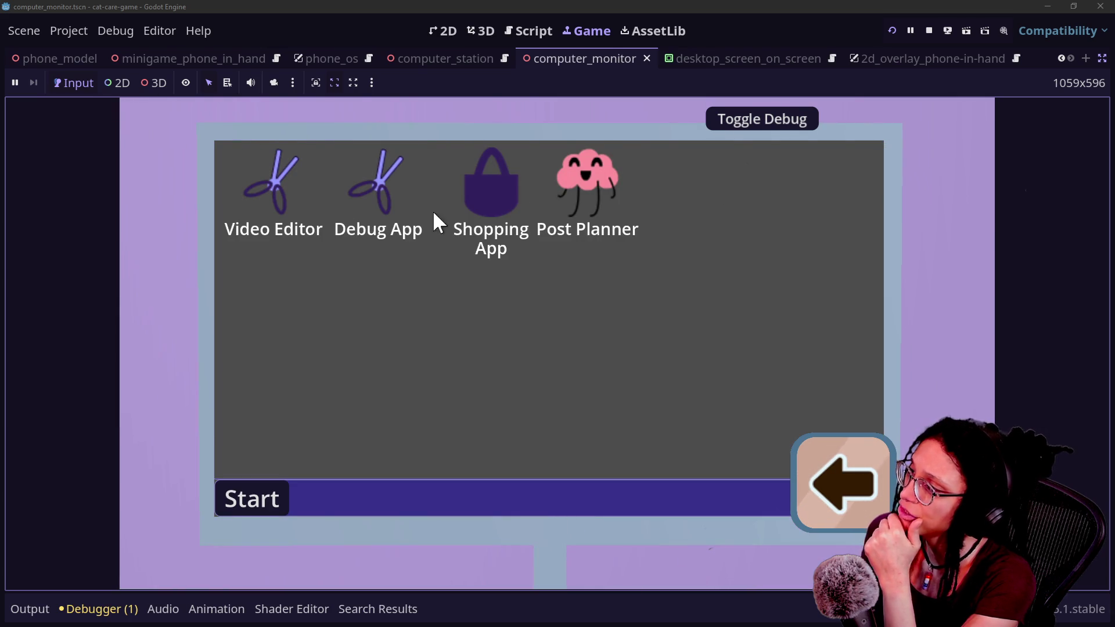
click(483, 198)
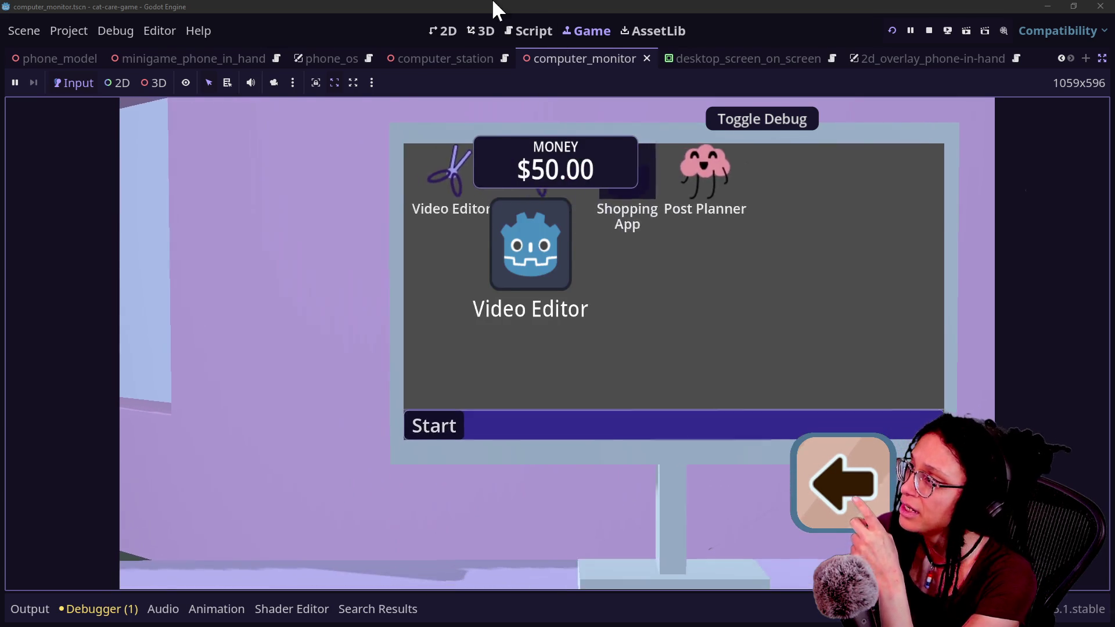
click(512, 30)
scroll(438, 322, down, 3)
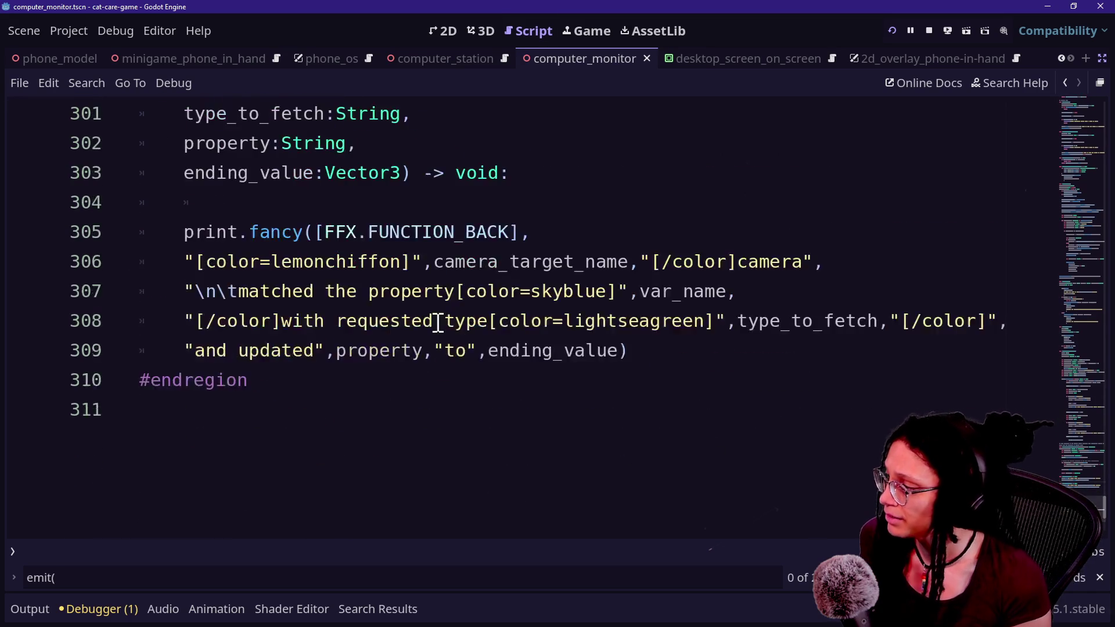
Open the desktop_screen_on_screen.gd script with the quick resource finder
key(shift+alt+o)
text(deskt)
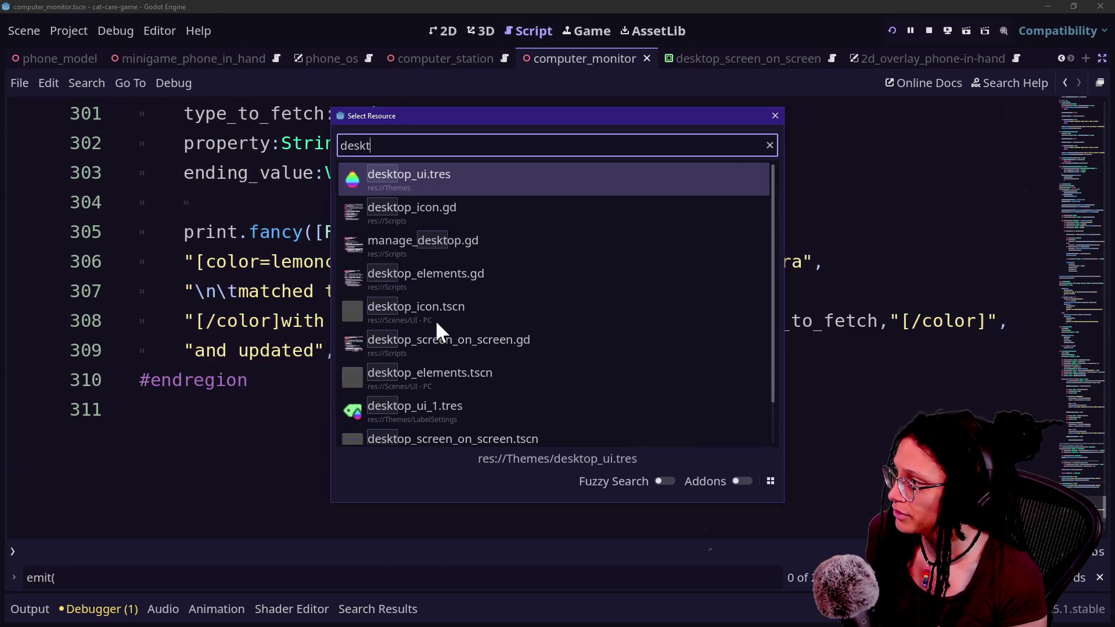
text(op)
key(Down)
key(Down)
key(Down)
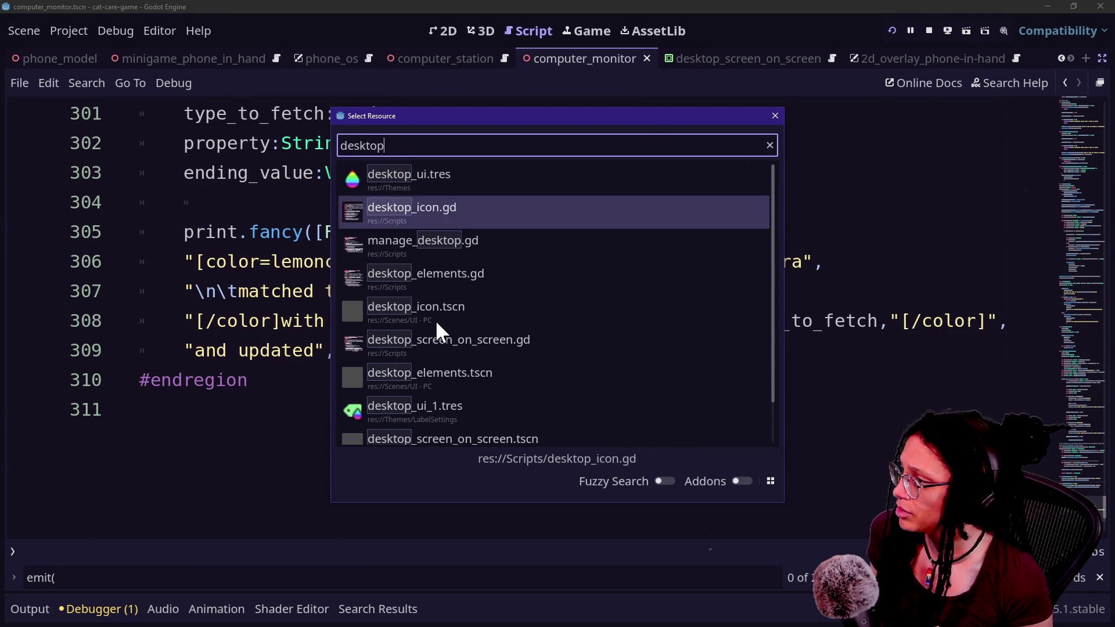
key(Return)
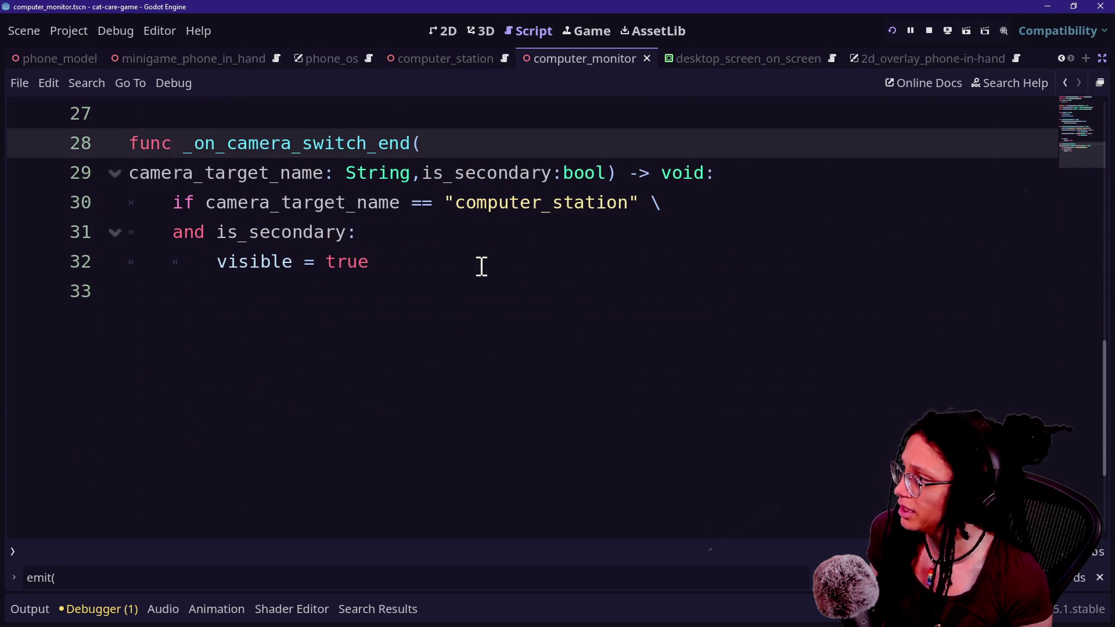
scroll(261, 233, up, 1)
scroll(262, 232, up, 1)
Replace visible = false on line 26 with tween_screen_out() in the if indeed block
click(230, 232)
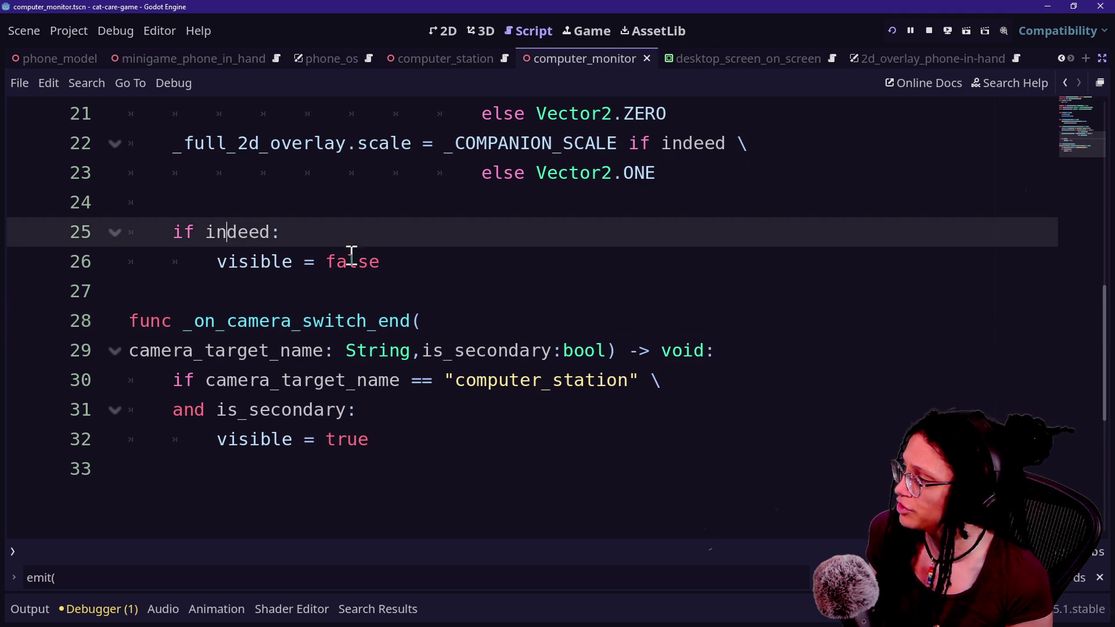
drag(223, 250, 381, 264)
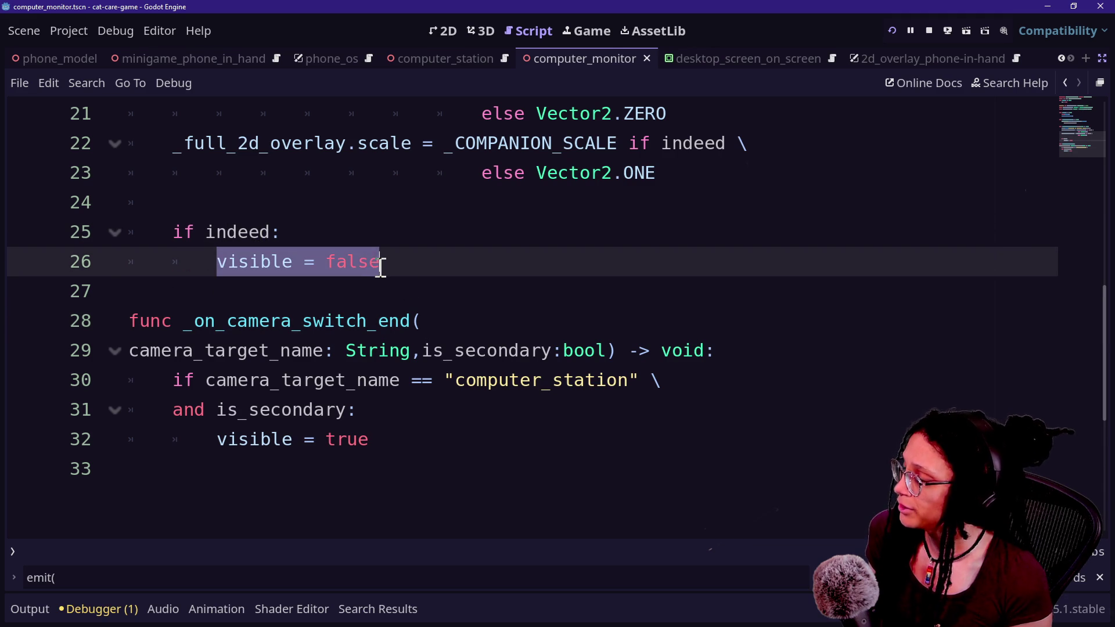
key(BackSpace)
text(tw)
key(Down)
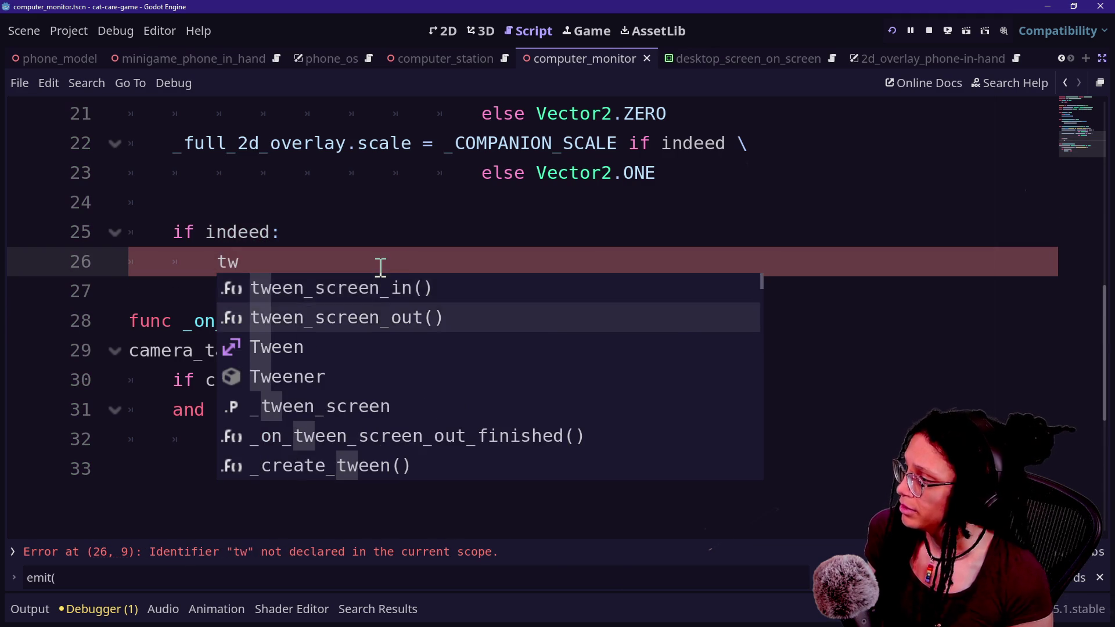
key(Return)
drag(480, 256, 473, 242)
key(ctrl+c)
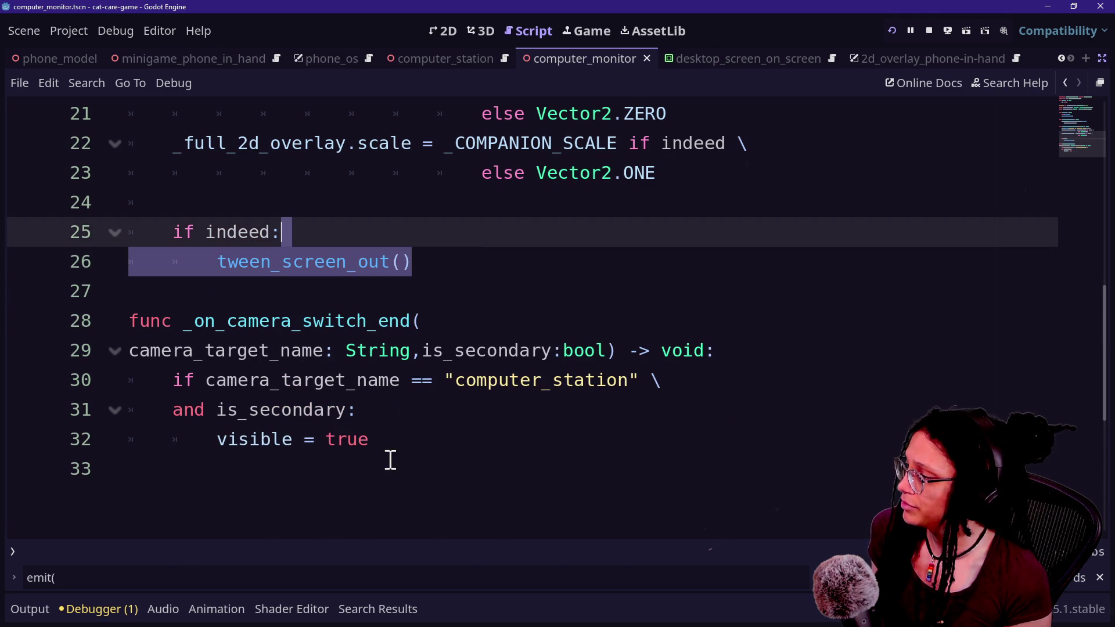
Replace visible = true on line 32 with tween_screen_in() and save the script
drag(388, 449, 386, 417)
key(ctrl+v)
key(BackSpace)
key(BackSpace)
key(BackSpace)
text(in)
click(348, 172)
key(ctrl+s)
Jump to the tween_screen_out function definition and review the tween functions
ctrl+click(304, 266)
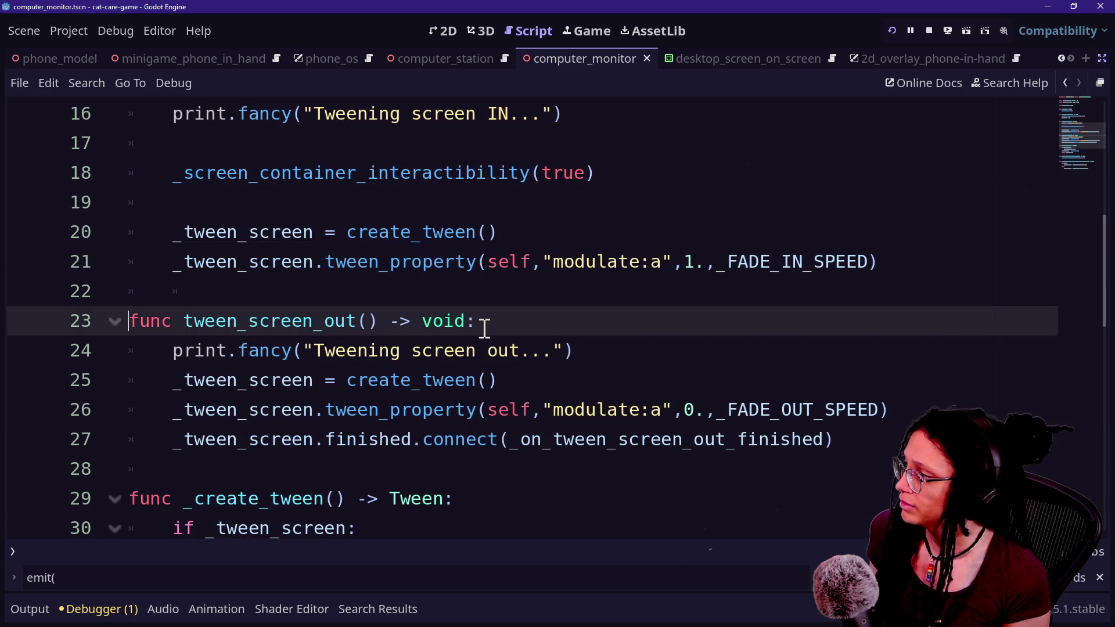
drag(225, 174, 583, 176)
click(583, 174)
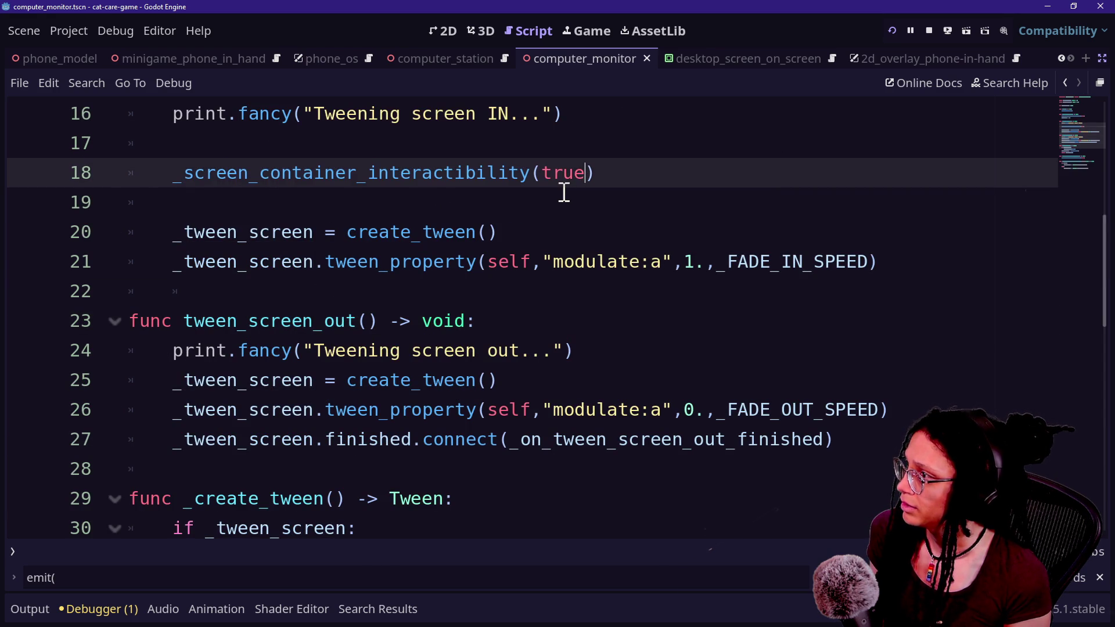
scroll(564, 191, up, 1)
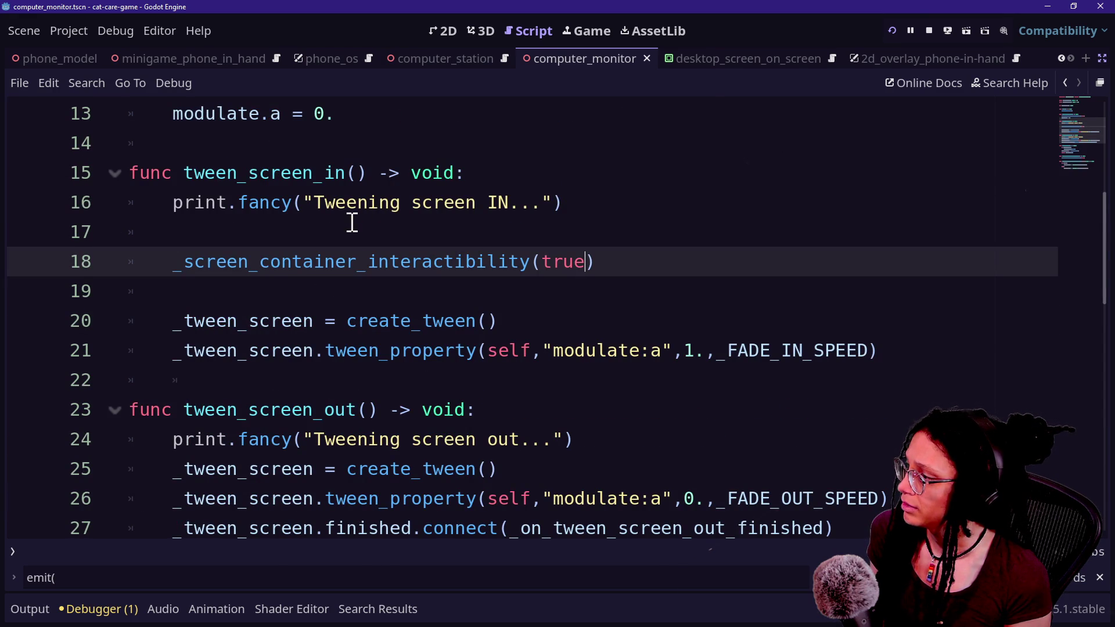
scroll(353, 222, down, 2)
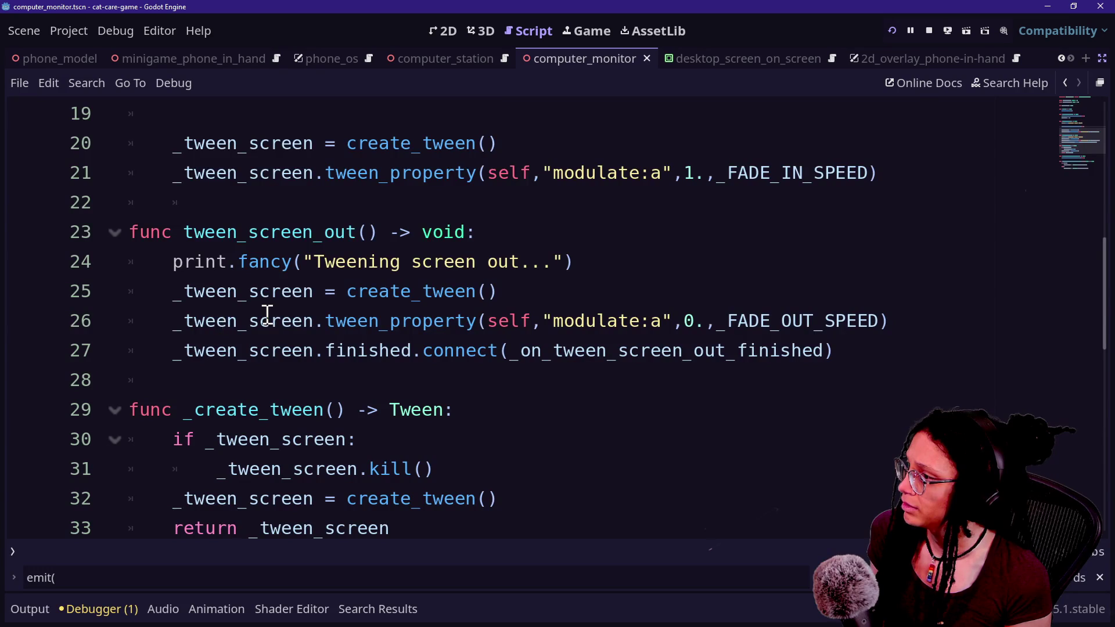
scroll(267, 314, up, 3)
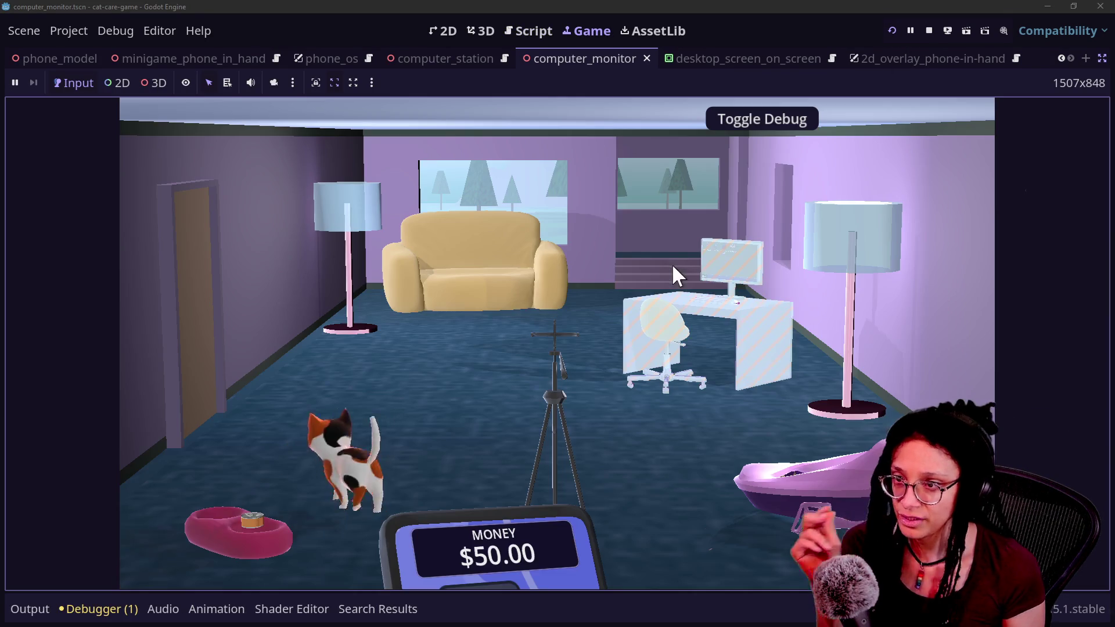
Focus the camera on the in-game monitor and open and close the Shopping App several times
click(583, 280)
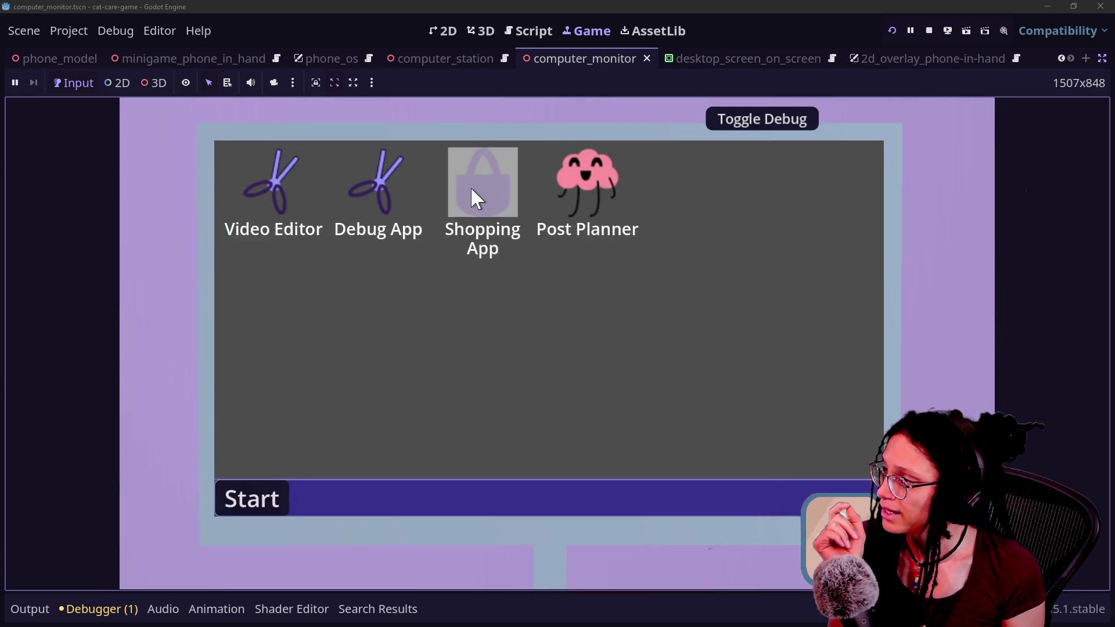
click(473, 185)
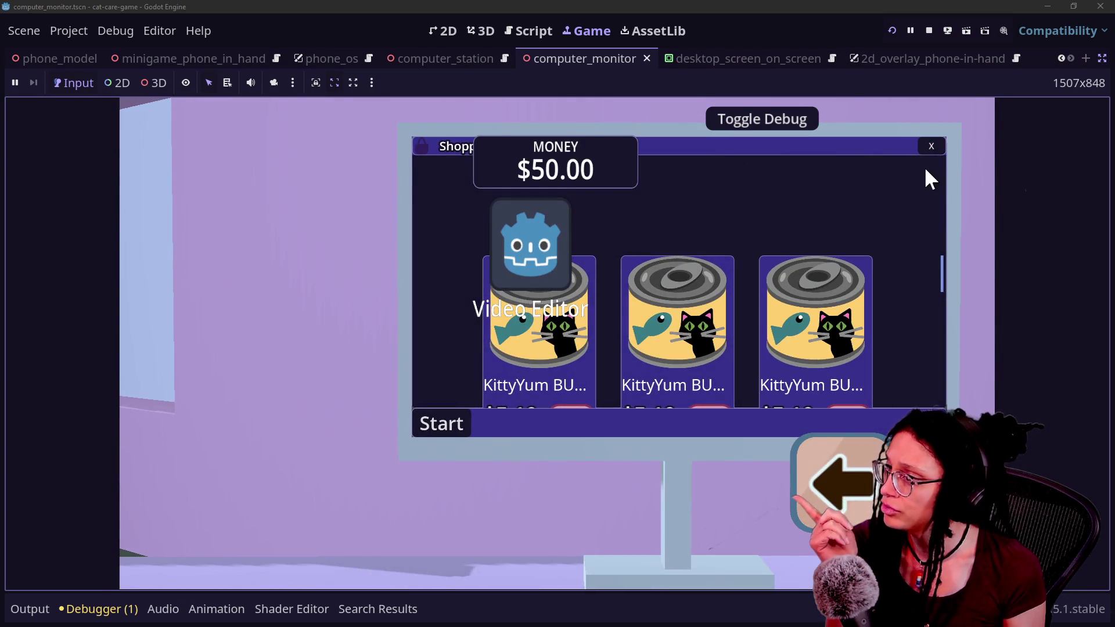
click(927, 152)
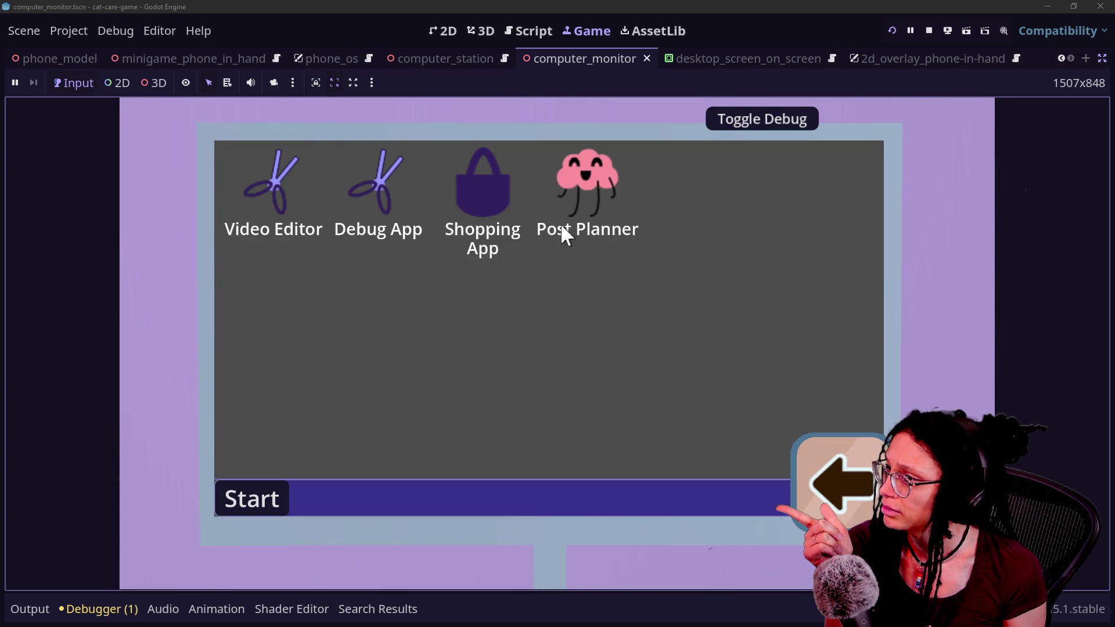
click(519, 203)
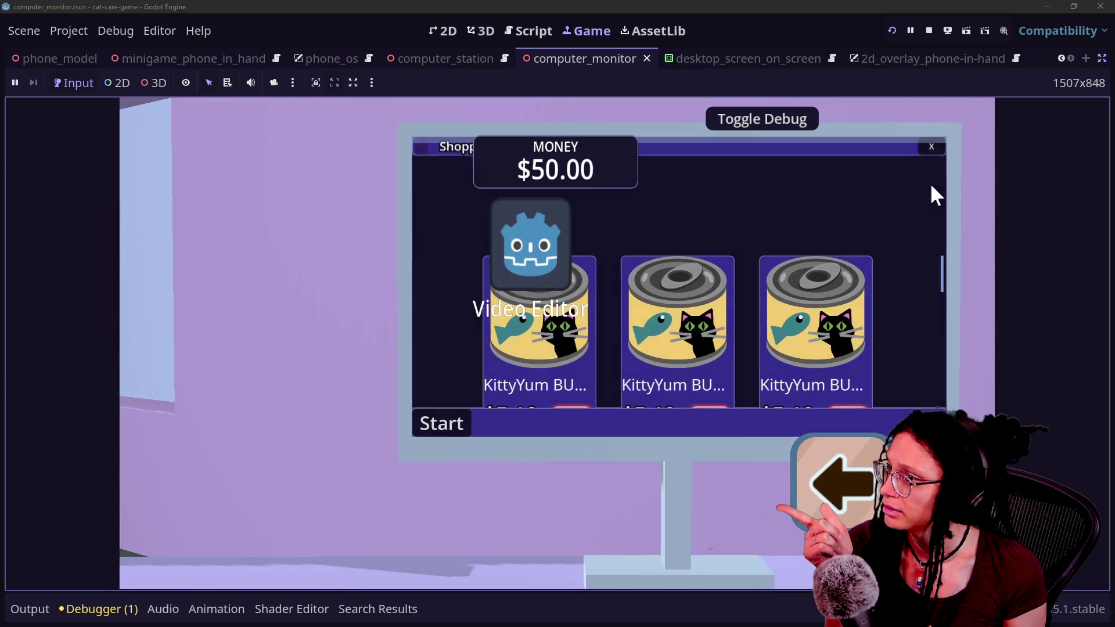
click(930, 152)
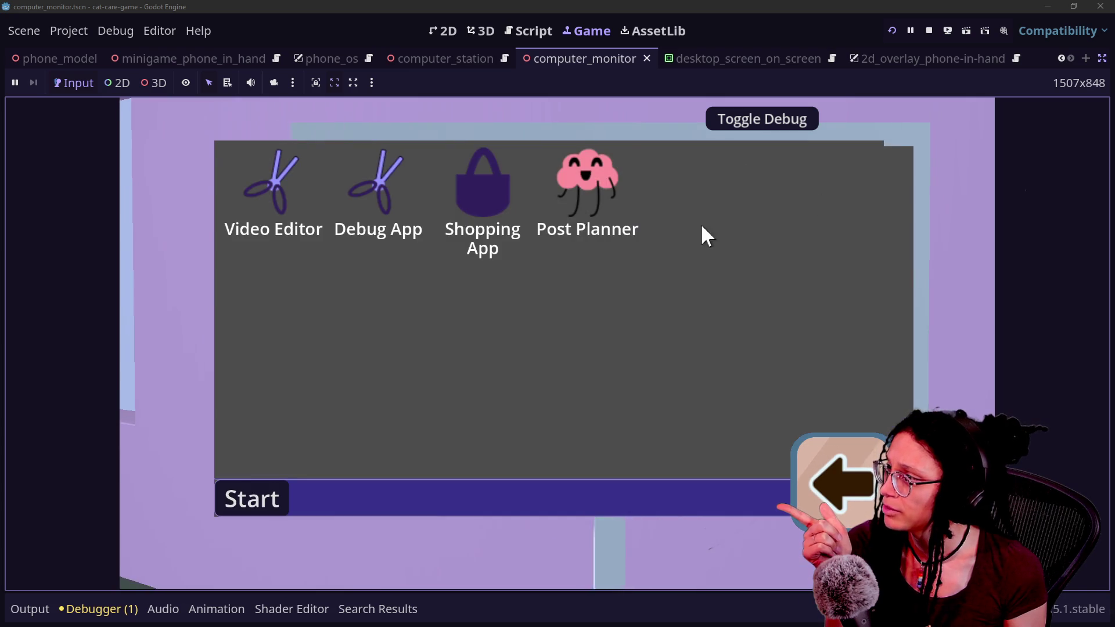
click(468, 196)
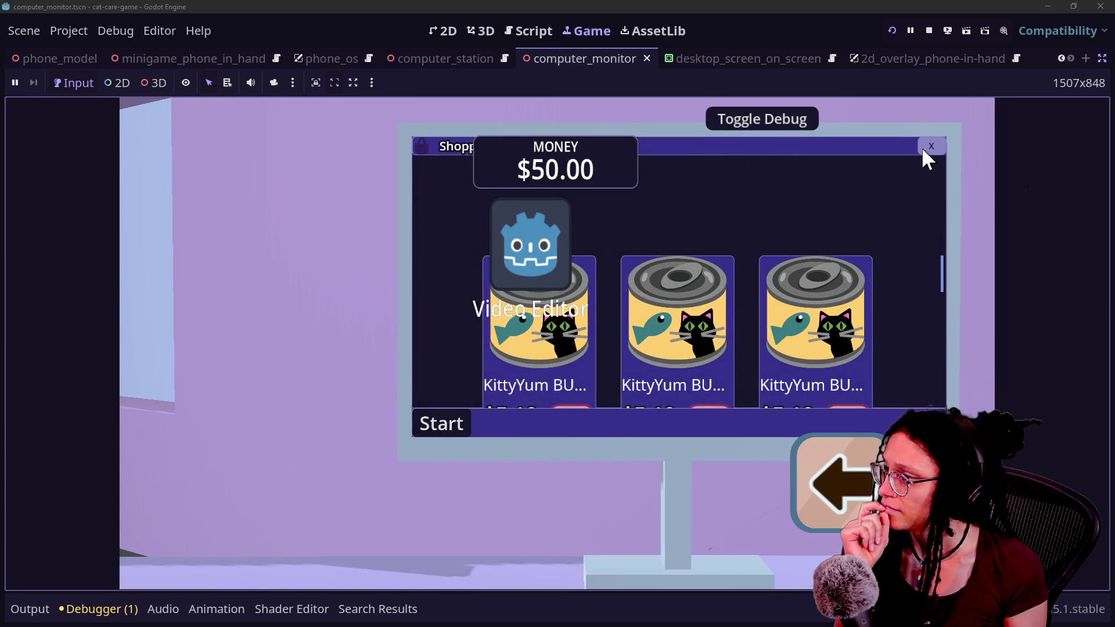
click(924, 149)
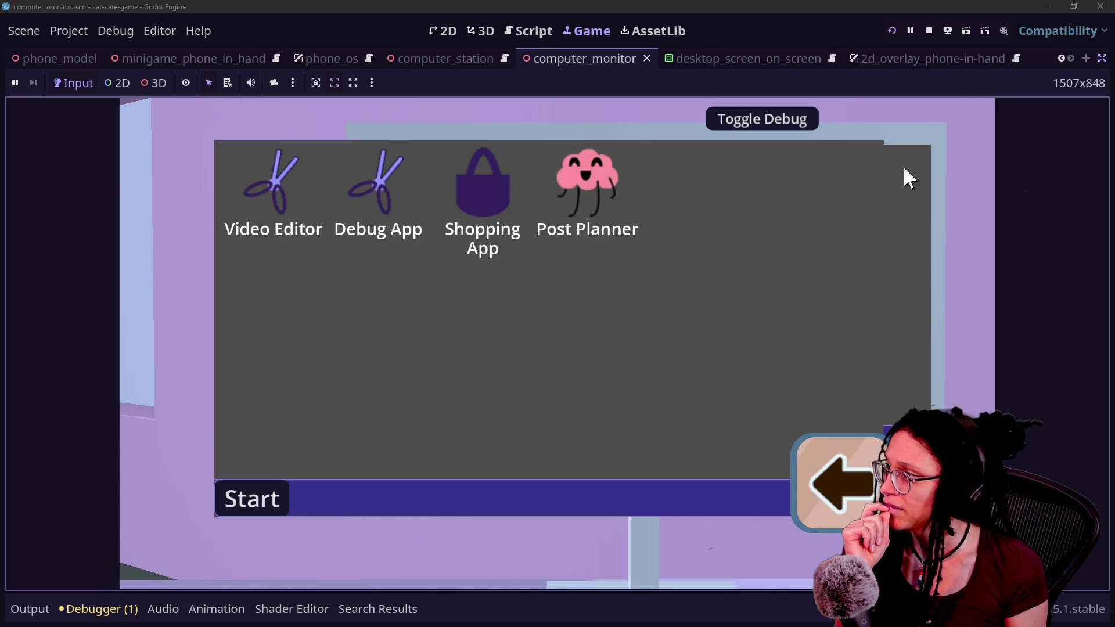
click(465, 184)
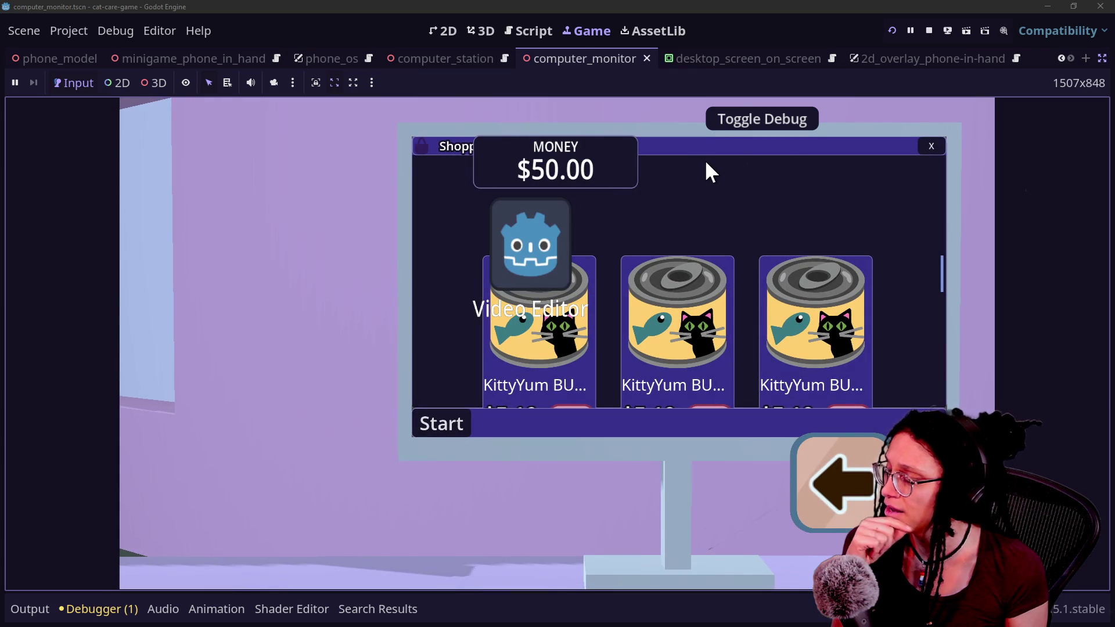
click(936, 150)
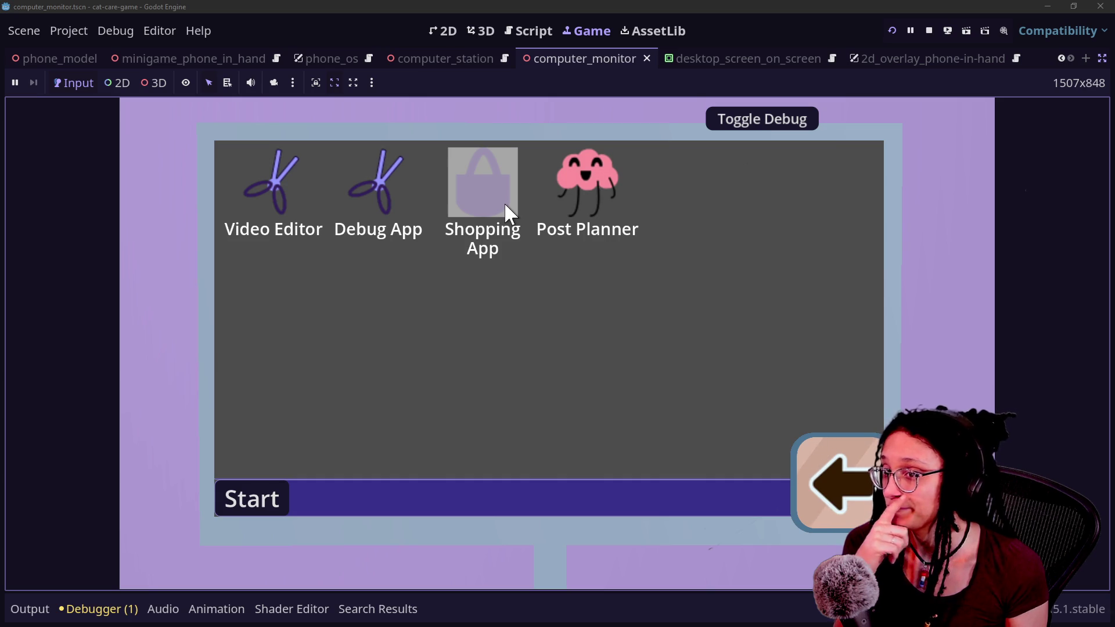
Keep reopening and closing the Shopping App to check the screen tween
double_click(504, 202)
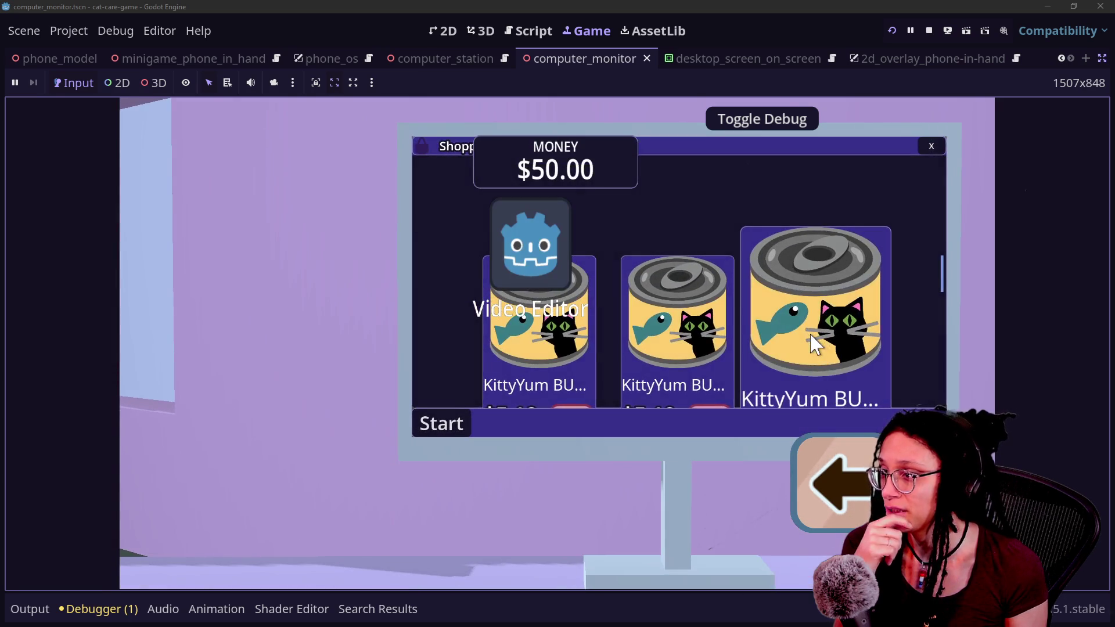
click(929, 142)
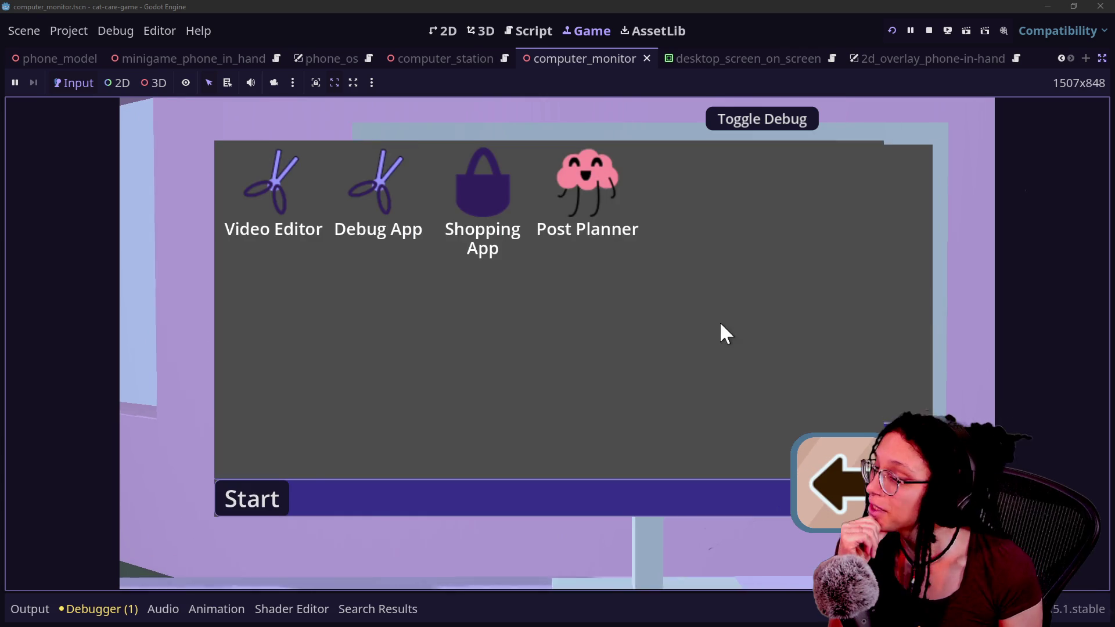
click(508, 190)
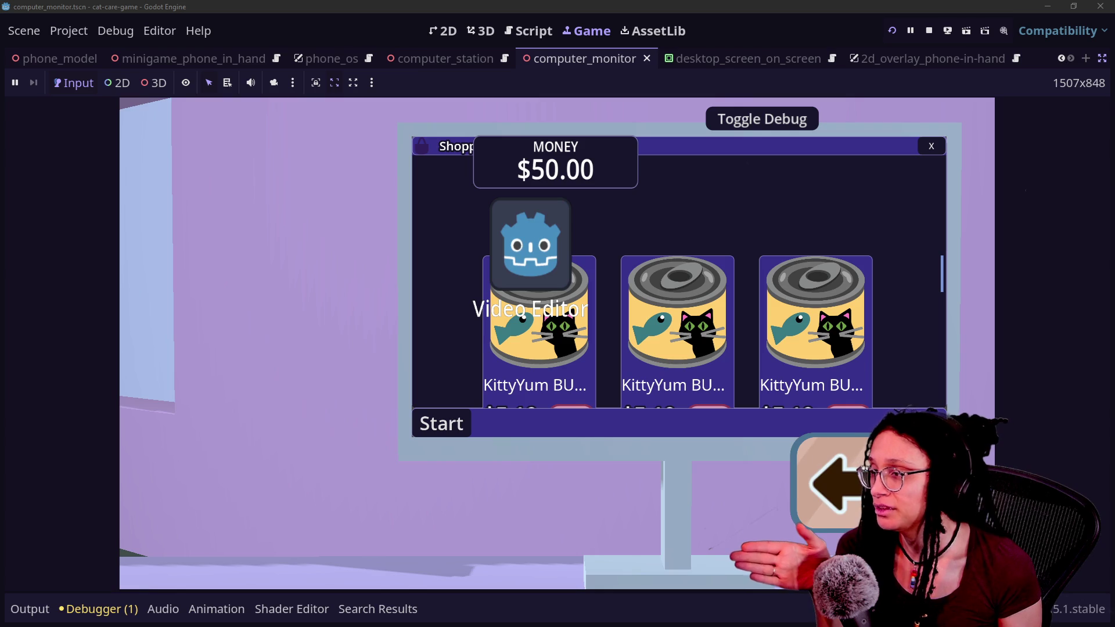
click(931, 147)
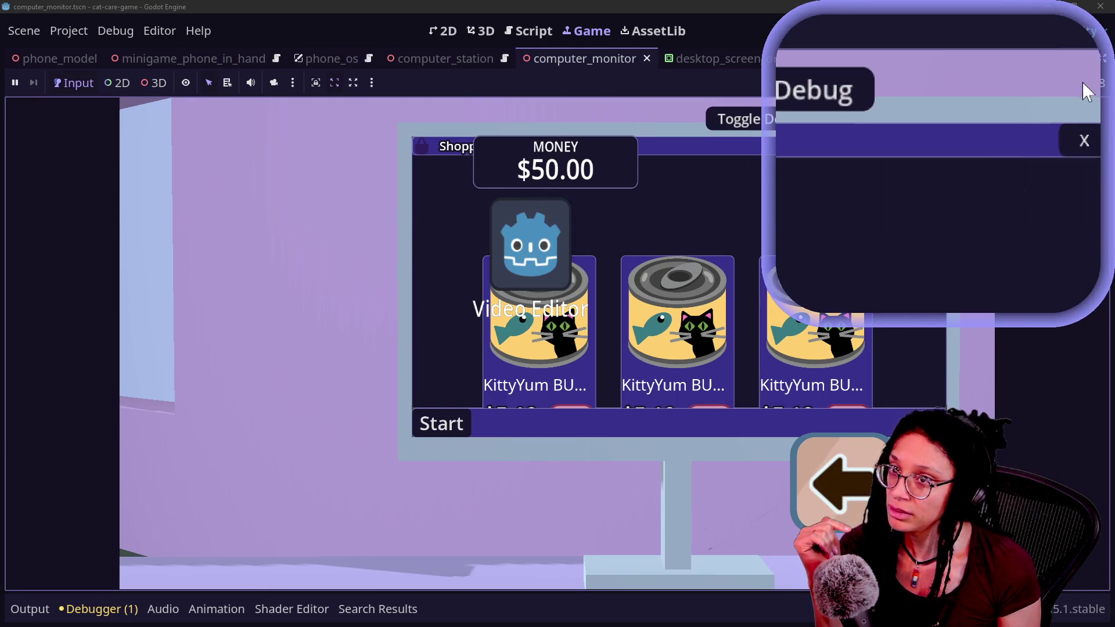
click(931, 147)
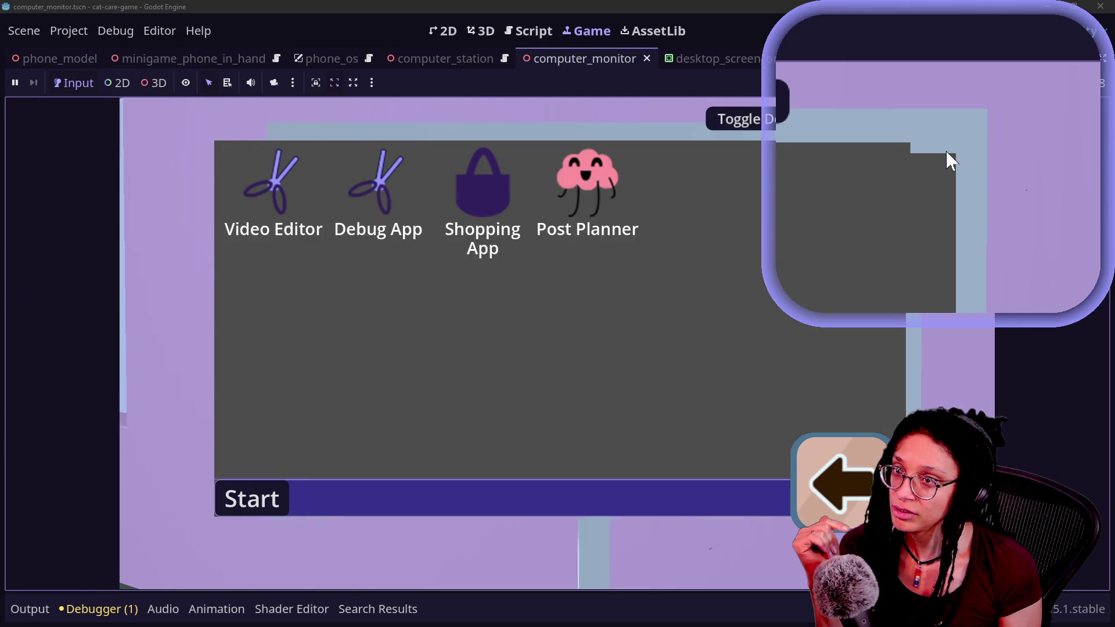
click(515, 169)
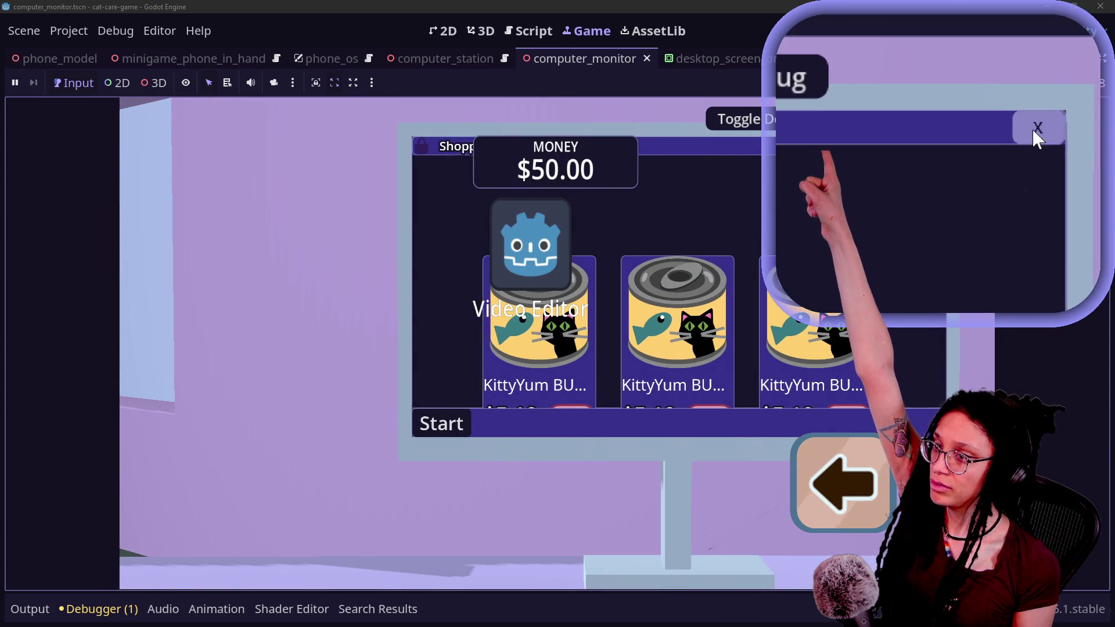
click(909, 145)
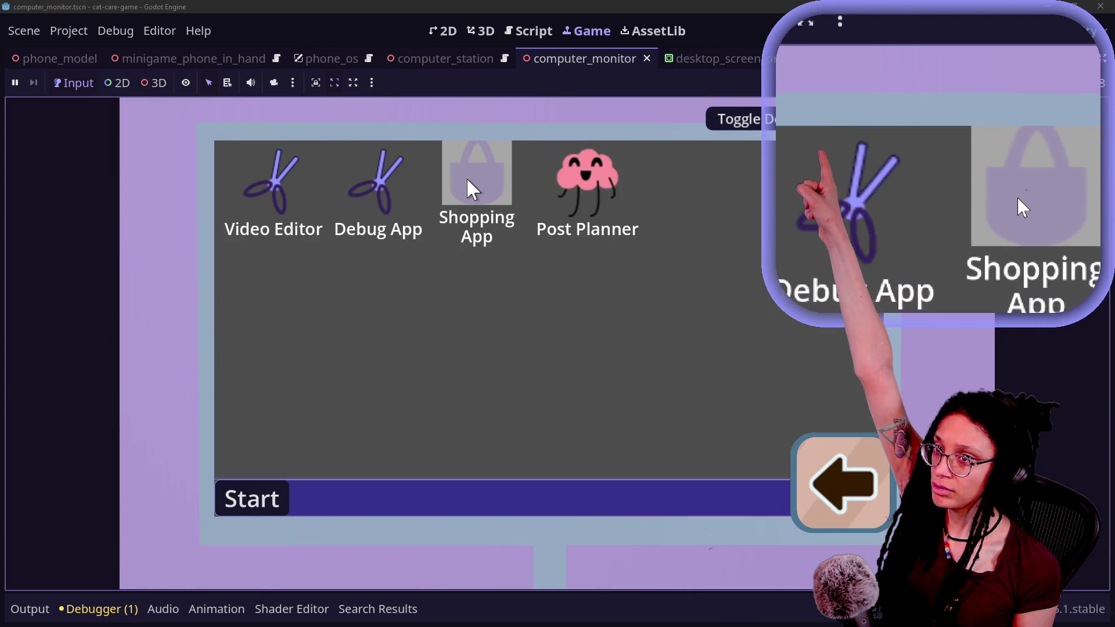
click(475, 184)
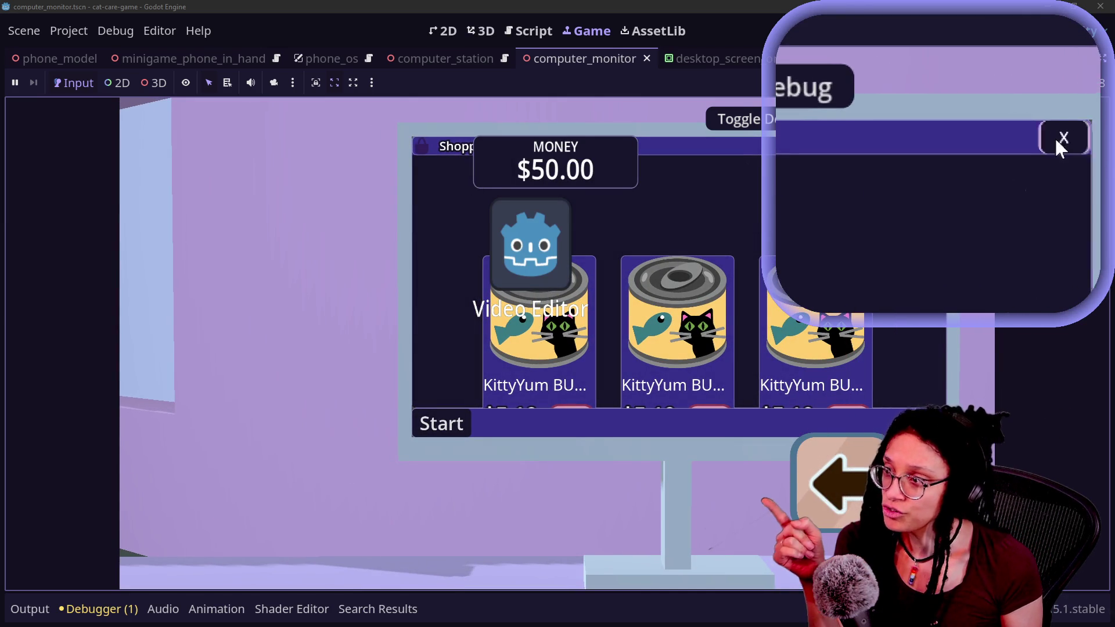
click(936, 145)
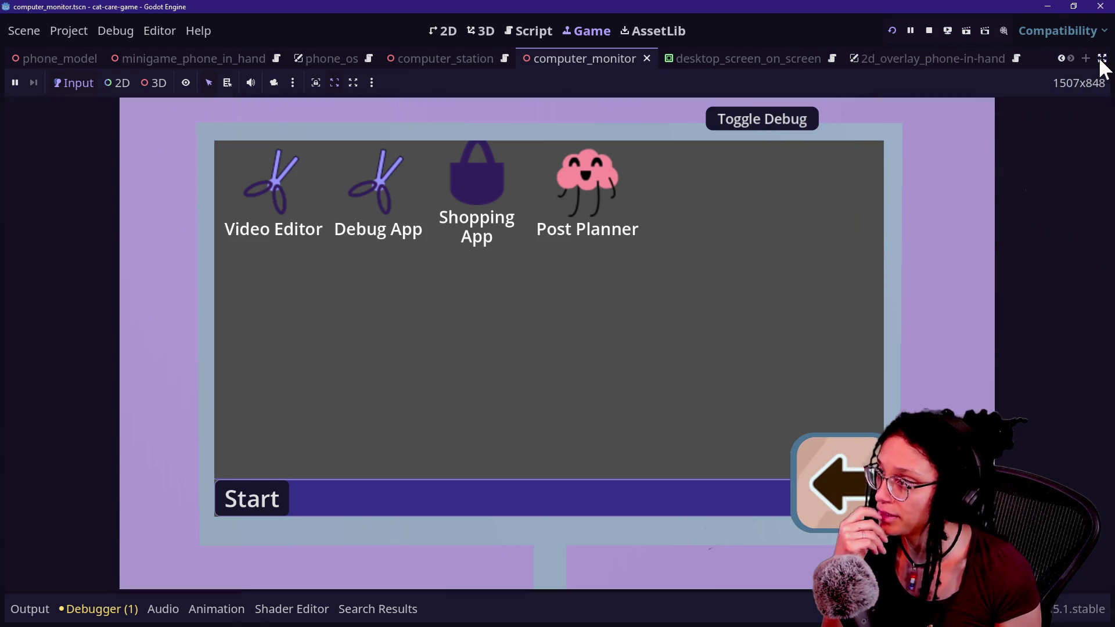
Restore the editor docks, then open and close Post Planner, Debug App and Video Editor
click(1102, 59)
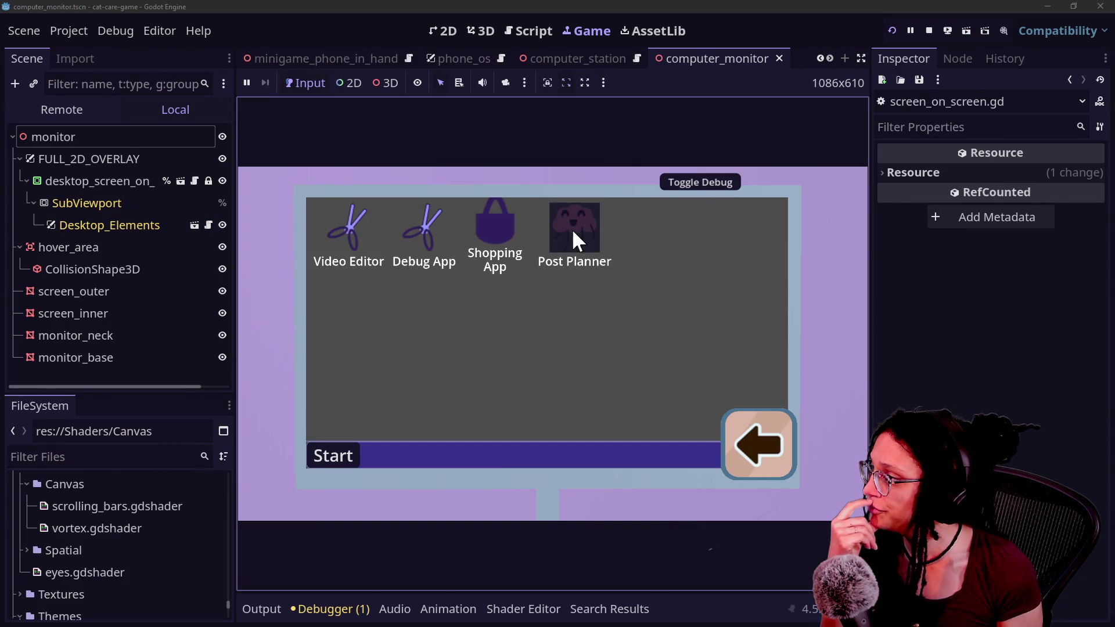
double_click(572, 229)
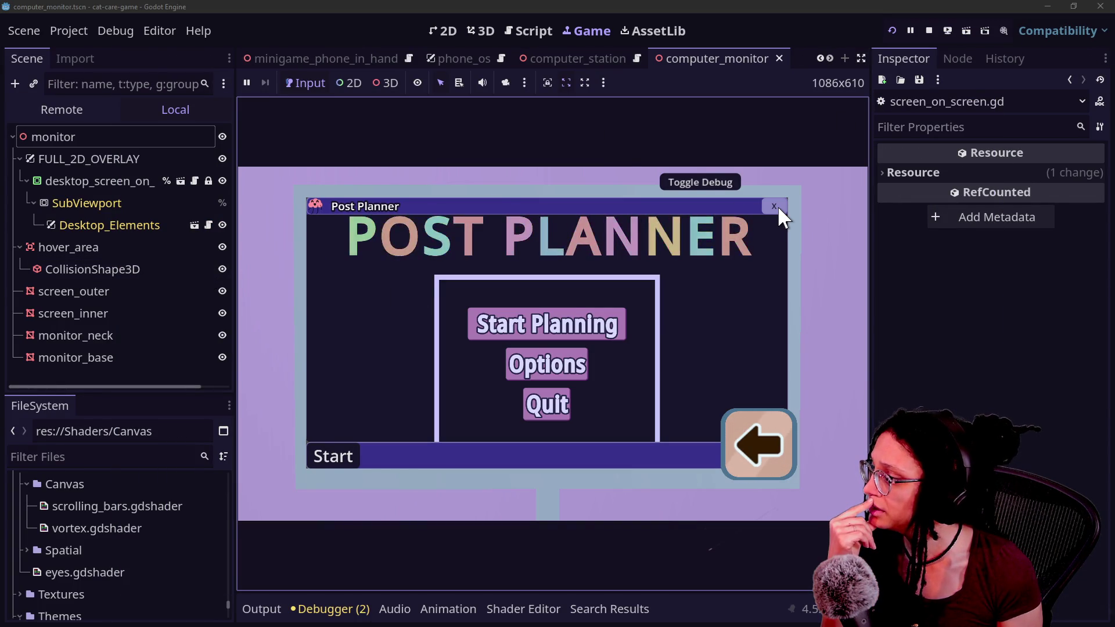
click(776, 207)
double_click(409, 224)
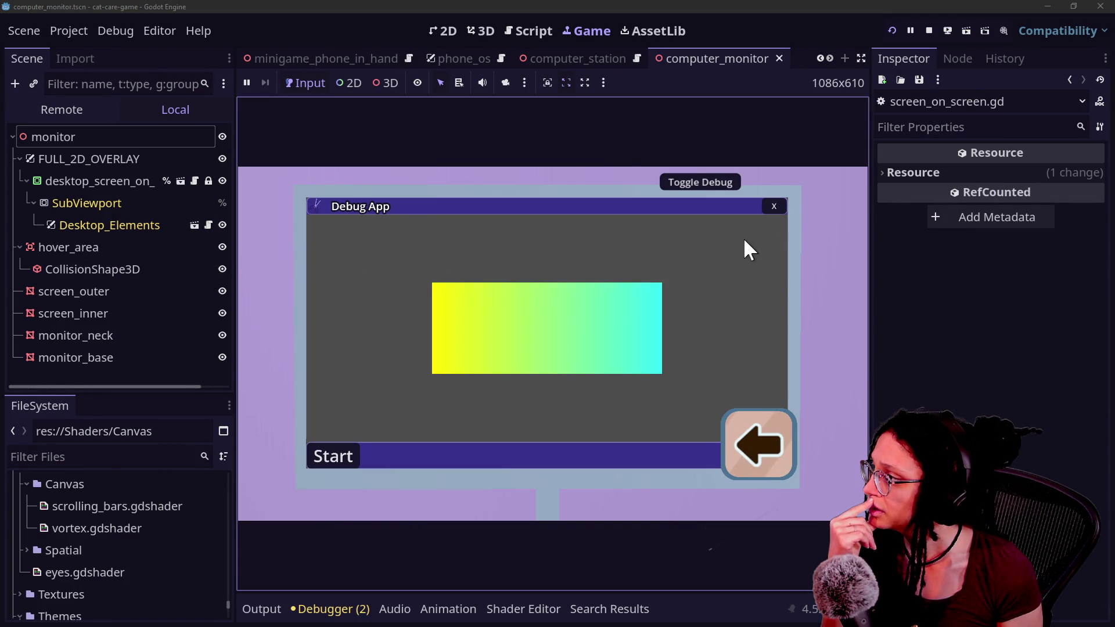
click(773, 207)
double_click(343, 221)
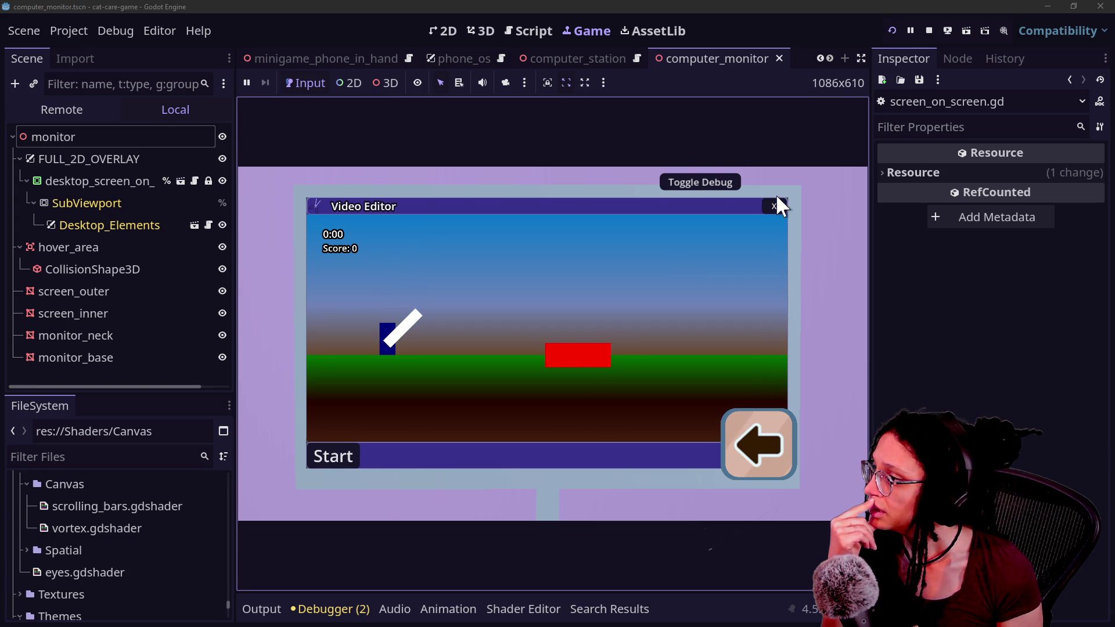
click(775, 210)
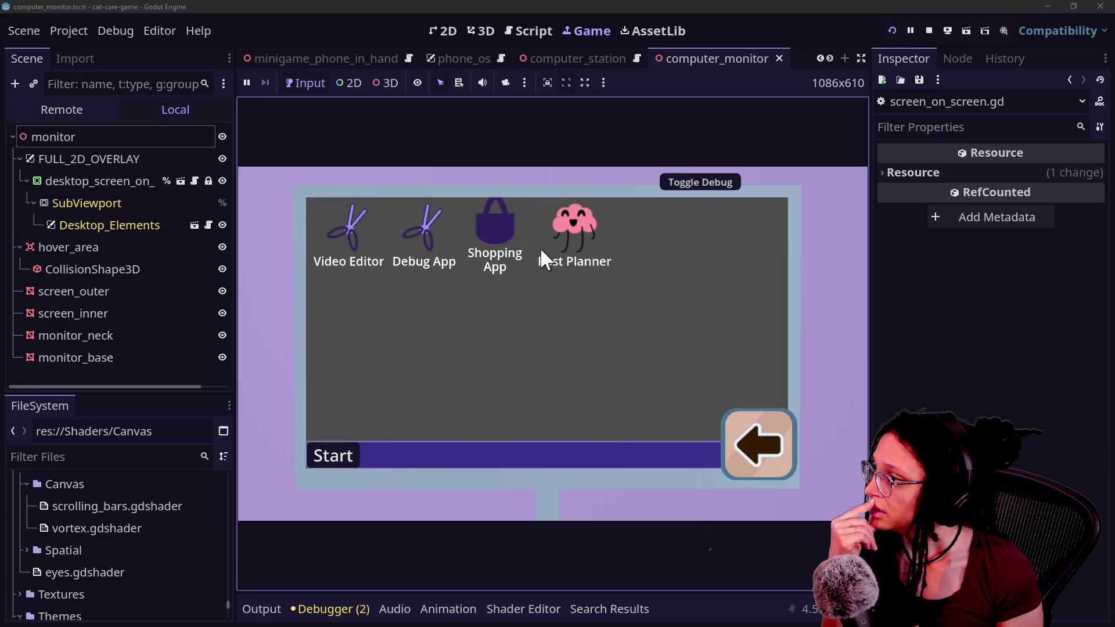
Open the Shopping App, hide FULL_2D_OVERLAY, and select screen_outer
double_click(514, 238)
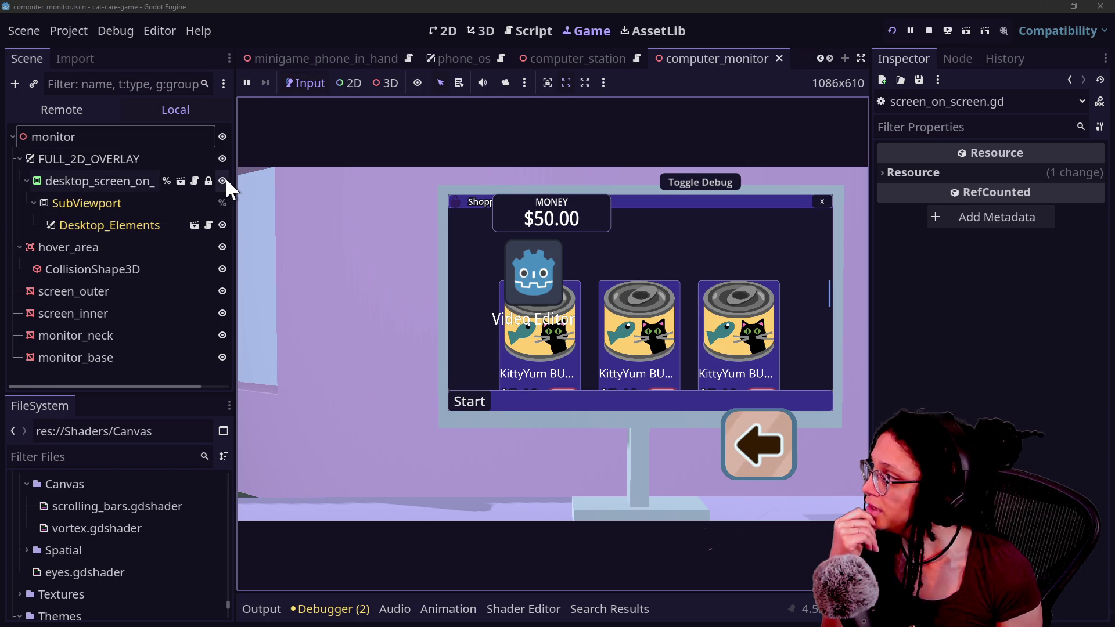
click(223, 159)
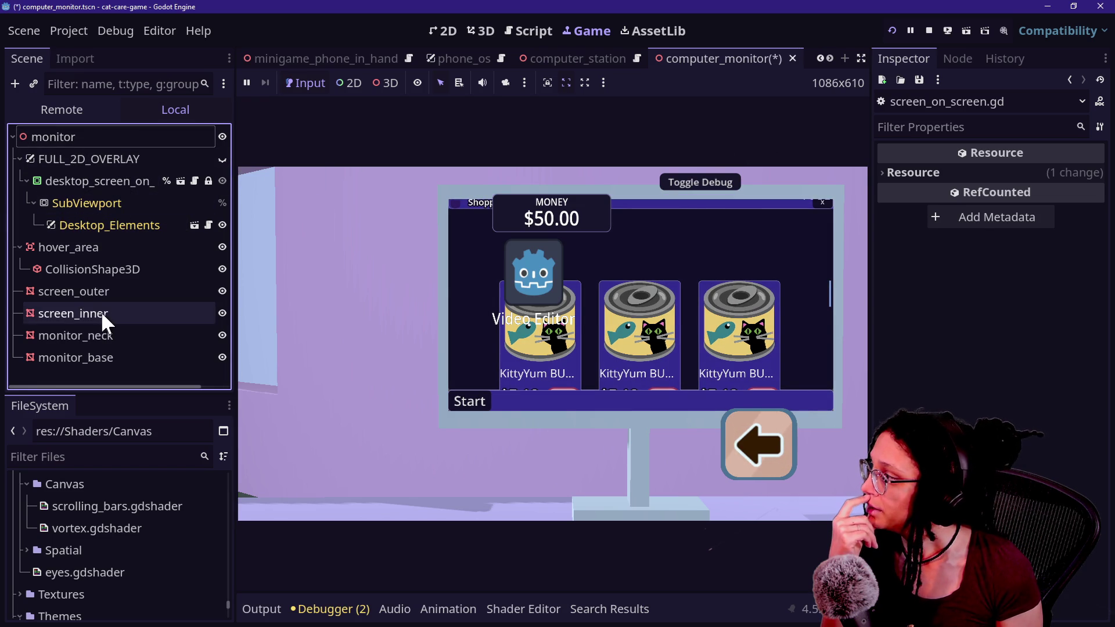
click(96, 290)
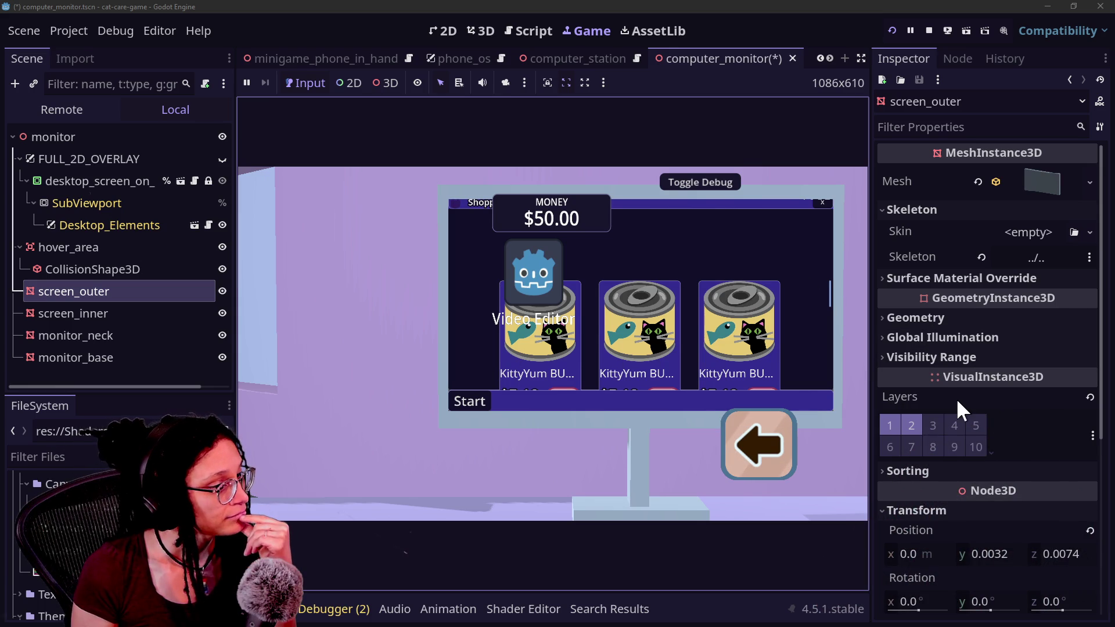
Try raising screen_outer on Y and stretching its Y scale, undoing the move
scroll(956, 398, down, 5)
drag(982, 316, 1017, 316)
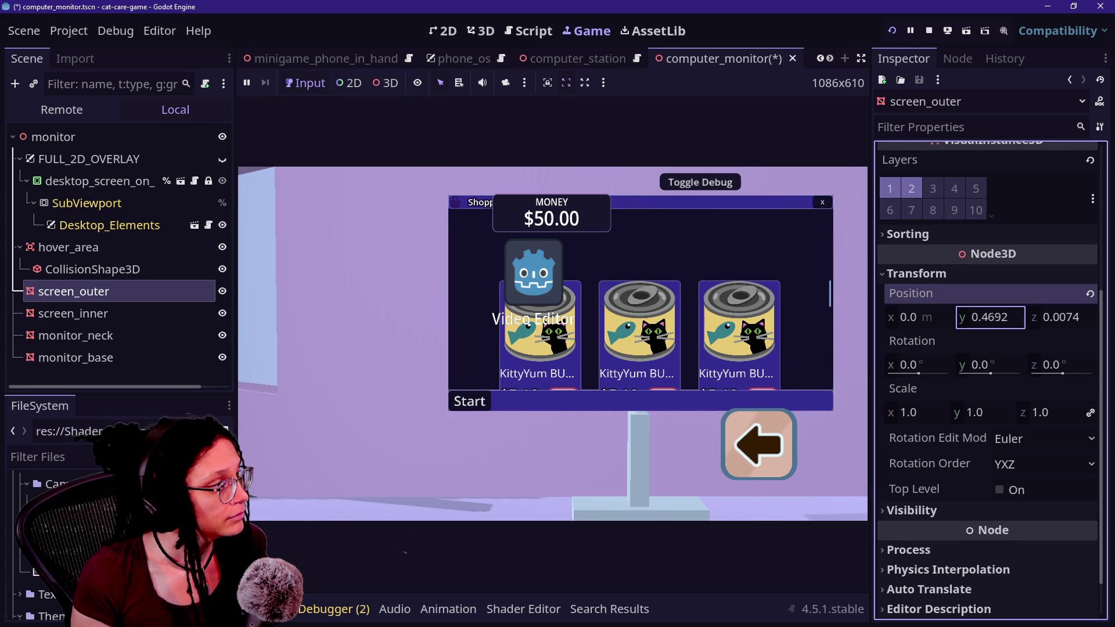
key(ctrl+z)
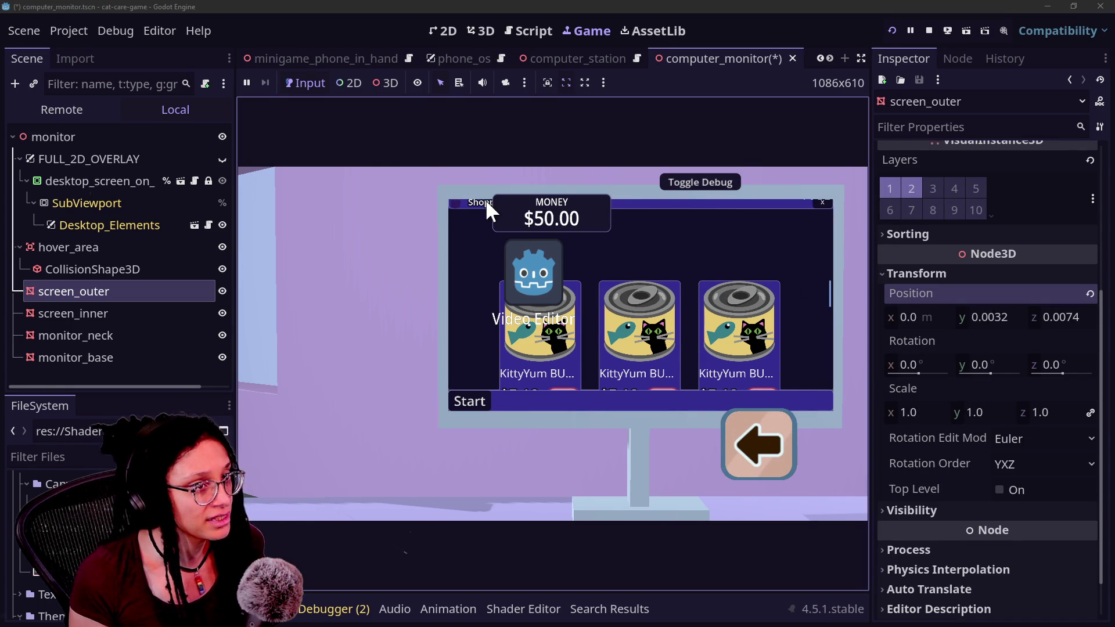
scroll(980, 393, down, 2)
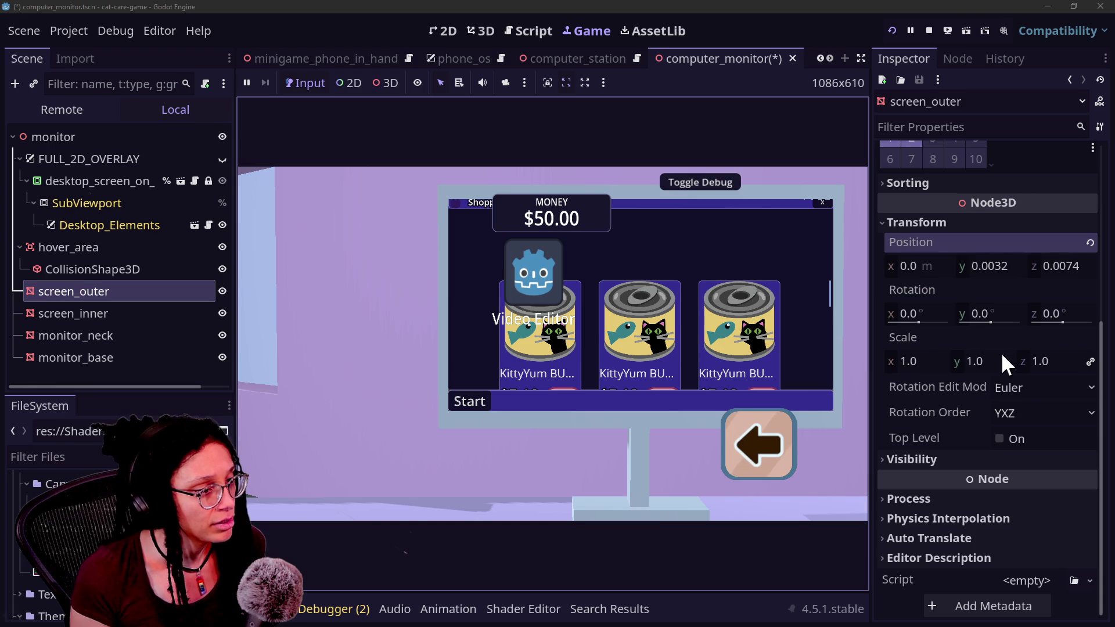
drag(1103, 378, 1023, 375)
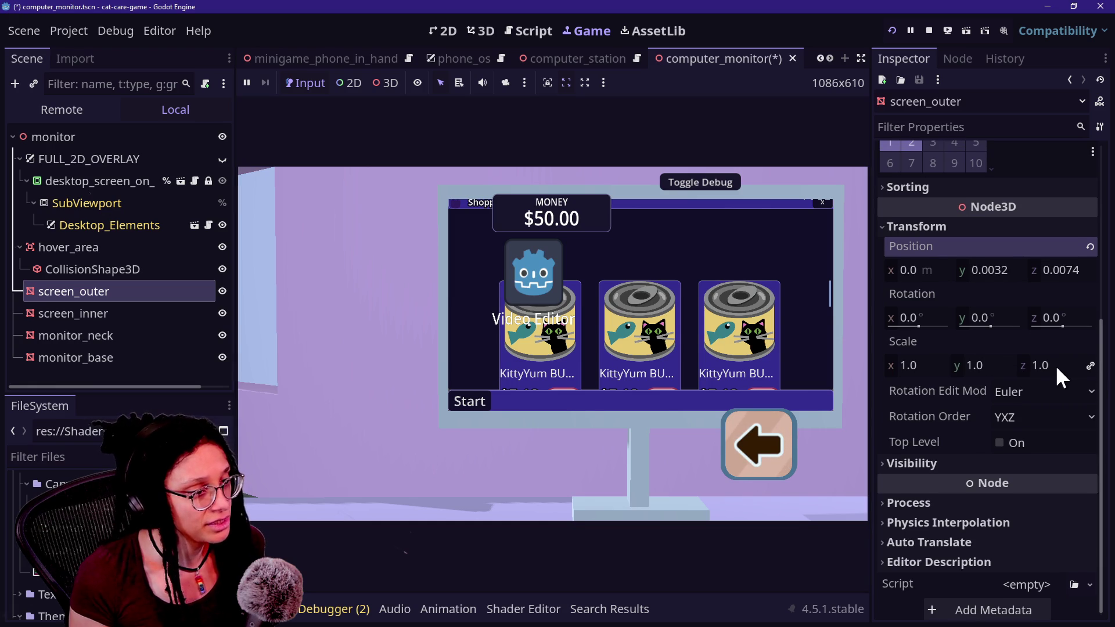
mouse_move(1004, 367)
mouse_down()
mouse_move(1040, 367)
mouse_move(987, 368)
mouse_move(1001, 368)
mouse_up()
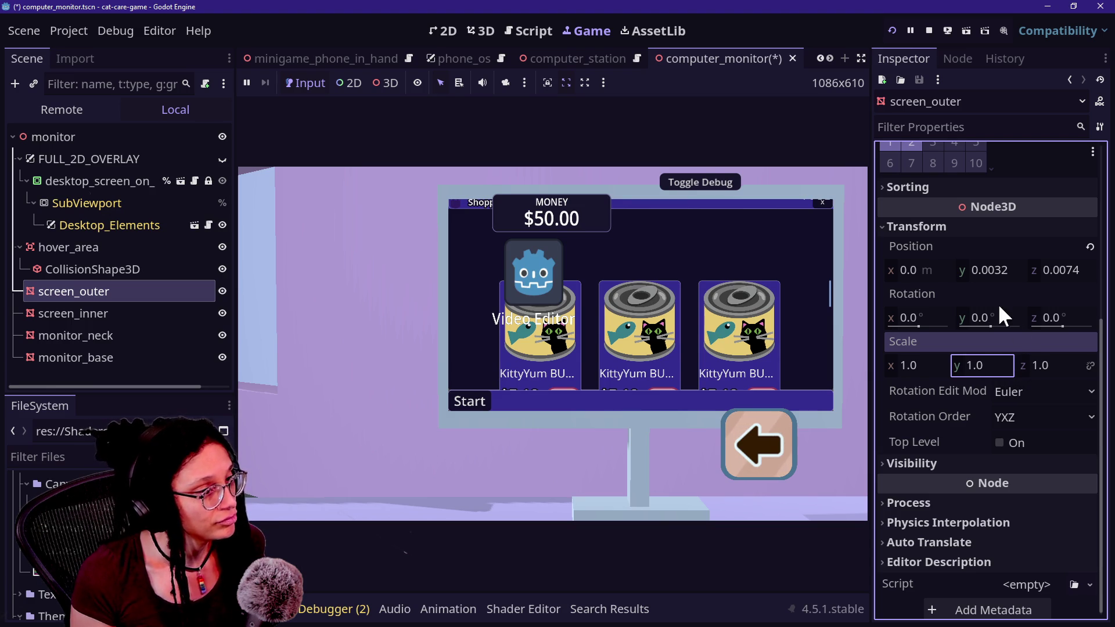
Test lowering screen_outer's Y position and shrinking its height, reverting Y to 0.0032
drag(994, 271, 976, 270)
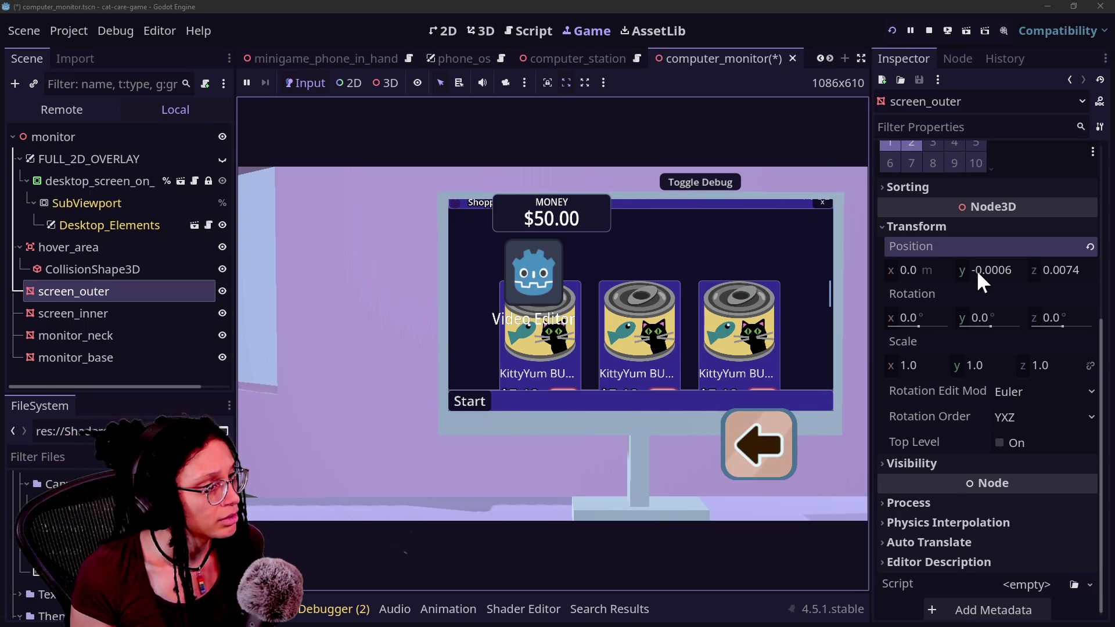
key(ctrl+z)
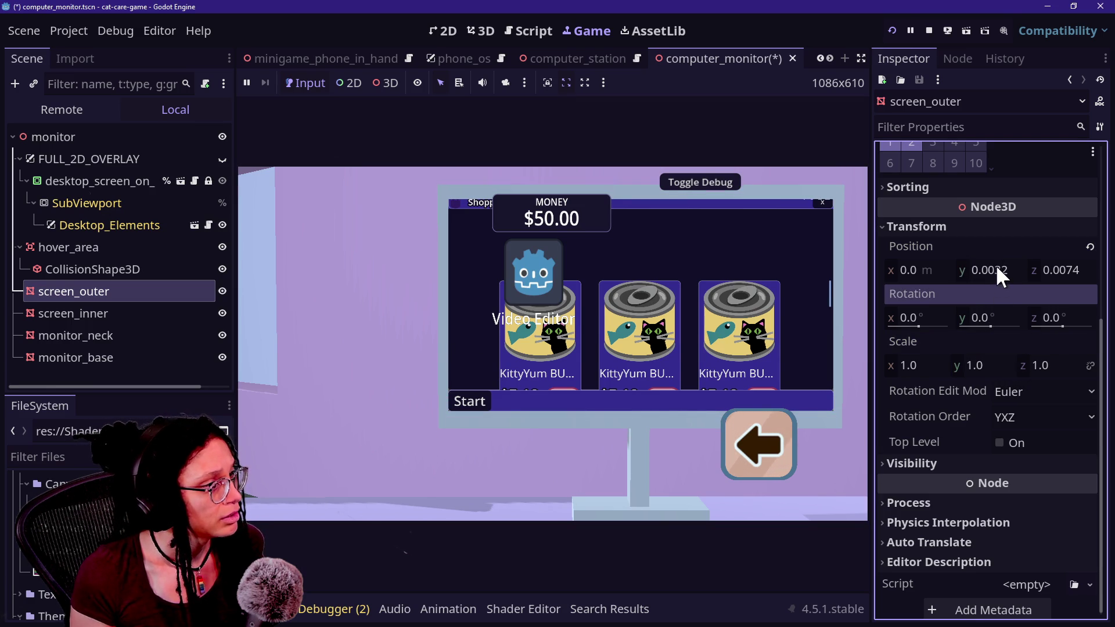
drag(1002, 270, 959, 270)
key(ctrl+z)
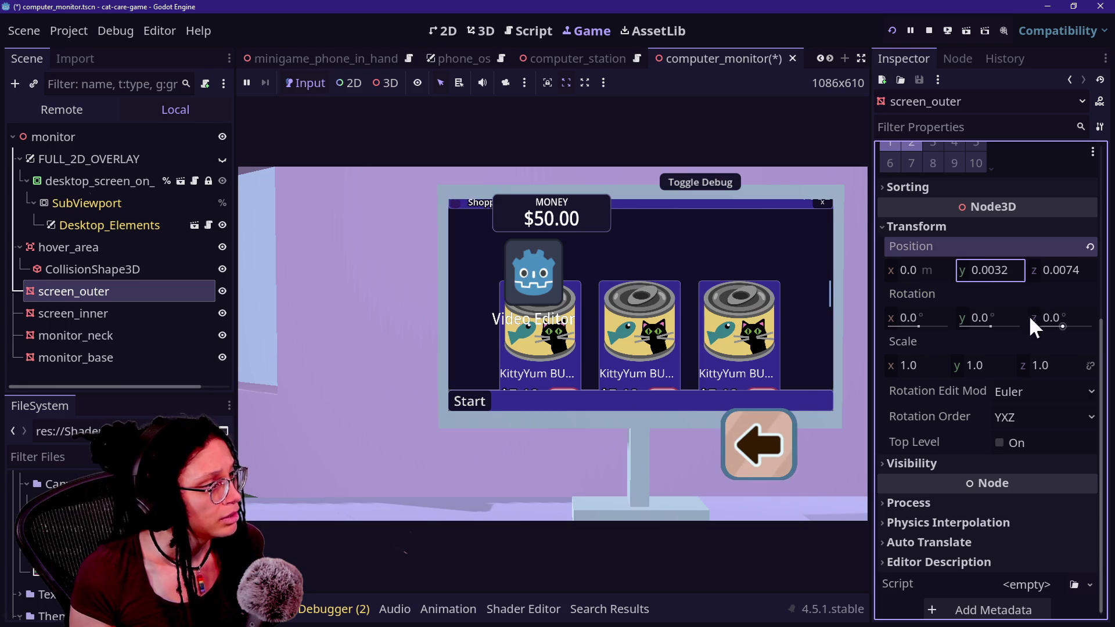
mouse_move(982, 366)
mouse_down()
mouse_move(941, 365)
mouse_move(1002, 365)
mouse_move(984, 364)
mouse_up()
click(686, 243)
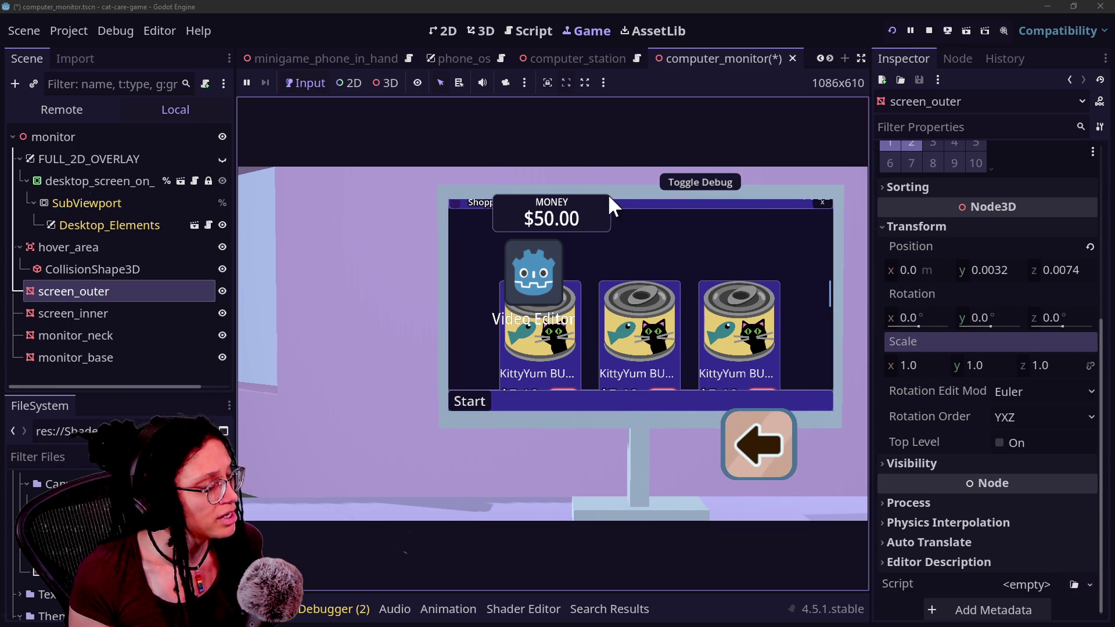
Nudge screen_outer's Z position from 0.0074 to 0.0072 and save the computer_monitor scene
drag(1068, 277, 1055, 270)
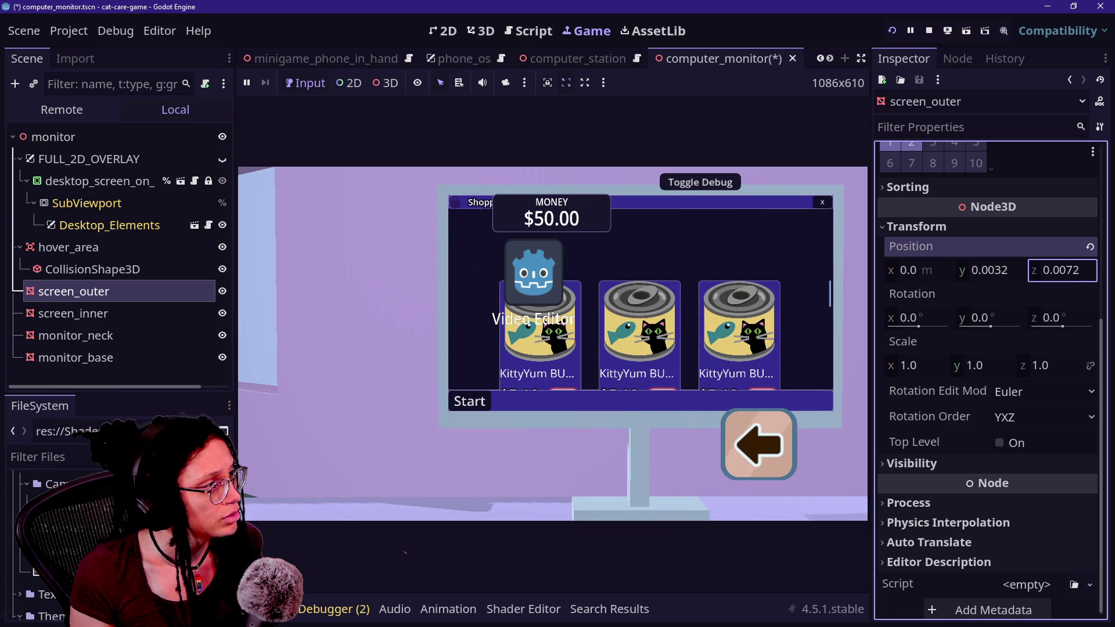
click(788, 442)
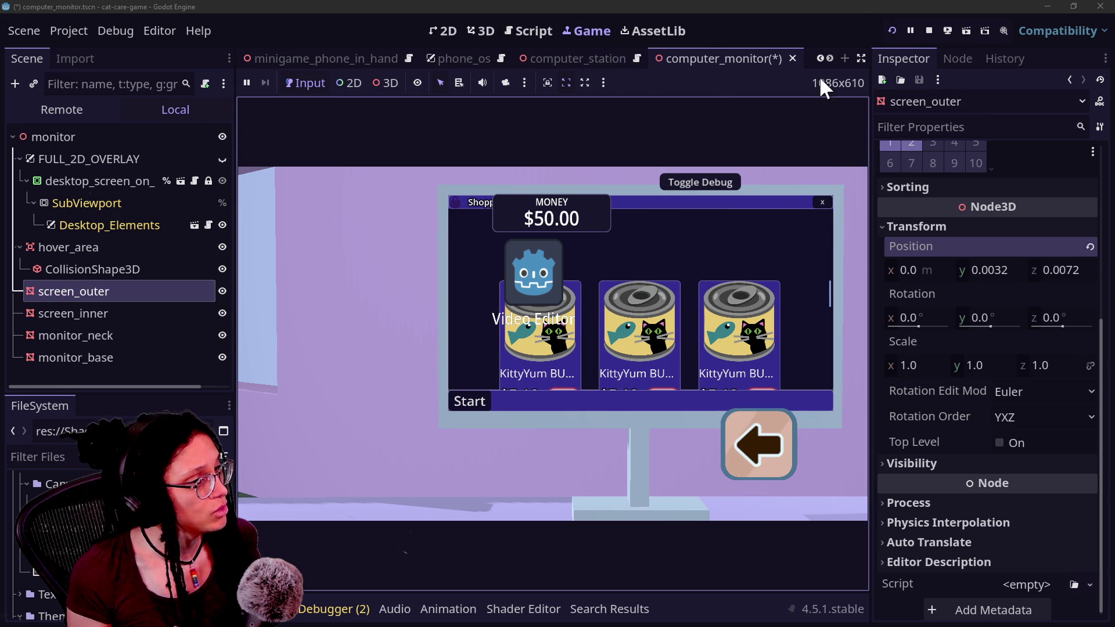
click(683, 54)
key(ctrl+s)
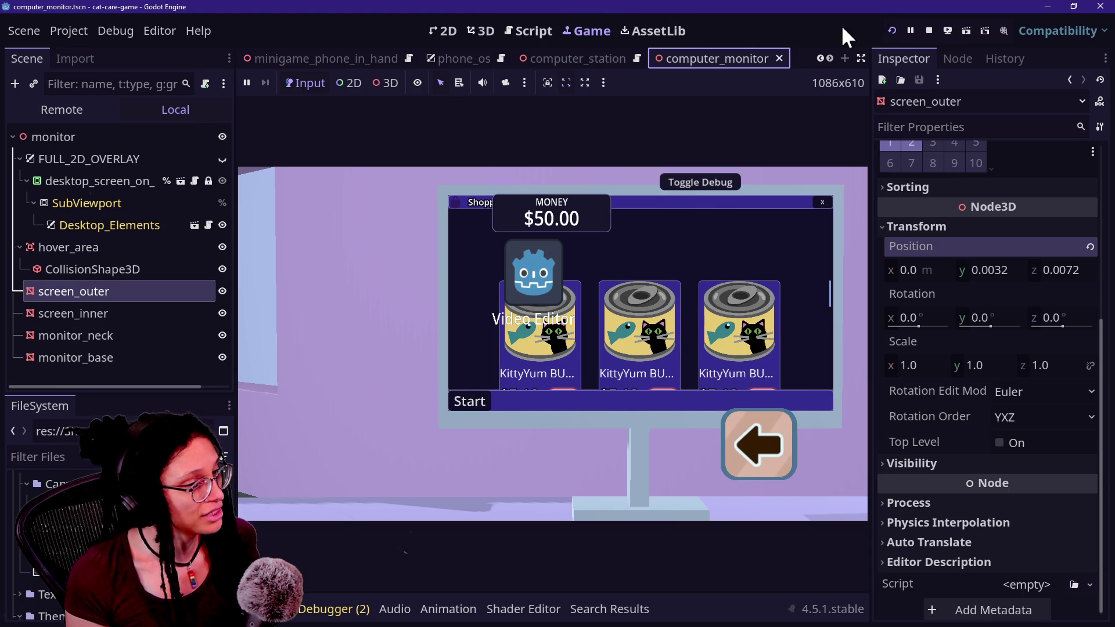
Link the Scale axes, enlarge the Game view, switch cameras, and restart the game
click(1091, 366)
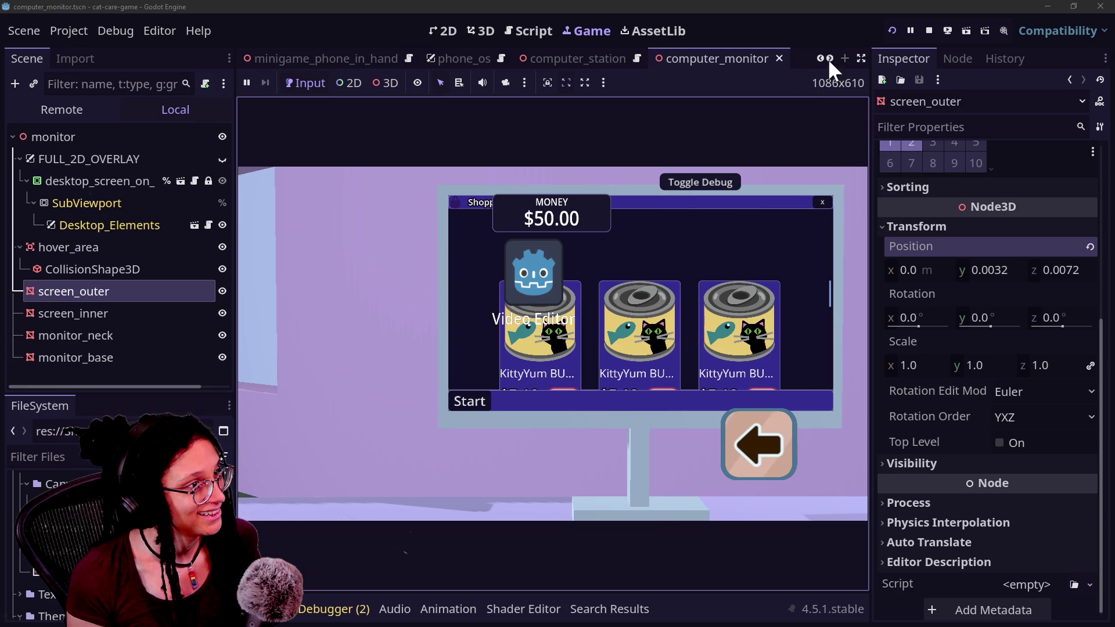
click(863, 57)
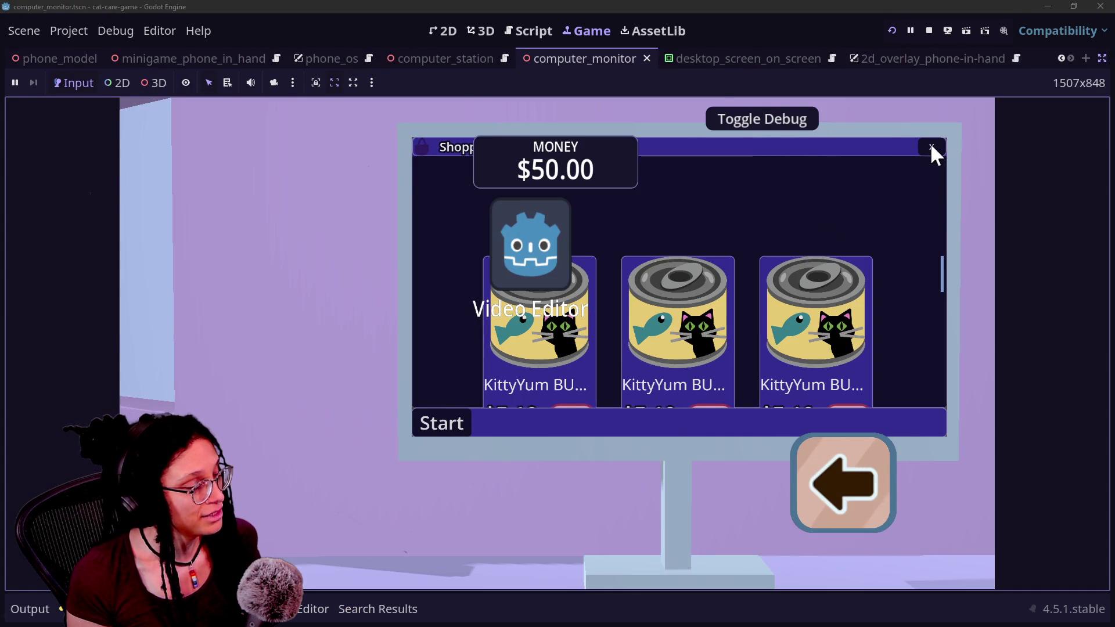
click(854, 499)
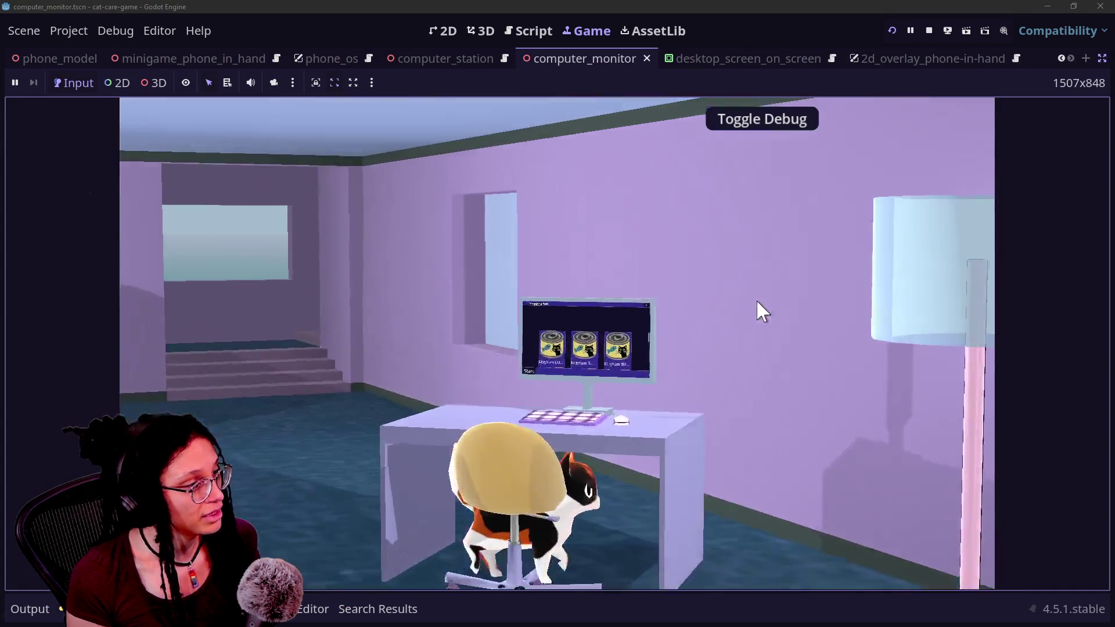
click(756, 298)
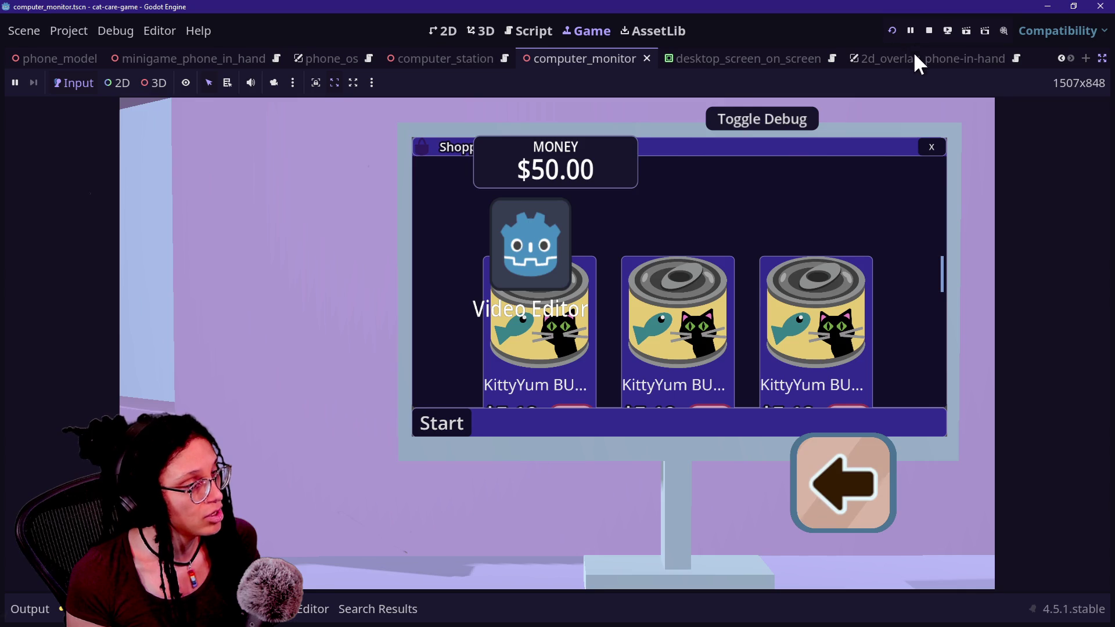
click(887, 34)
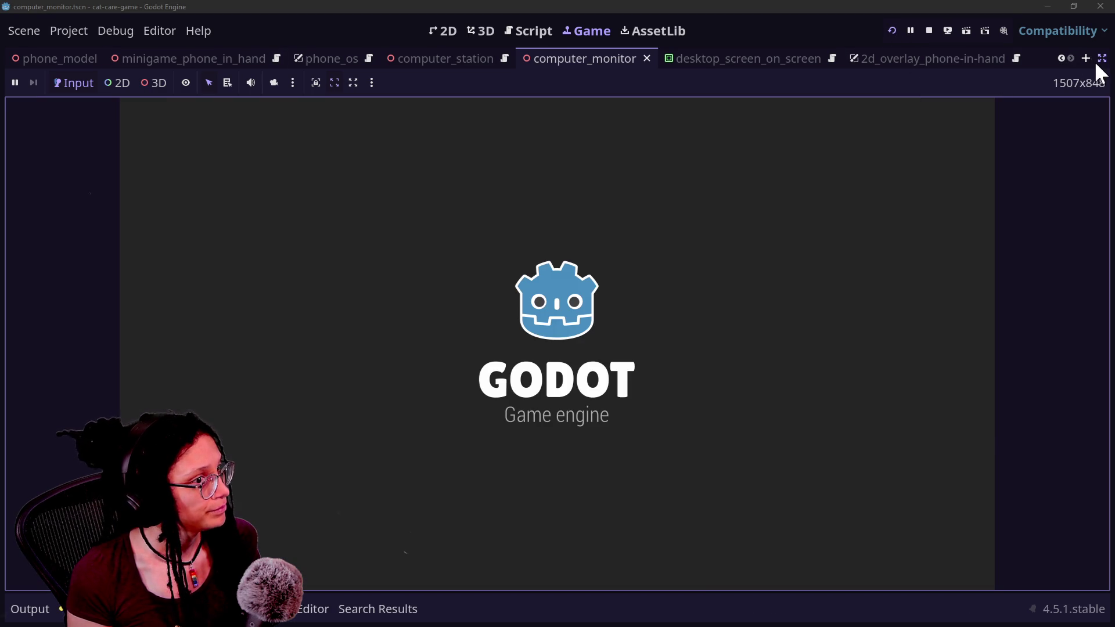
Restore the docks, show FULL_2D_OVERLAY, and open and close the in-game Shopping App
click(1100, 59)
click(222, 159)
click(637, 291)
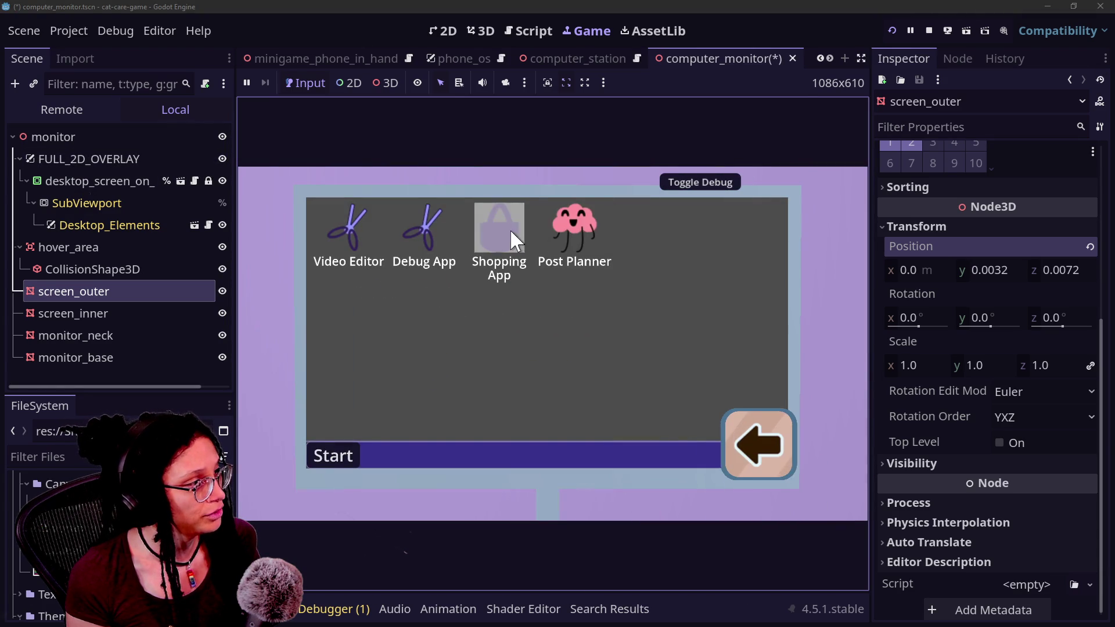
click(510, 229)
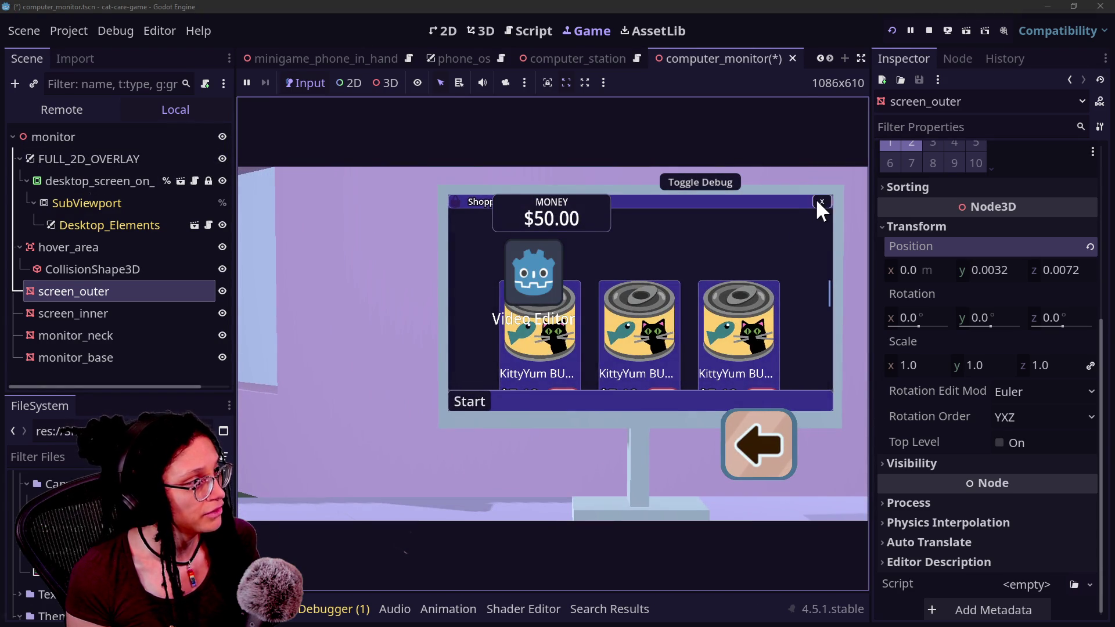
click(821, 202)
click(508, 225)
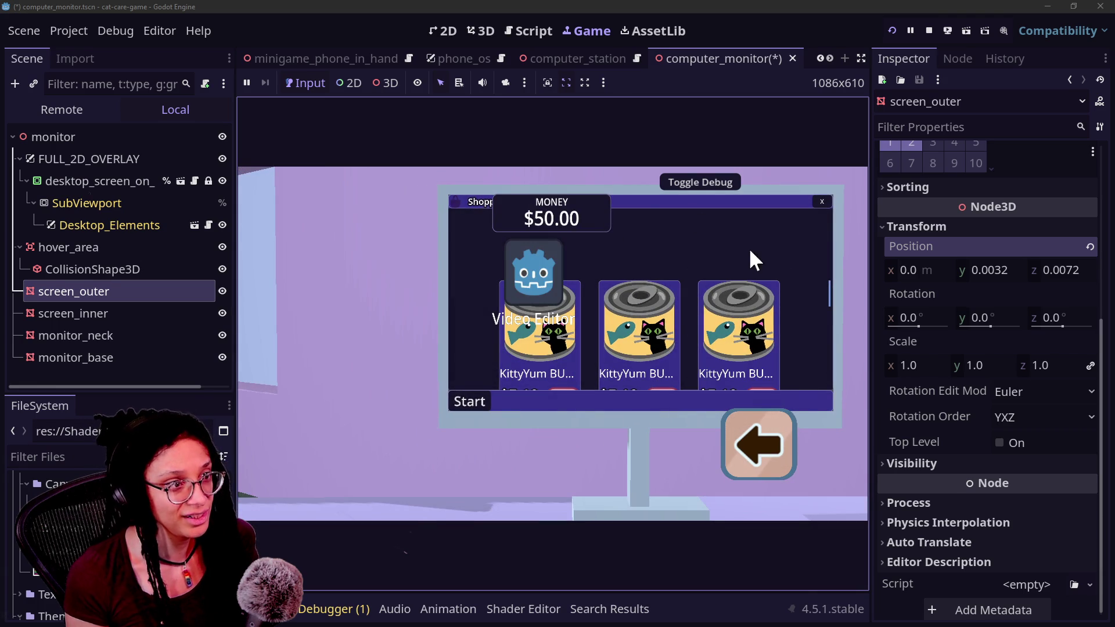
click(821, 202)
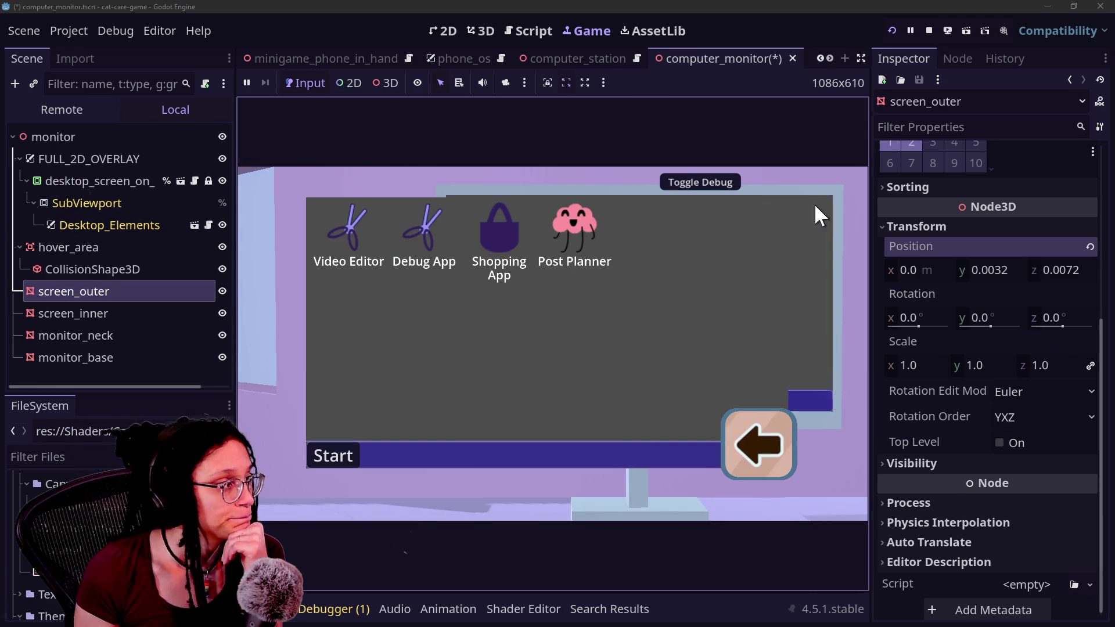
click(517, 271)
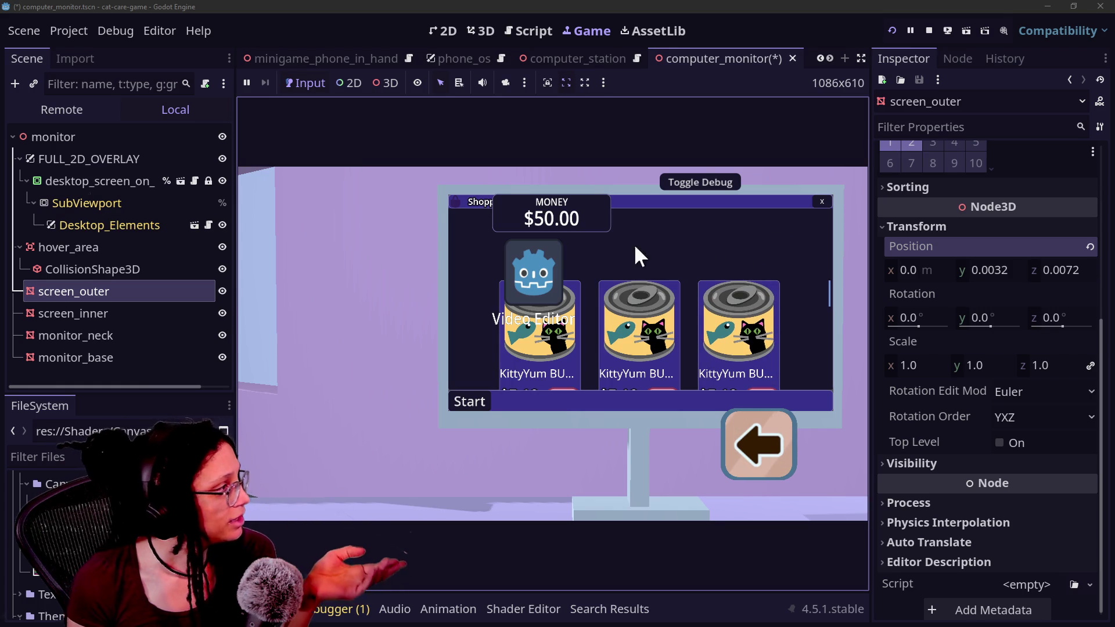
click(75, 174)
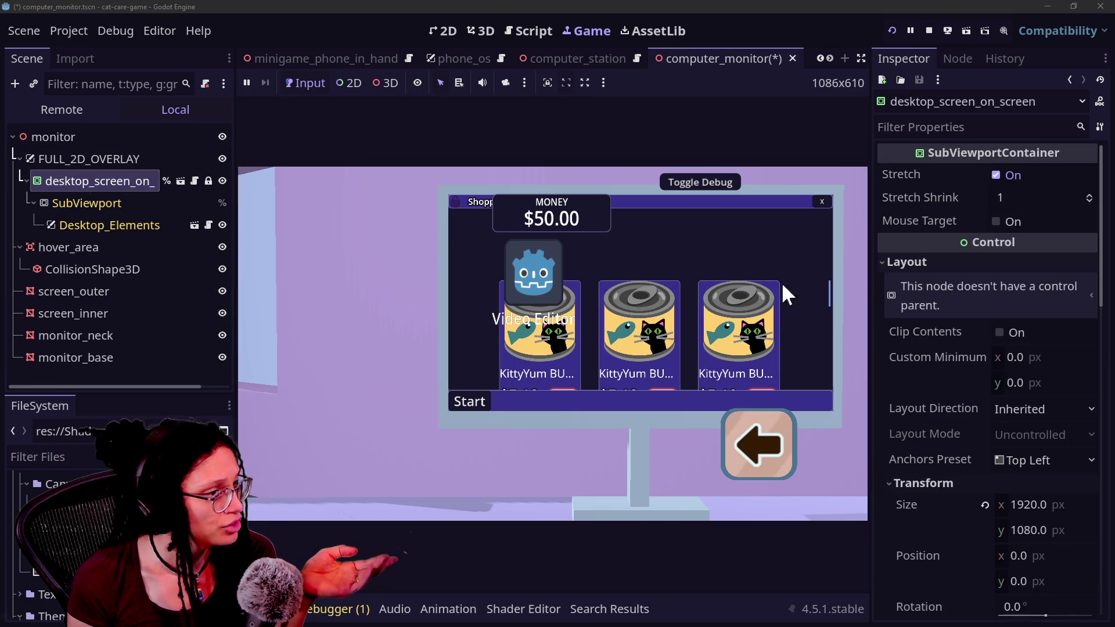
Reopen the in-game Shopping App, then uncheck Visible on desktop_screen_on_screen
scroll(904, 350, down, 10)
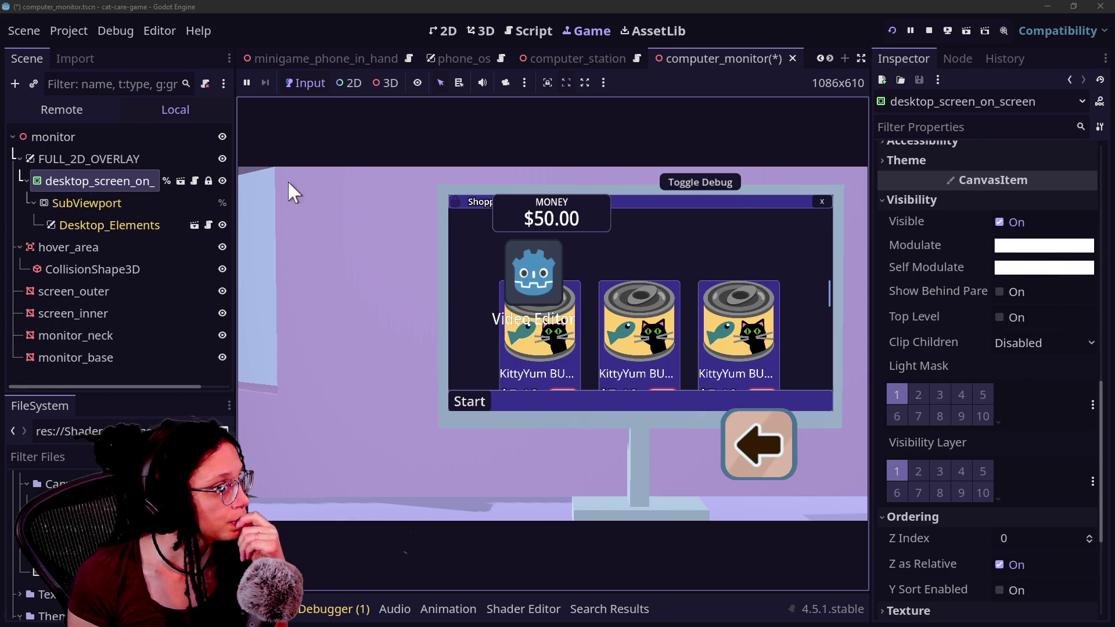
scroll(940, 283, up, 5)
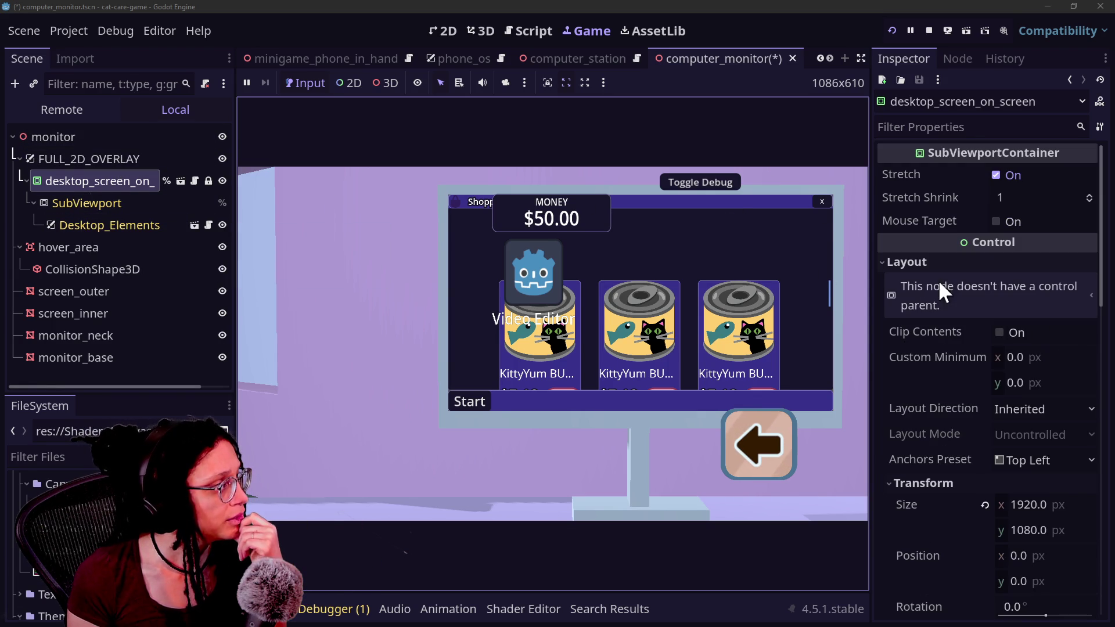
click(821, 202)
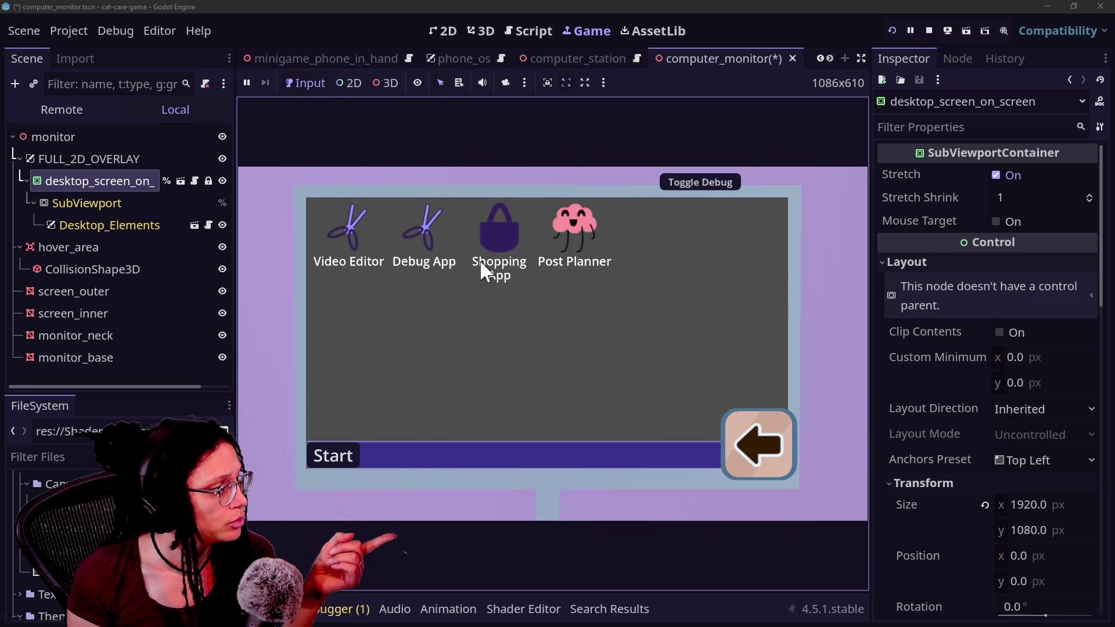
double_click(486, 243)
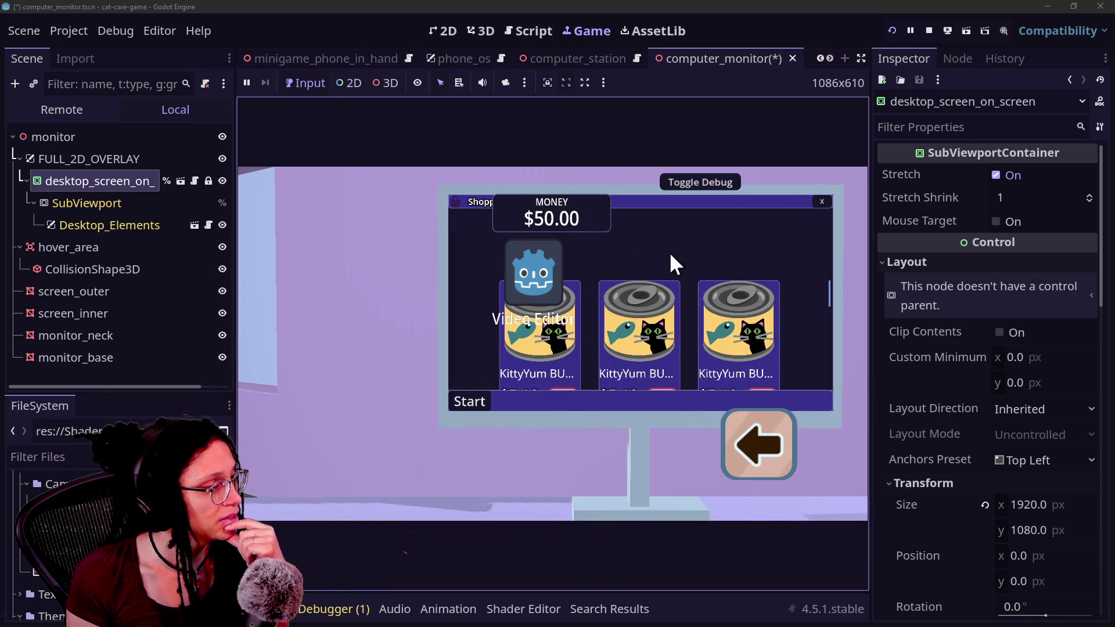
scroll(985, 384, down, 8)
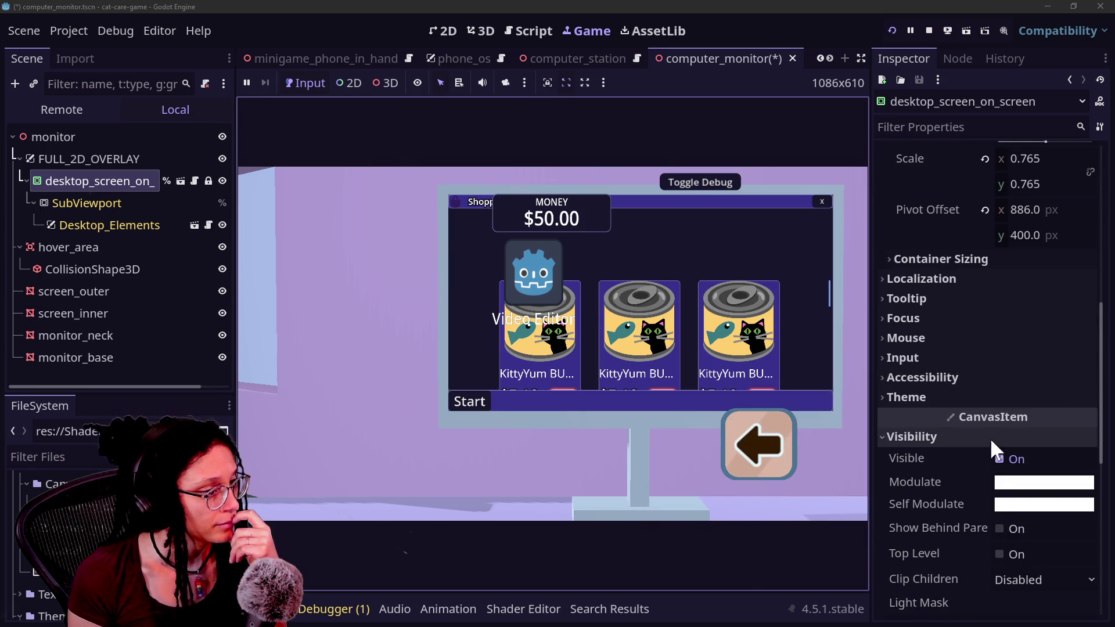
click(1000, 459)
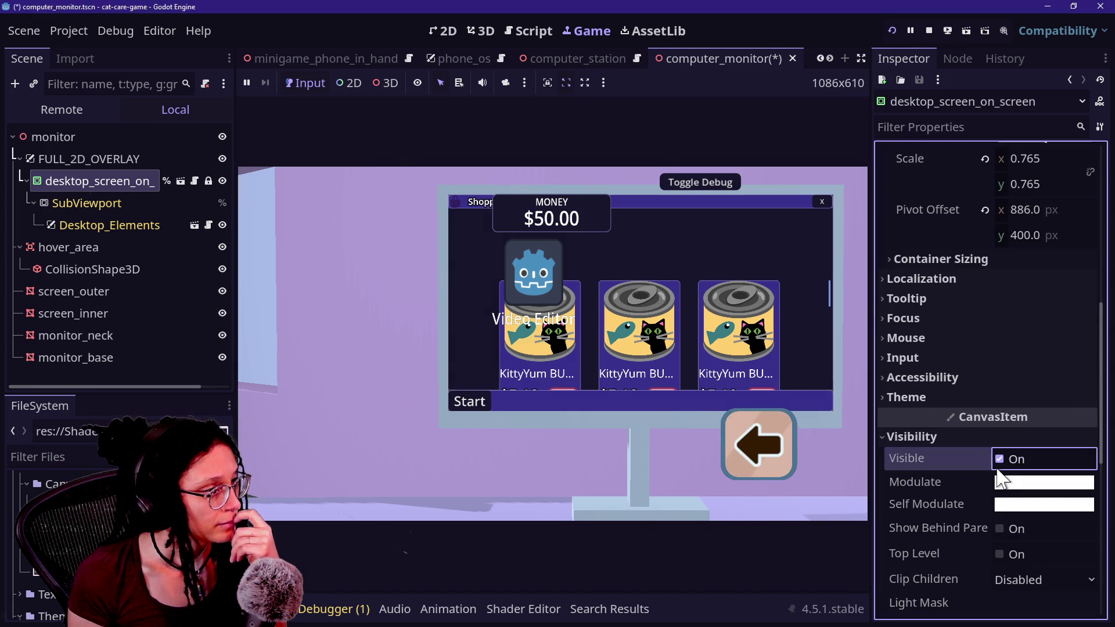
click(91, 314)
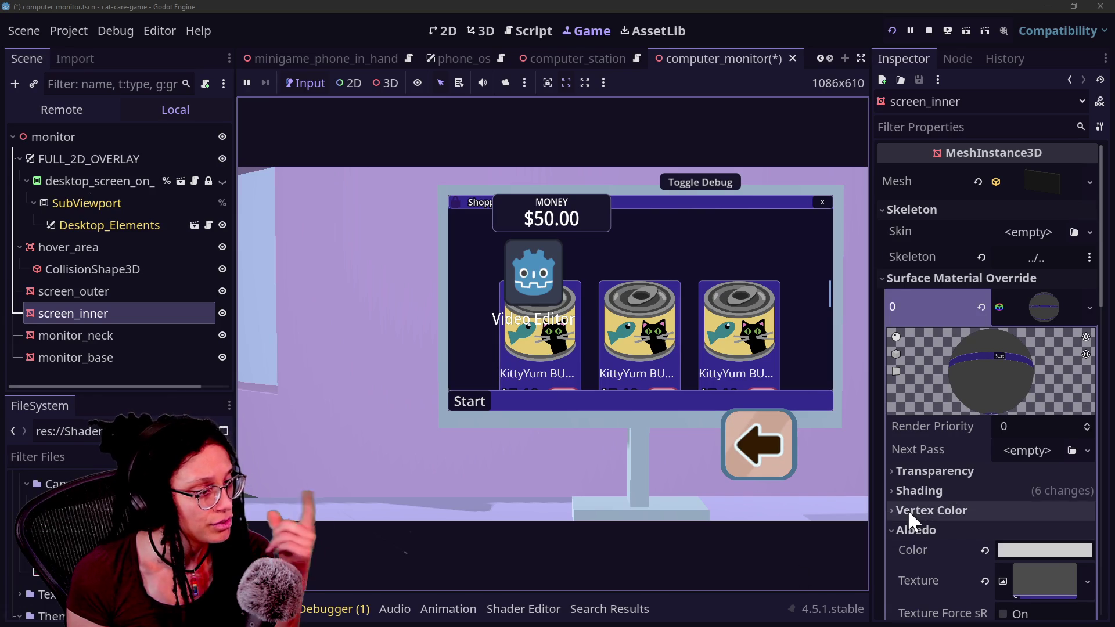
Inspect screen_inner's Albedo Color in the colour picker without changing it
scroll(908, 510, down, 3)
click(1015, 433)
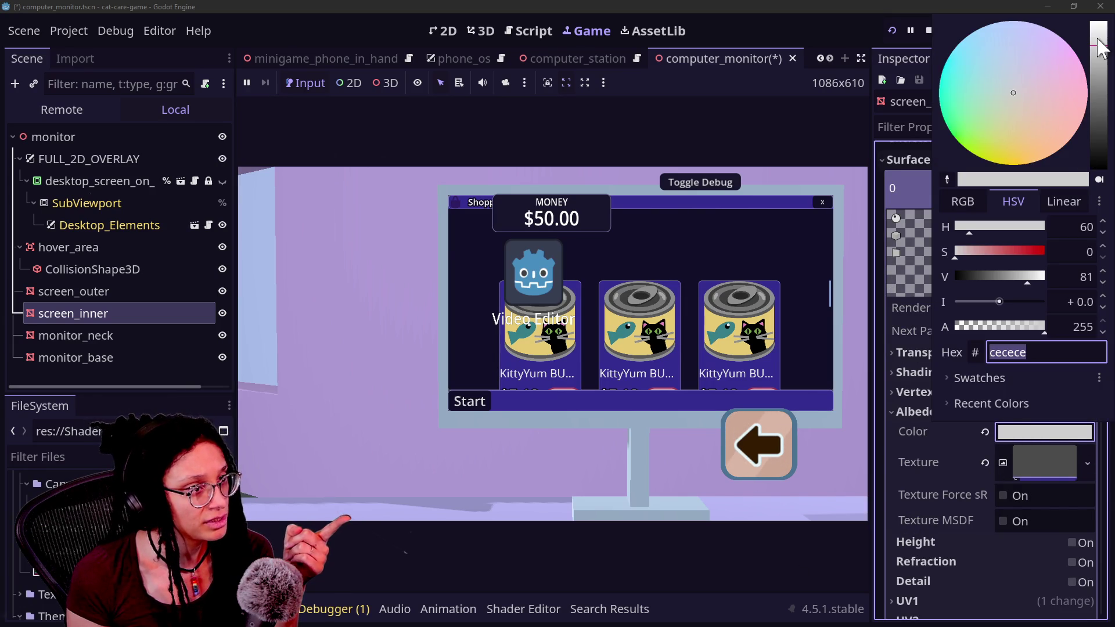
click(916, 397)
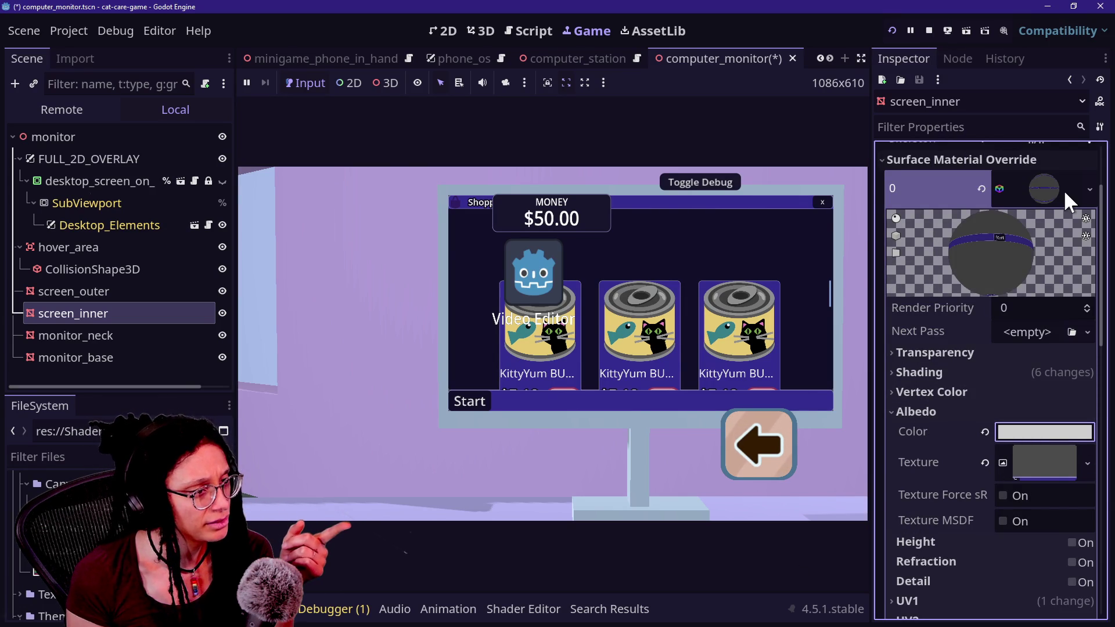
click(1015, 437)
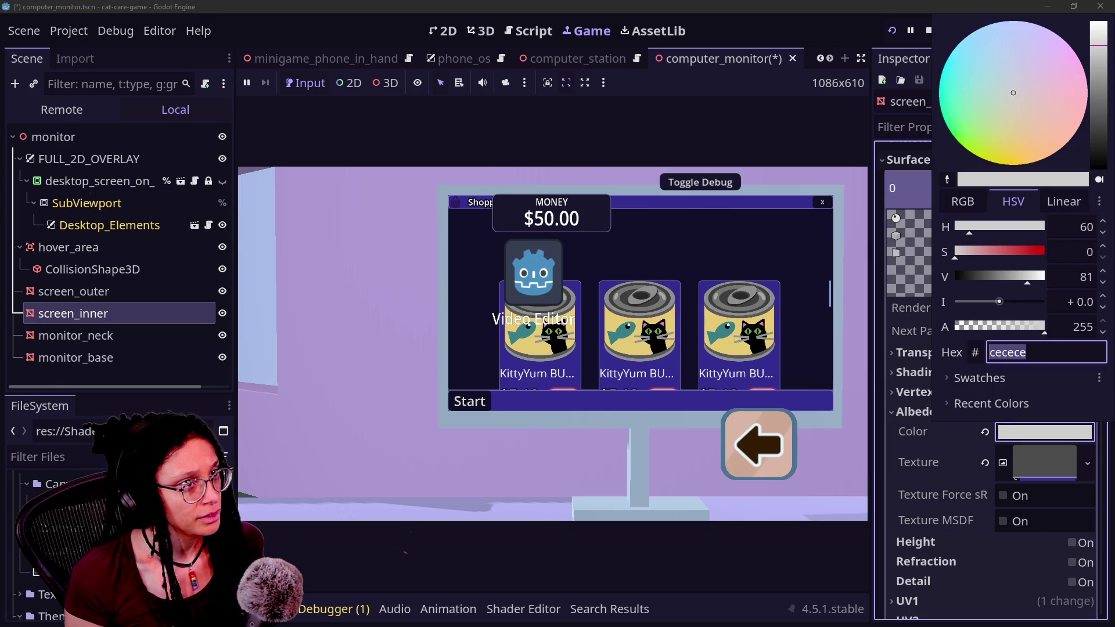
key(Escape)
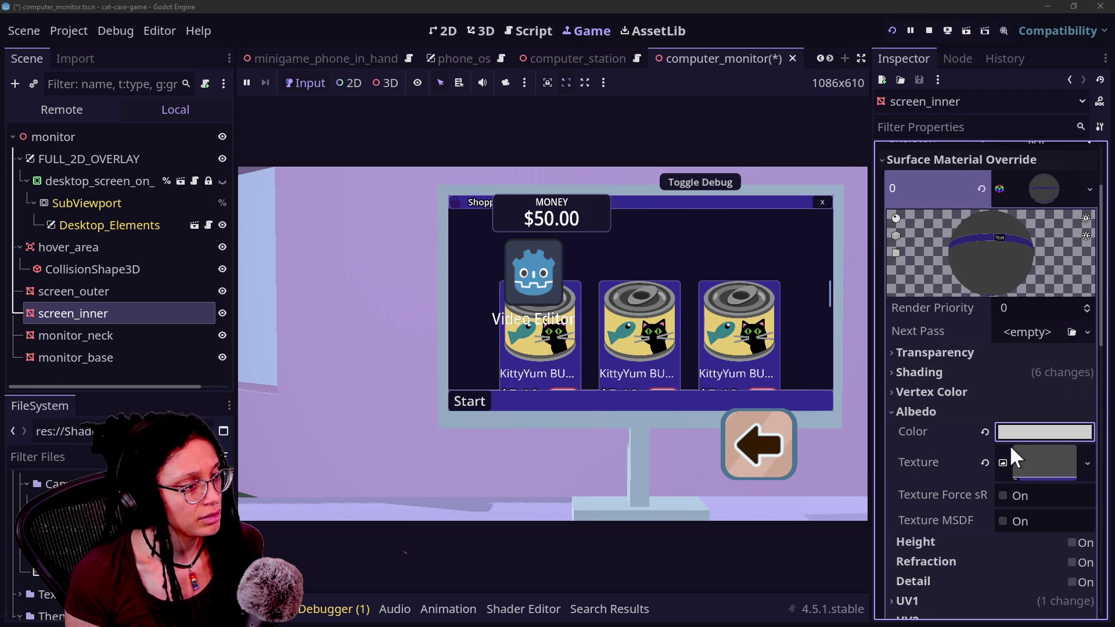
Push screen_inner's albedo to white, then undo it back to grey
click(1013, 435)
click(1101, 42)
drag(1101, 49, 1101, 21)
click(903, 443)
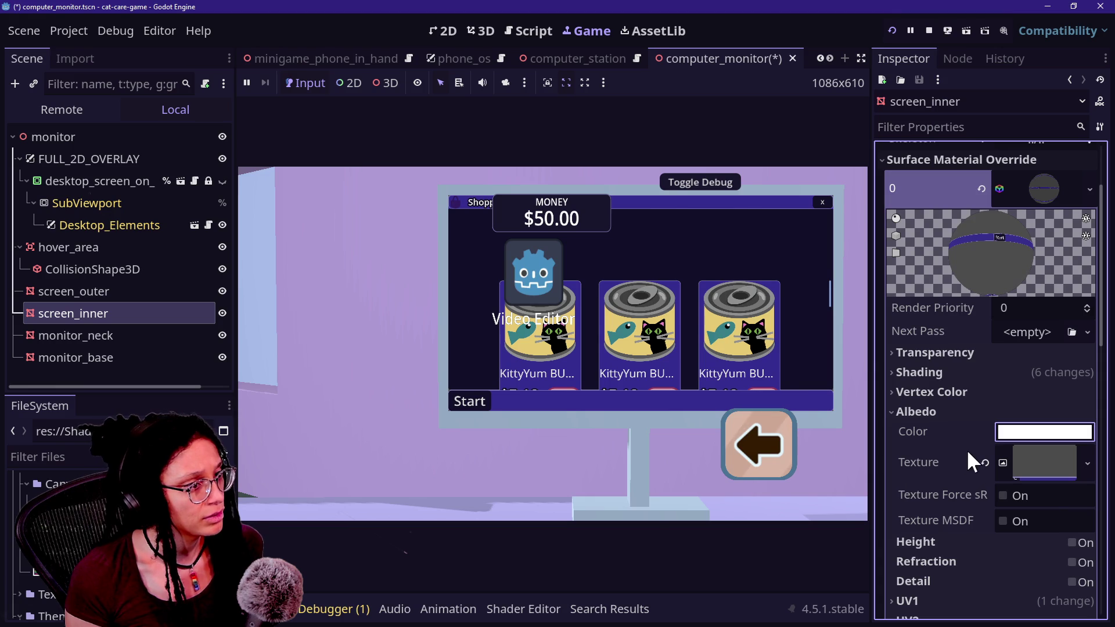
key(ctrl+z)
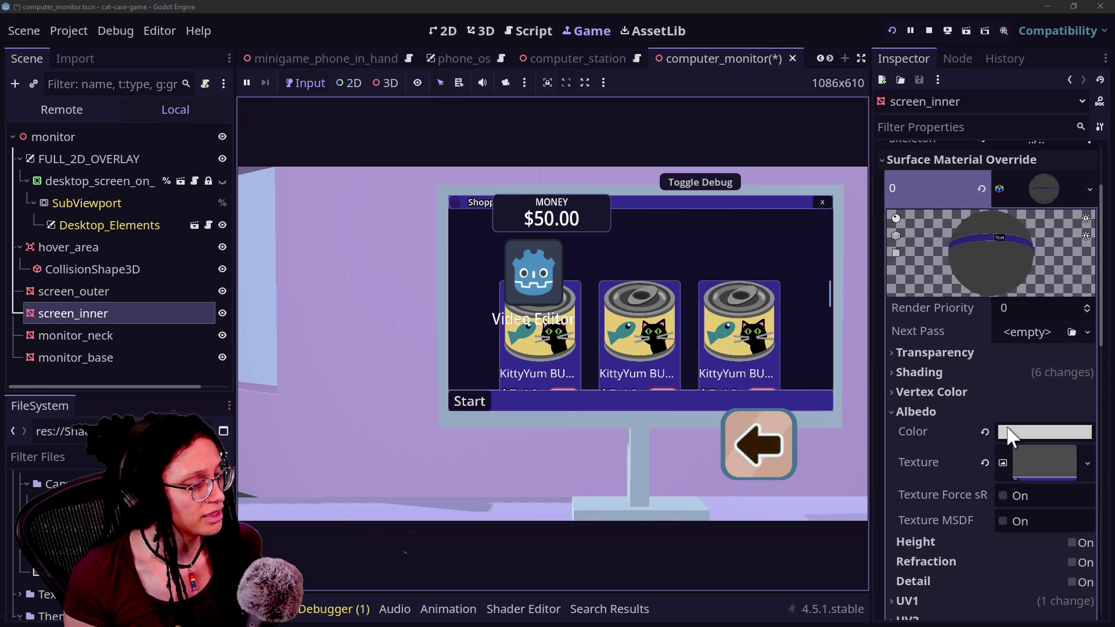
Make screen_inner's Albedo Color pure white again from the 3D scene view
click(1010, 435)
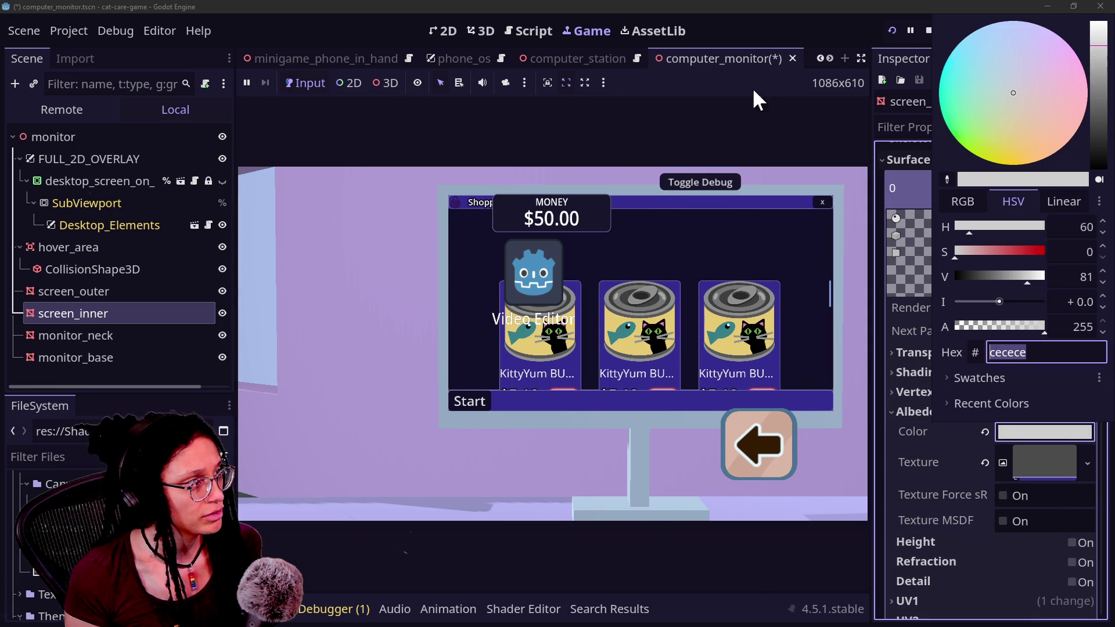
click(465, 21)
click(469, 24)
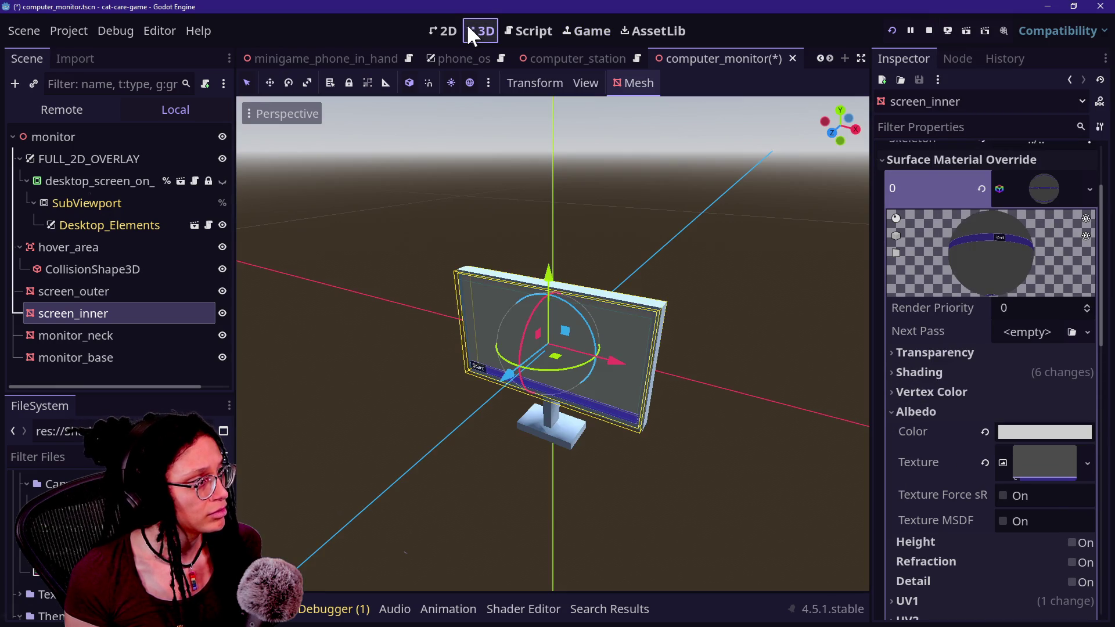
scroll(473, 378, up, 5)
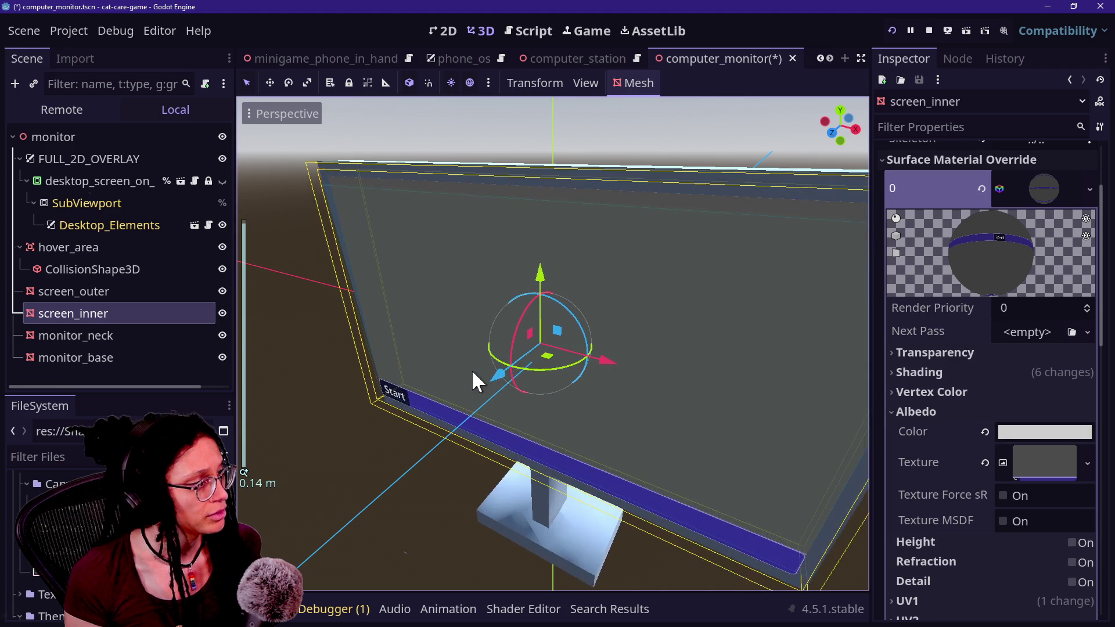
click(1091, 437)
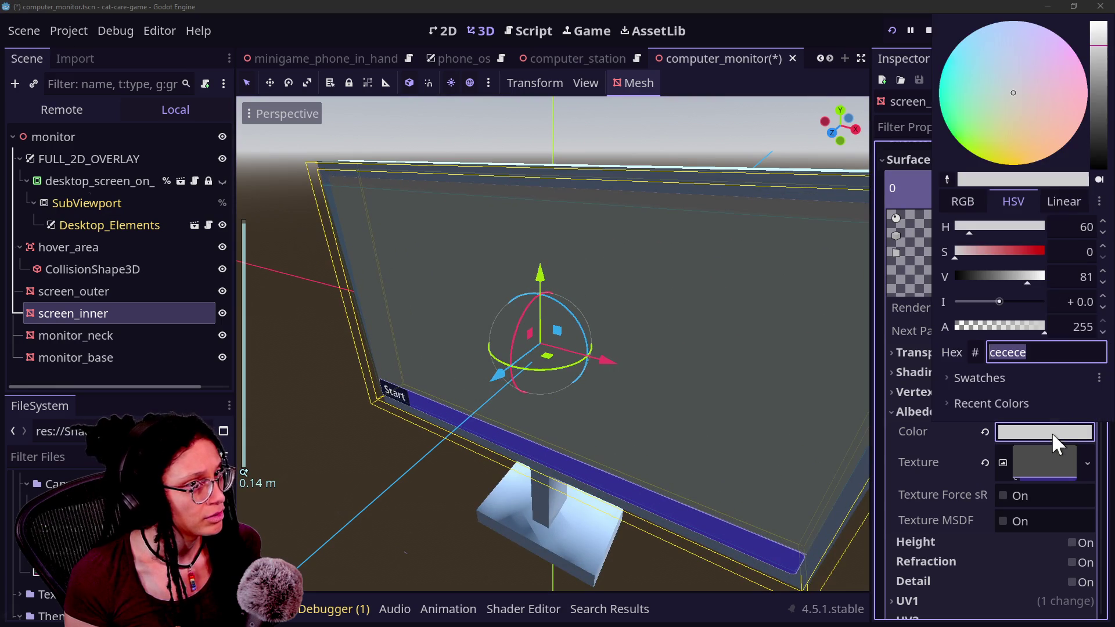
click(1100, 40)
drag(1100, 39, 1101, 24)
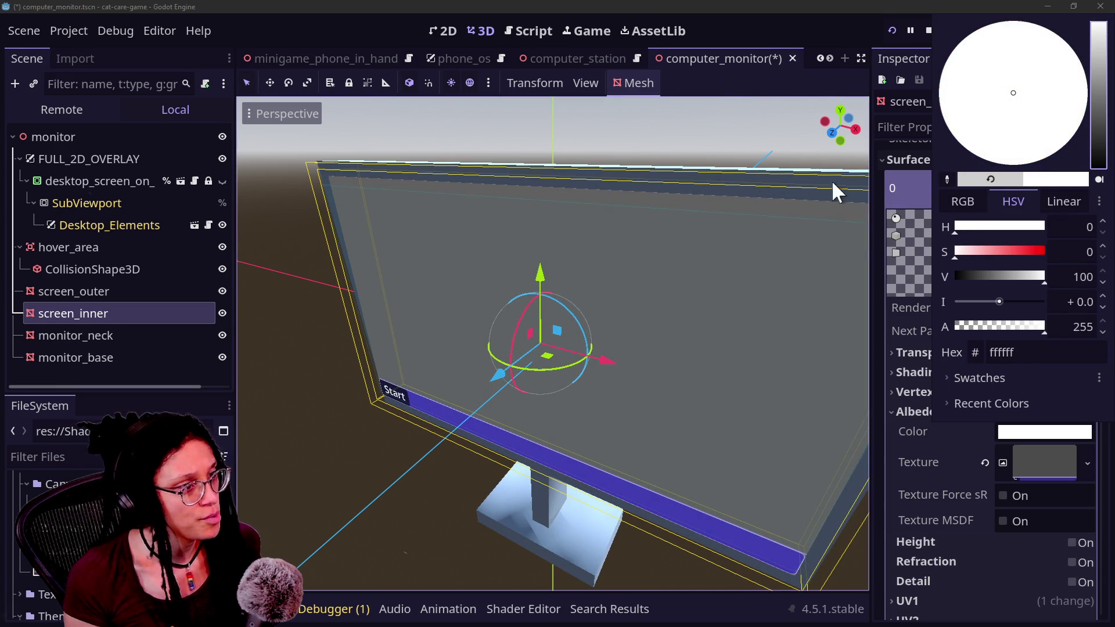
click(895, 288)
key(F5)
In the running game, show the desktop overlay, open the Shopping App, then hide the overlay
click(588, 31)
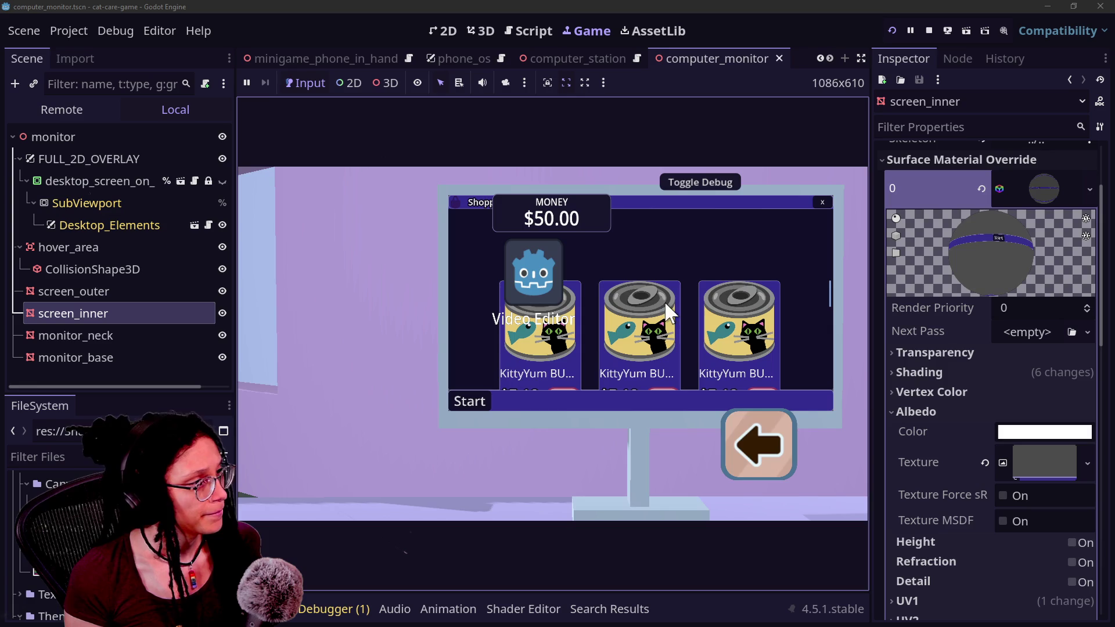
key(Escape)
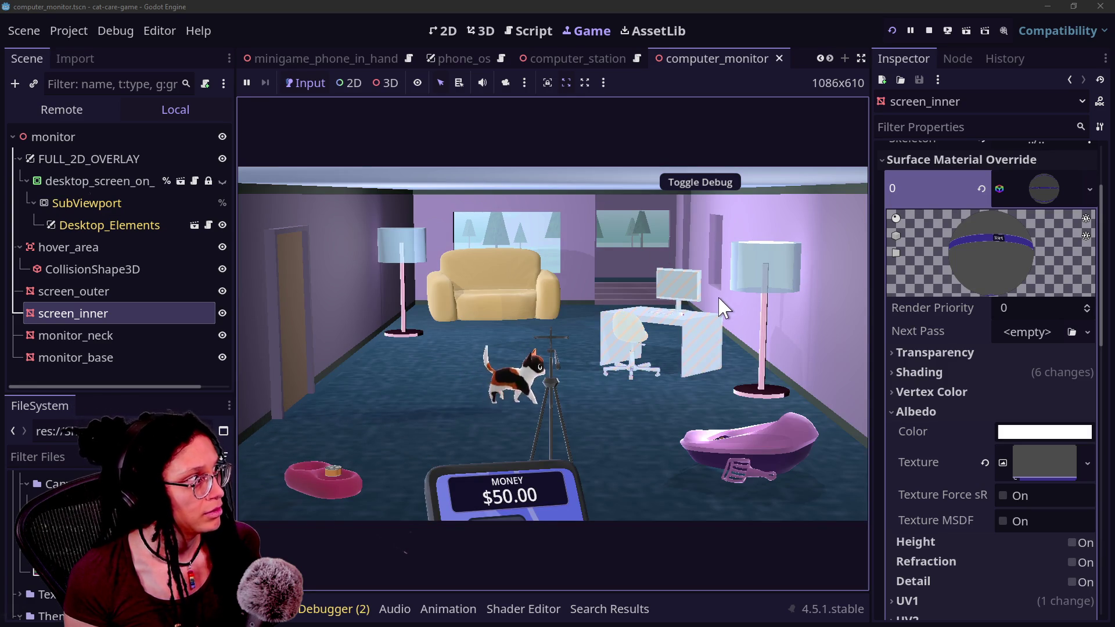
click(223, 181)
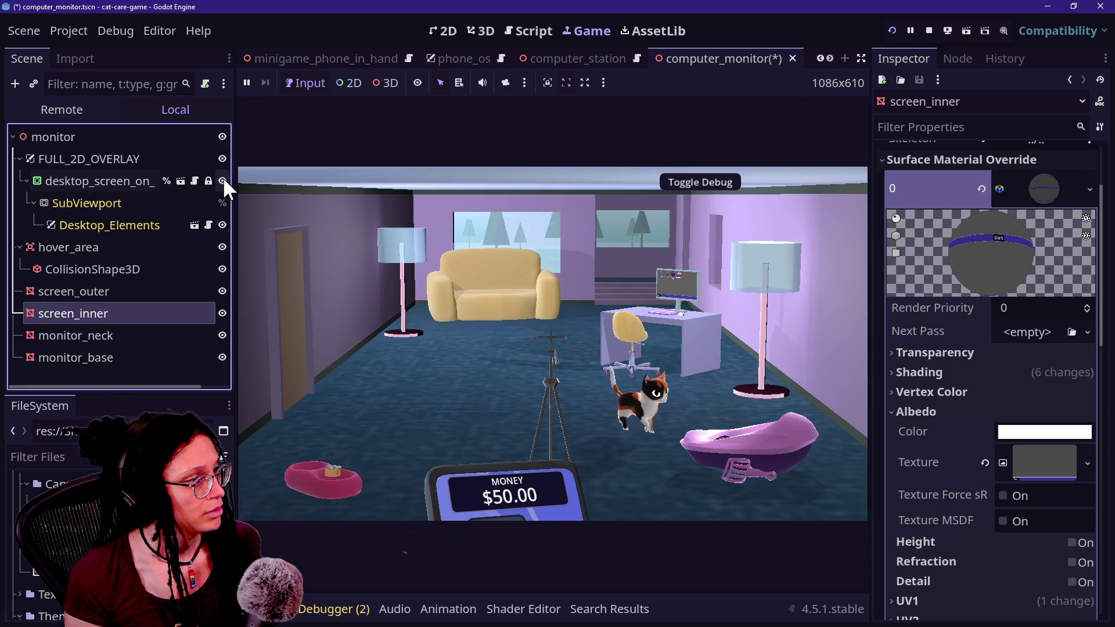
click(697, 320)
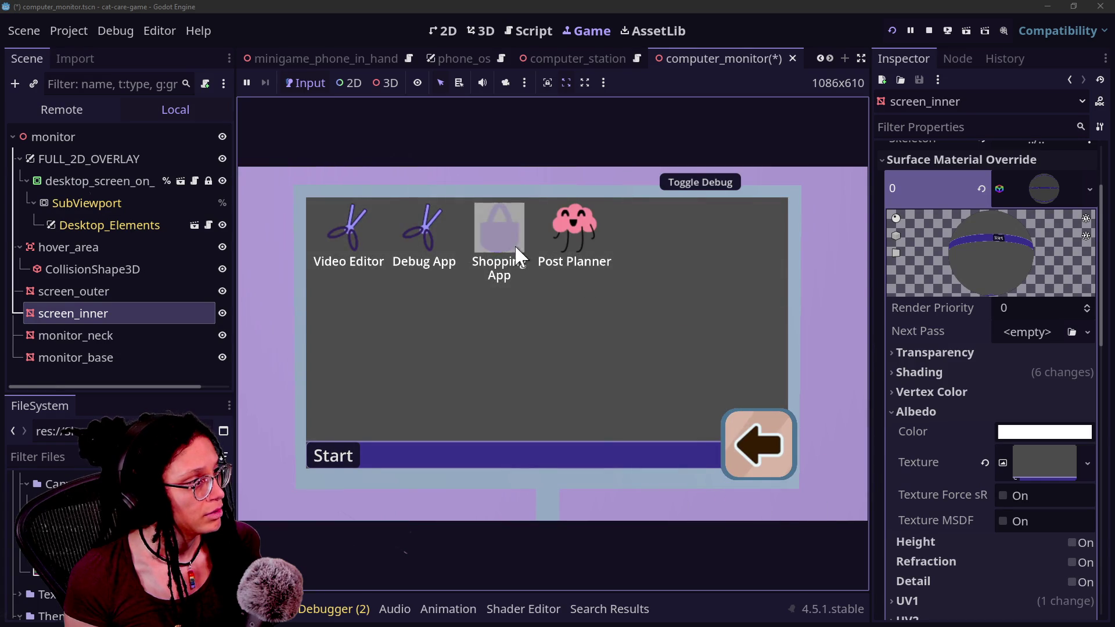
click(516, 251)
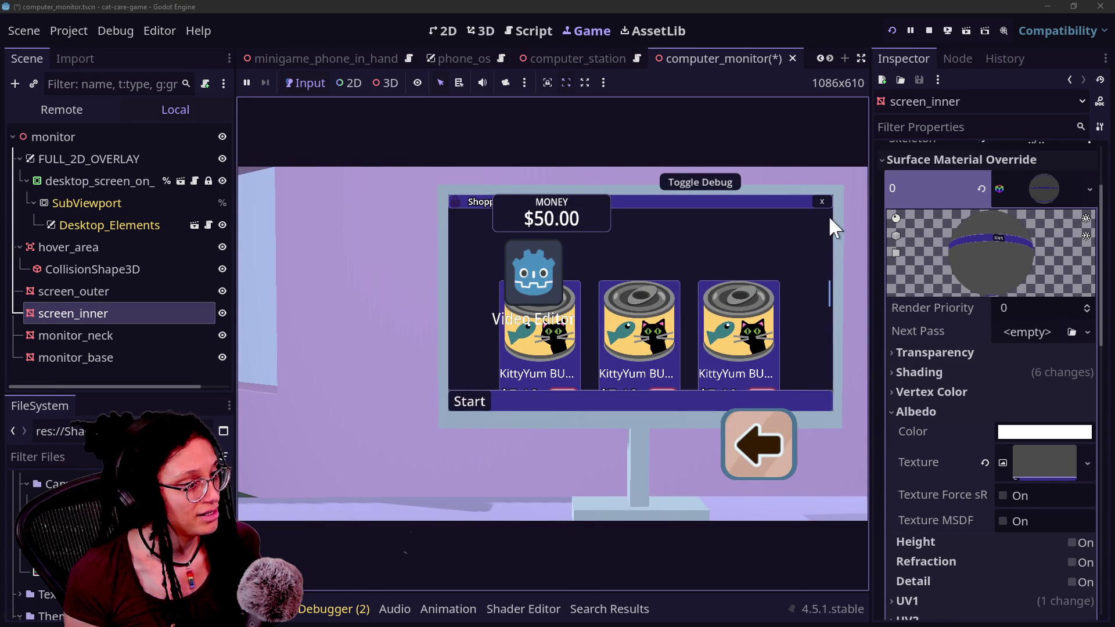
click(222, 180)
click(223, 180)
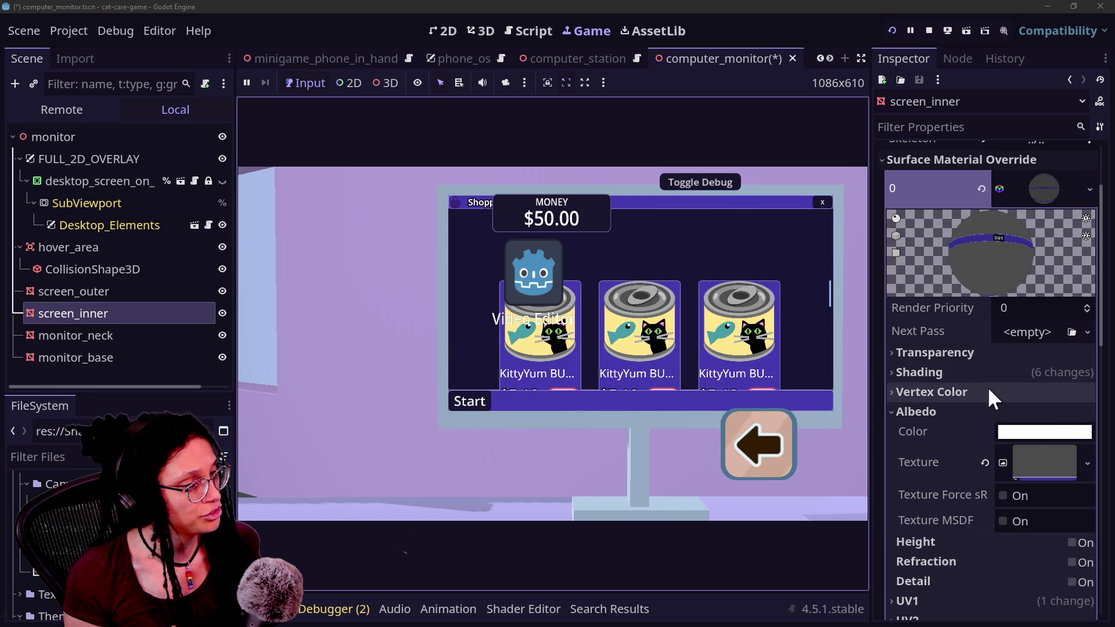
Revert screen_inner's albedo to light grey and save the monitor scene
click(1044, 433)
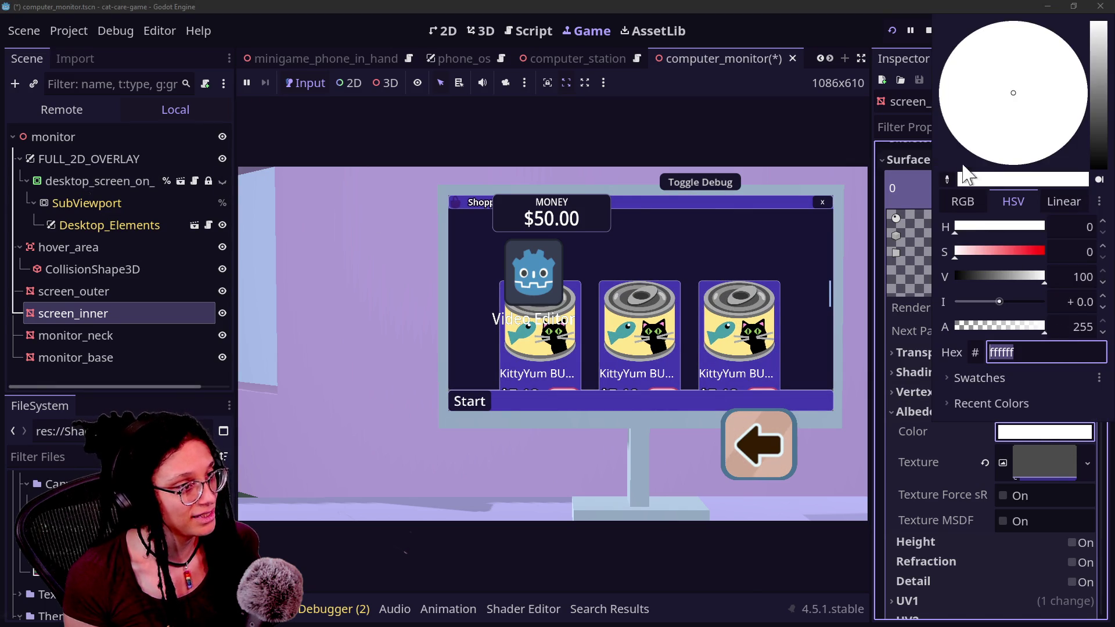
click(900, 446)
key(ctrl+z)
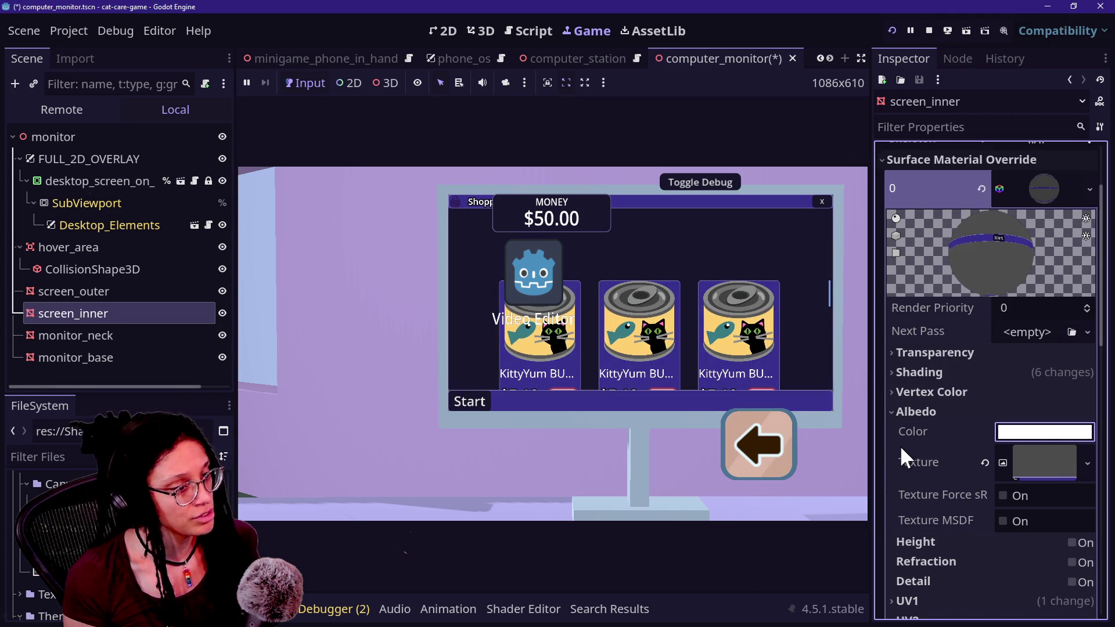
click(1023, 433)
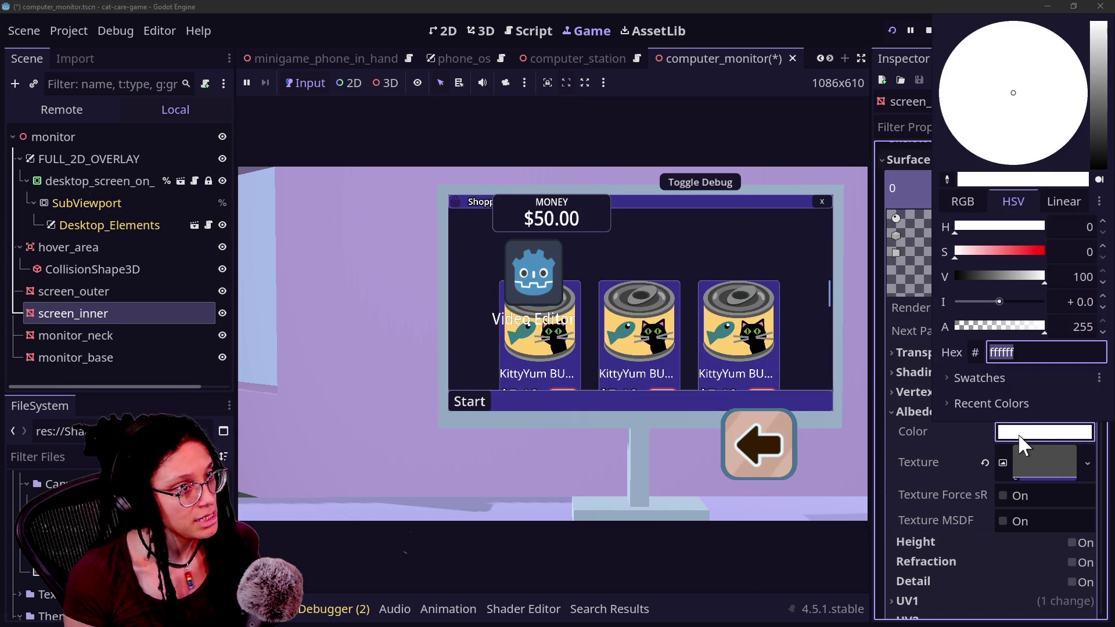
click(925, 438)
key(ctrl+z)
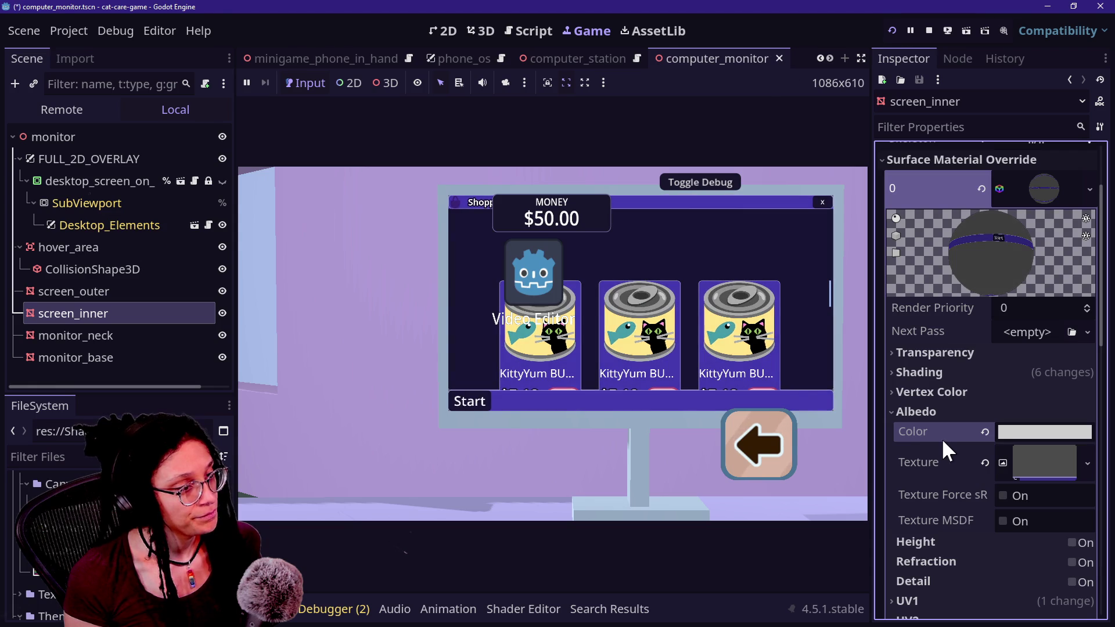
key(ctrl+s)
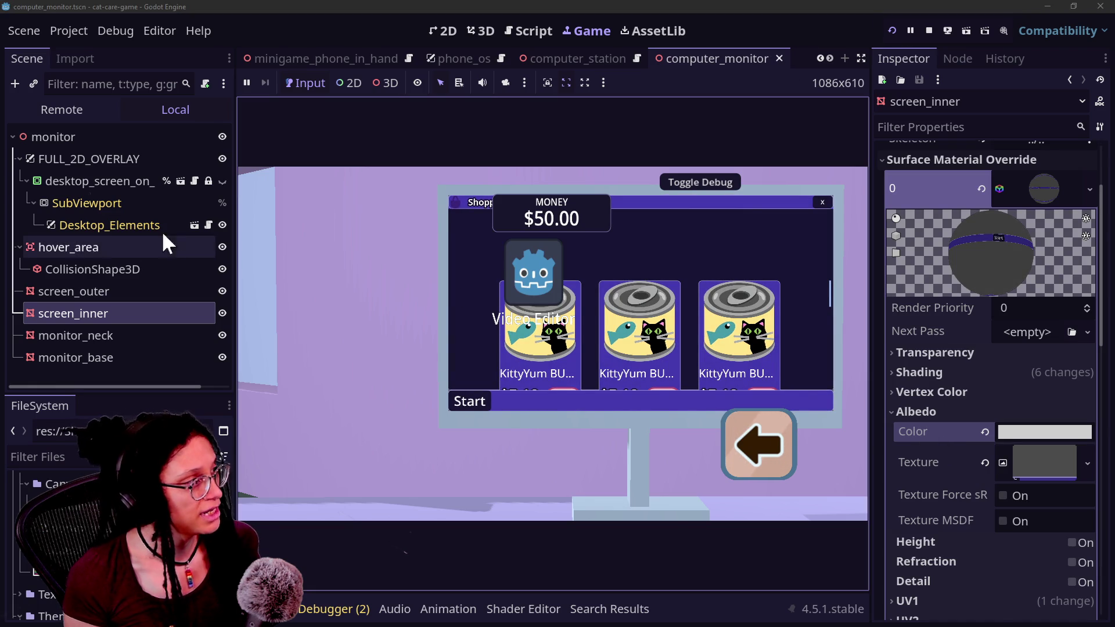
Inspect the SubViewport, close and reopen the Shopping App, then stop the game
click(87, 202)
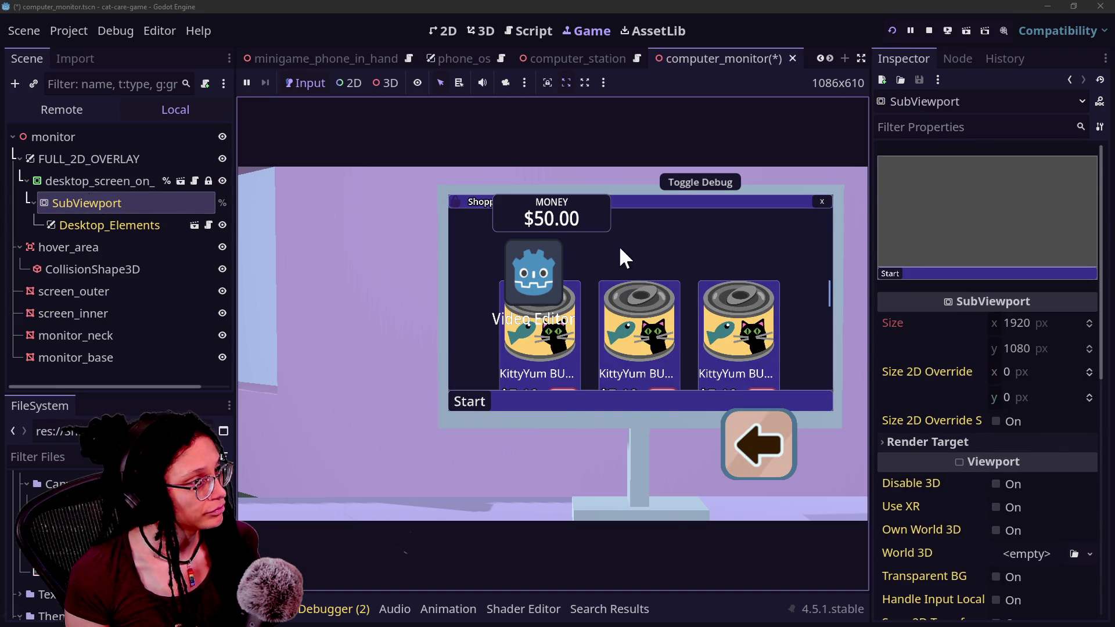
click(821, 202)
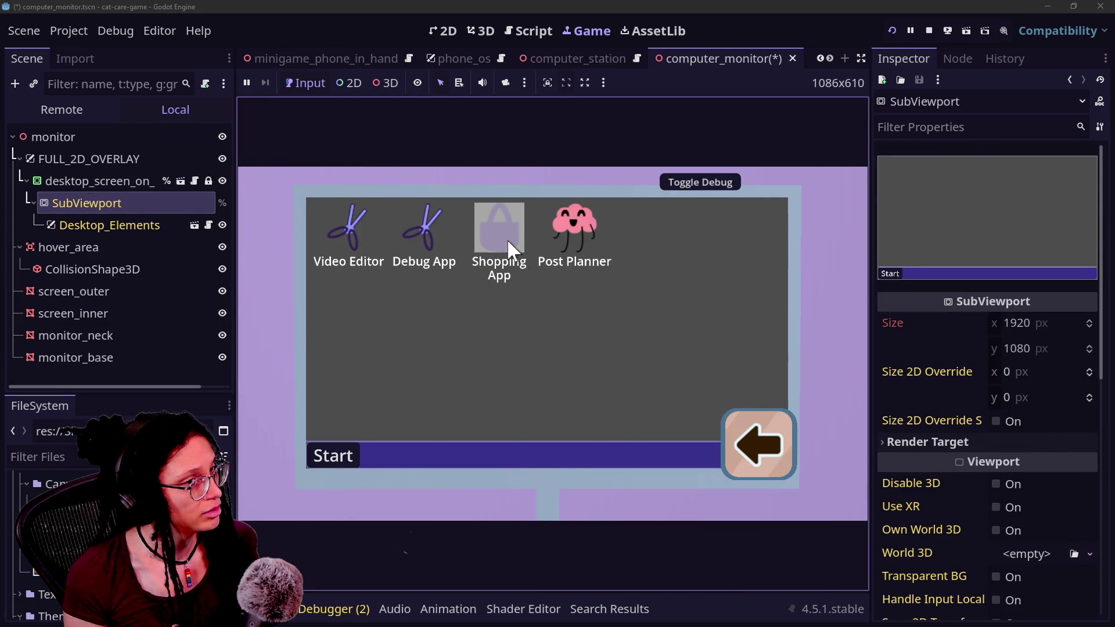
click(510, 242)
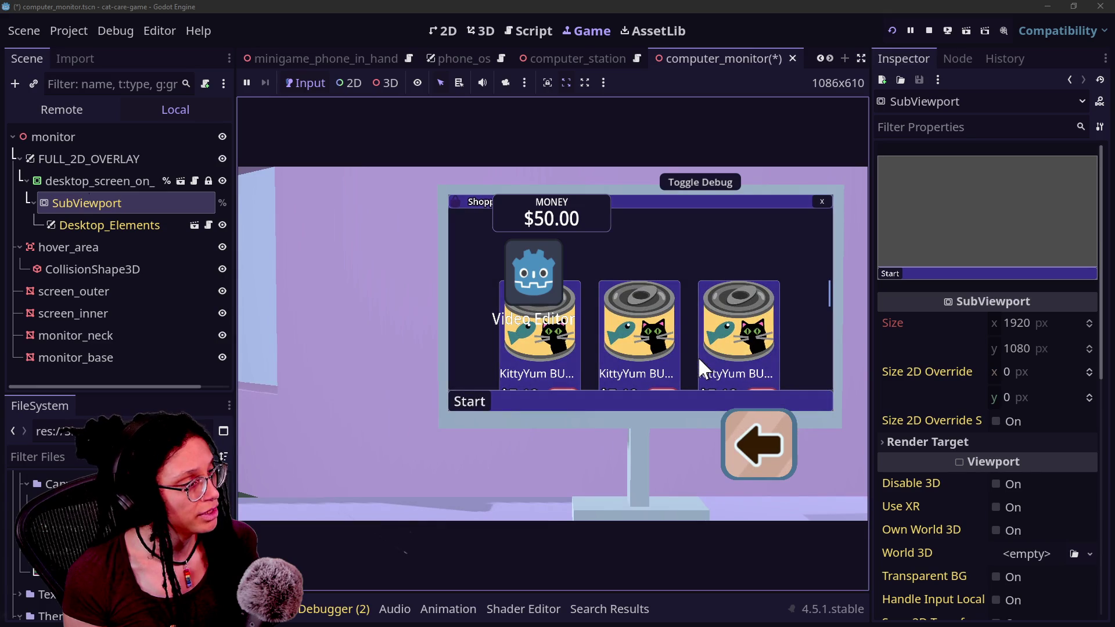
click(929, 30)
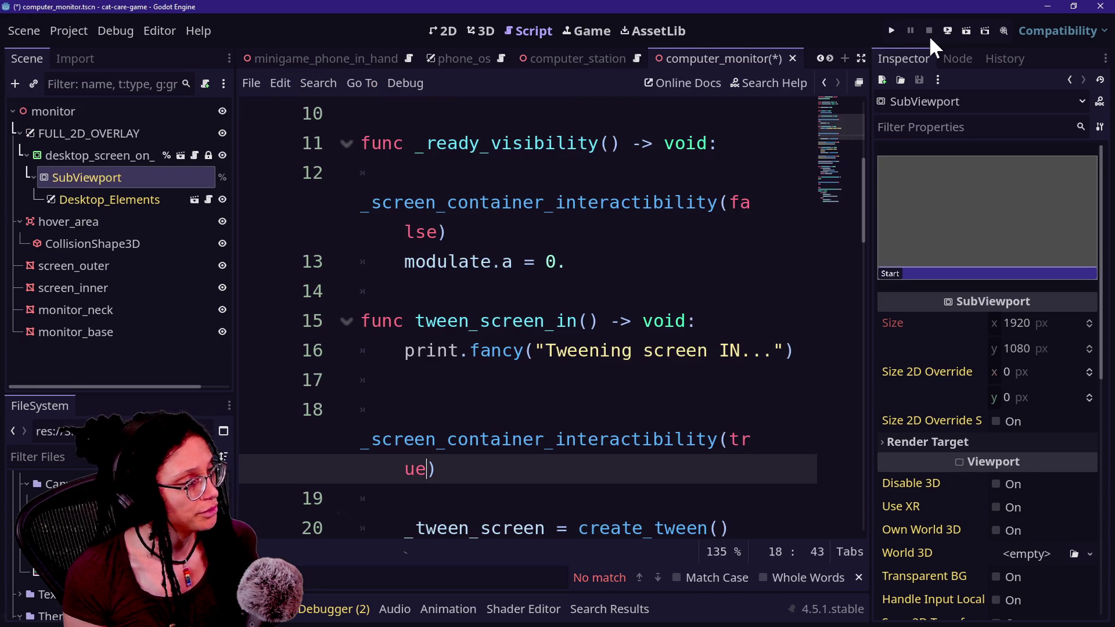
Open manage_camera.gd through the quick file search and hide the side docks
click(567, 34)
click(511, 29)
click(546, 204)
key(shift+alt+o)
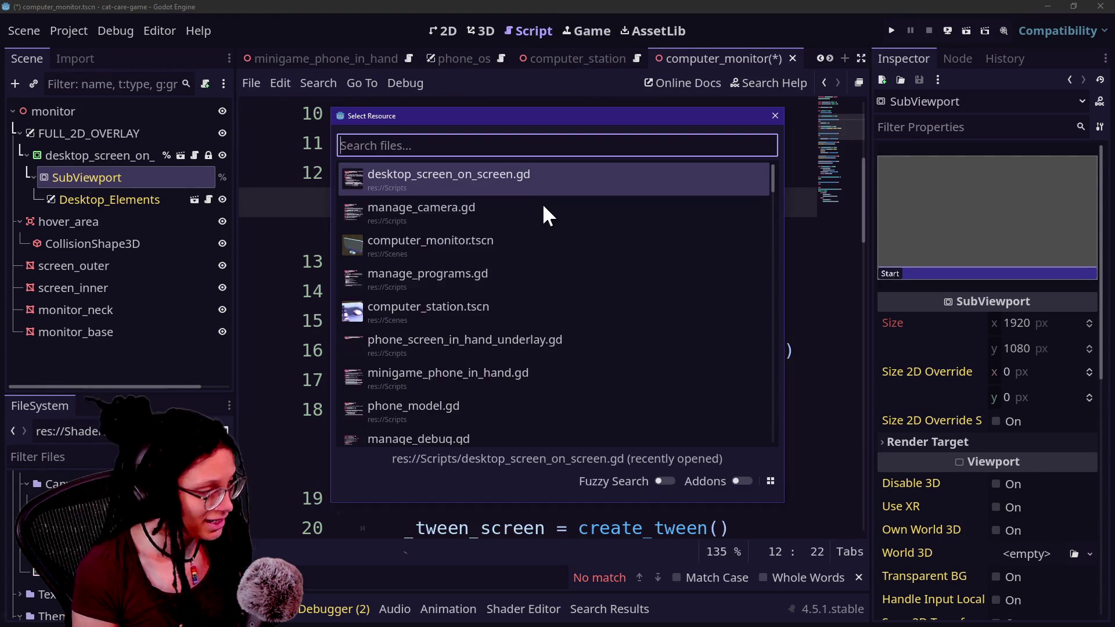
text(manage_cam)
key(Return)
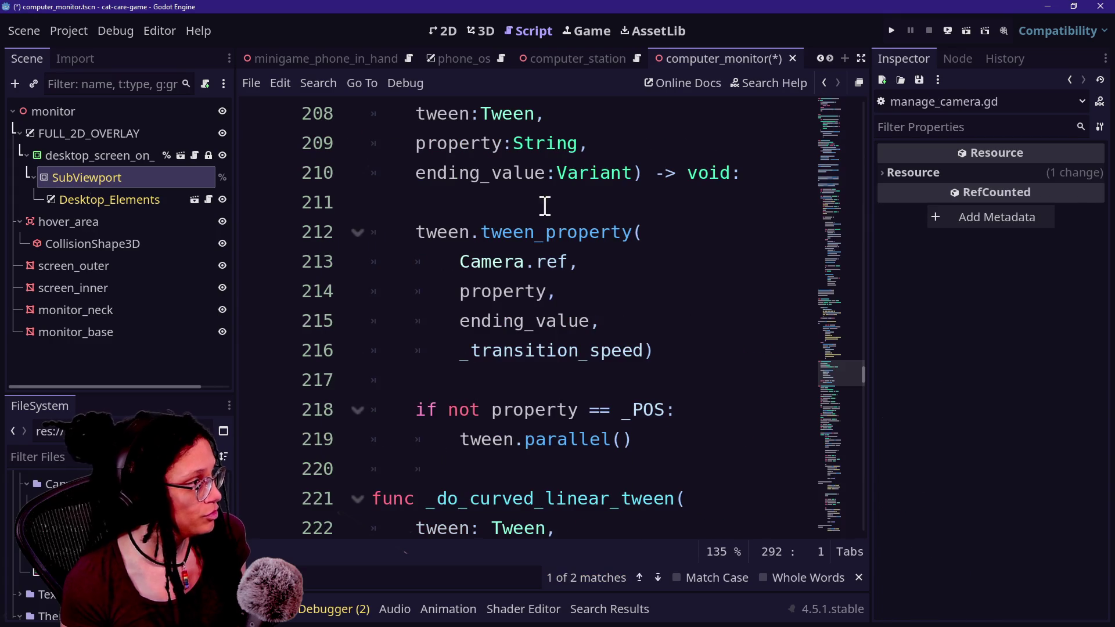
key(ctrl+shift+F11)
Copy ', is_secondary: bool' from the end signal onto the camera_switch_begin signal declaration
scroll(475, 219, up, 10)
scroll(476, 218, up, 20)
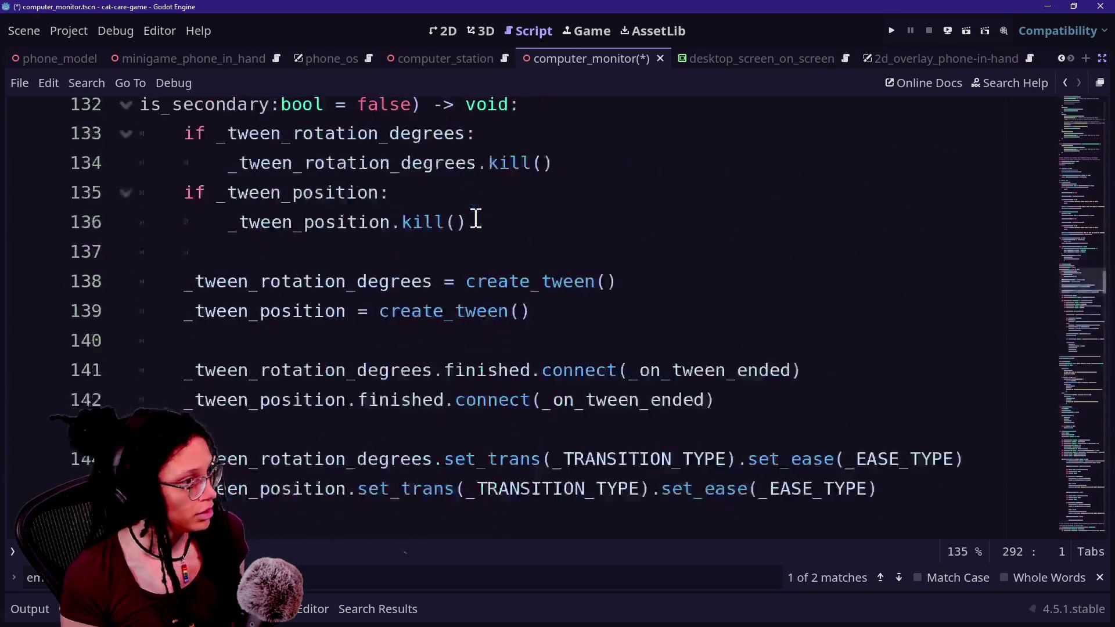
scroll(476, 219, up, 5)
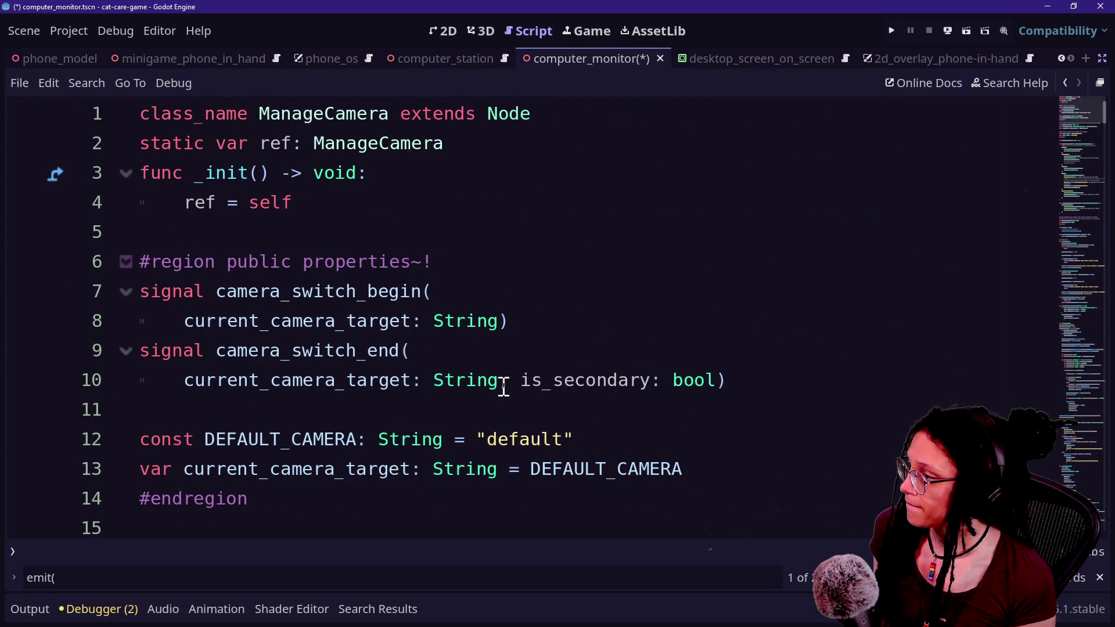
drag(500, 386, 704, 378)
key(ctrl+c)
key(Up)
key(Up)
key(End)
key(BackSpace)
key(ctrl+v)
Delete the stray extra camera_switch_begin emit line and its leftover empty line
key(F3)
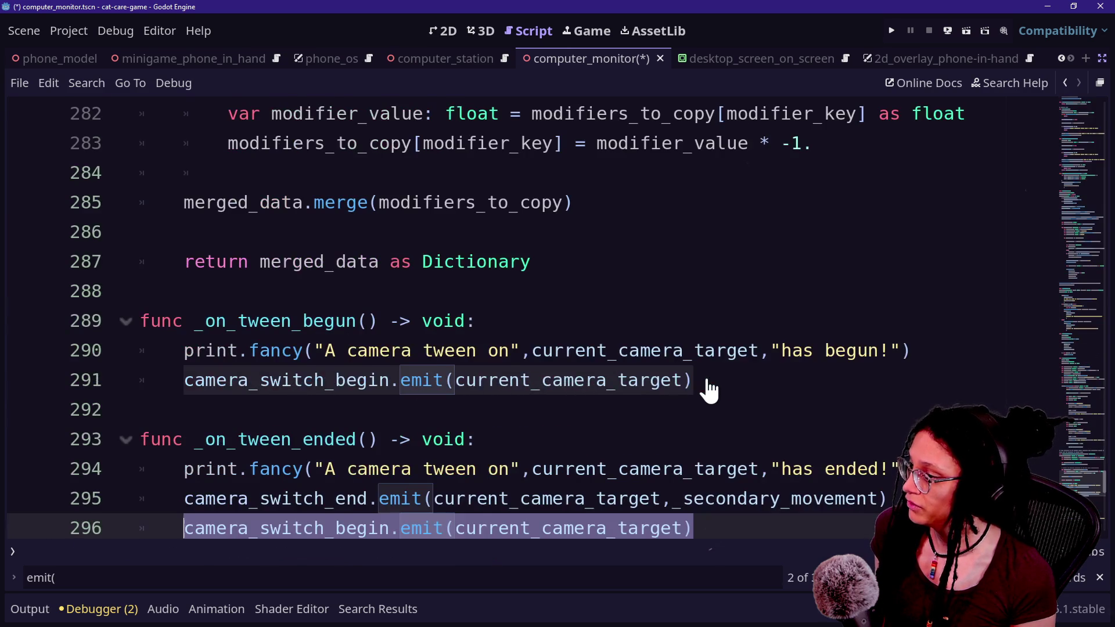
scroll(749, 424, down, 1)
key(BackSpace)
key(Up)
key(End)
Pass _secondary_movement to the camera_switch_begin emit on line 291 and save the script
mouse_move(878, 408)
mouse_down()
mouse_move(709, 426)
mouse_move(667, 414)
mouse_up()
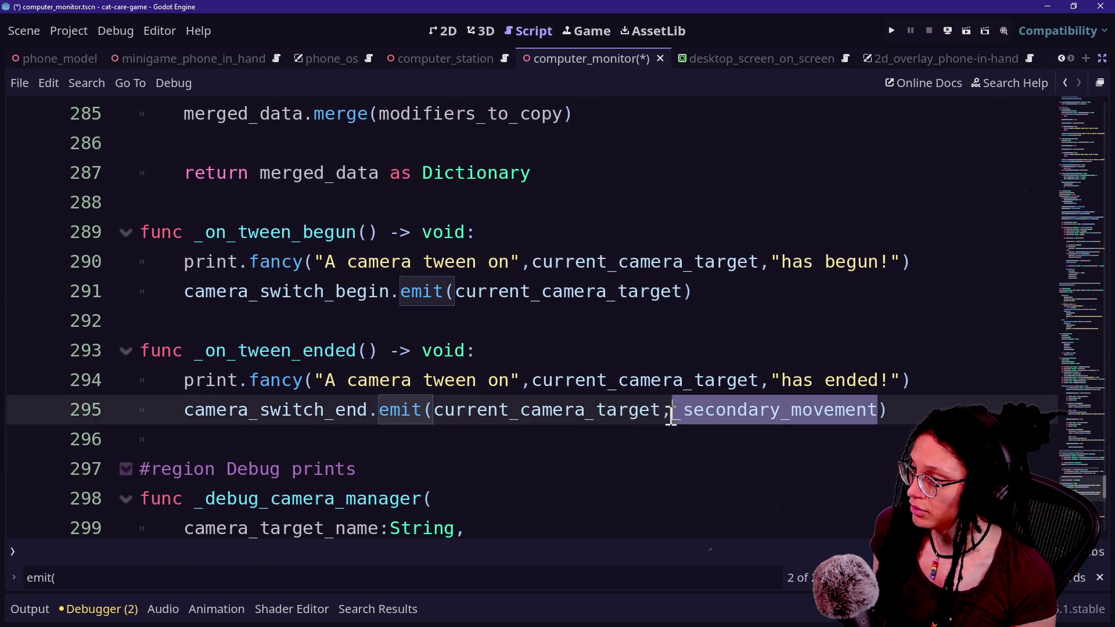
key(ctrl+c)
click(683, 291)
key(ctrl+v)
click(661, 204)
key(ctrl+s)
Bring up the quick file picker and highlight desktop_screen_on_screen.gd
key(shift+alt+o)
key(Down)
key(Up)
key(Down)
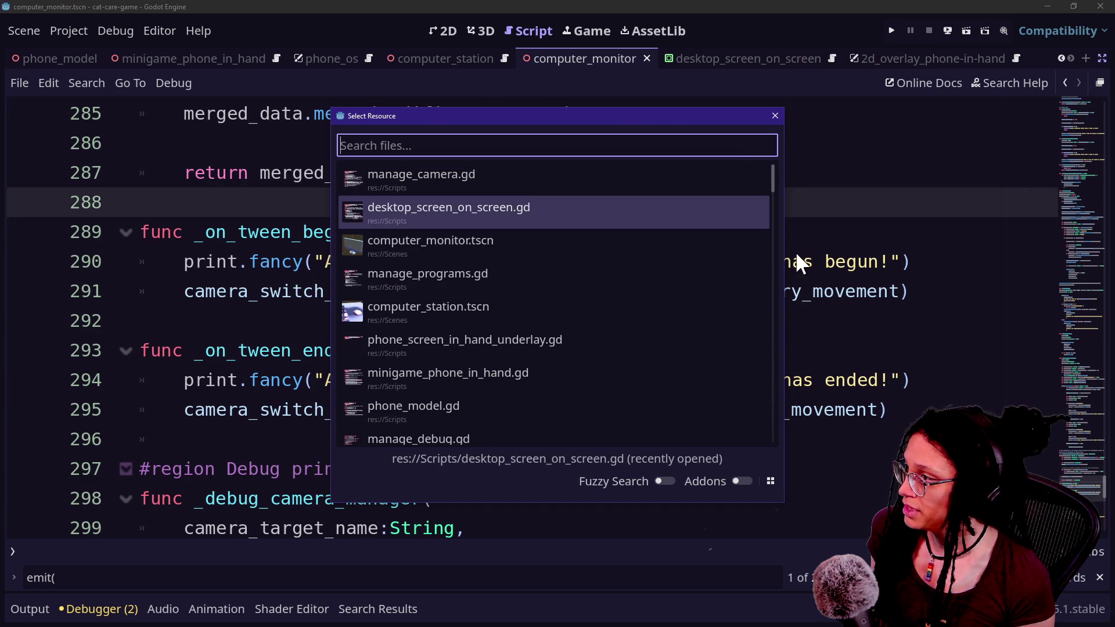
Open desktop_screen_on_screen.gd and copy its camera_switch_end connect call
key(Return)
scroll(613, 312, up, 7)
scroll(675, 383, down, 1)
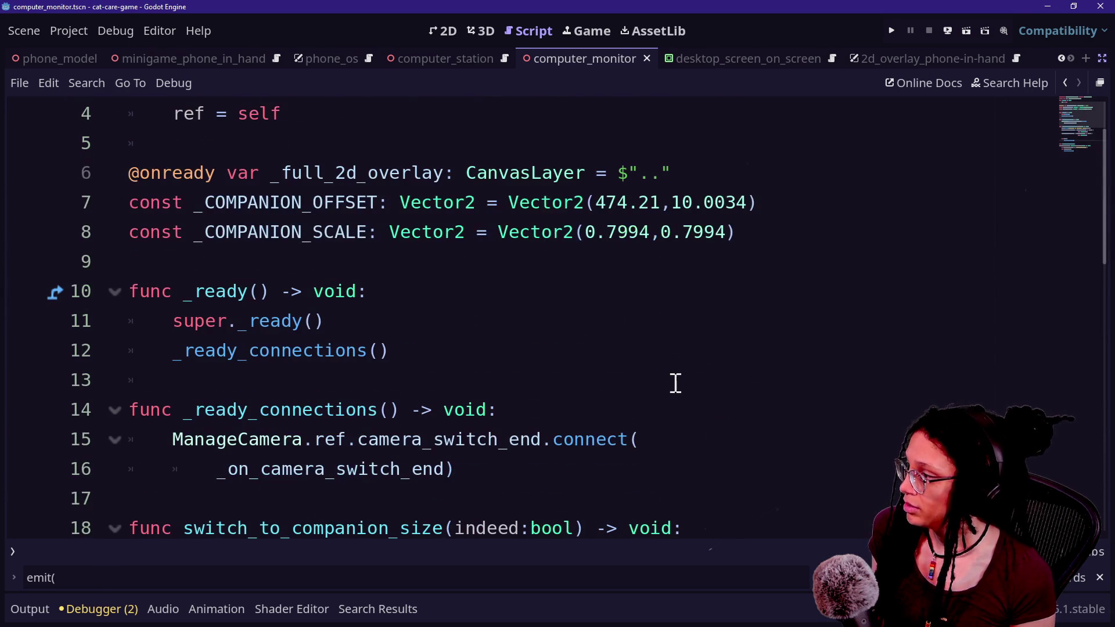
drag(476, 456, 516, 422)
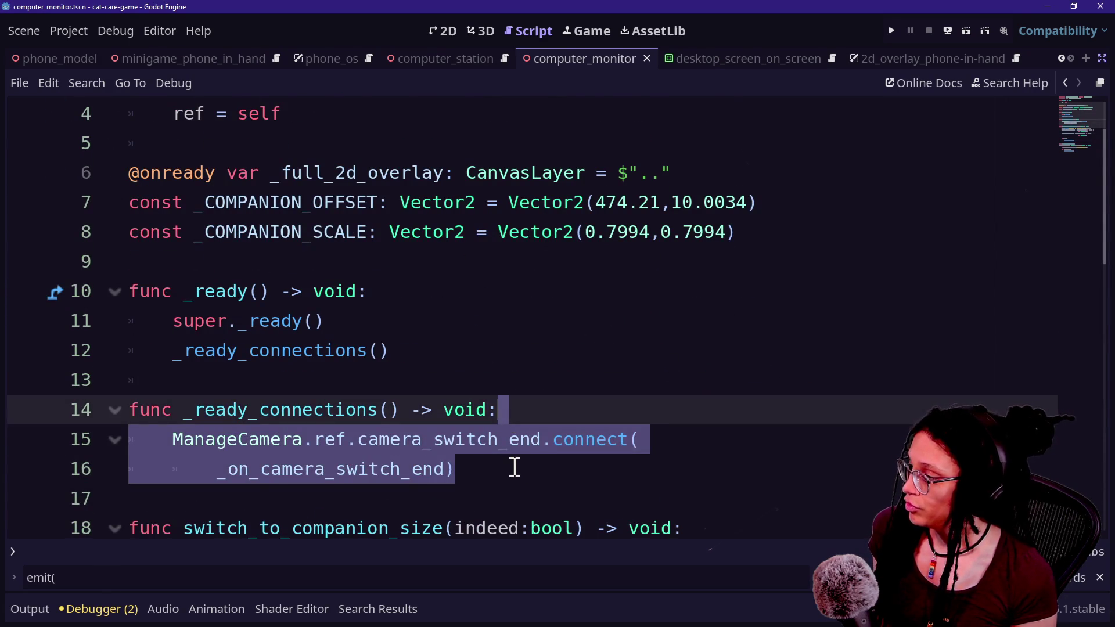
key(ctrl+c)
Paste a duplicate of the camera_switch_end connect call into the script
click(515, 466)
key(Return)
key(ctrl+v)
key(ctrl+z)
click(490, 381)
key(ctrl+v)
key(ctrl+z)
key(ctrl+y)
Change the duplicate to connect camera_switch_begin and save
double_click(523, 470)
text(begin)
click(486, 353)
scroll(486, 357, down, 2)
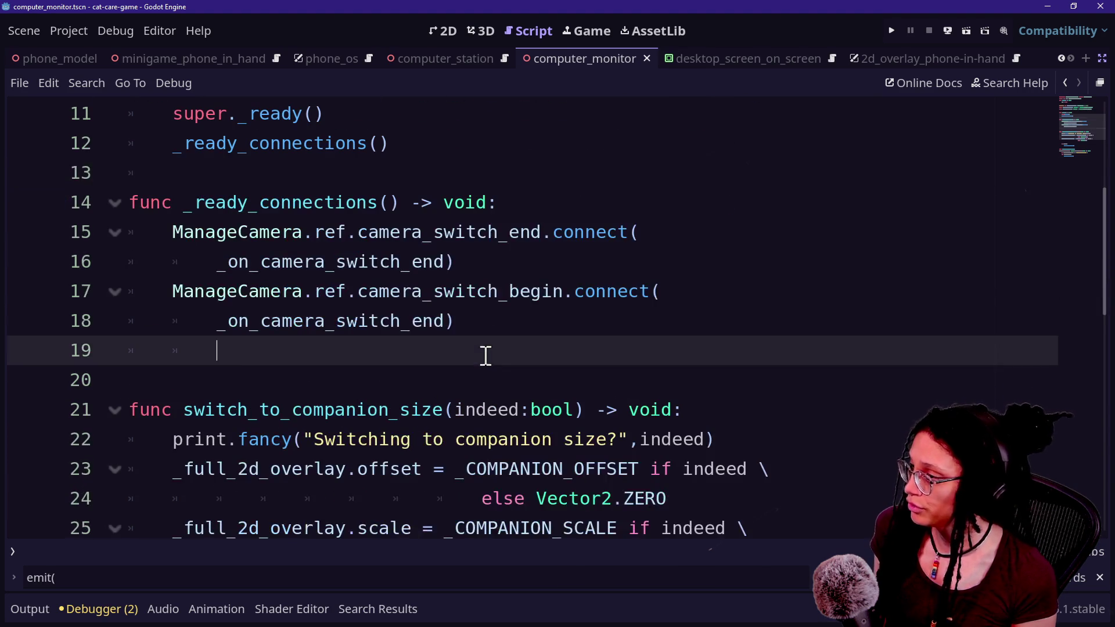
click(488, 326)
key(ctrl+s)
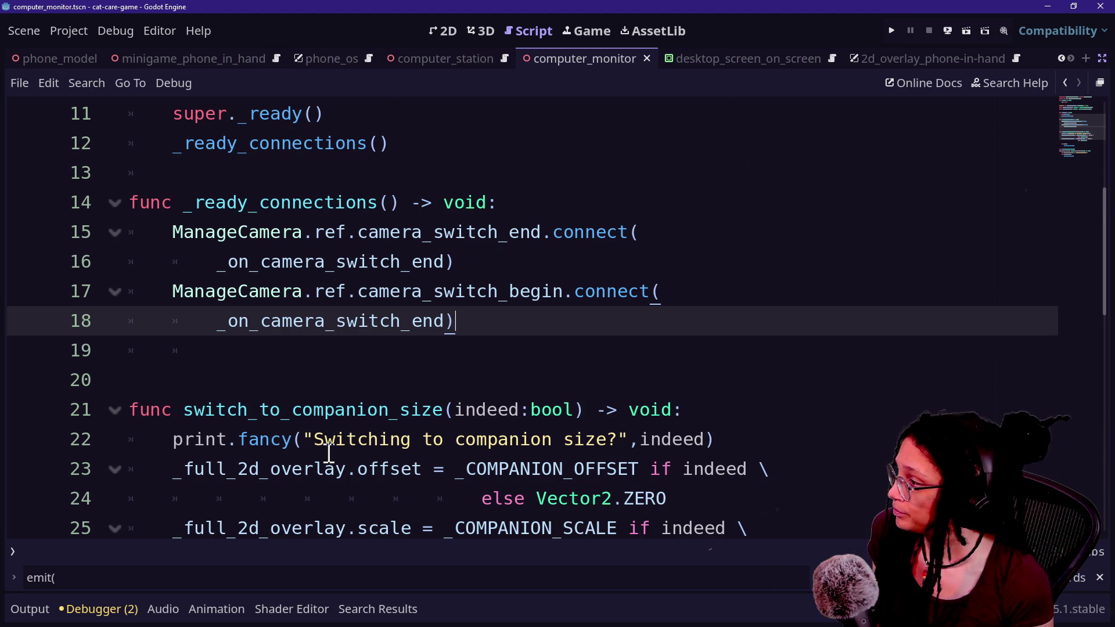
Copy the _on_camera_switch_end function and paste a duplicate below it
scroll(328, 452, down, 6)
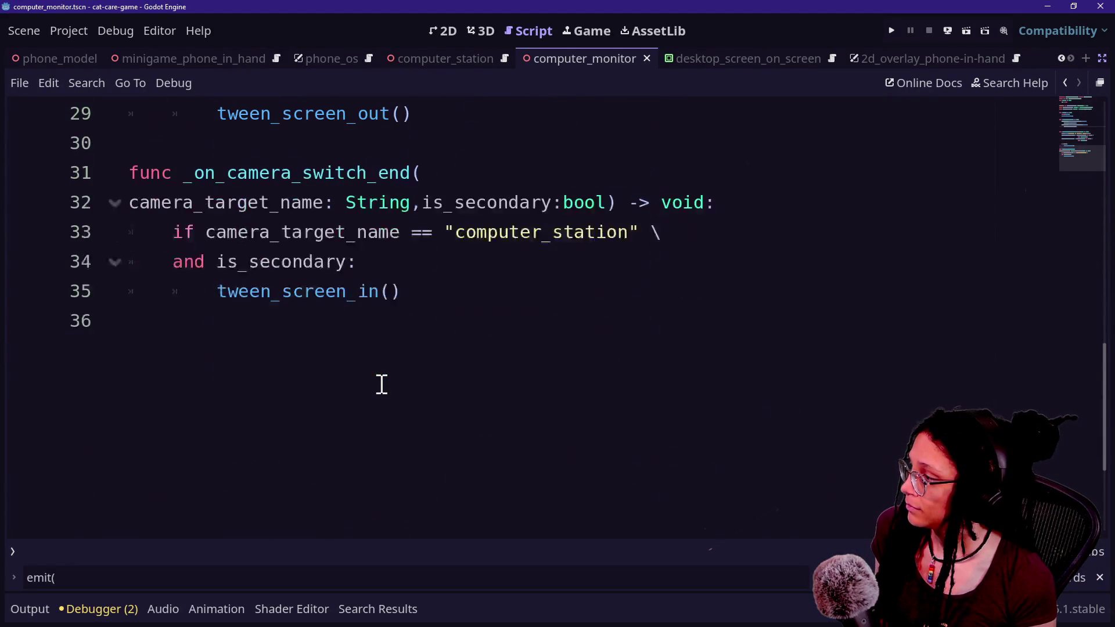
scroll(382, 384, up, 1)
drag(468, 386, 468, 238)
key(ctrl+c)
click(458, 384)
key(ctrl+v)
Rename the copied function to _on_camera_switch_begin
click(390, 409)
key(Delete)
key(Delete)
key(BackSpace)
text(begi)
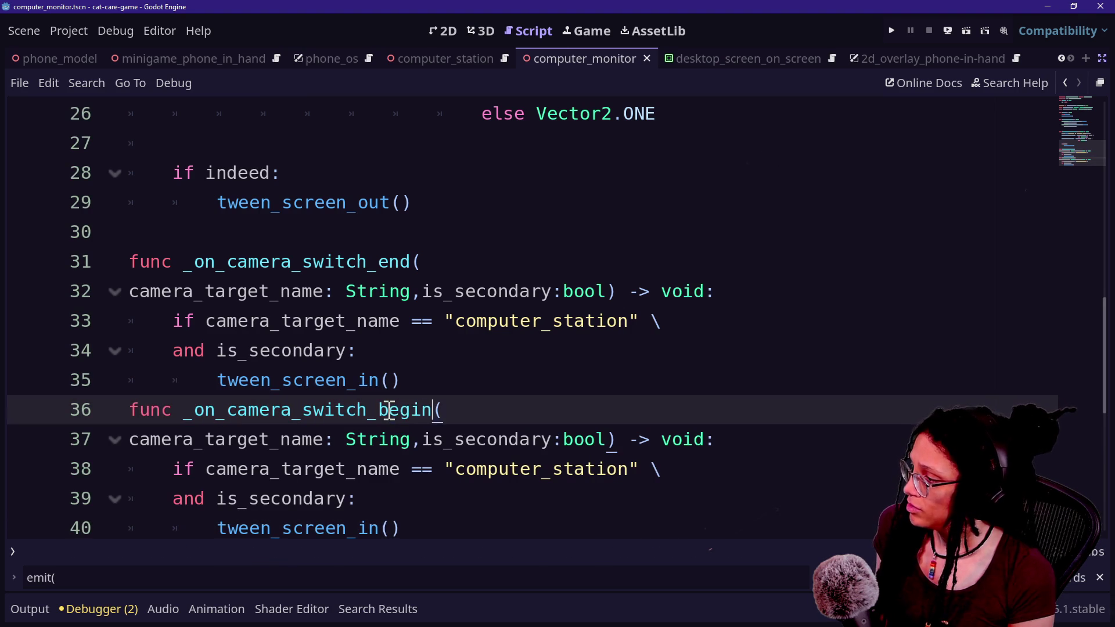
text(n)
click(239, 261)
click(514, 440)
Make the new handler call tween_screen_out(), save, and search all files for _on_camera_switch_begin
key(Down)
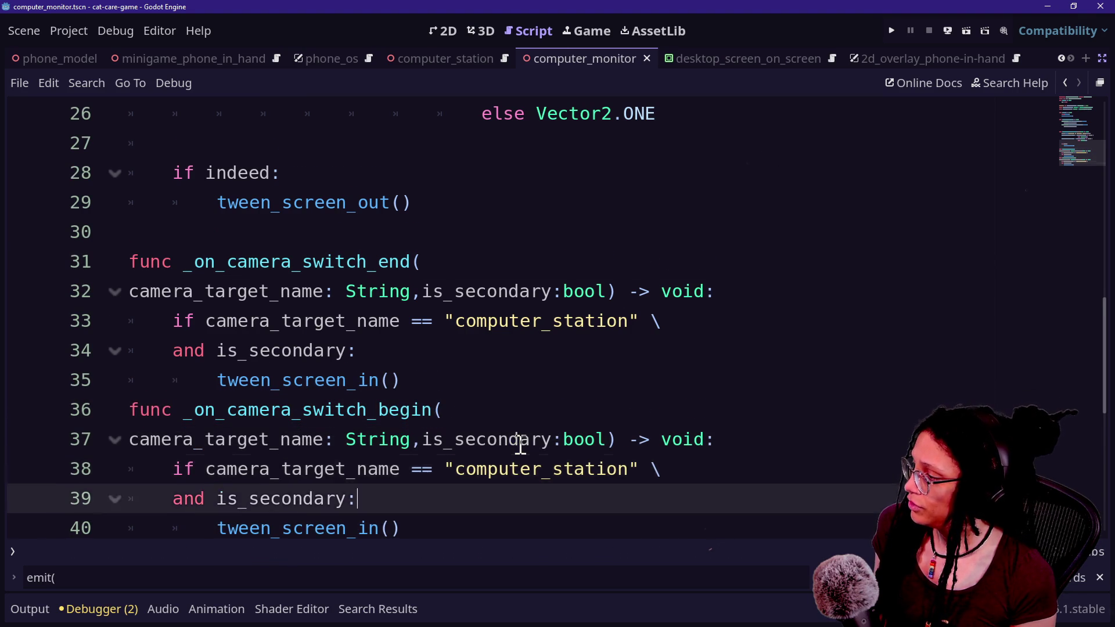
key(Down)
key(Down)
key(Down)
click(500, 499)
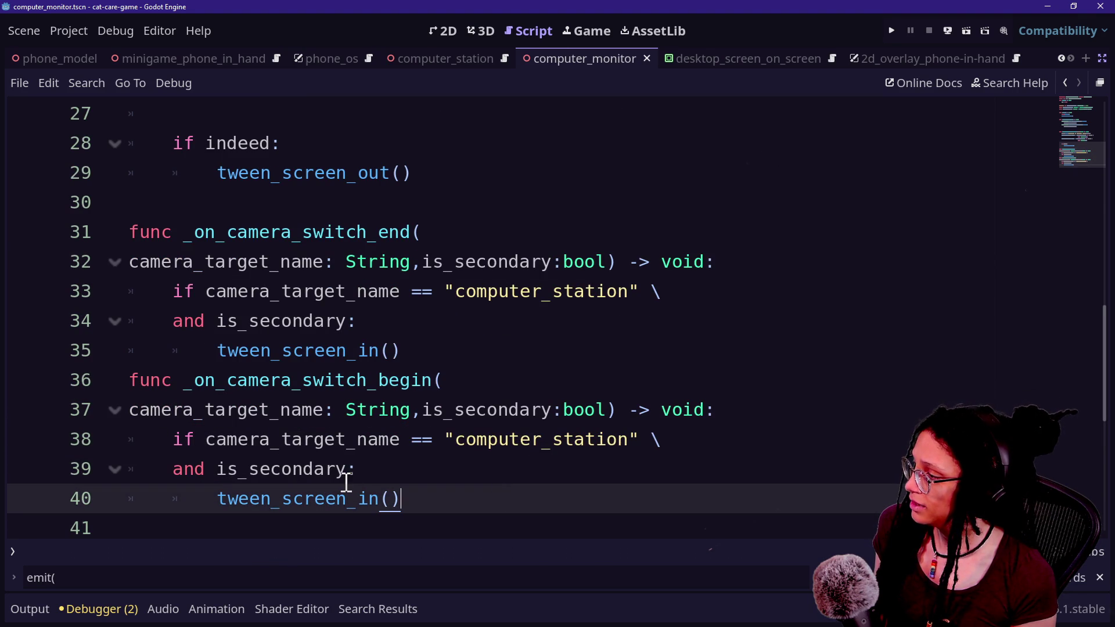
text(out)
click(354, 370)
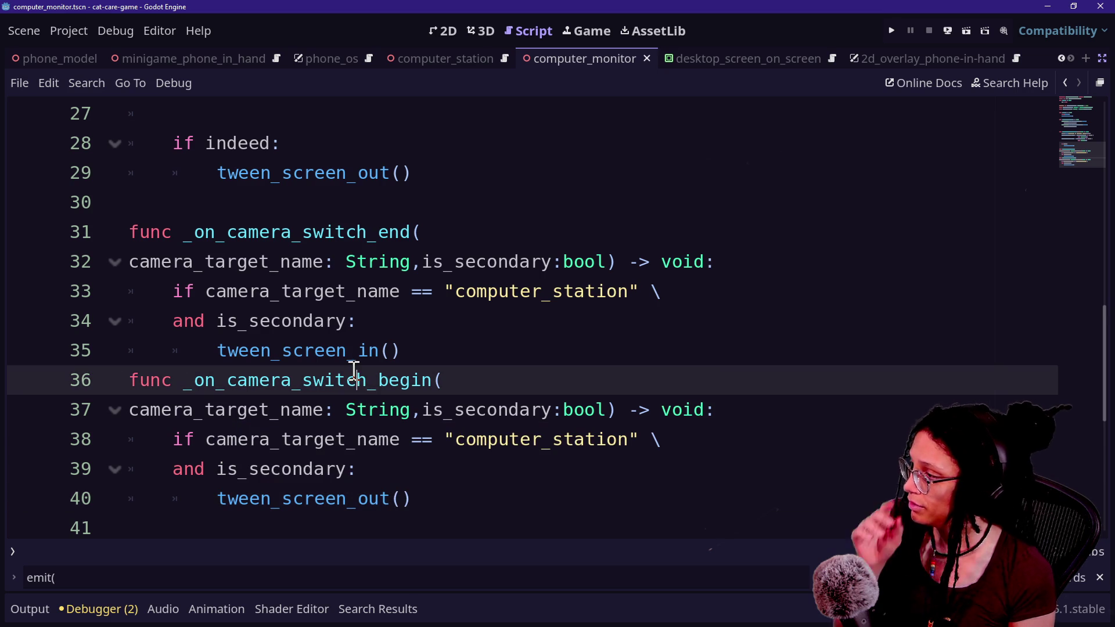
click(505, 360)
key(ctrl+s)
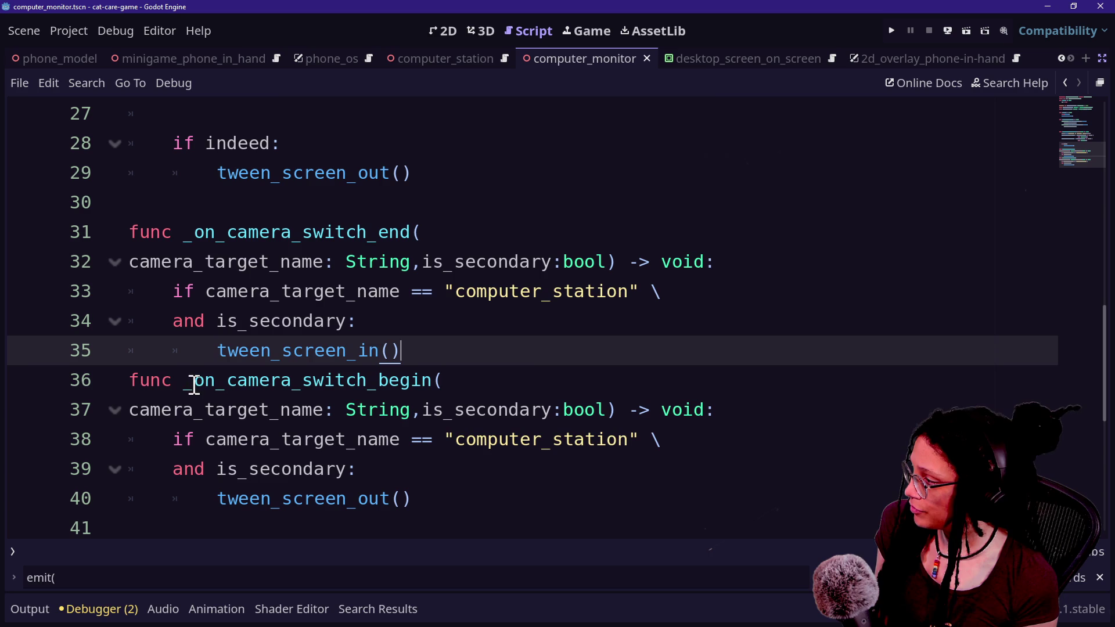
mouse_move(186, 383)
mouse_down()
mouse_move(498, 438)
mouse_move(440, 386)
mouse_up()
key(ctrl+shift+f)
Open the manage_desktop.gd search match and append ',is_secondary: bool' to _on_camera_switch_begin's parameters
key(Return)
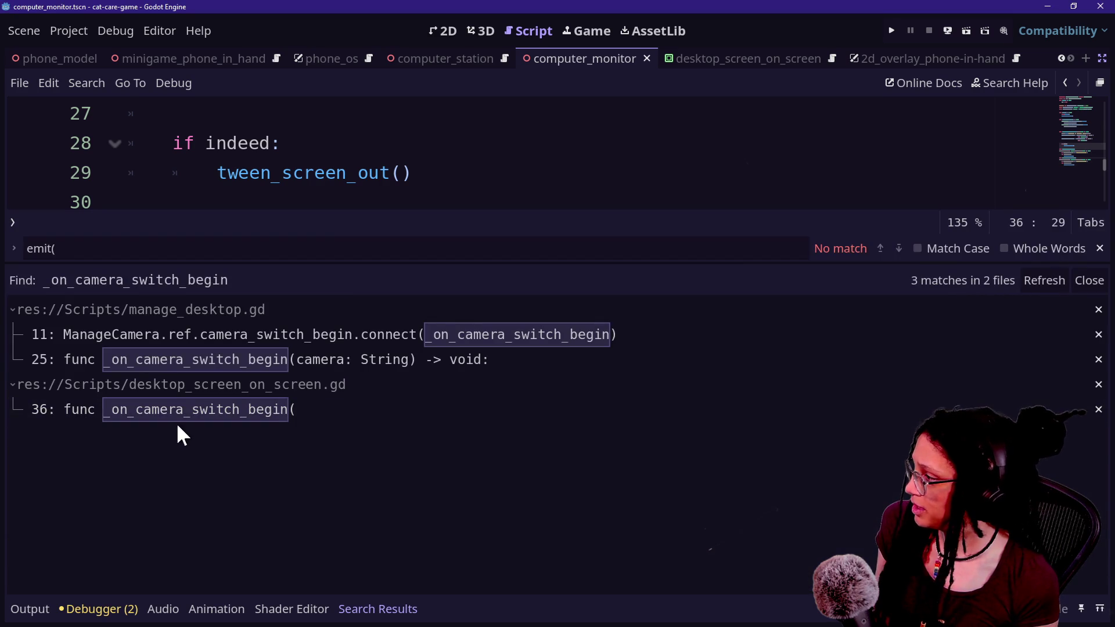
click(182, 360)
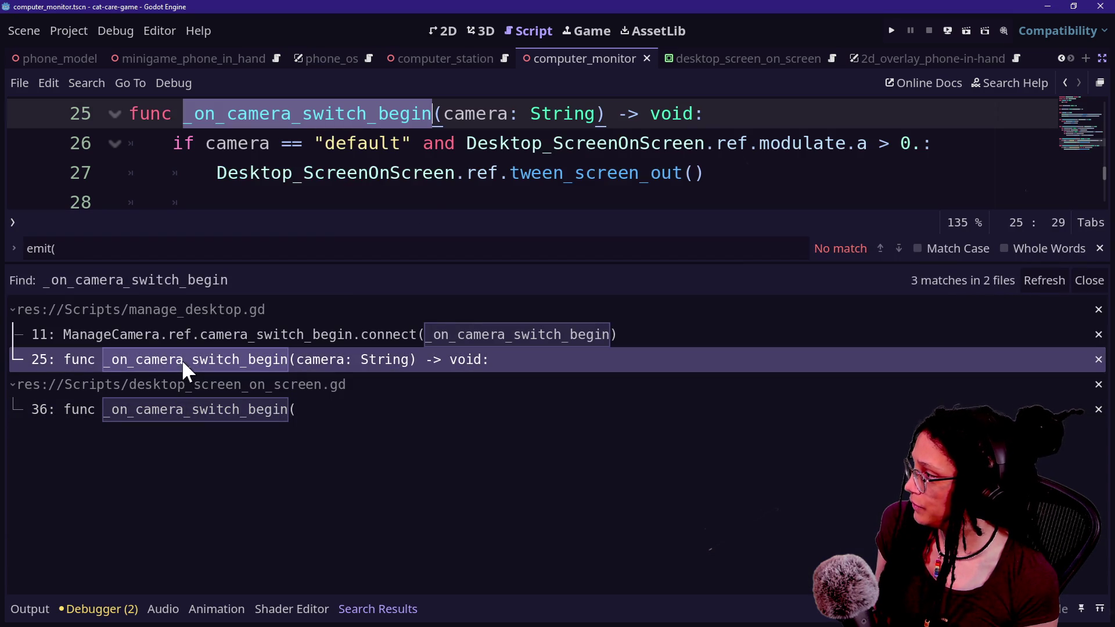
key(alt+o)
key(alt+o)
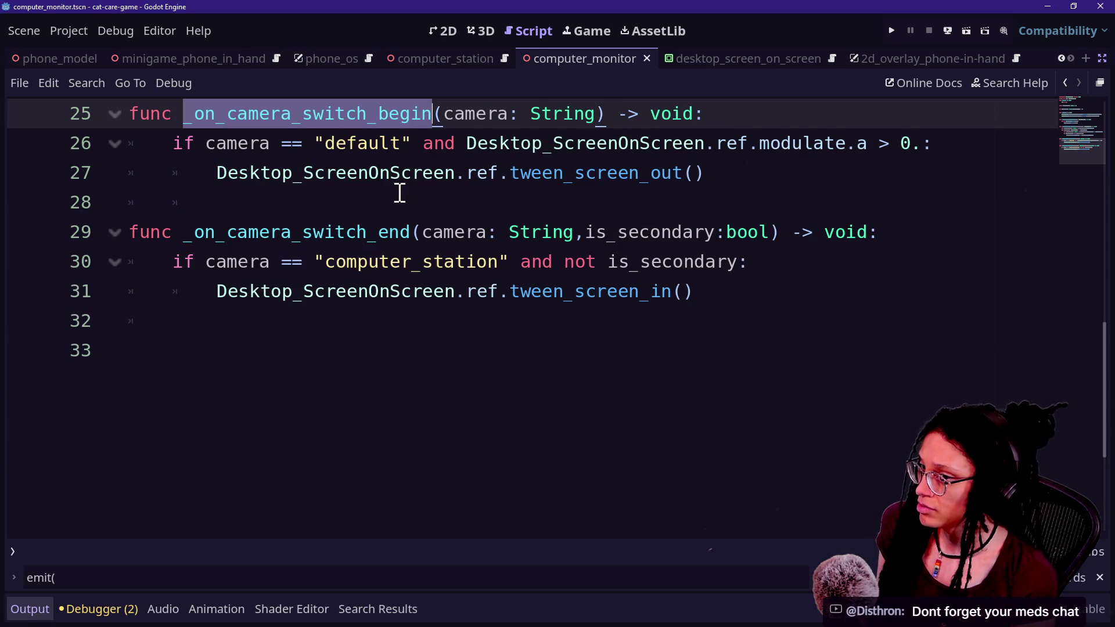
scroll(595, 299, up, 2)
click(661, 291)
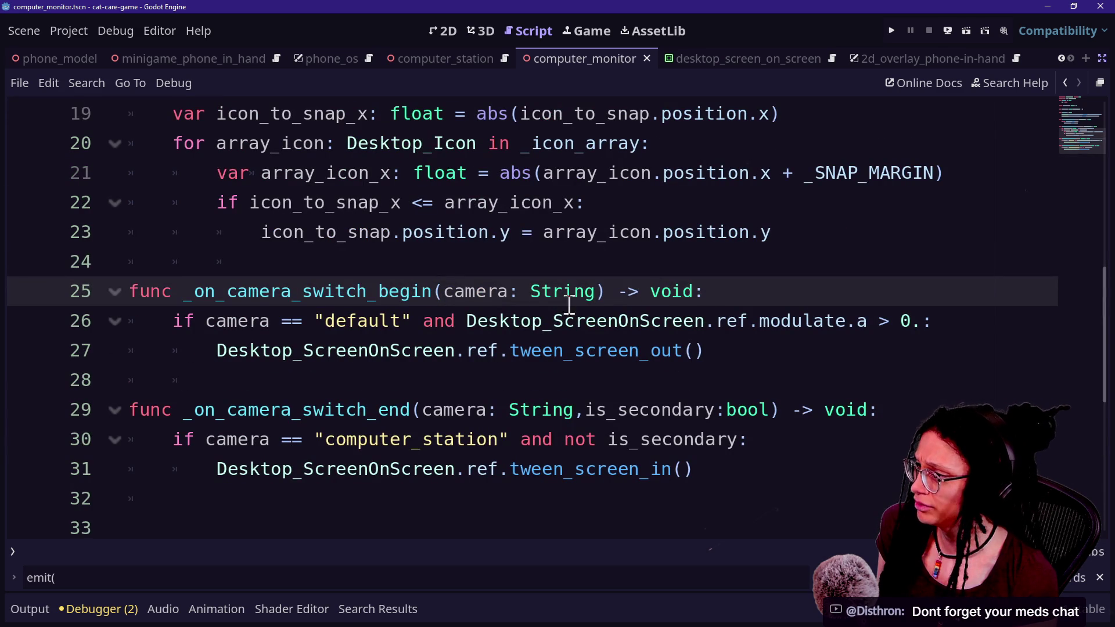
text(m)
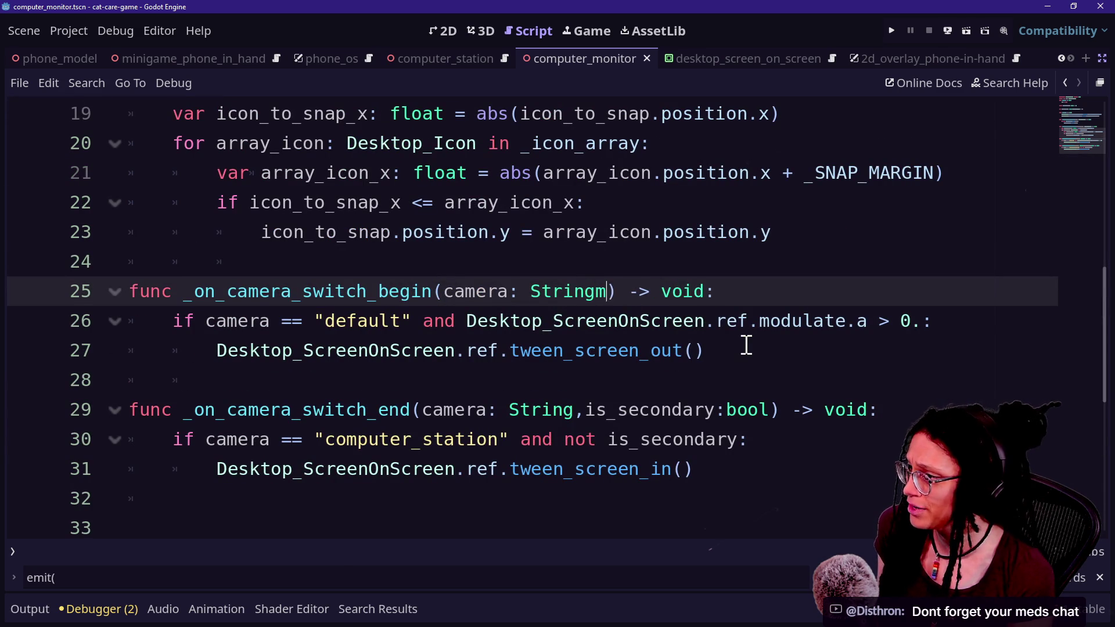
key(BackSpace)
text(,)
text(is_seconda)
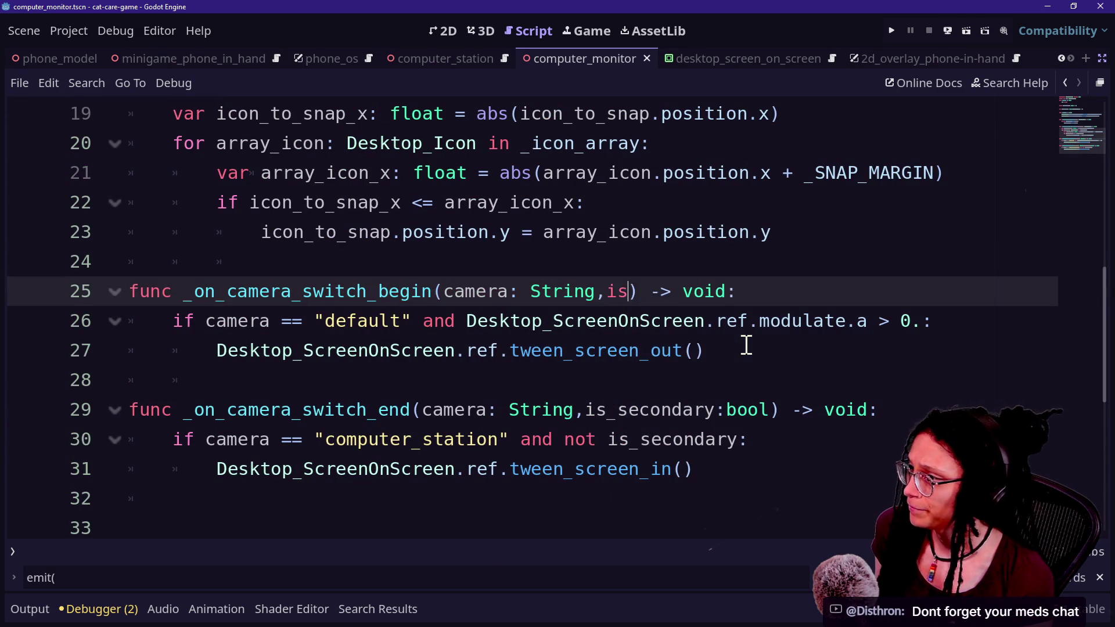
text(ry: boo)
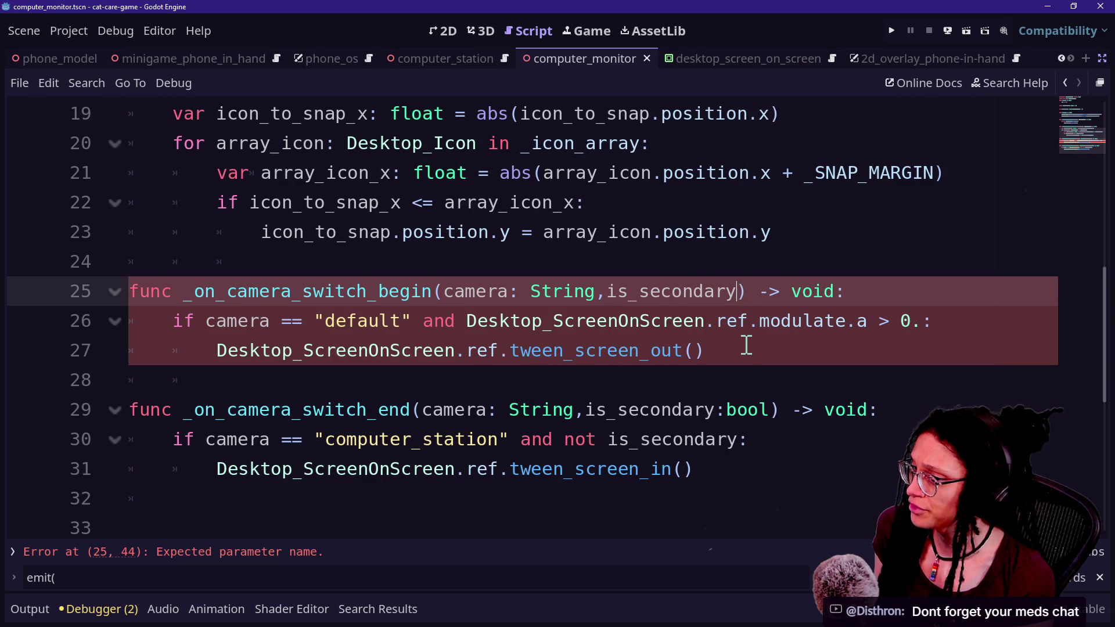
text(l)
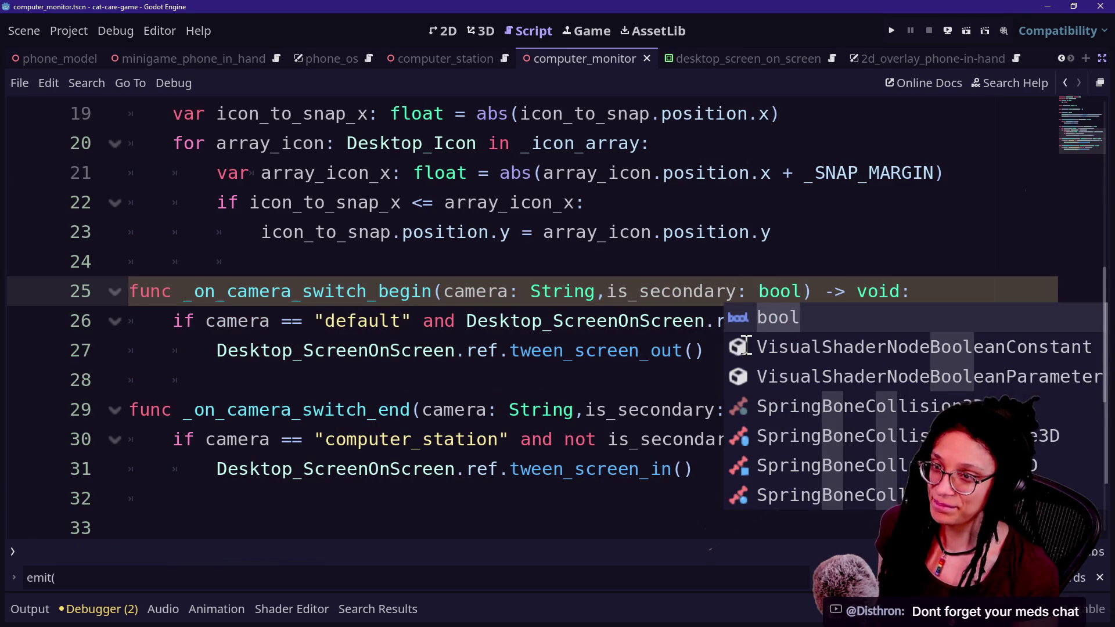
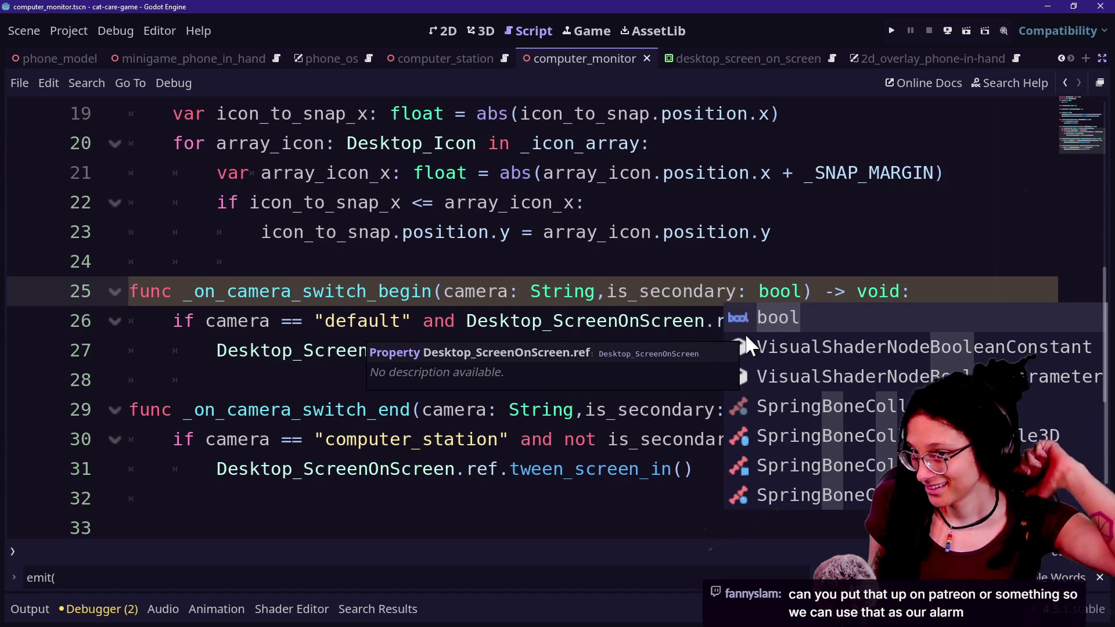
Cycle past the YouTube live chat and Discord windows to the Godot Shaders 3D-perspective shader page
key(alt+Tab)
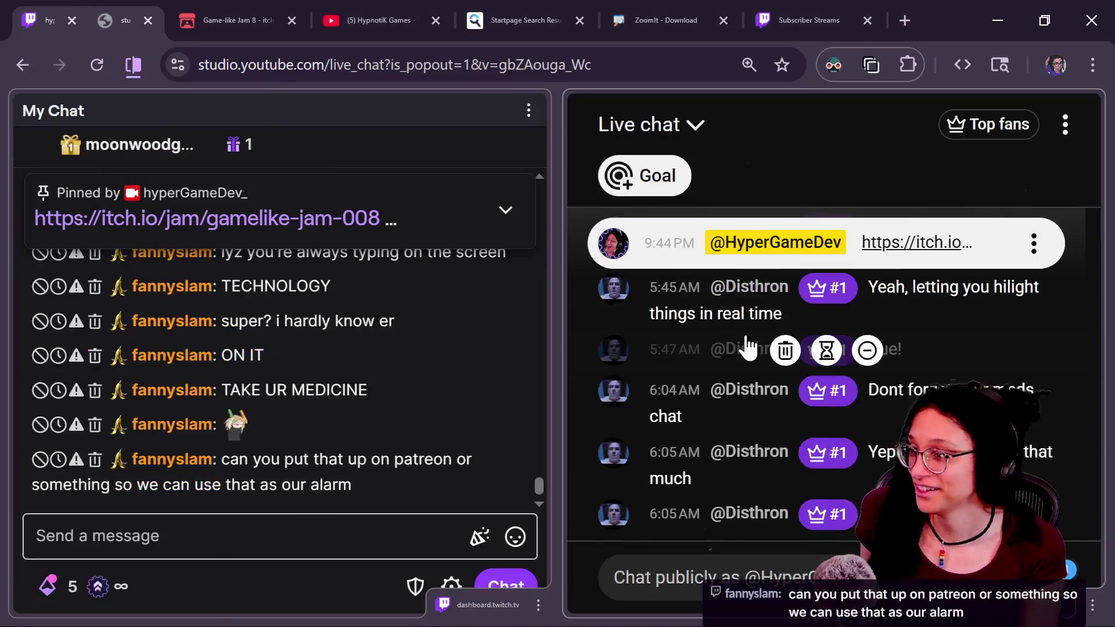
key(alt+Tab)
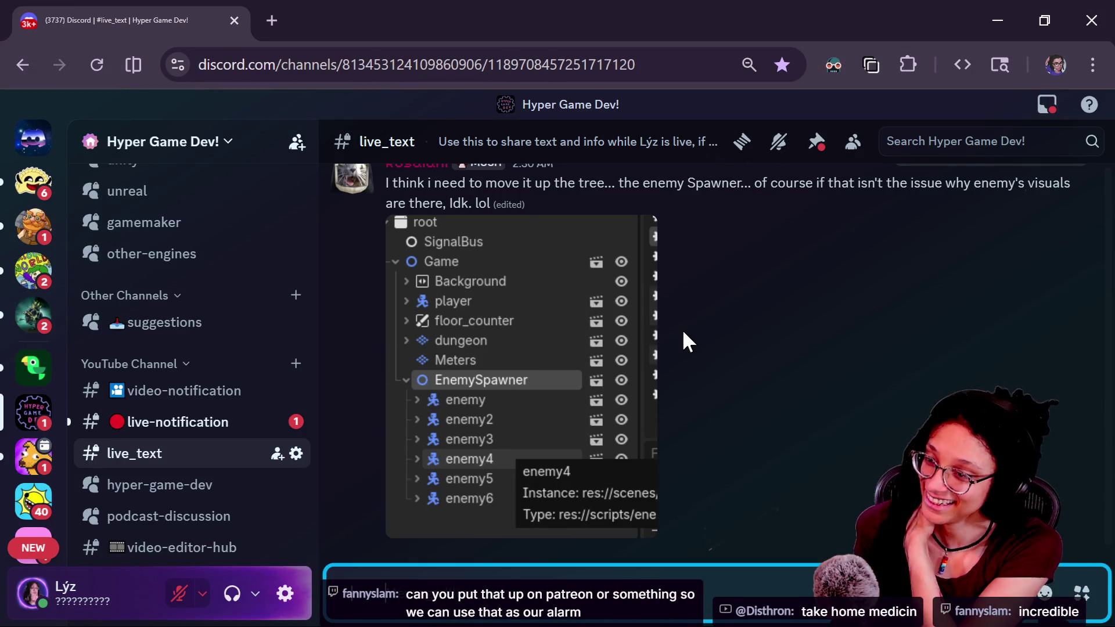
key(alt+Tab)
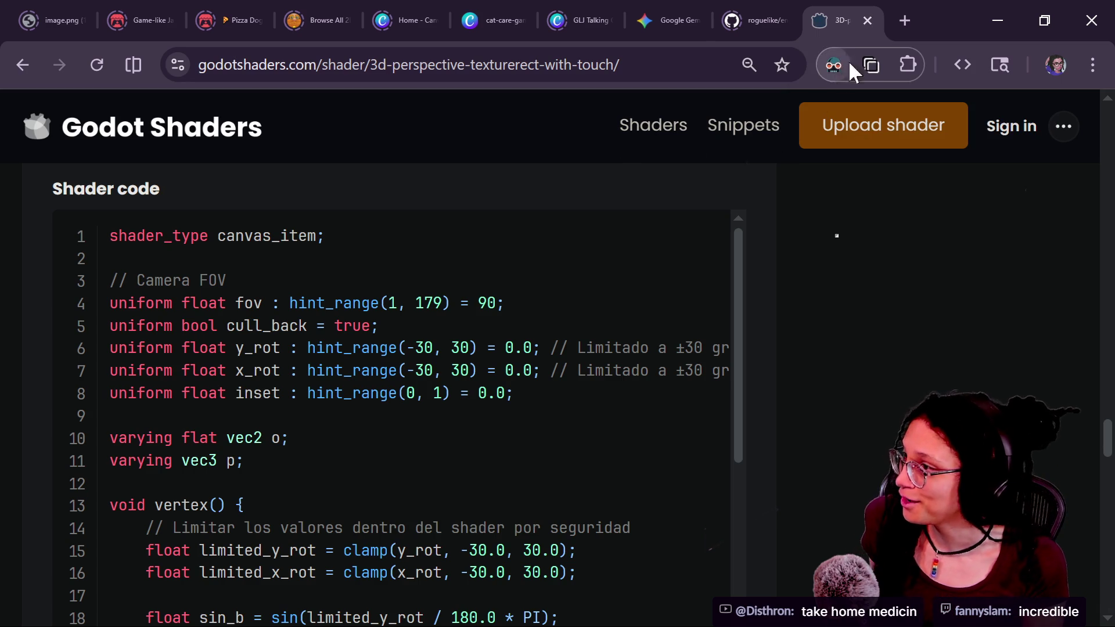
Open the Hyper Game Dev Discord server in a new Chrome tab via the bookmark
click(905, 19)
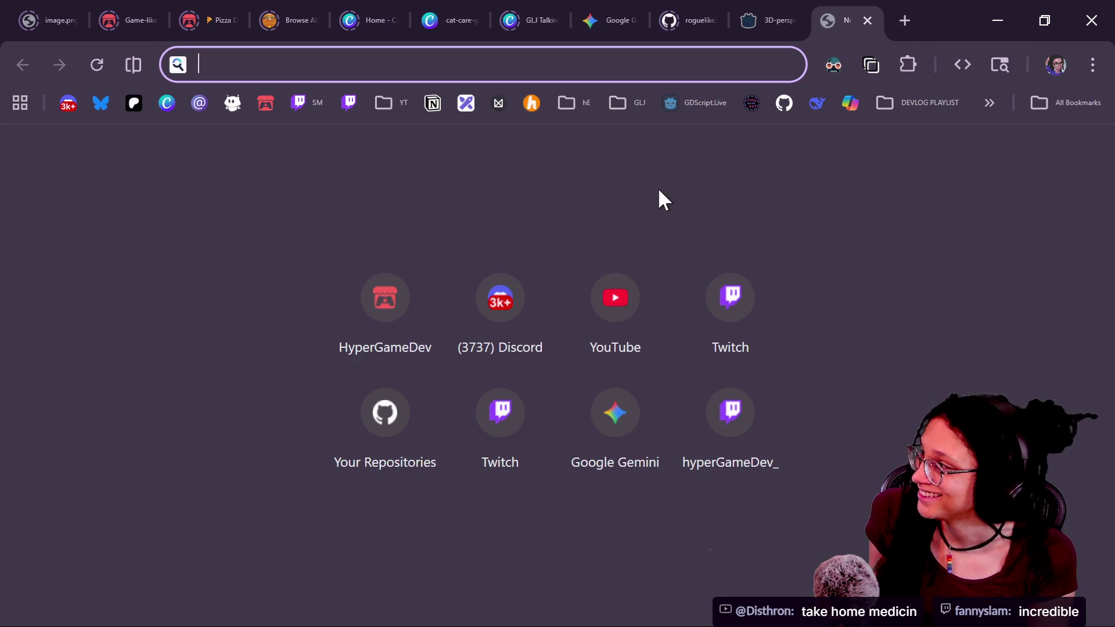
click(61, 114)
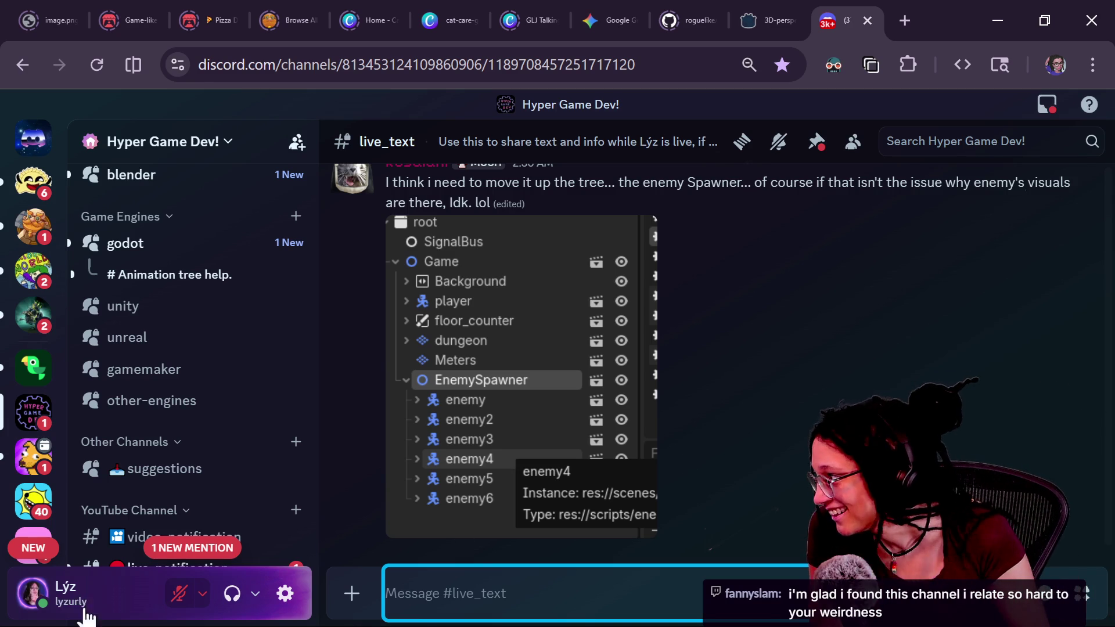
scroll(244, 404, up, 10)
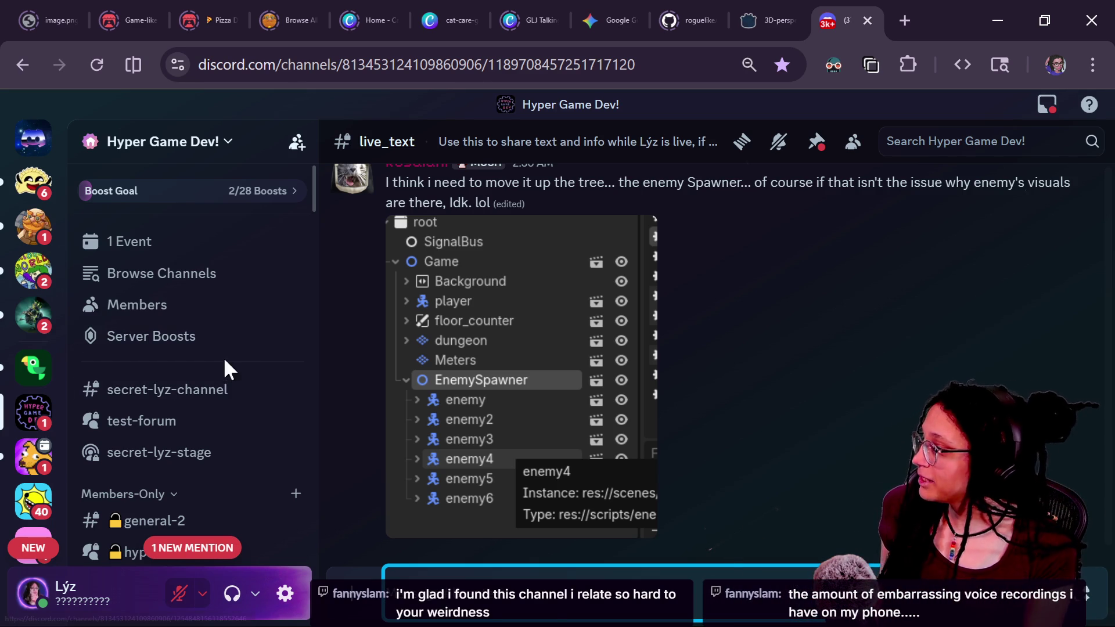
scroll(233, 389, down, 10)
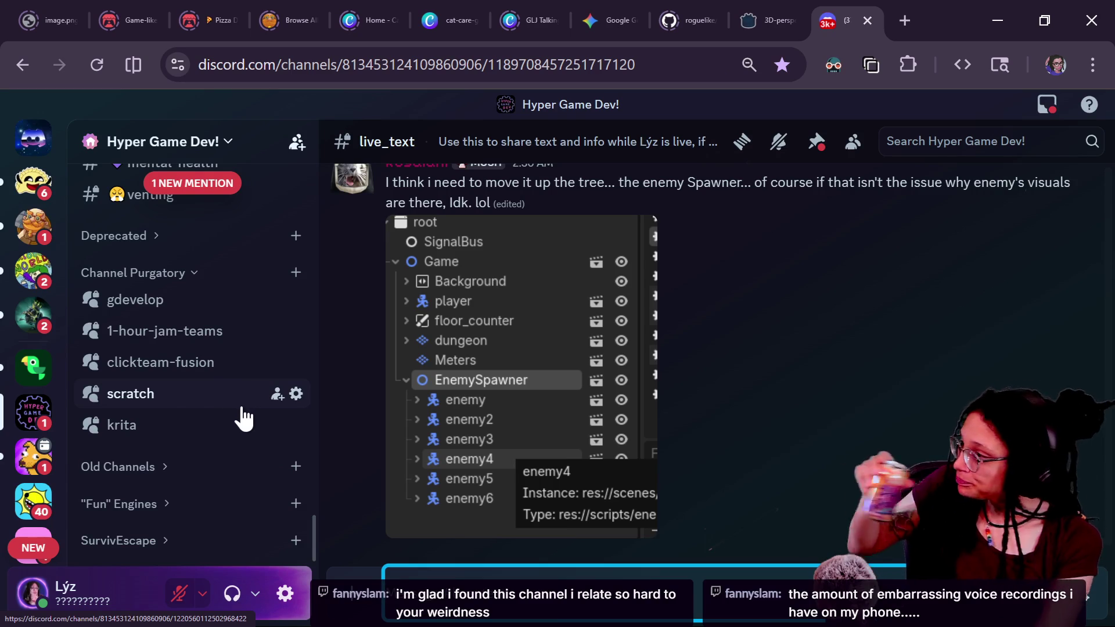
scroll(235, 395, up, 8)
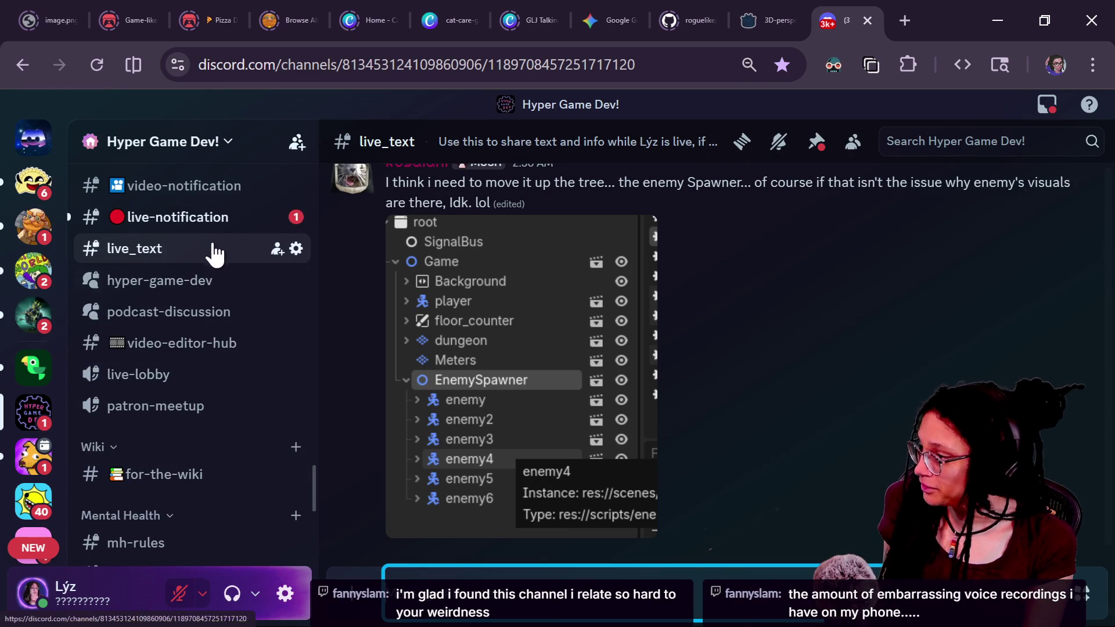
click(440, 581)
text(@ly)
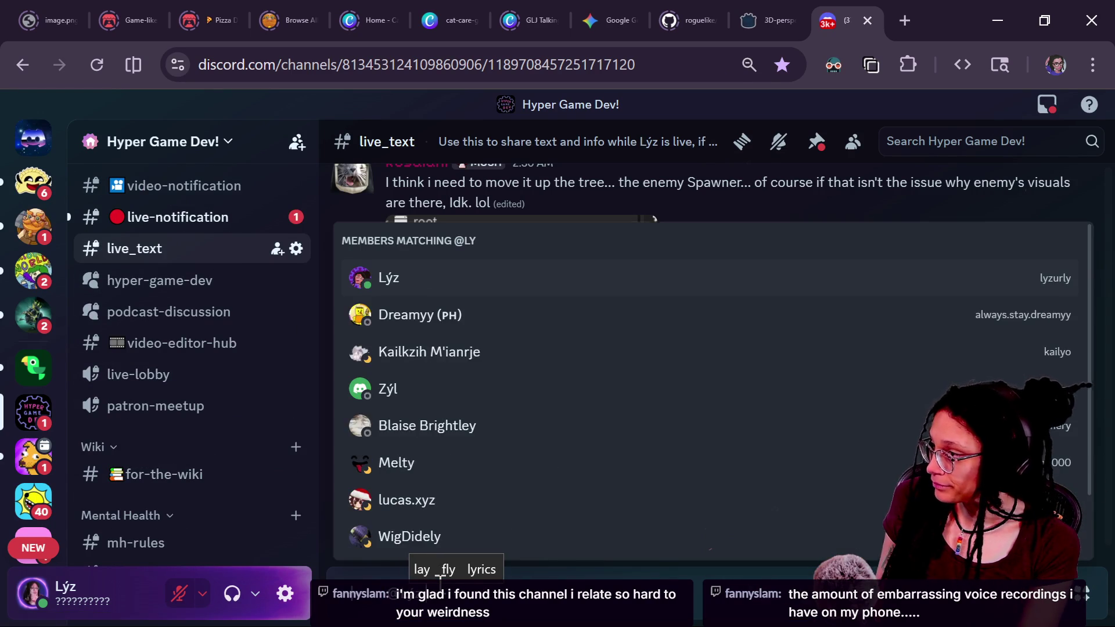
text(z tak)
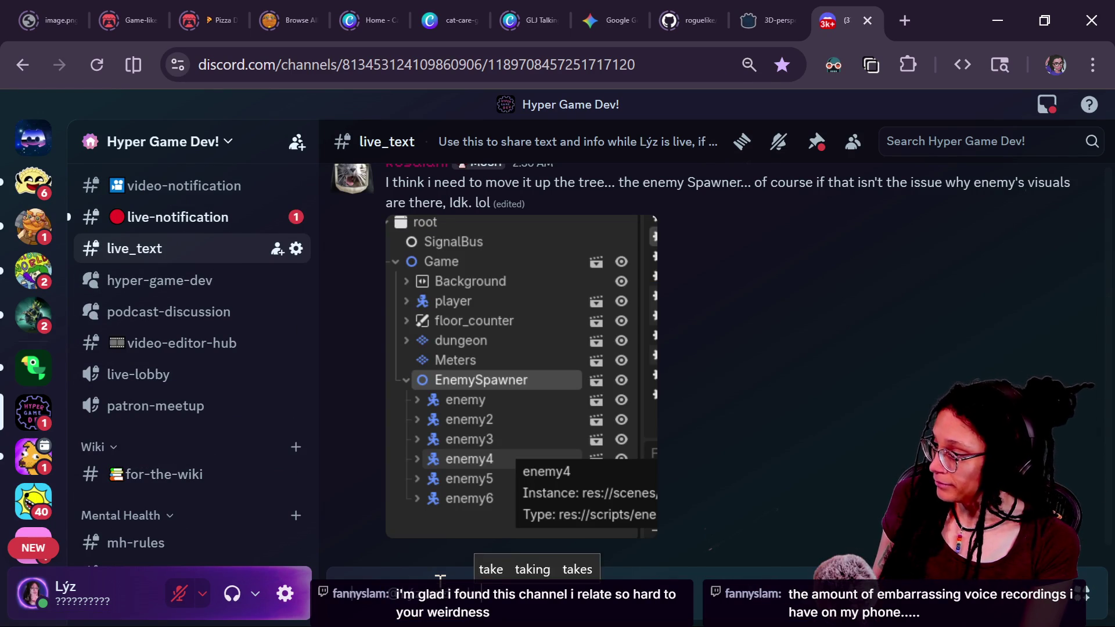
text(e )
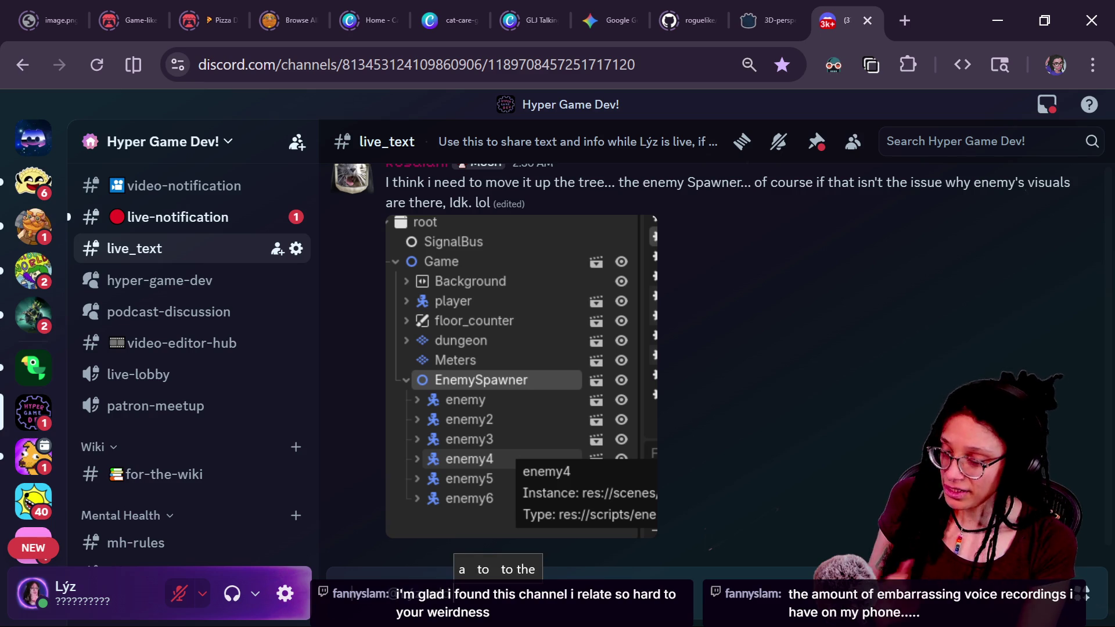
text(to )
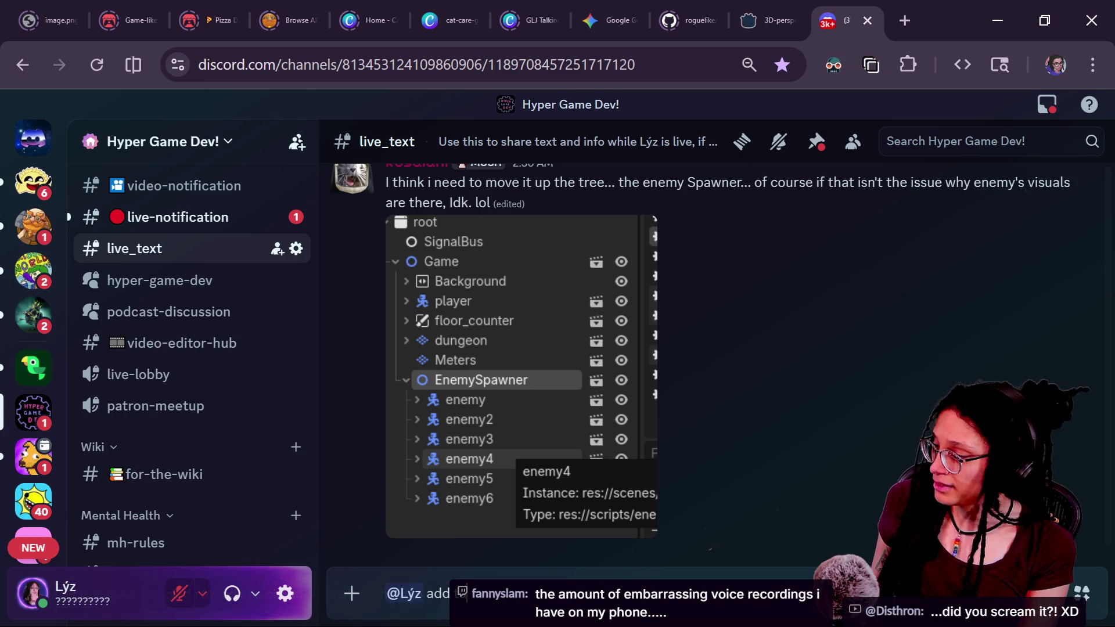
text(it and)
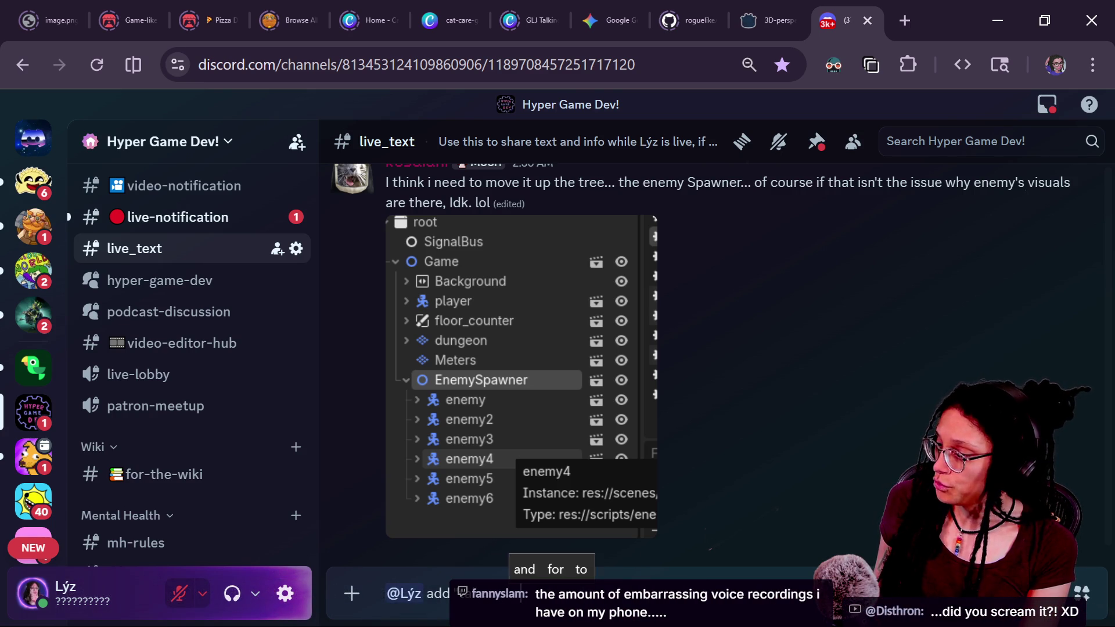
key(Return)
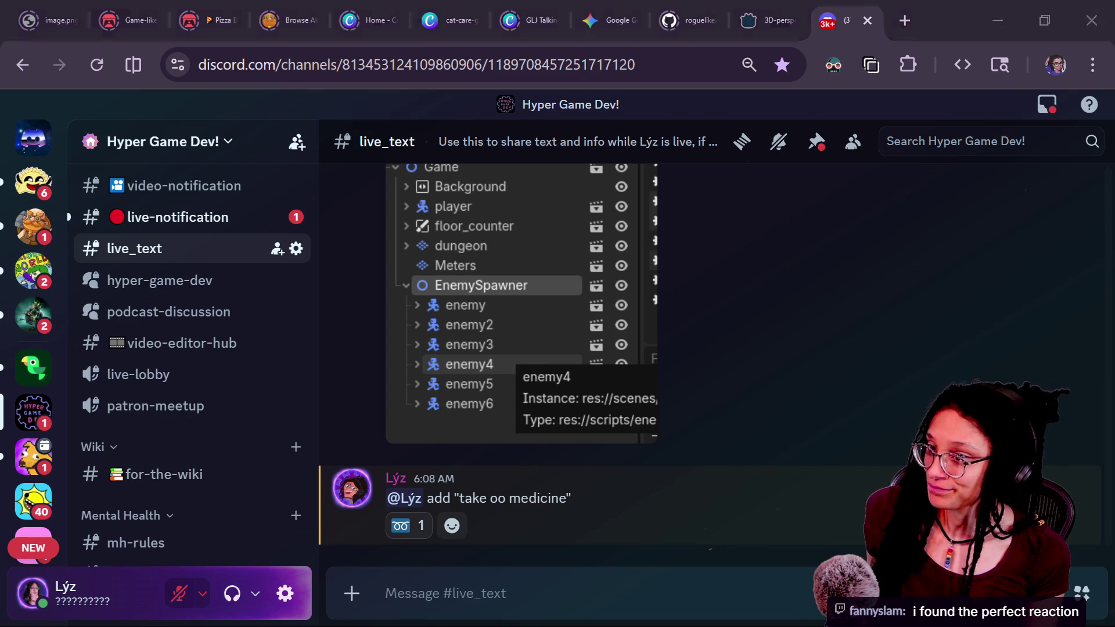
key(alt+Tab)
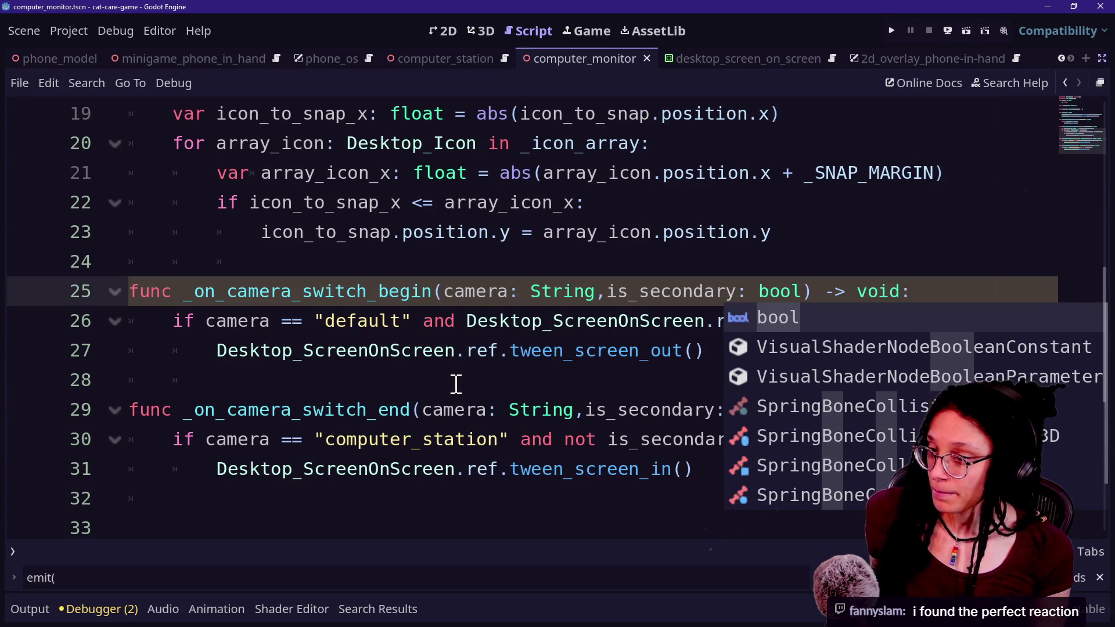
key(alt+Tab)
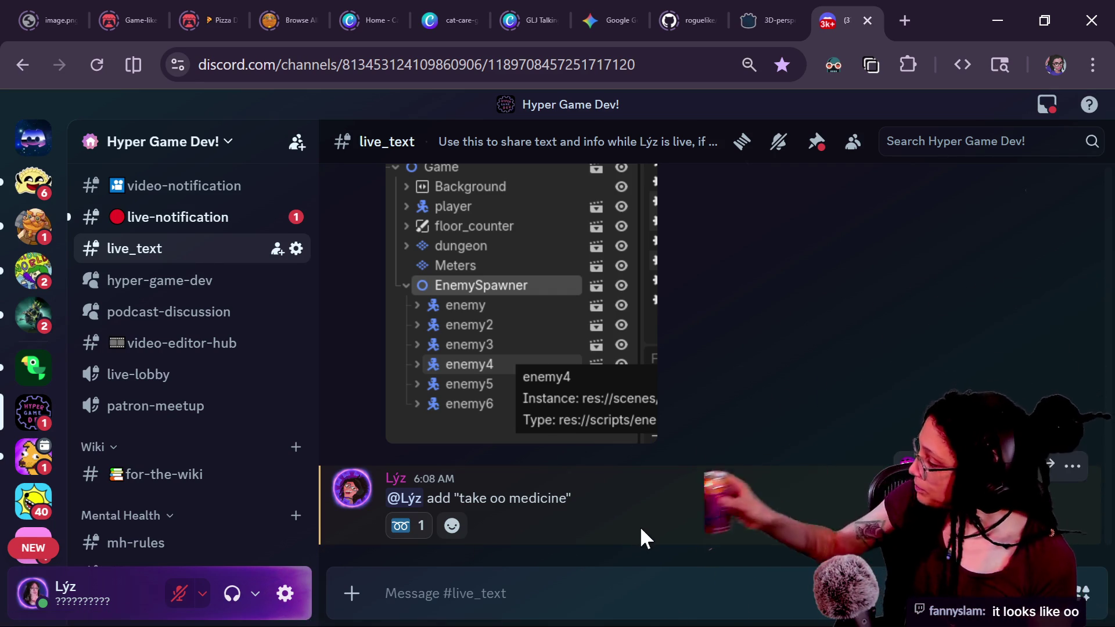
key(alt+Tab)
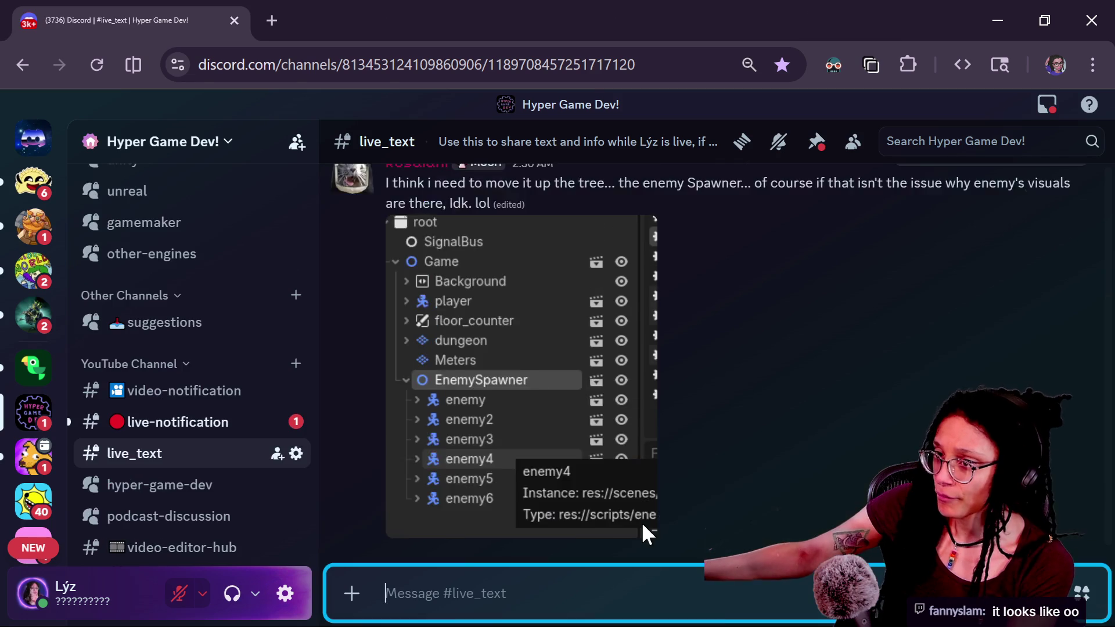
key(alt+Tab)
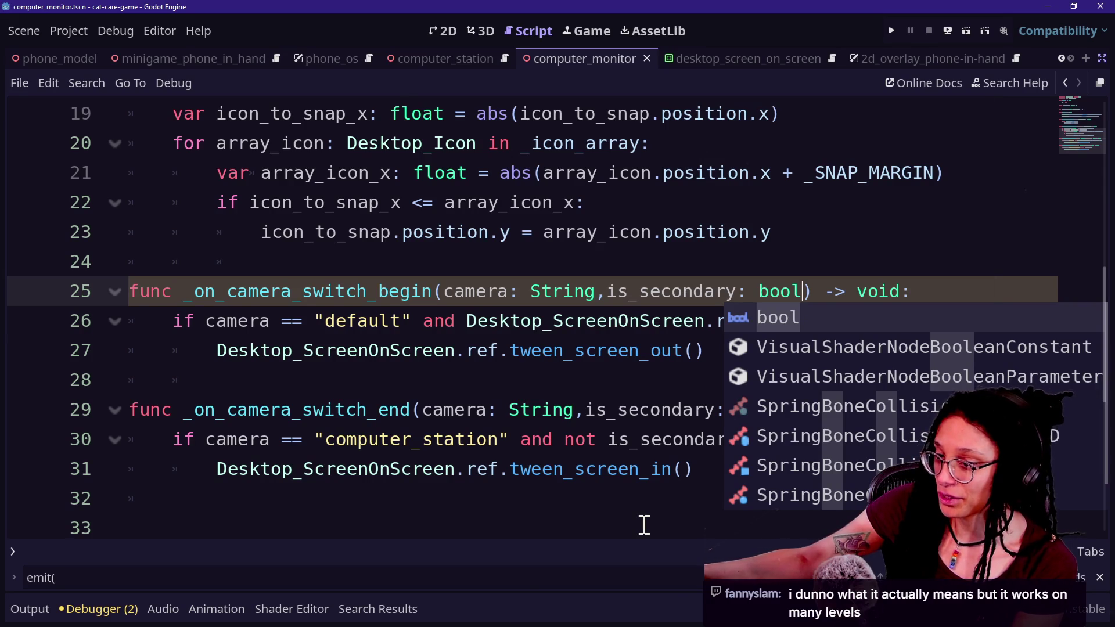
Inspect the camera_switch_begin signature and the bool type docs on lines 24–25
click(455, 410)
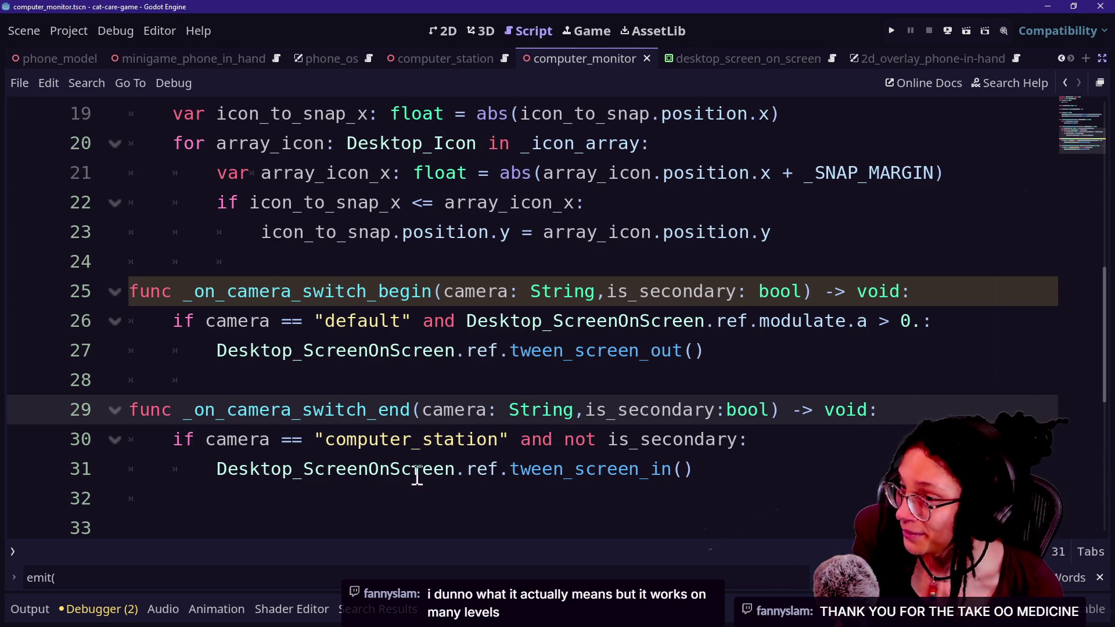
click(525, 350)
click(558, 291)
click(803, 291)
mouse_move(799, 297)
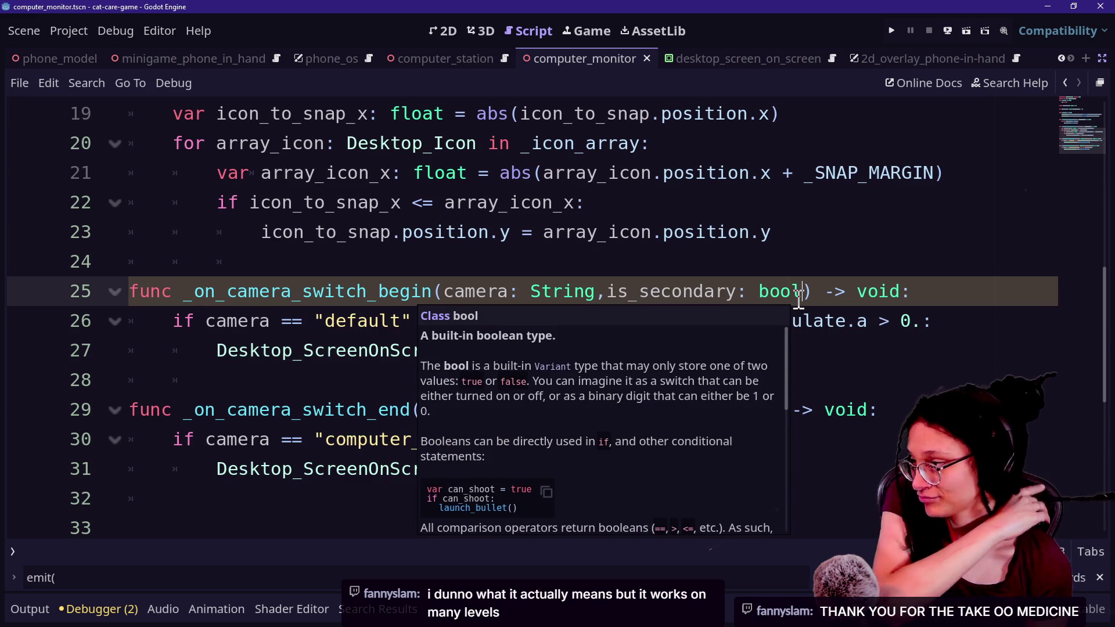
click(594, 272)
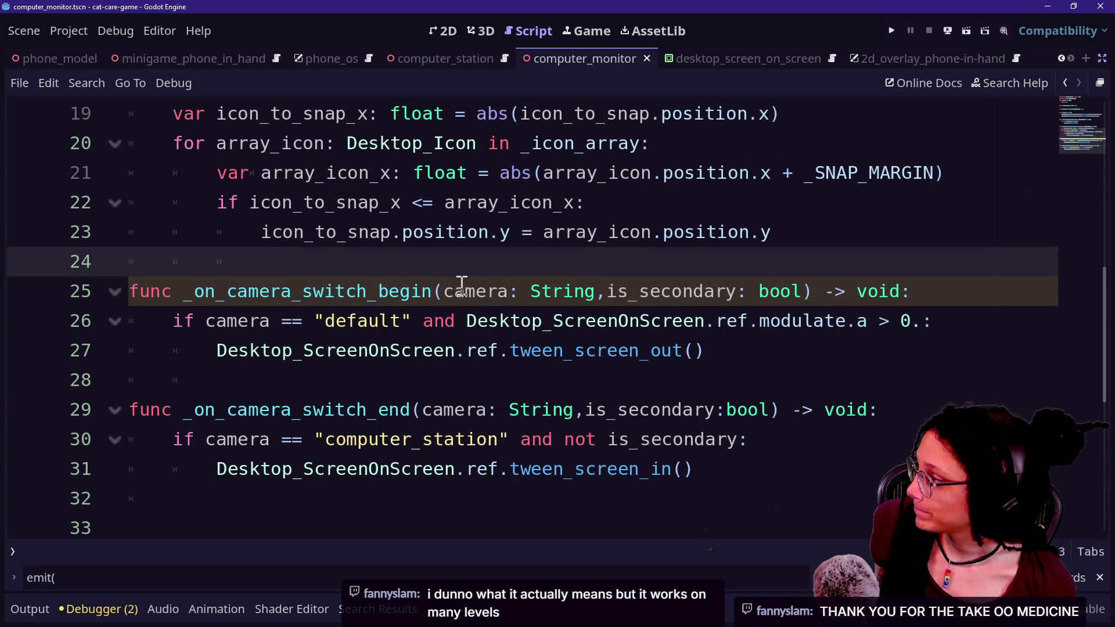
drag(546, 291, 834, 291)
click(552, 301)
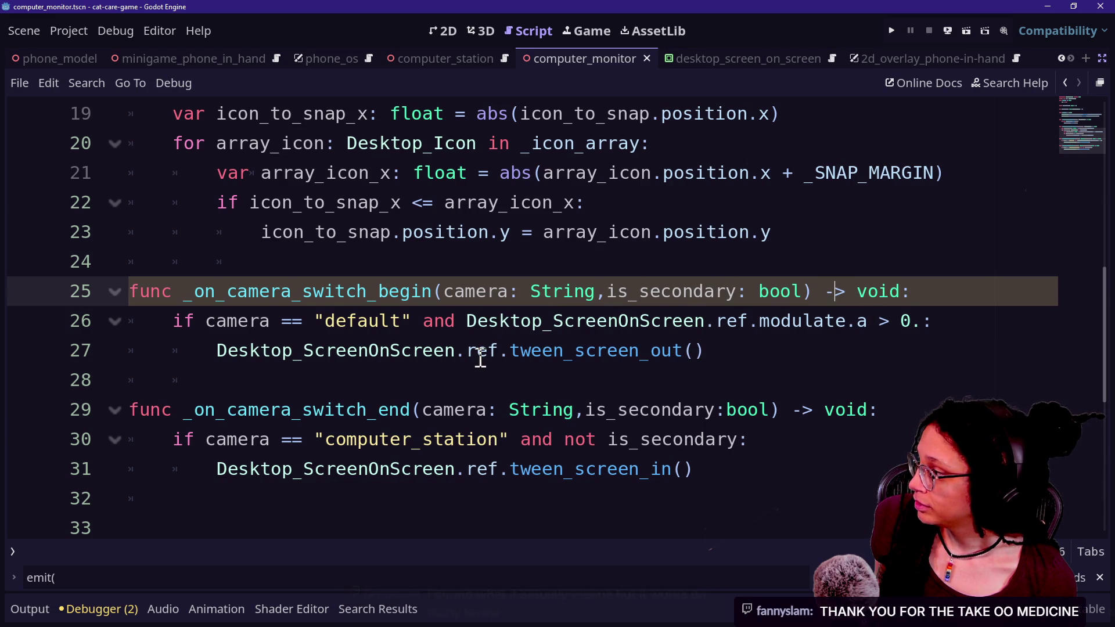
Try prefixing is_secondary with an underscore, then undo the rename
click(760, 260)
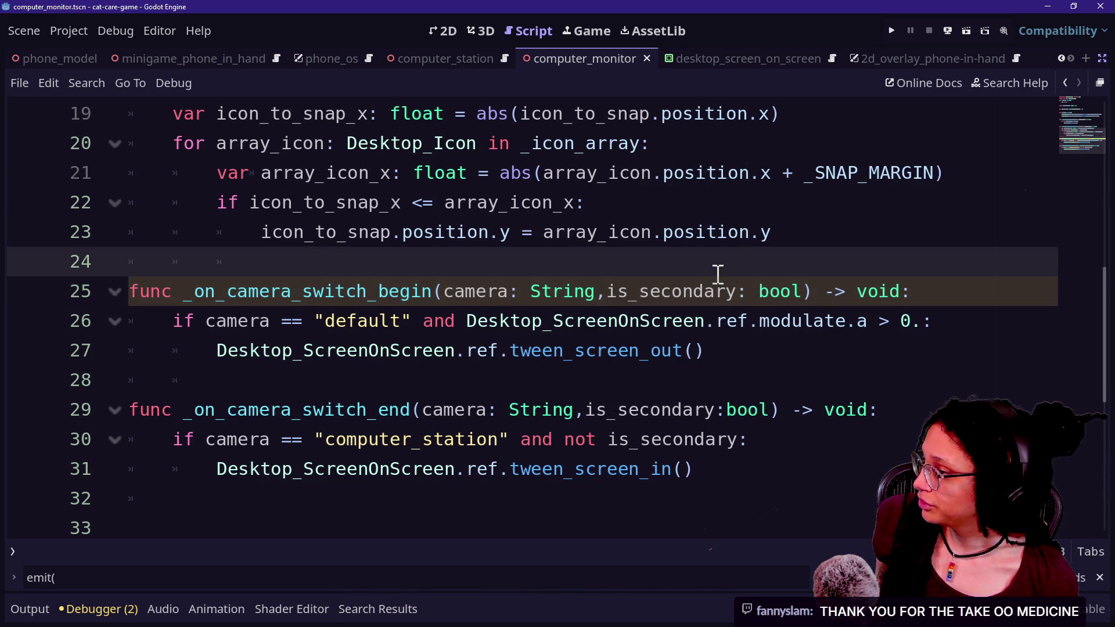
click(603, 291)
text(_)
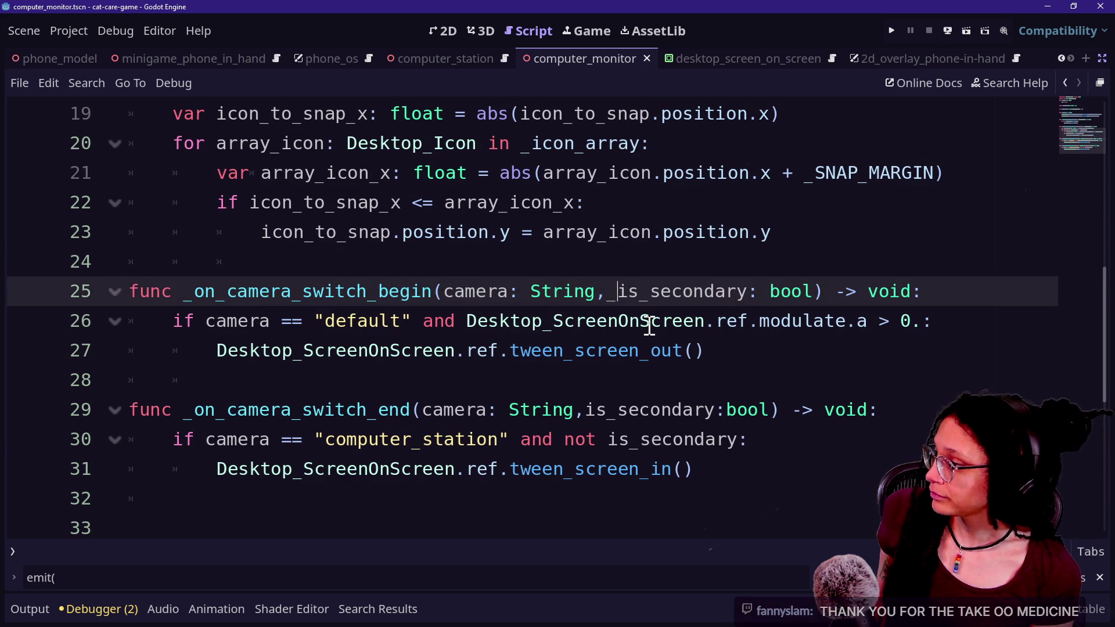
click(834, 376)
click(766, 334)
key(Up)
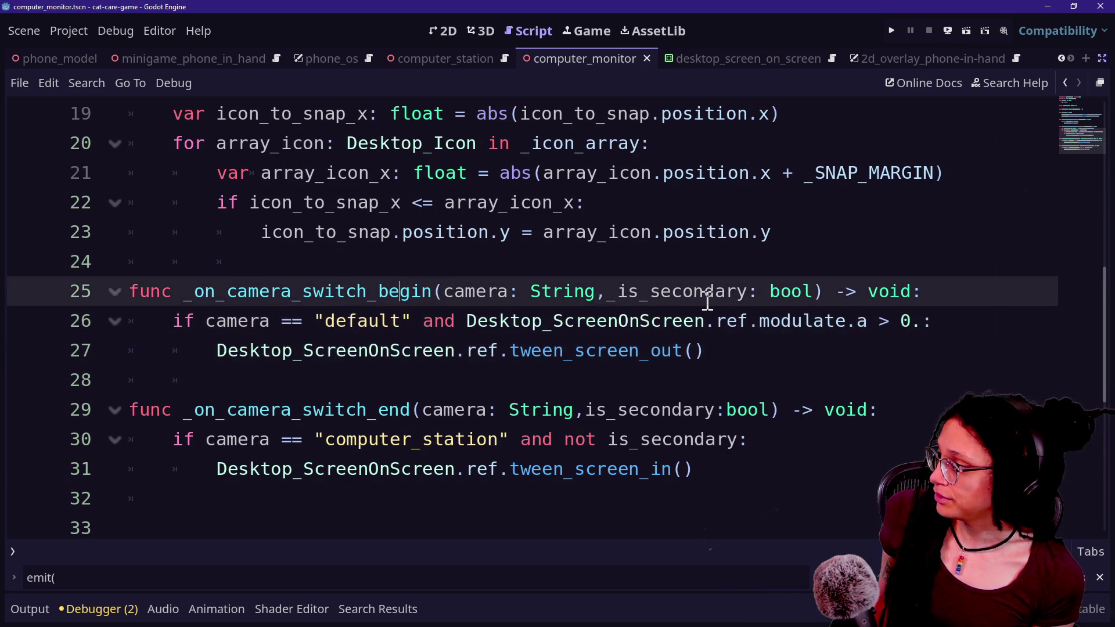
key(ctrl+z)
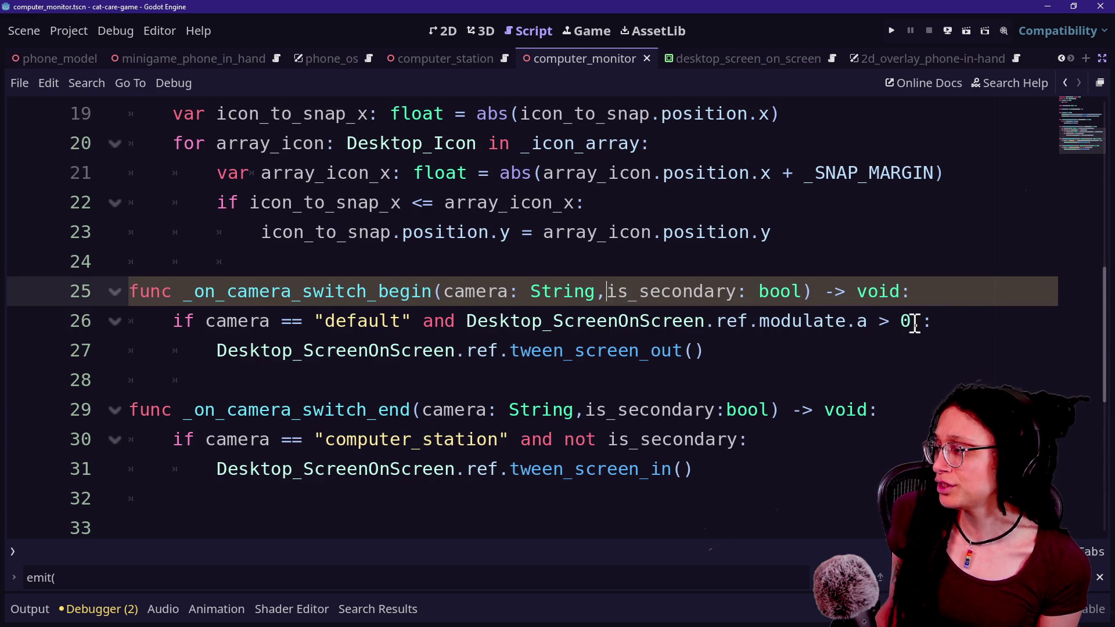
Break the if condition across lines and add 'and not is_secondary:' on line 28
click(423, 321)
text(\)
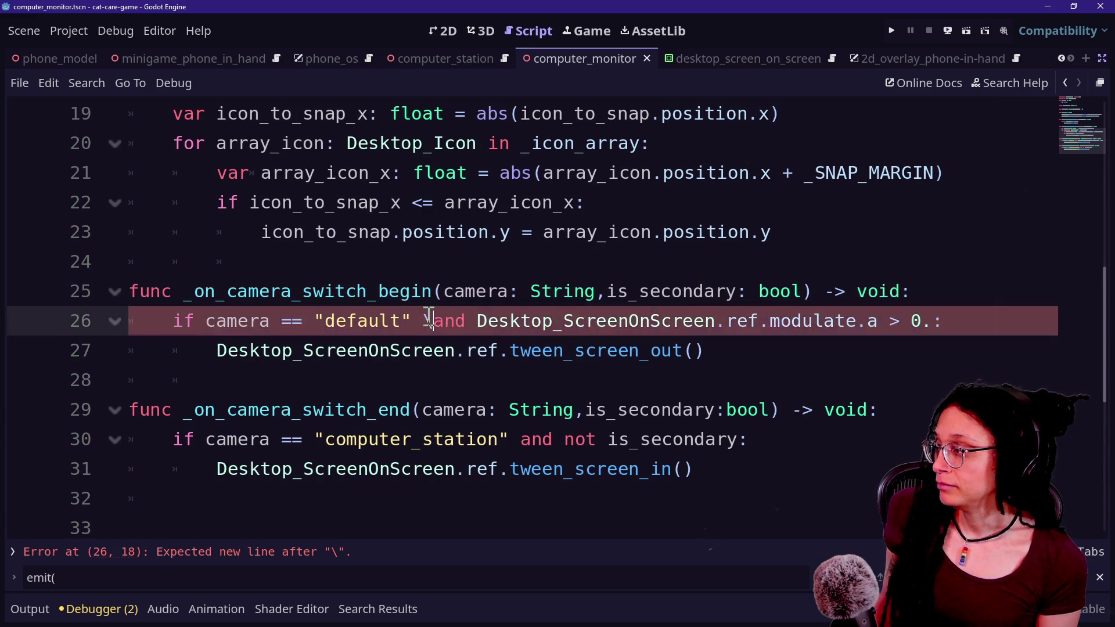
key(Return)
key(Tab)
key(BackSpace)
click(662, 352)
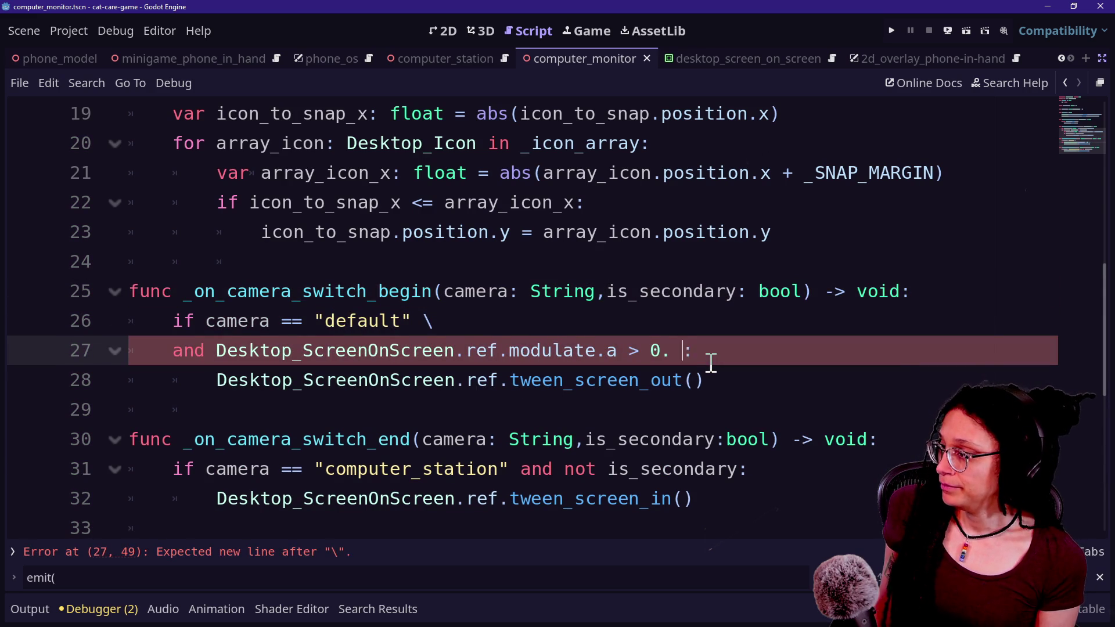
key(Return)
text(and )
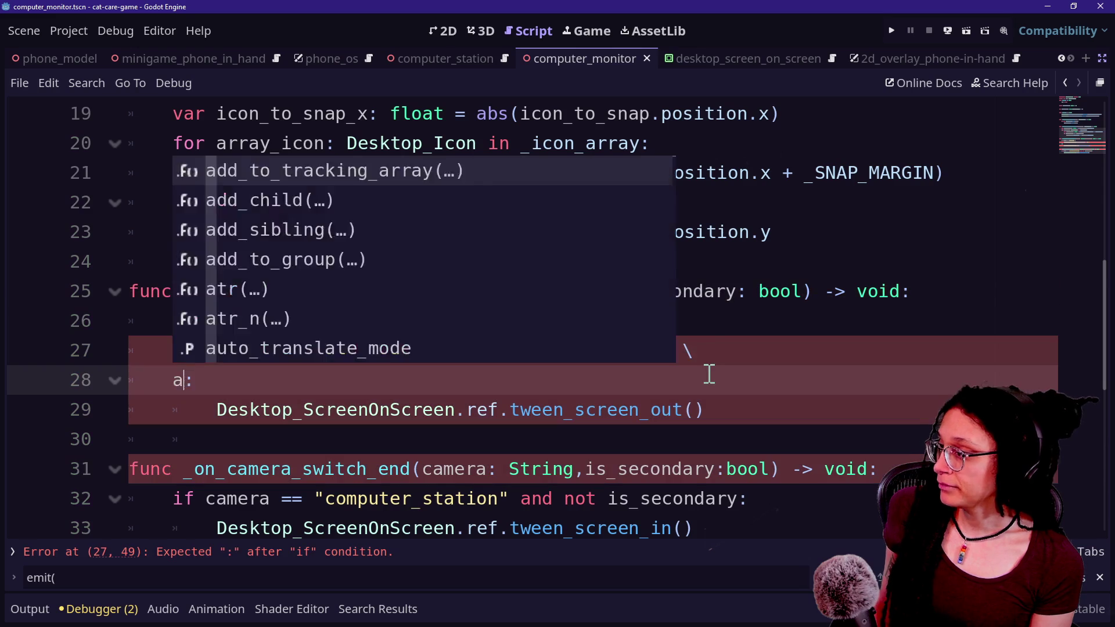
text(not is_)
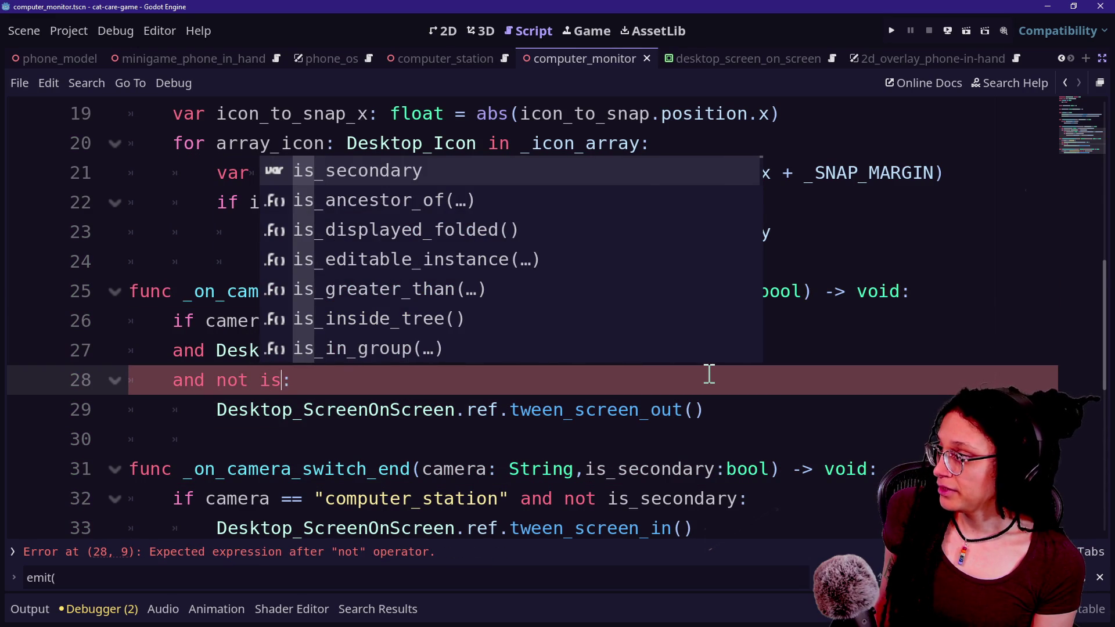
key(Return)
Save the script and scene with Ctrl+S and launch the game
key(ctrl+s)
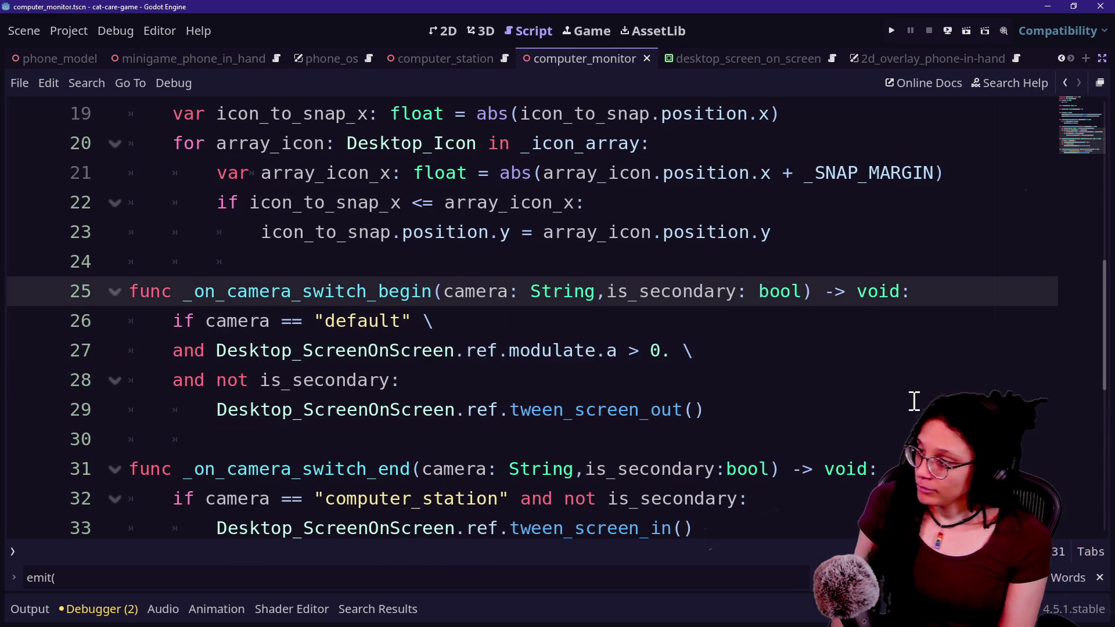
scroll(913, 398, up, 1)
click(896, 30)
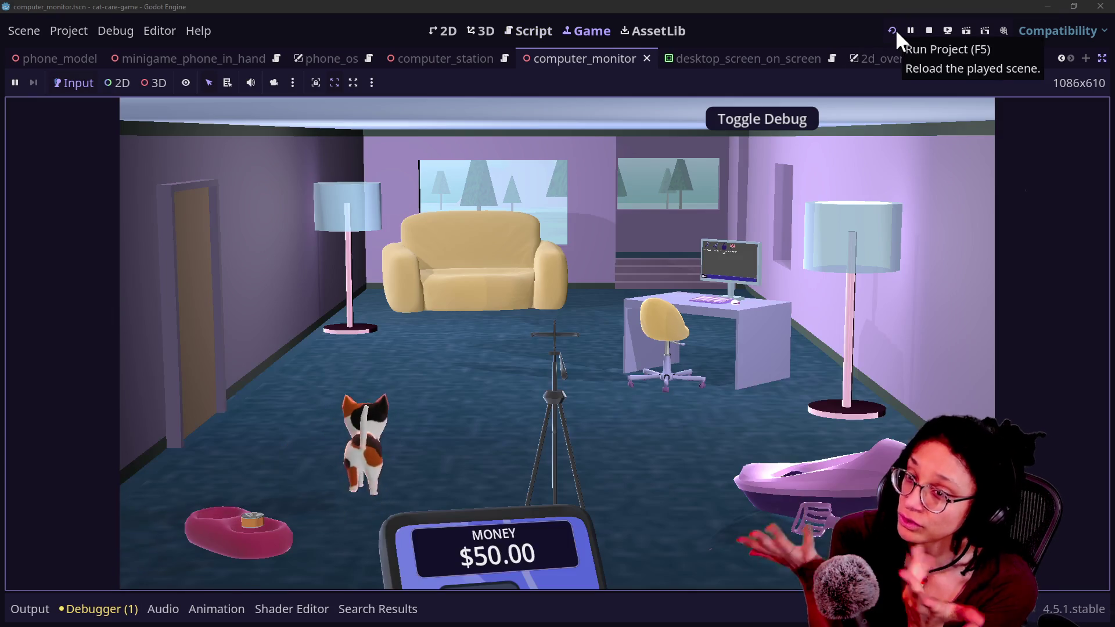
Zoom to the in-game computer, move the Post Planner icon, open, close and reopen the Shopping App, then stop the game
click(737, 332)
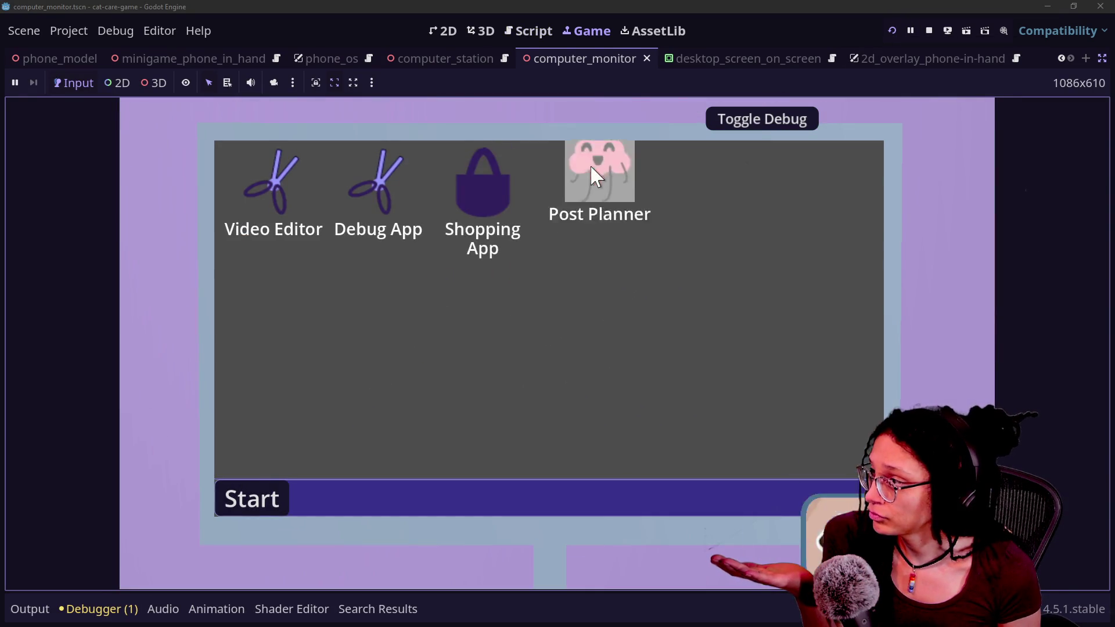
drag(597, 168, 483, 208)
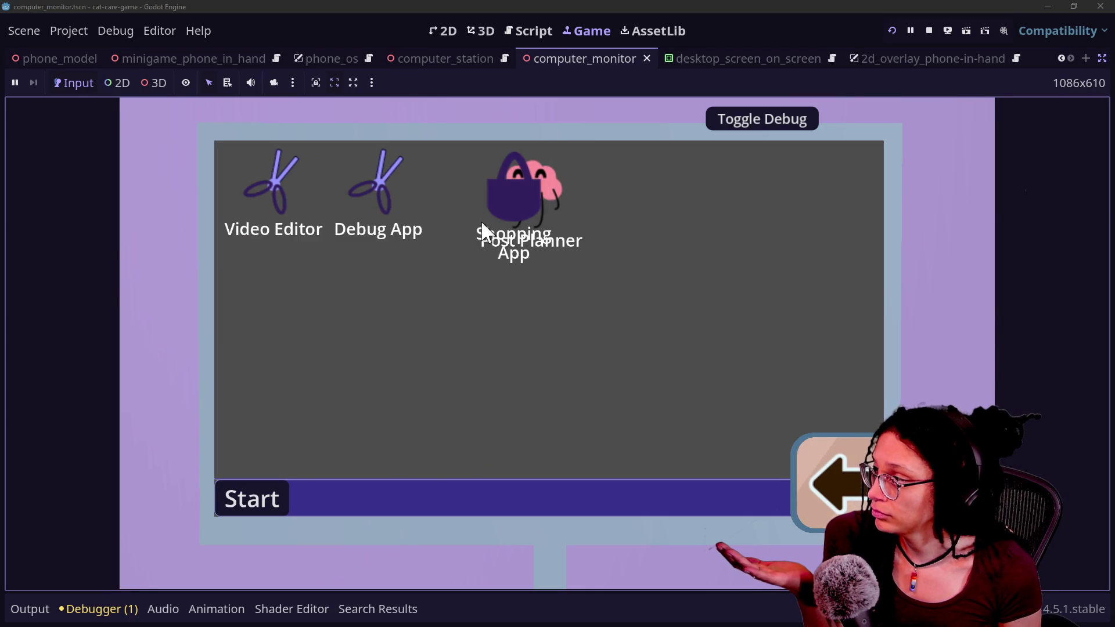
double_click(481, 227)
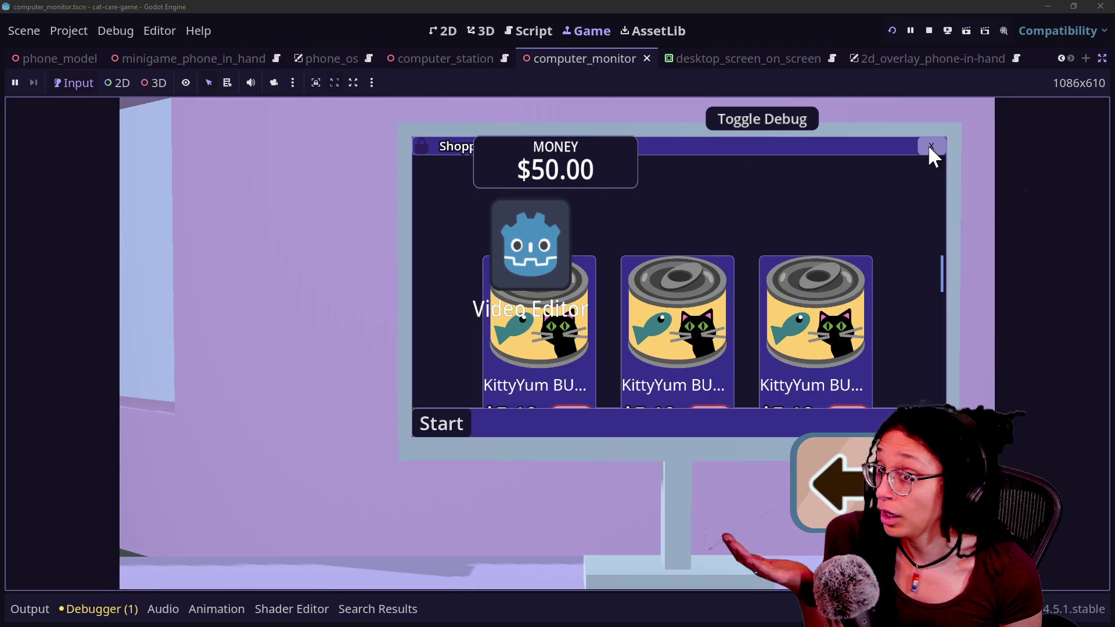
click(930, 147)
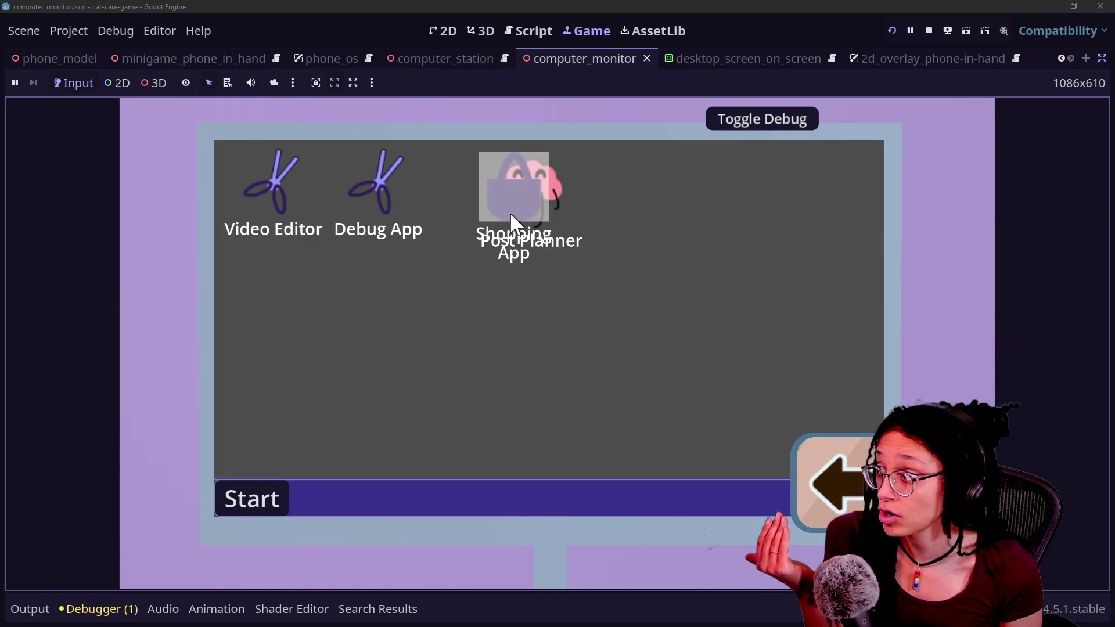
double_click(510, 229)
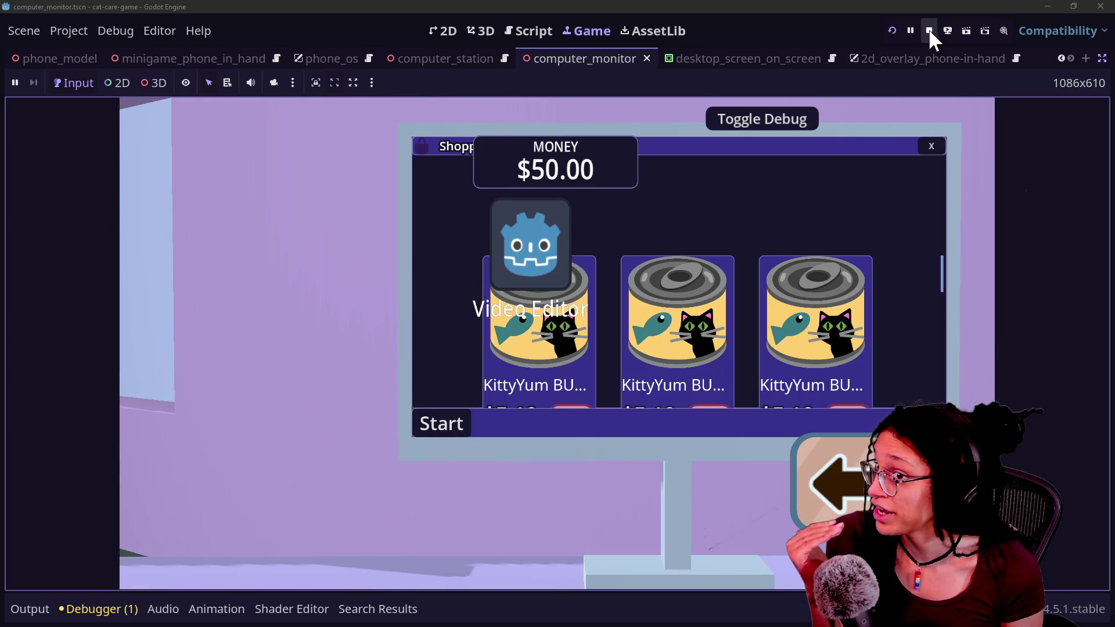
click(931, 30)
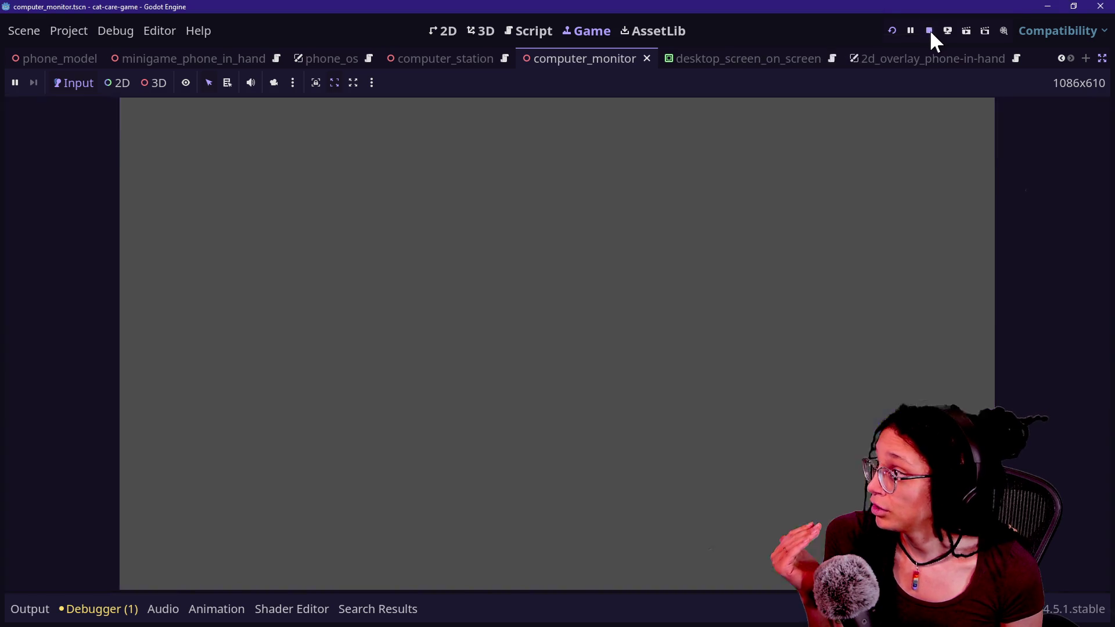
click(572, 359)
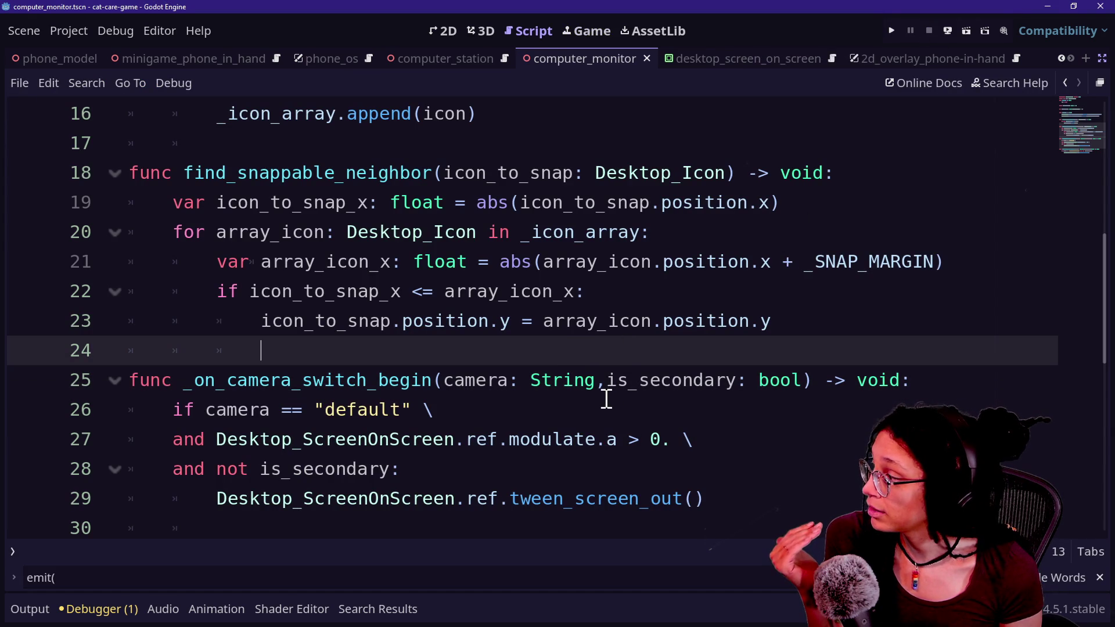
Open desktop_screen_on_screen.gd from the quick file search list
click(520, 471)
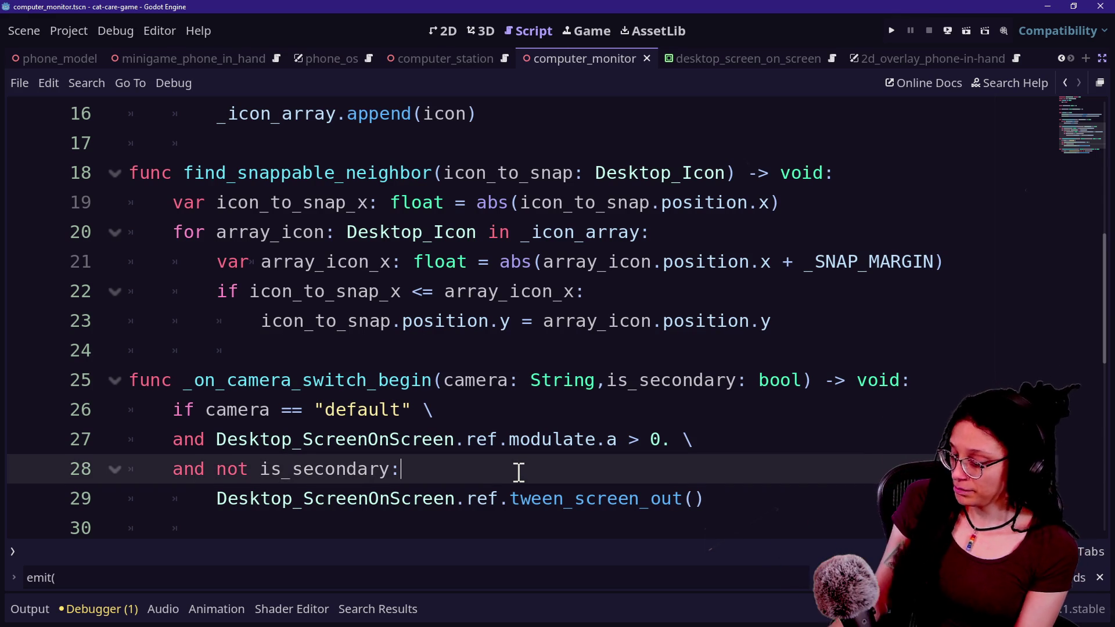
key(shift+alt+o)
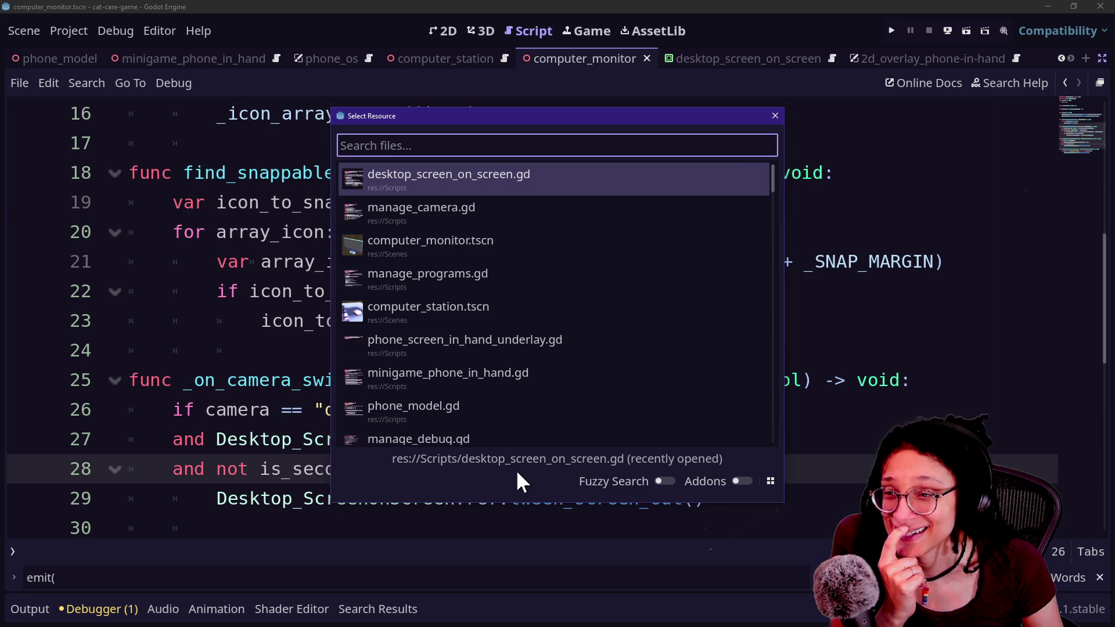
key(Down)
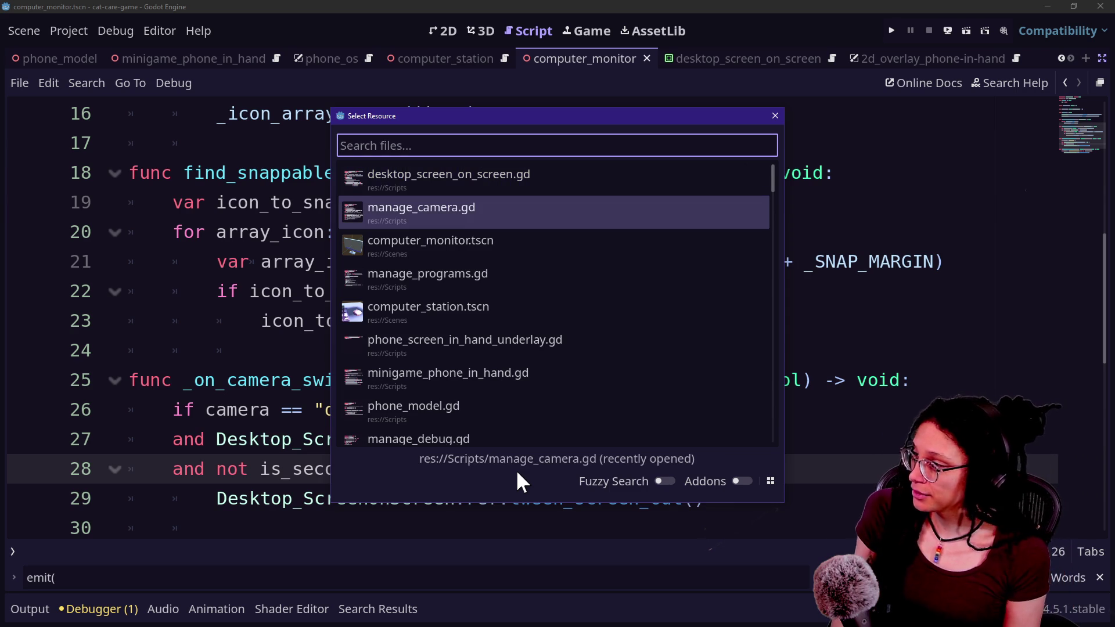
key(Down)
key(Down)
key(Down)
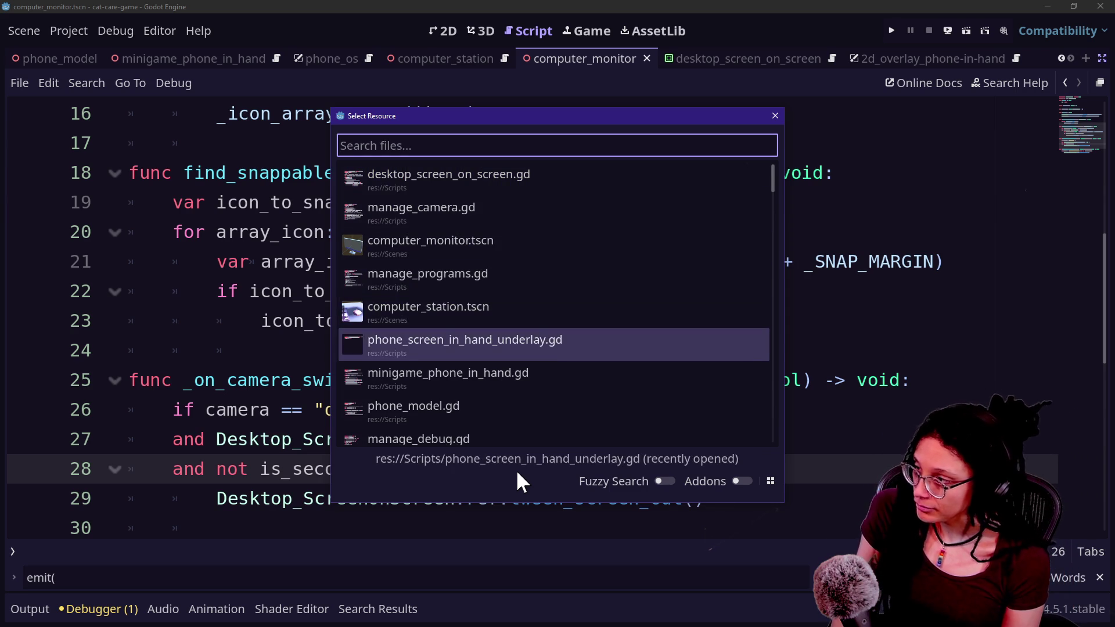
key(Up)
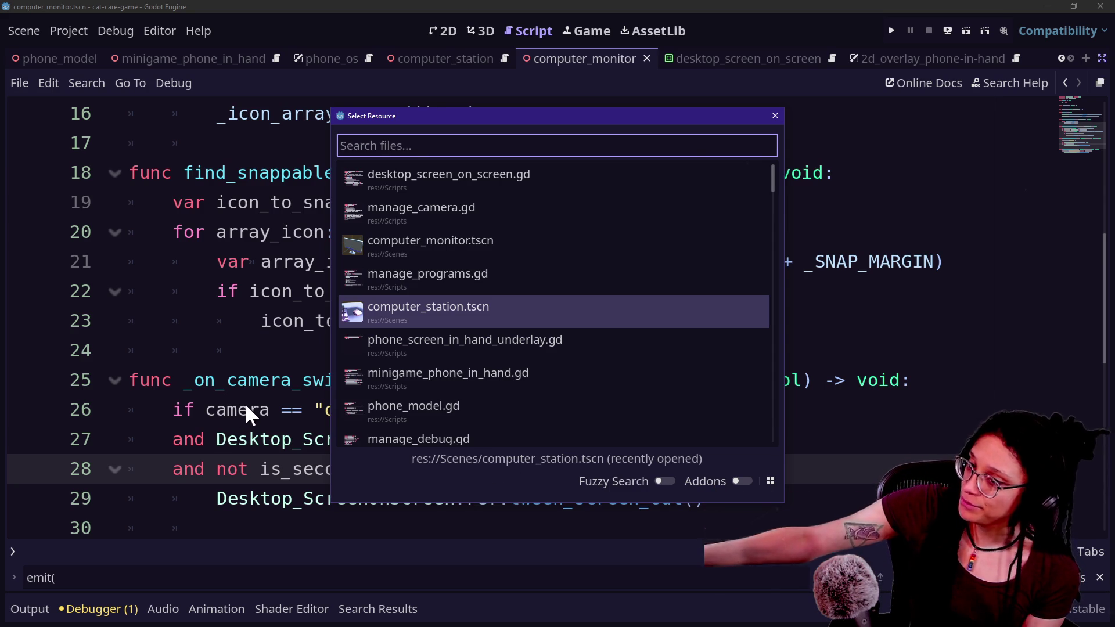
key(Up)
key(Up)
key(Up)
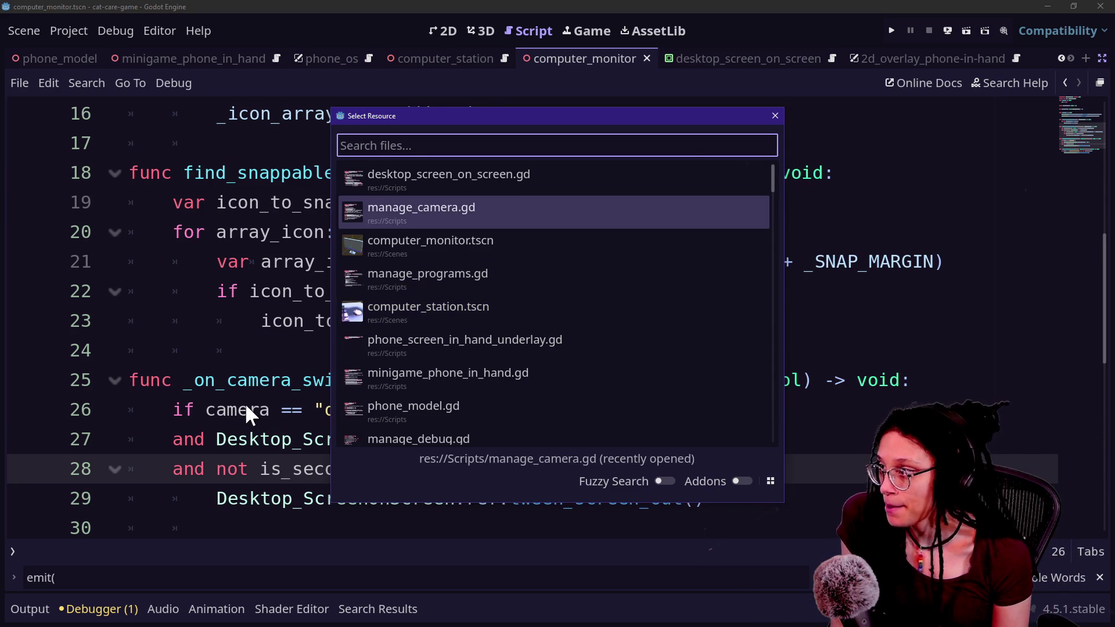
key(Return)
Begin a 'var' declaration on a new line below the _COMPANION_SCALE constant
click(450, 337)
scroll(517, 267, up, 9)
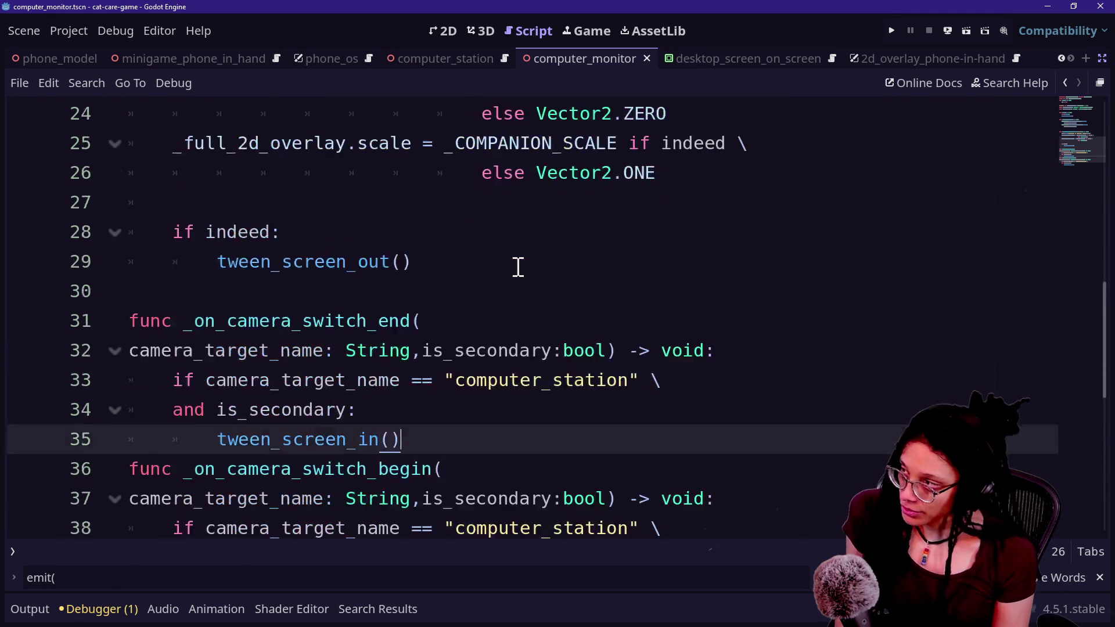
click(888, 311)
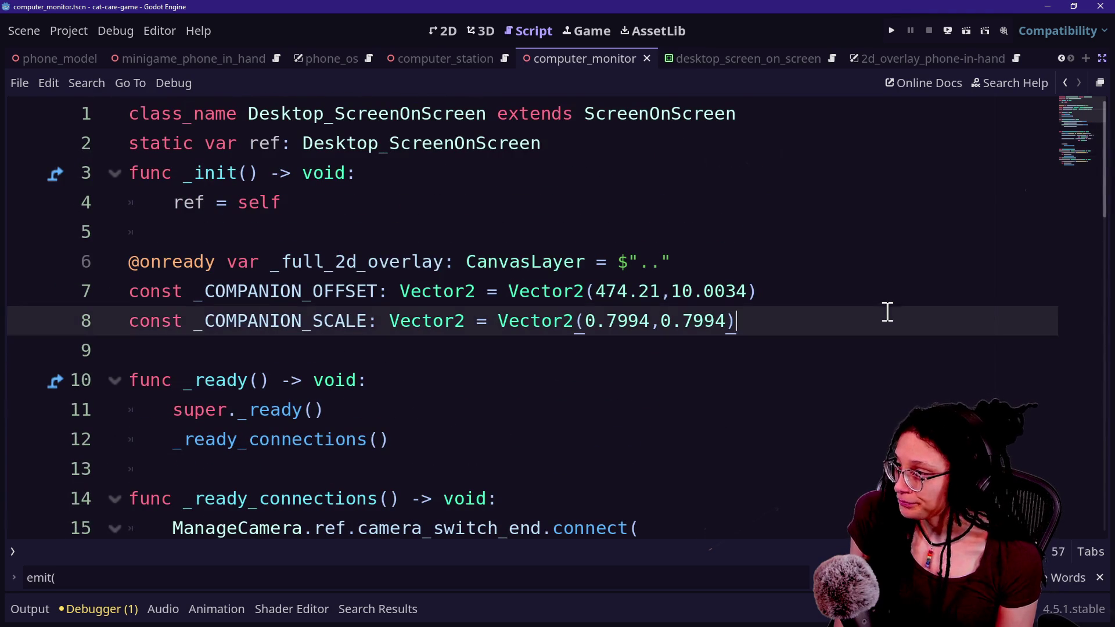
key(Return)
key(Return)
text(var se)
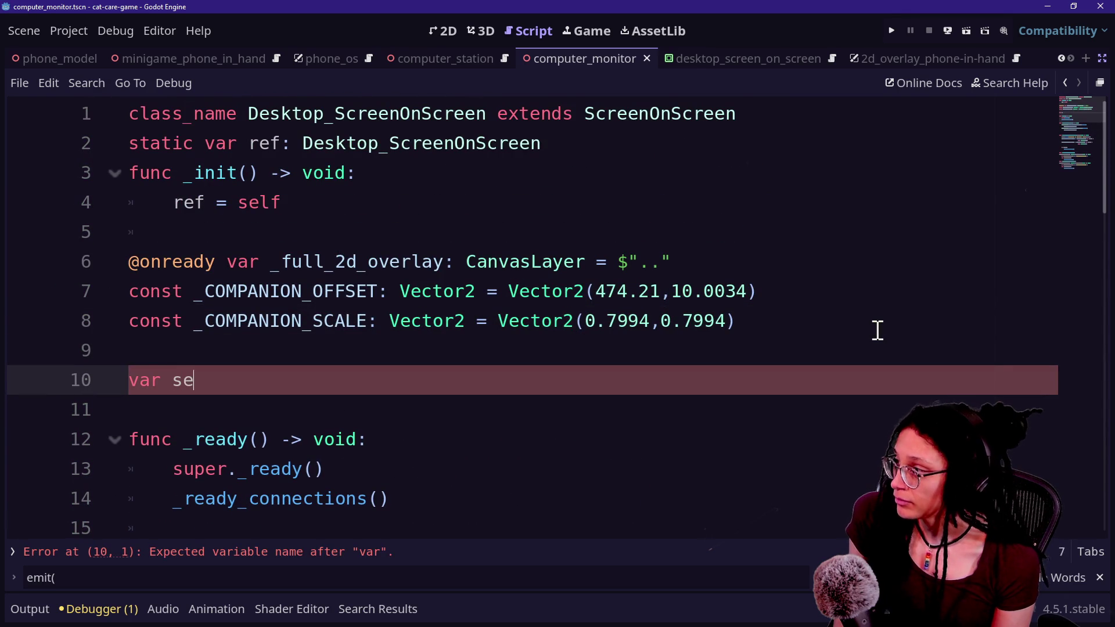
Retype the line 10 declaration as a _companion variable with a type hint
key(BackSpace)
key(BackSpace)
text(companion_)
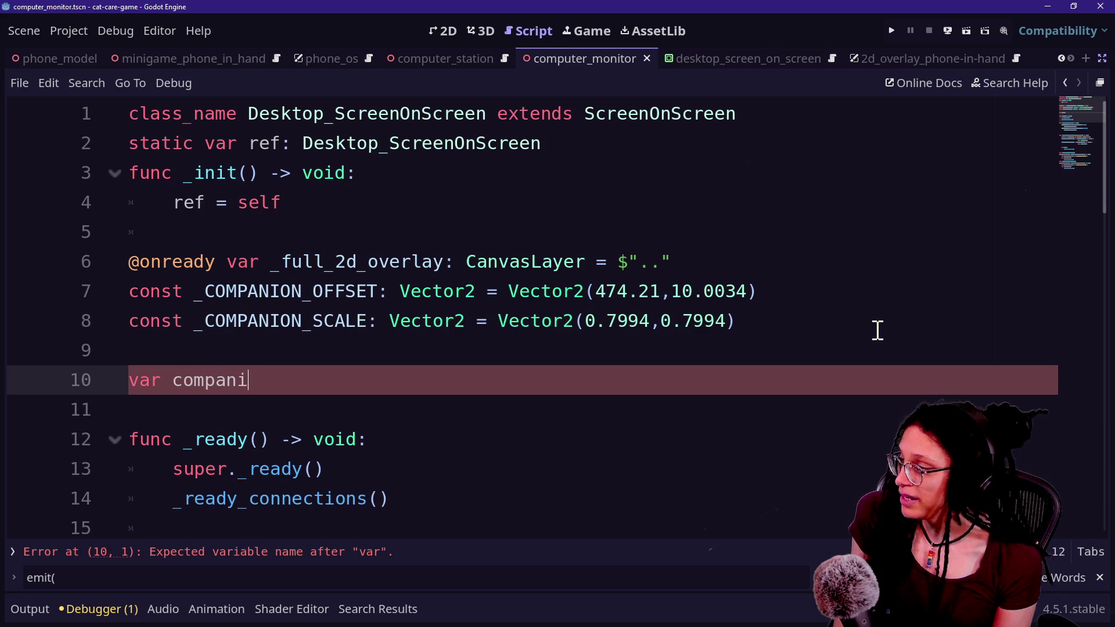
key(BackSpace)
key(BackSpace)
key(BackSpace)
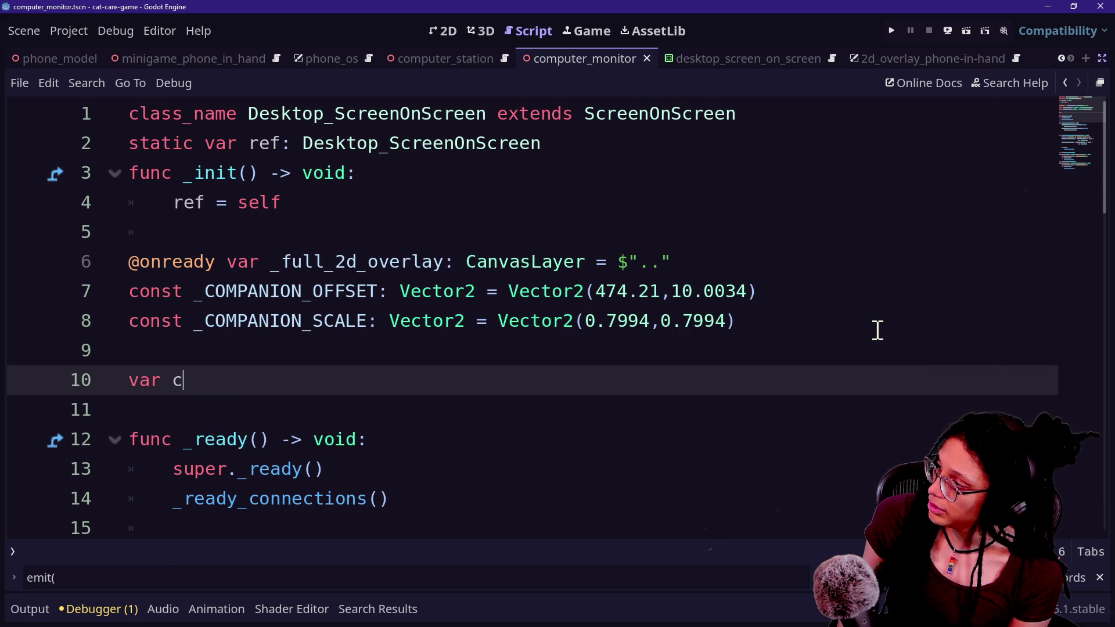
text(_comp)
text(anion)
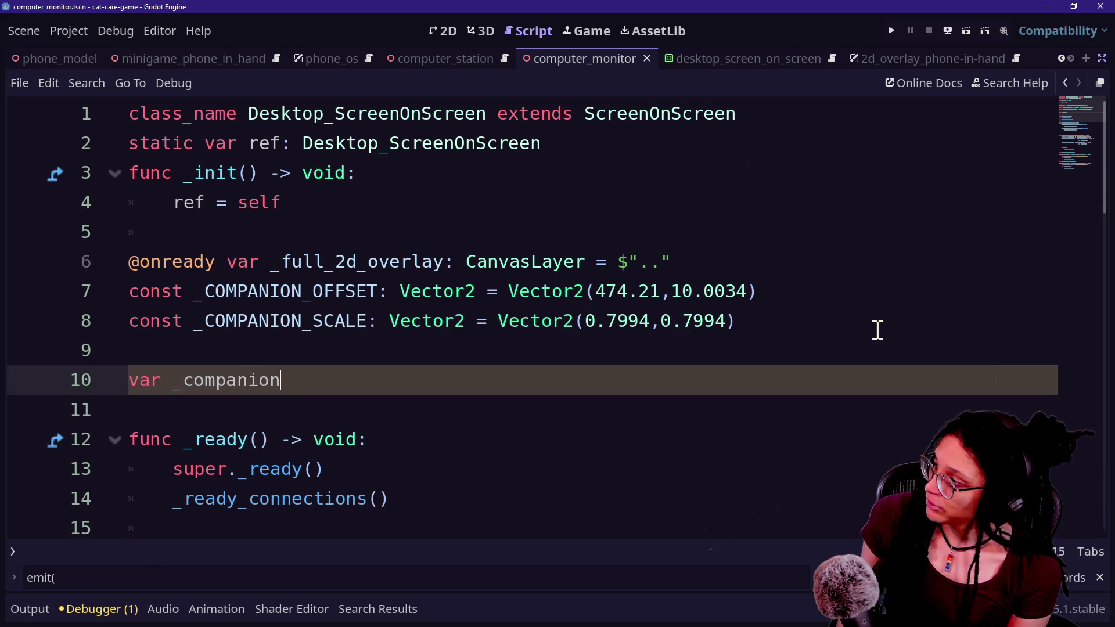
text(_active: b)
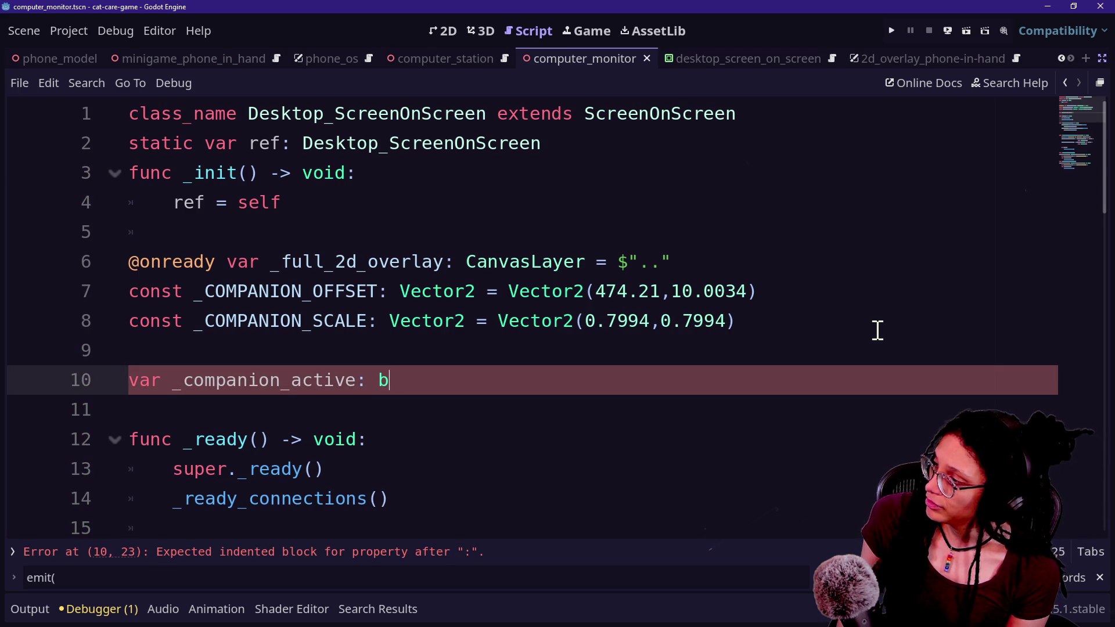
text(se)
click(592, 256)
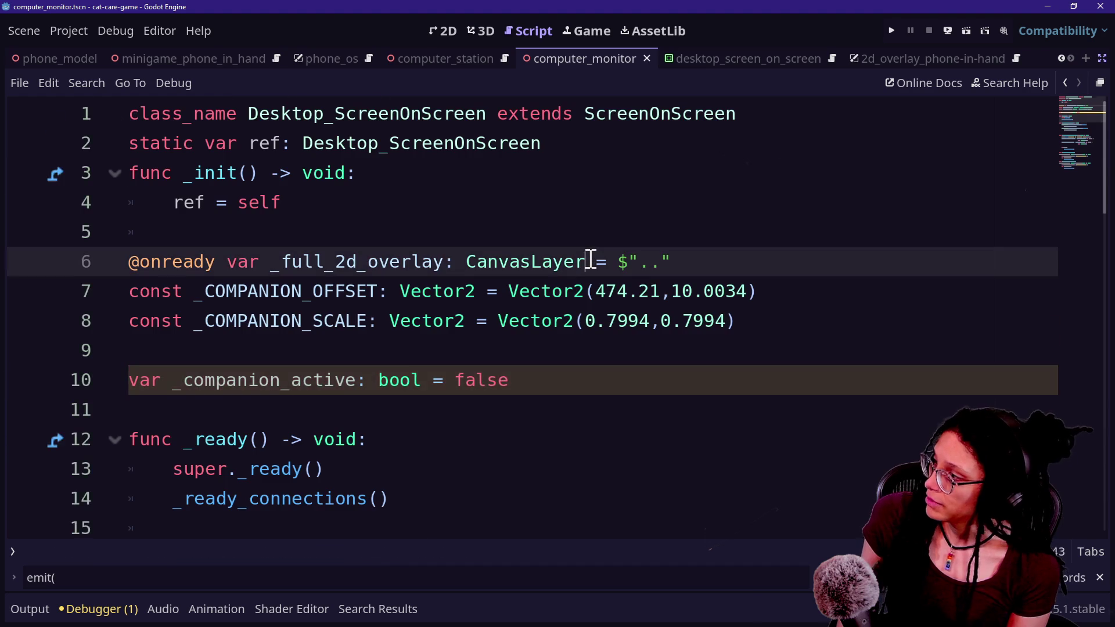
In switch_to_companion_size, remove a stray backslash and start a _companion line after the print
scroll(591, 259, down, 4)
scroll(498, 300, down, 3)
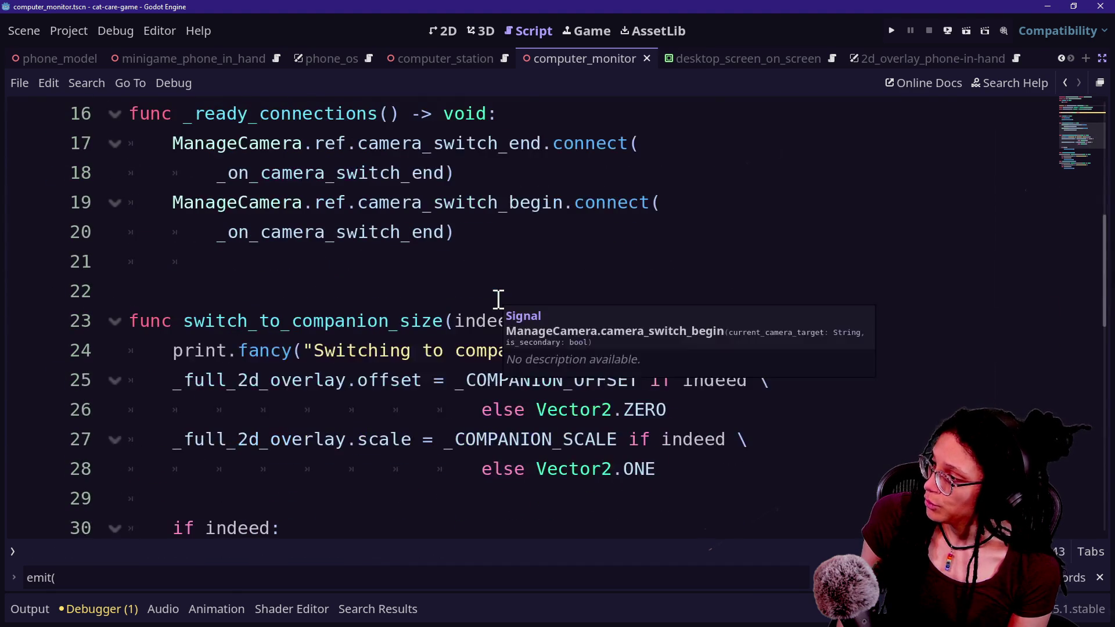
click(385, 322)
scroll(386, 323, down, 1)
scroll(386, 331, down, 2)
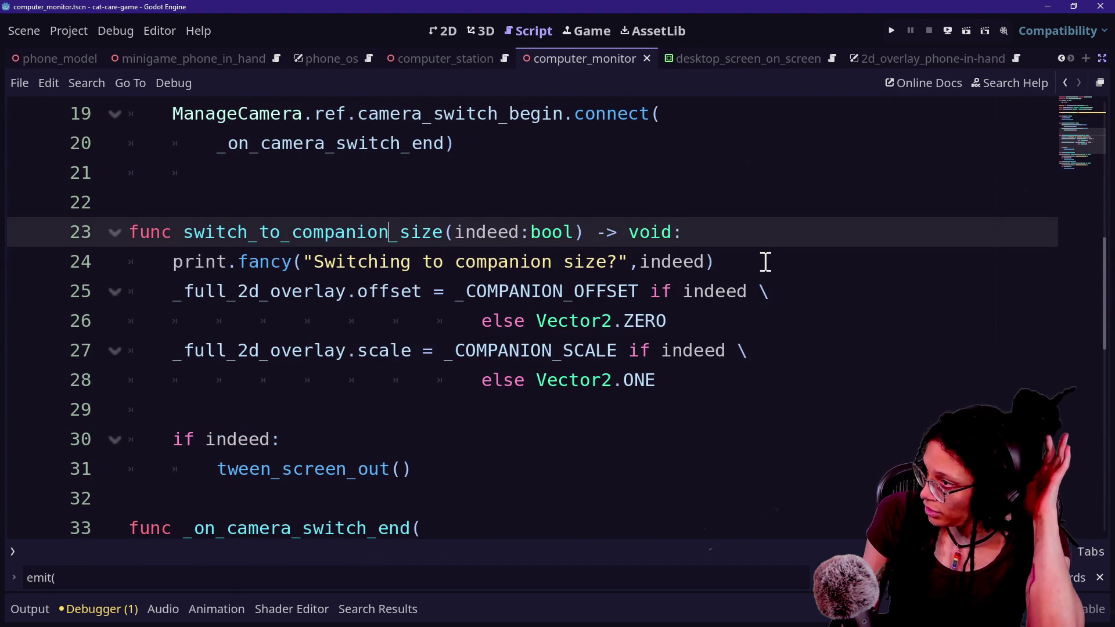
text(\)
key(BackSpace)
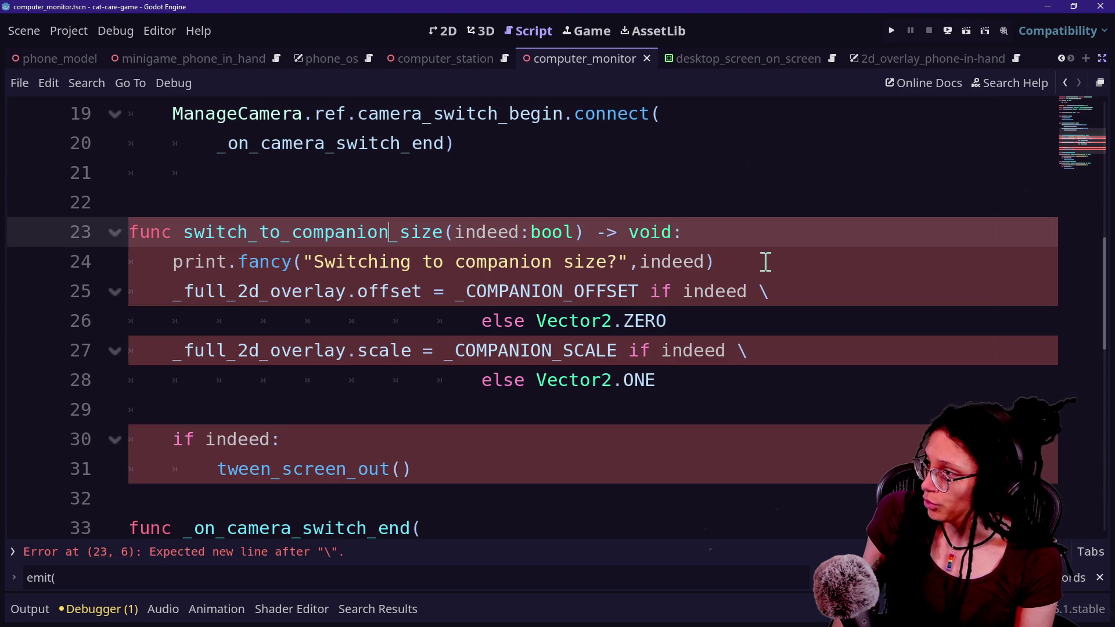
click(765, 262)
key(Return)
Add indeed to the print.fancy call and insert a blank line below the print statement
key(Return)
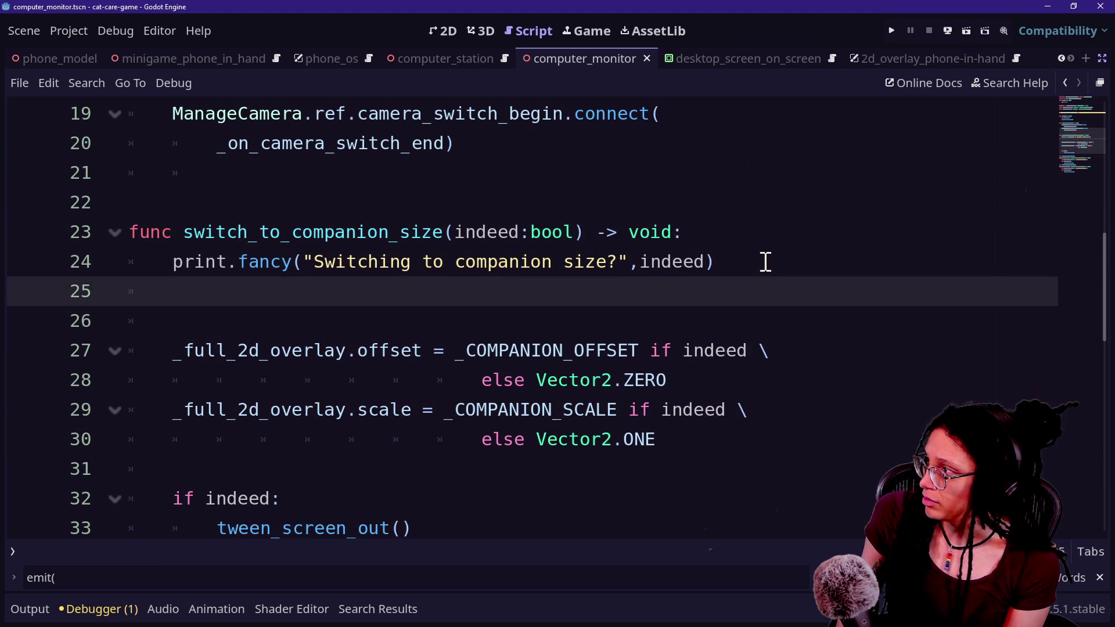
text(comp)
key(BackSpace)
key(BackSpace)
key(BackSpace)
key(BackSpace)
text(_c)
key(Return)
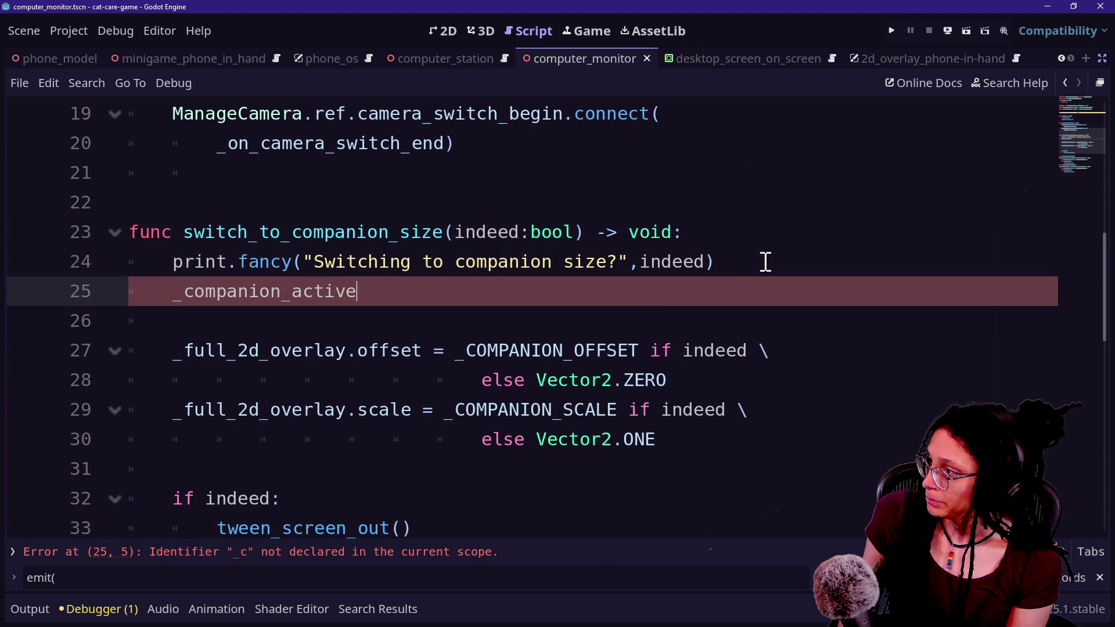
text( = indeed)
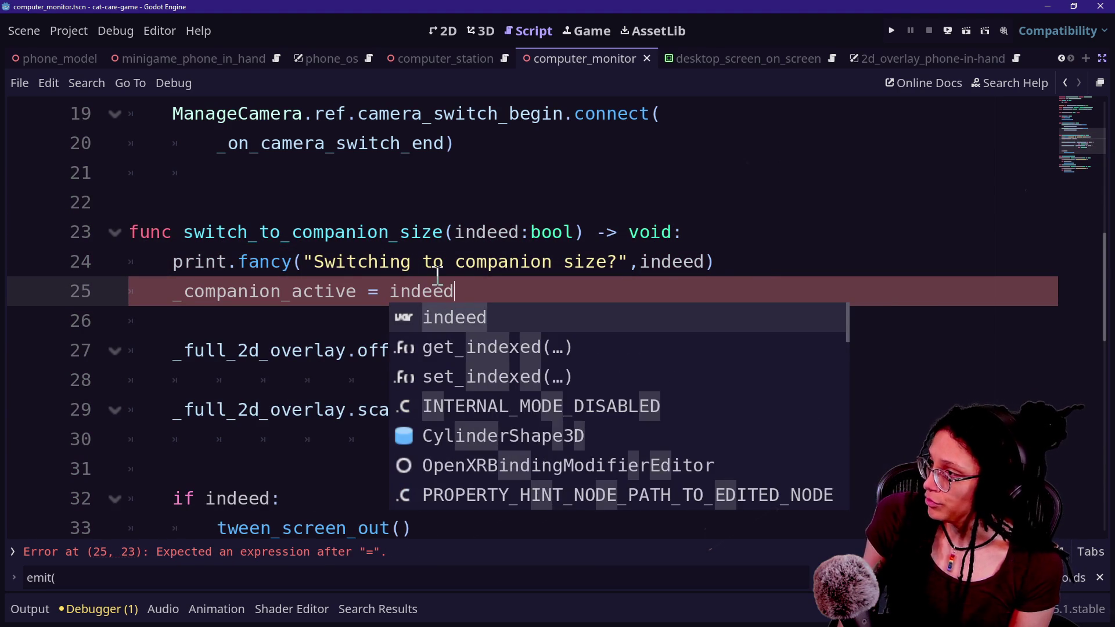
click(420, 238)
click(692, 295)
click(760, 264)
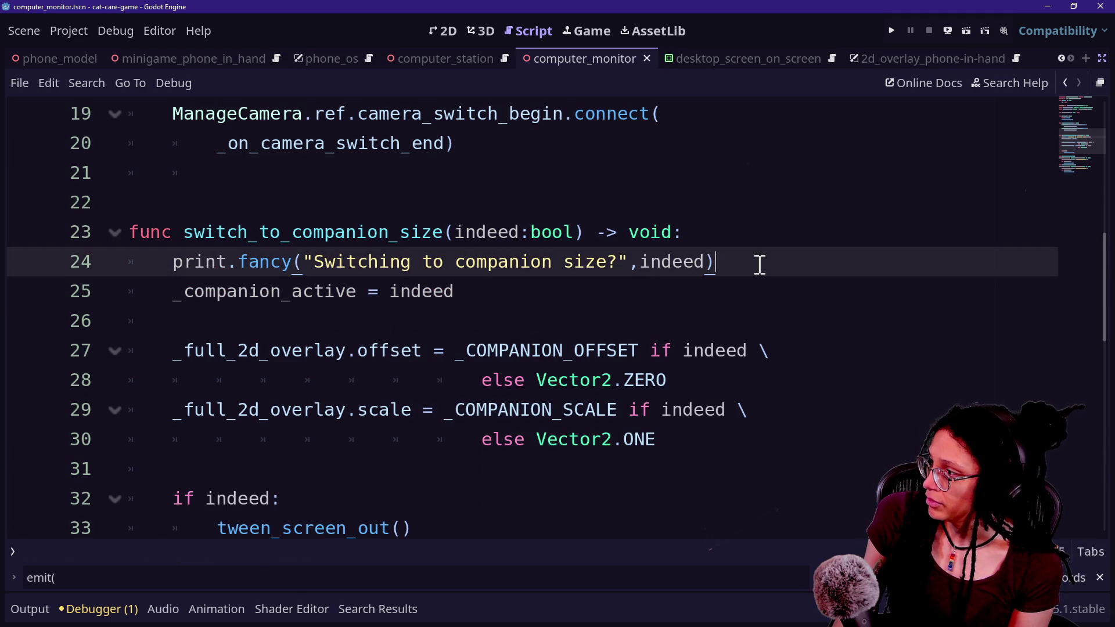
key(Return)
scroll(478, 252, down, 1)
click(557, 229)
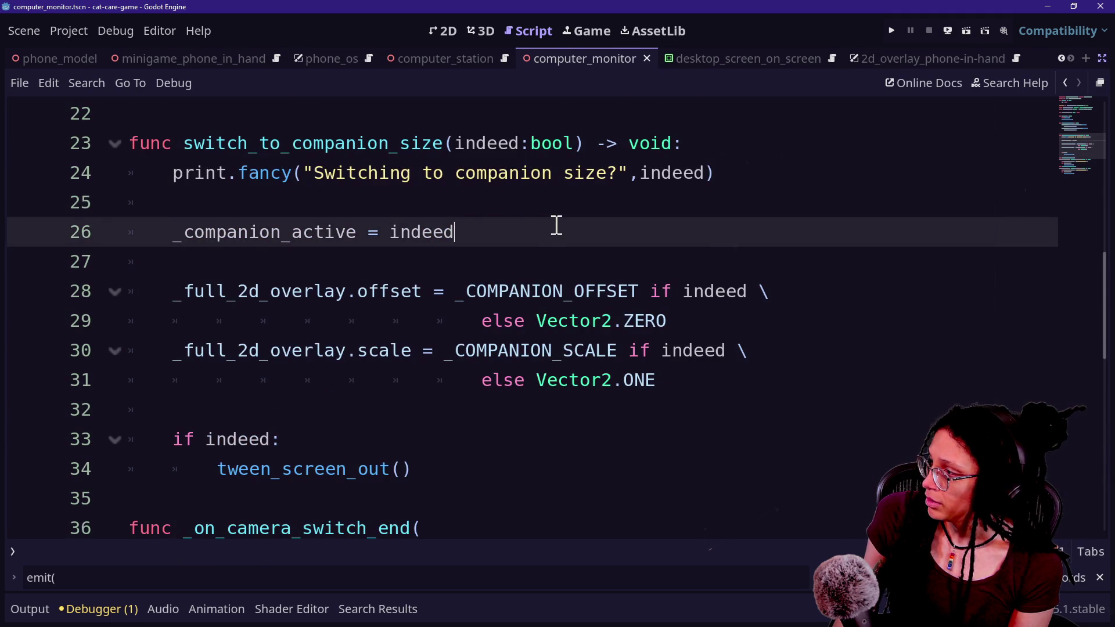
scroll(556, 226, down, 2)
scroll(557, 226, down, 1)
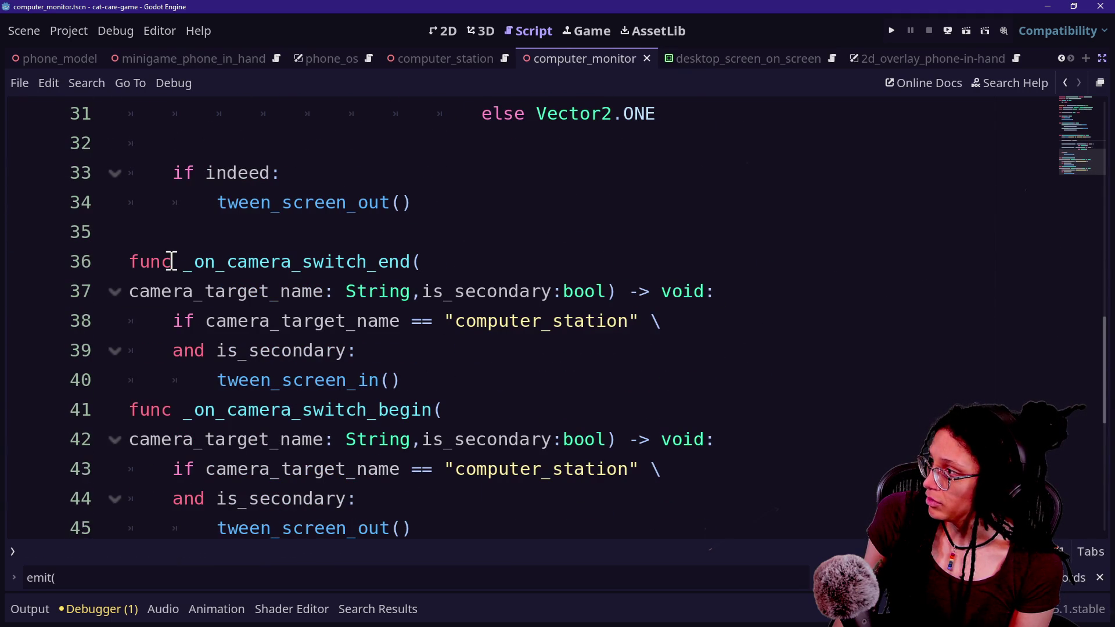
scroll(326, 249, up, 6)
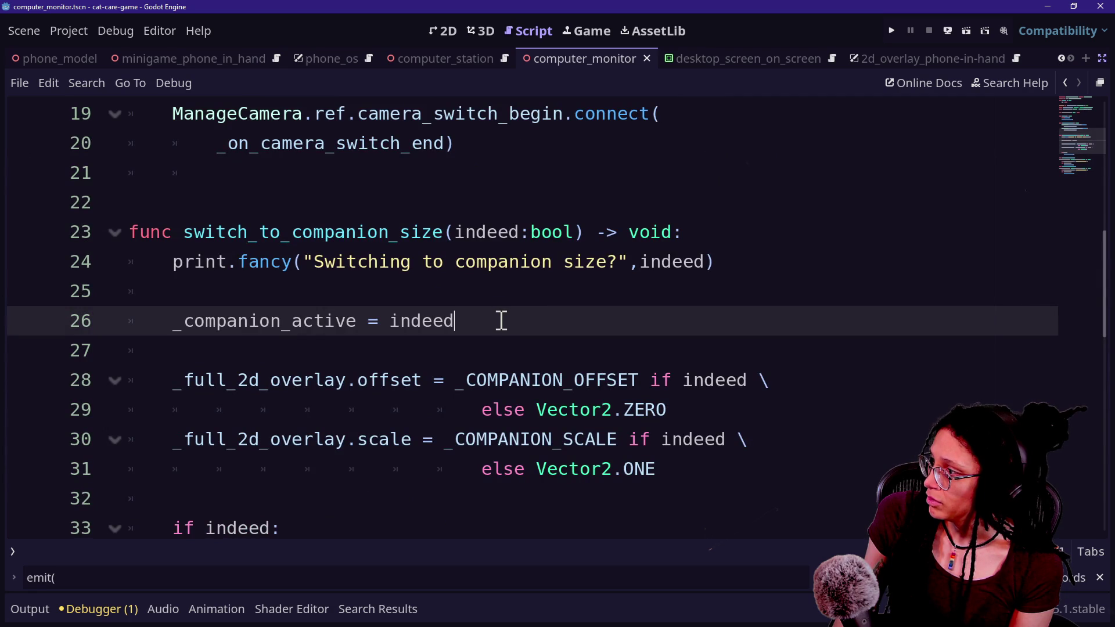
scroll(502, 320, down, 3)
scroll(502, 320, down, 1)
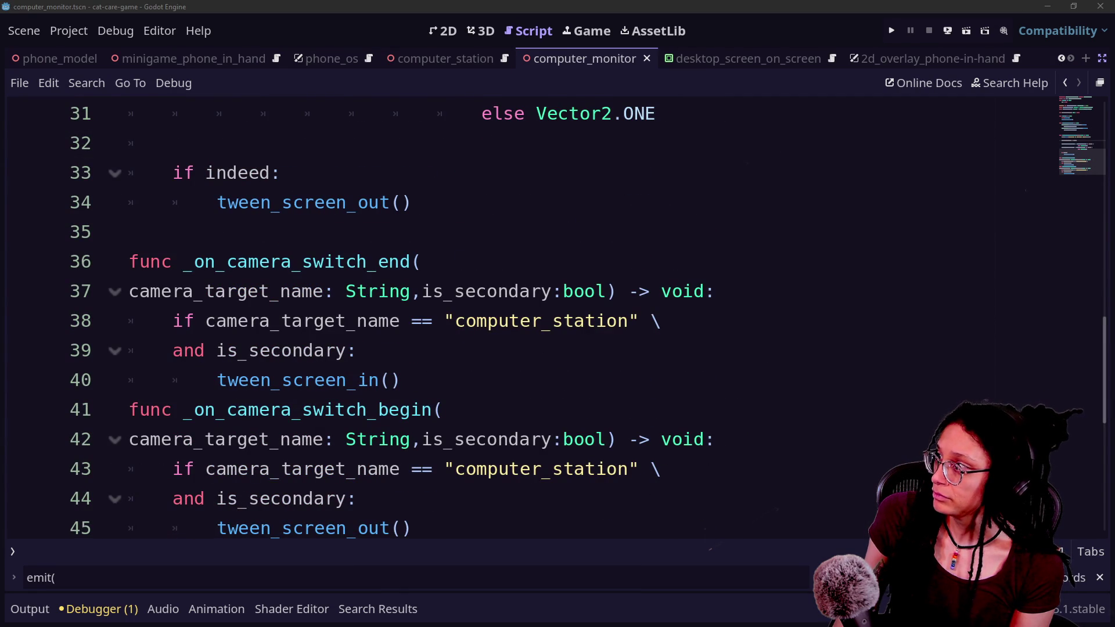
Delete the _companion_active assignment from switch_to_companion_size
scroll(639, 224, down, 2)
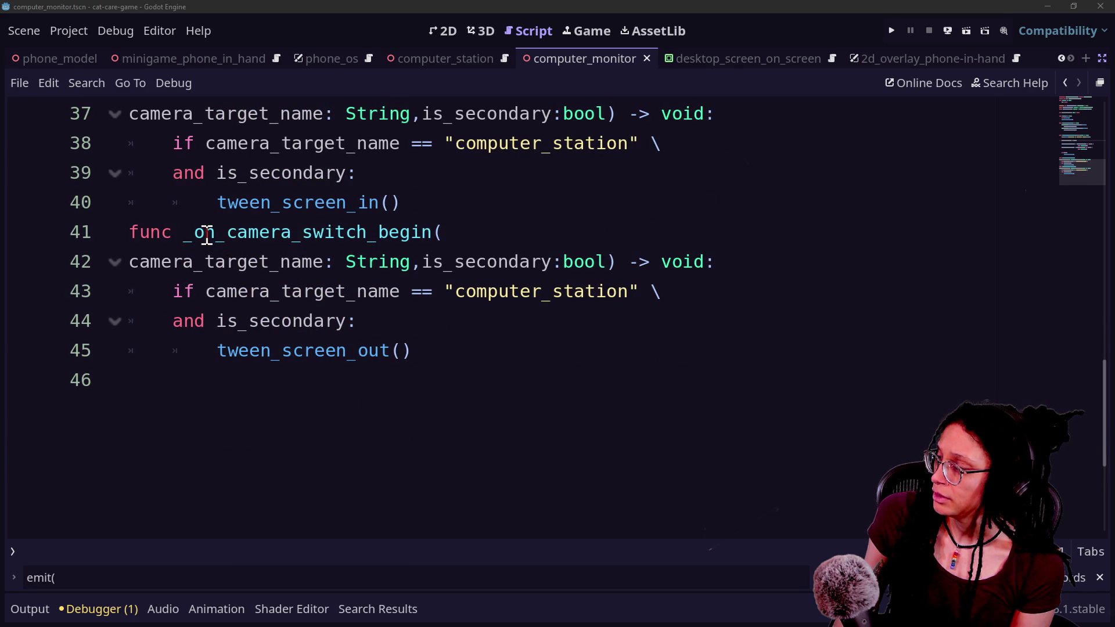
drag(207, 235, 482, 324)
click(483, 324)
click(453, 346)
click(444, 324)
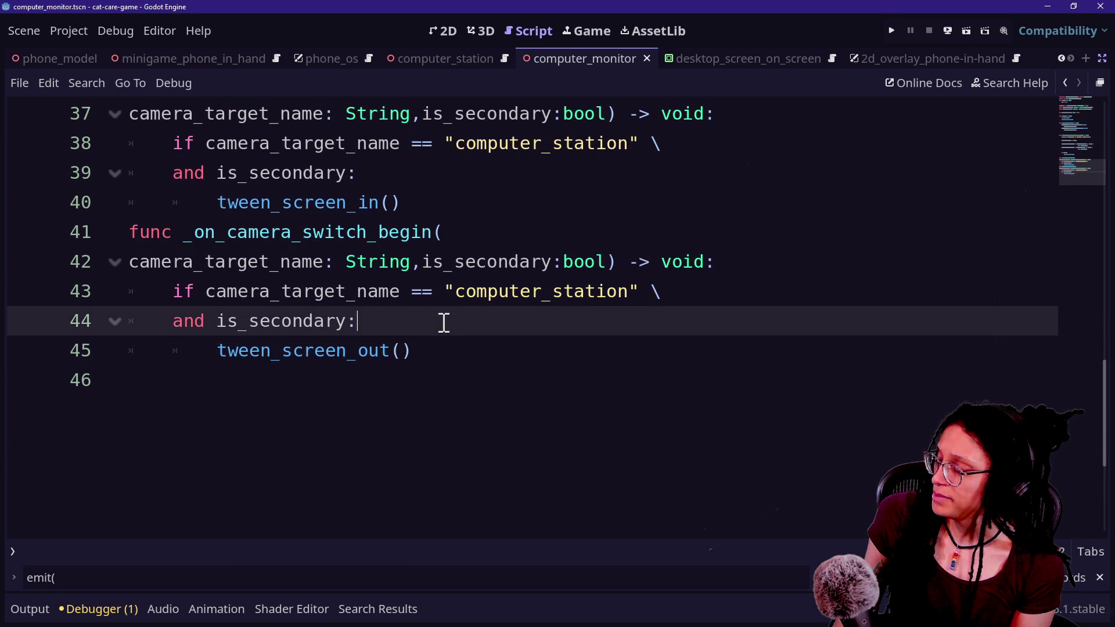
scroll(432, 244, up, 1)
scroll(432, 244, up, 3)
scroll(432, 244, up, 1)
scroll(432, 244, down, 2)
scroll(433, 244, up, 2)
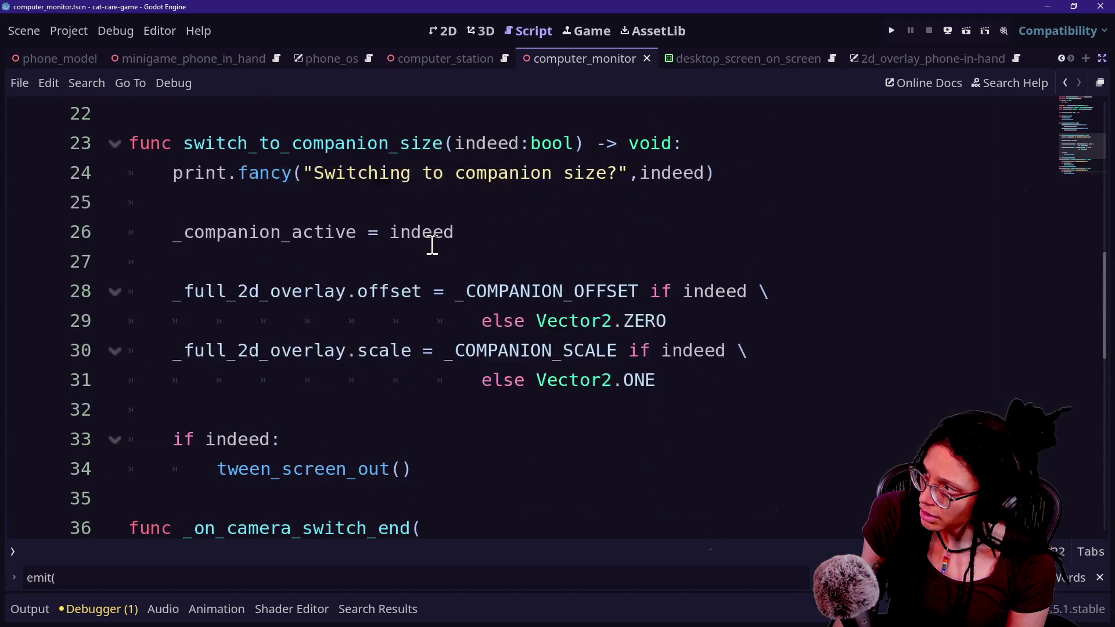
drag(474, 238, 478, 213)
key(BackSpace)
key(BackSpace)
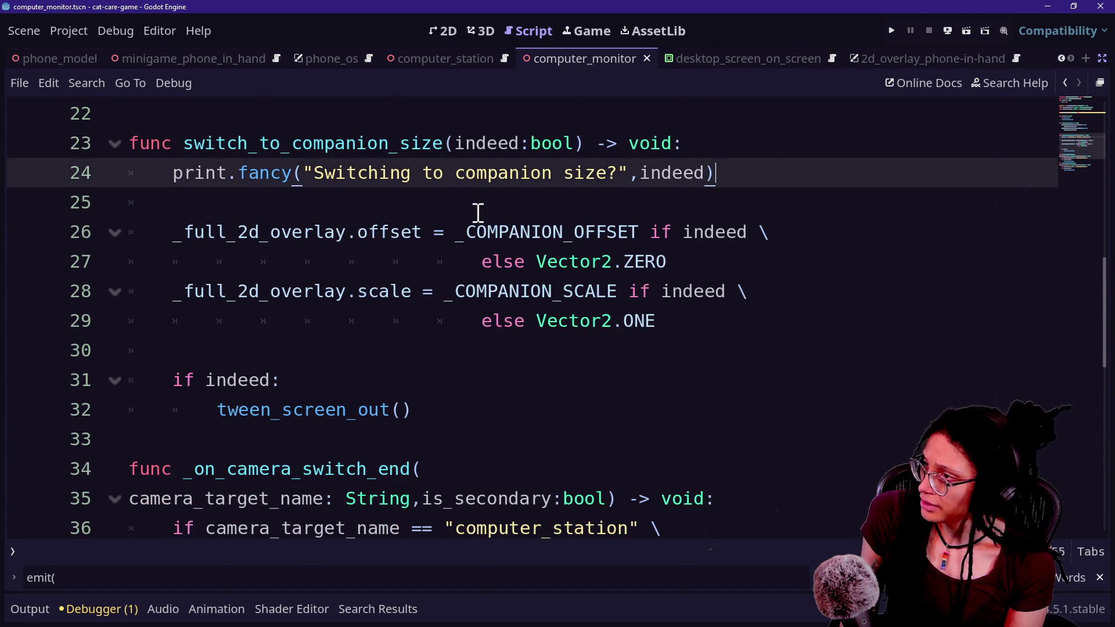
Add 'if not _companion_active:' below tween_screen_in() in _on_camera_switch_end
scroll(556, 280, down, 2)
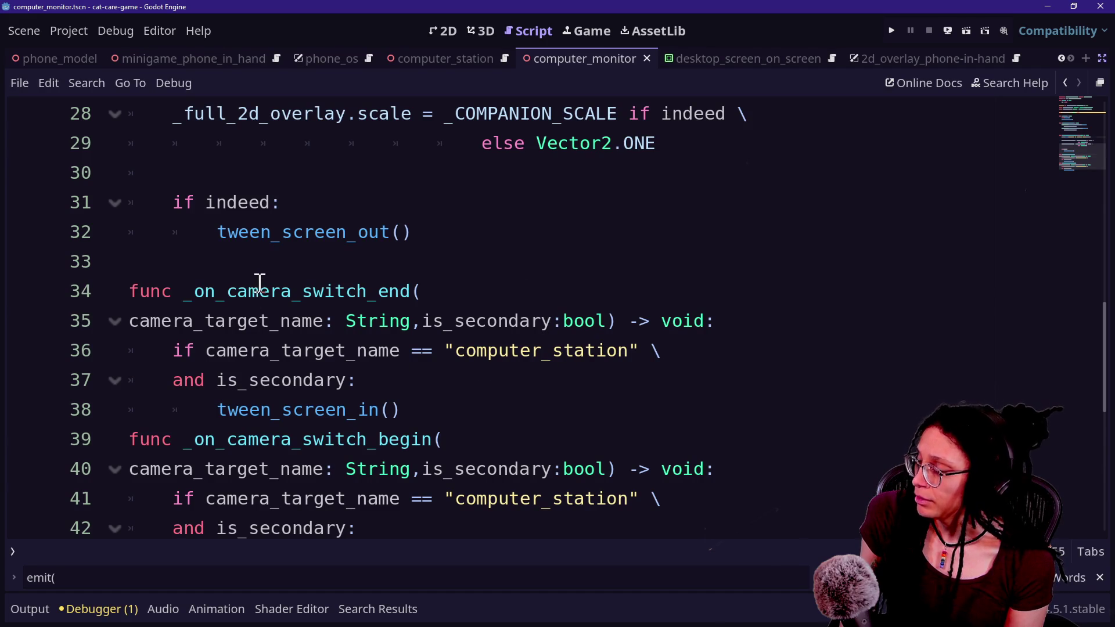
drag(260, 284, 451, 393)
click(451, 391)
click(455, 413)
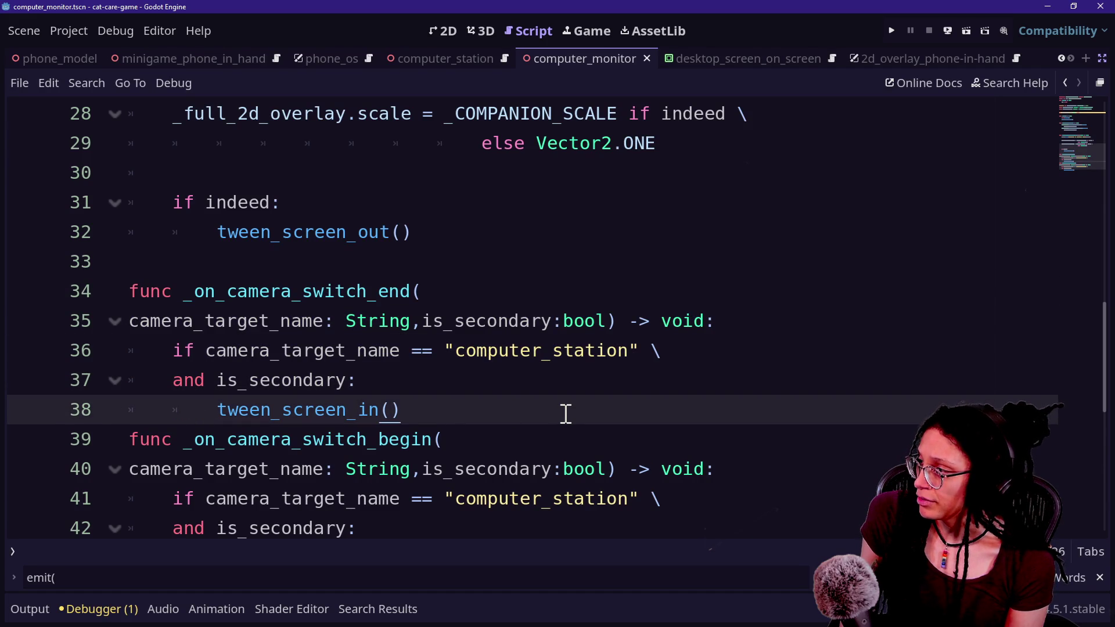
key(Return)
key(Return)
key(BackSpace)
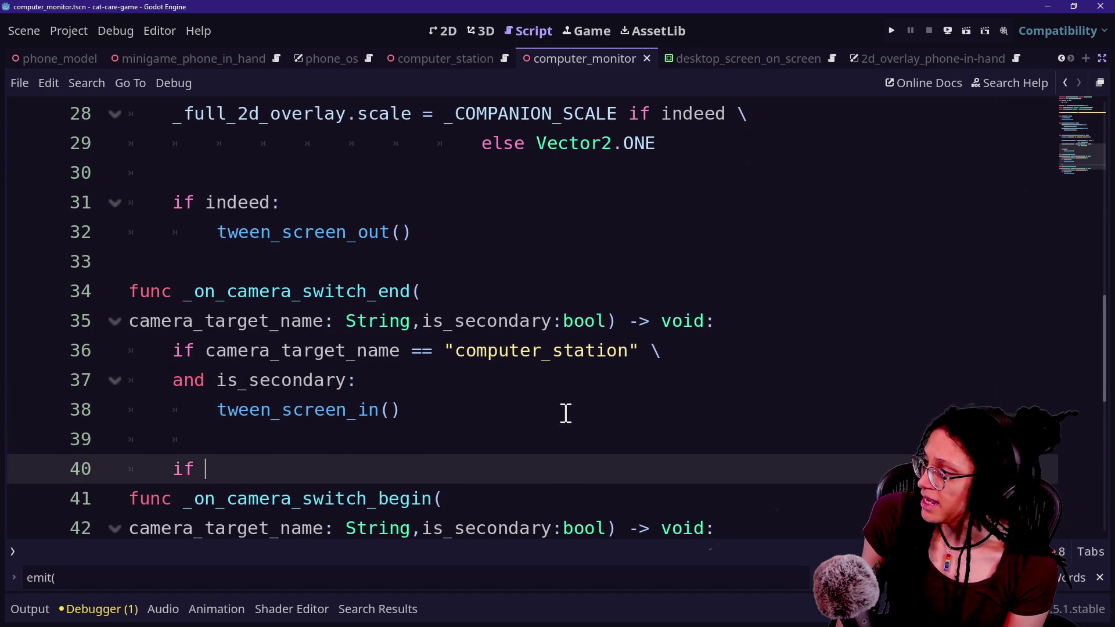
text(c)
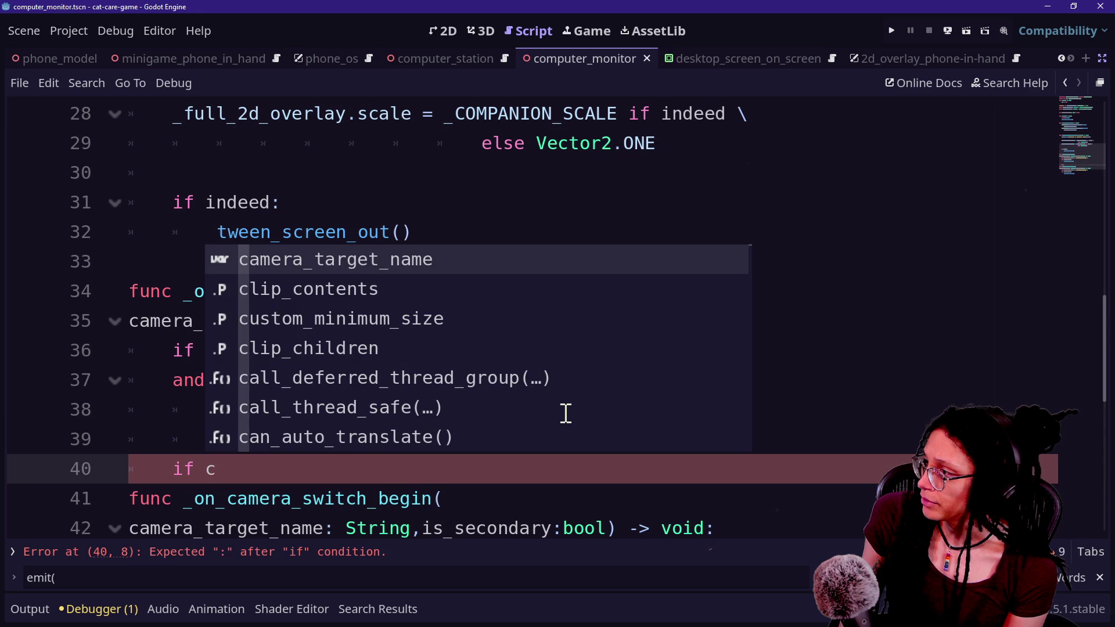
key(BackSpace)
text(not _compan)
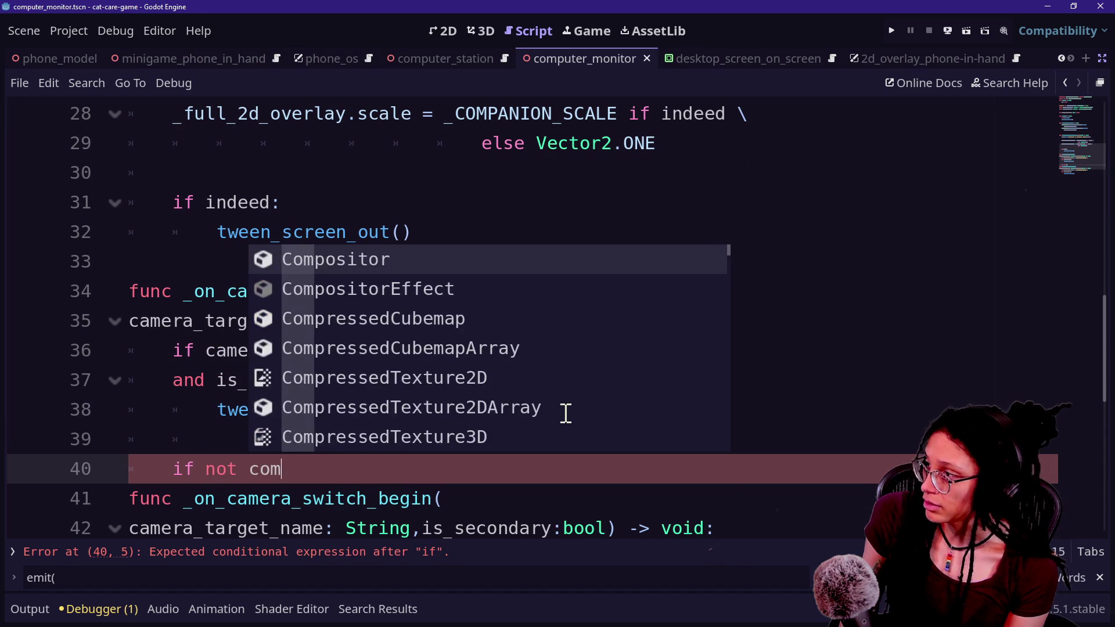
key(Return)
key(Return)
Set '_companion_active = true' inside the new if block and add a blank line after it
text(_companion_active = indeed)
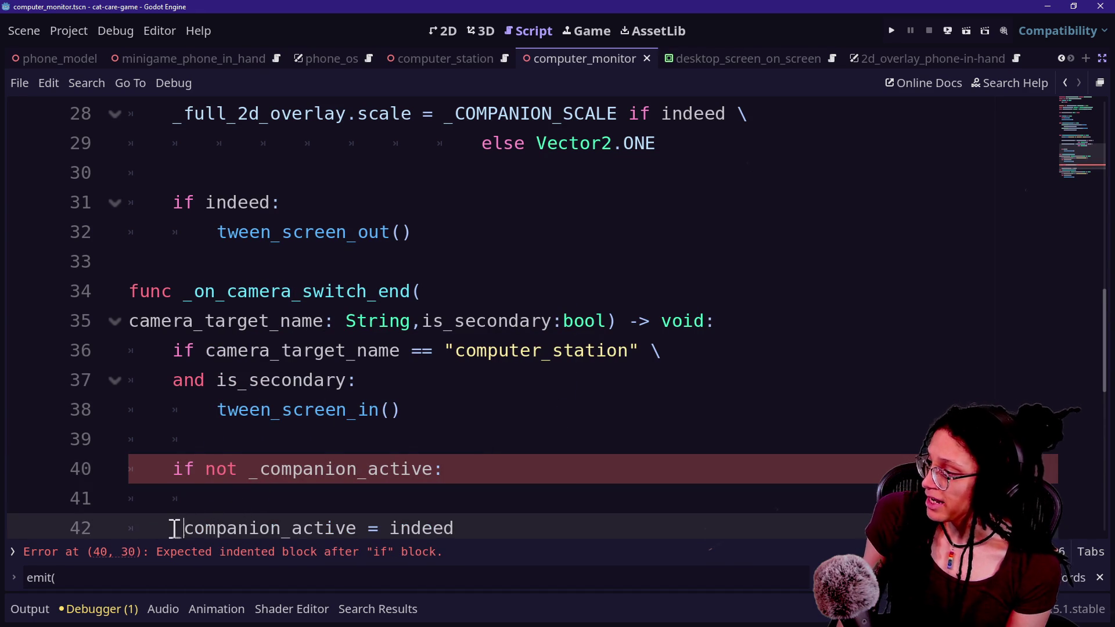
key(BackSpace)
click(517, 498)
key(ctrl+BackSpace)
text(tri)
key(BackSpace)
key(BackSpace)
text(iangleMesh)
key(Return)
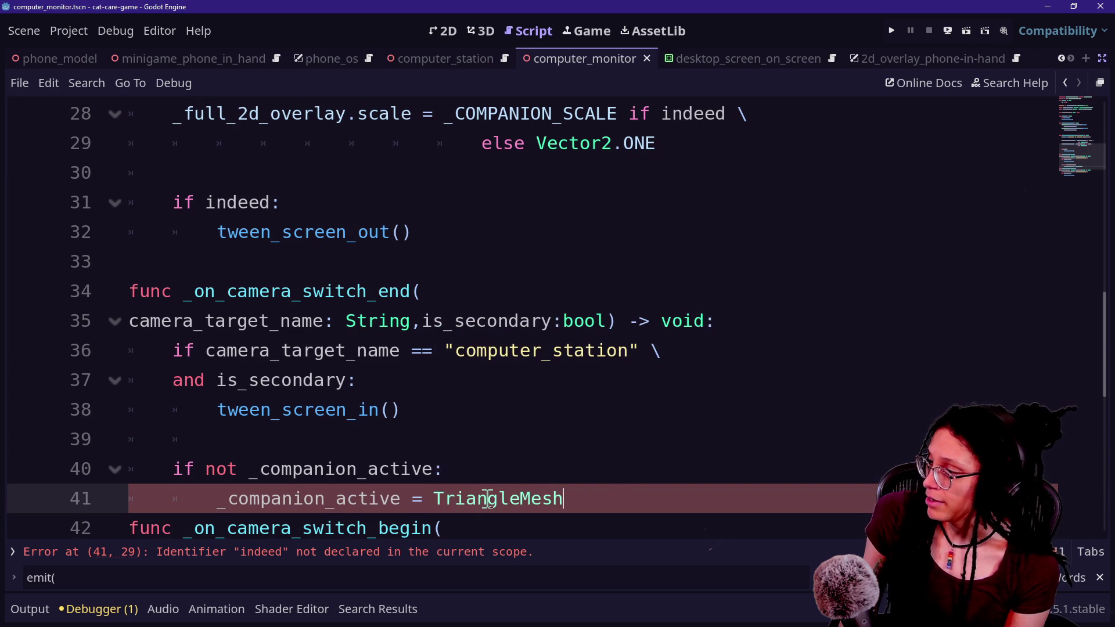
key(BackSpace)
key(ctrl+BackSpace)
text(true)
click(326, 438)
click(531, 498)
key(Return)
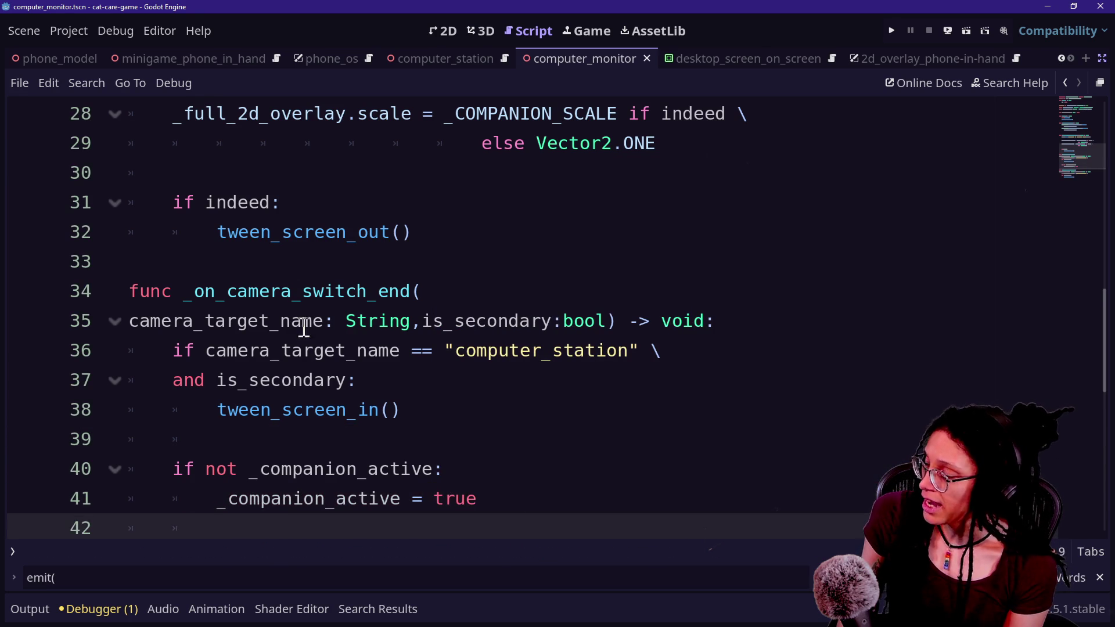
Review the _on_camera_switch_begin handler code
scroll(335, 321, down, 3)
mouse_move(129, 291)
mouse_down()
mouse_move(538, 416)
mouse_move(538, 391)
mouse_up()
drag(460, 423, 123, 275)
click(242, 292)
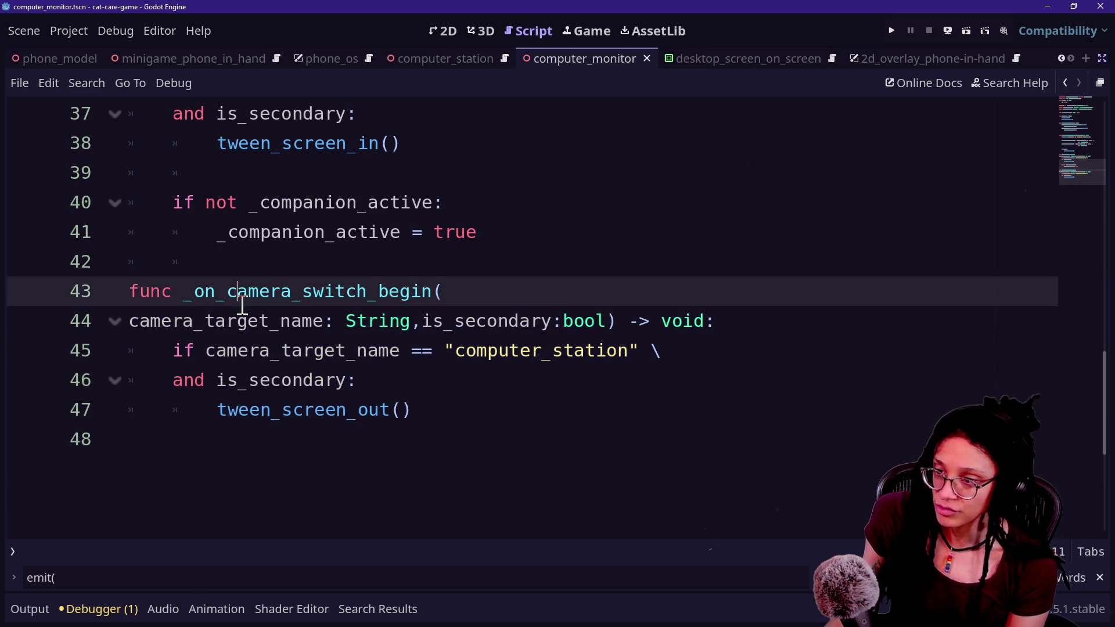
click(363, 319)
key(Down)
key(Down)
key(Down)
key(Up)
key(Up)
key(Up)
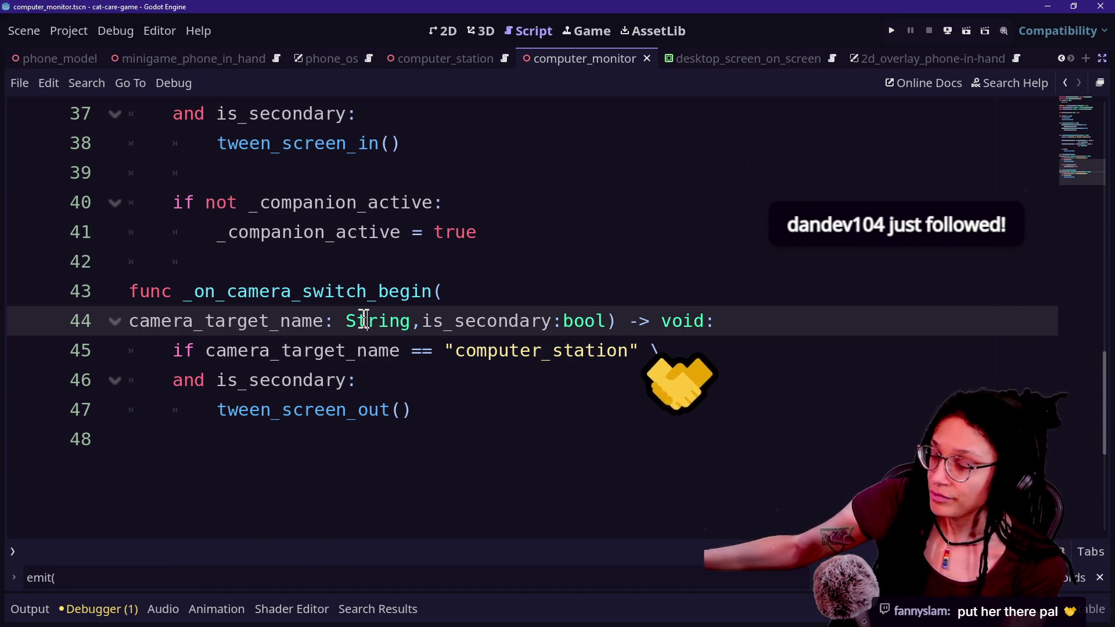
Delete the empty line 21 after the connect calls so switch_to_companion_size starts on line 22
click(442, 349)
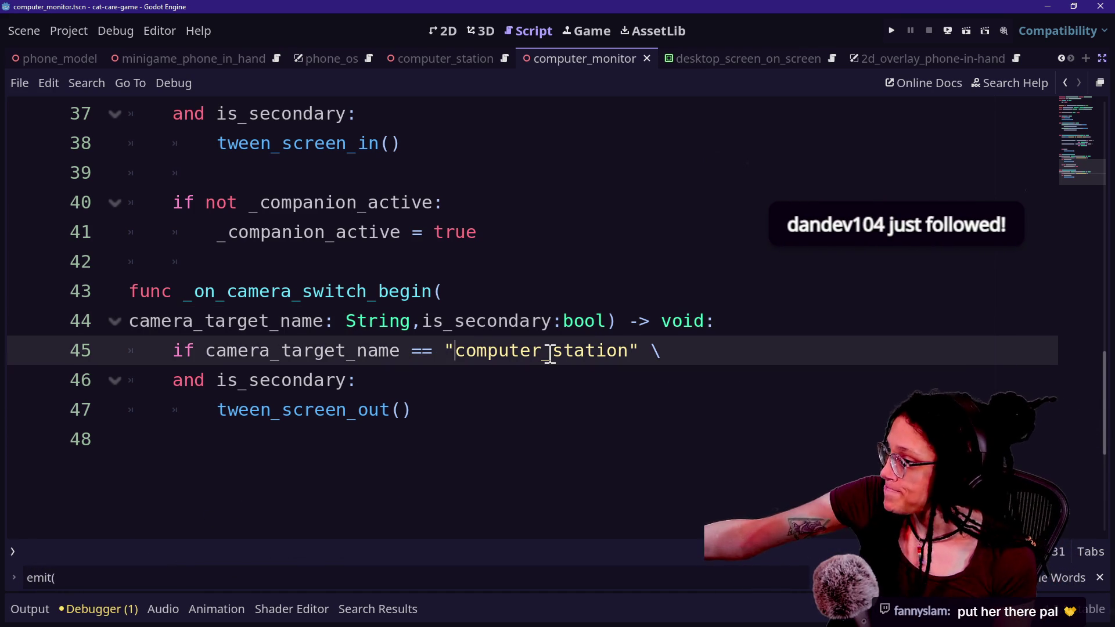
key(Down)
key(Up)
key(Up)
key(Up)
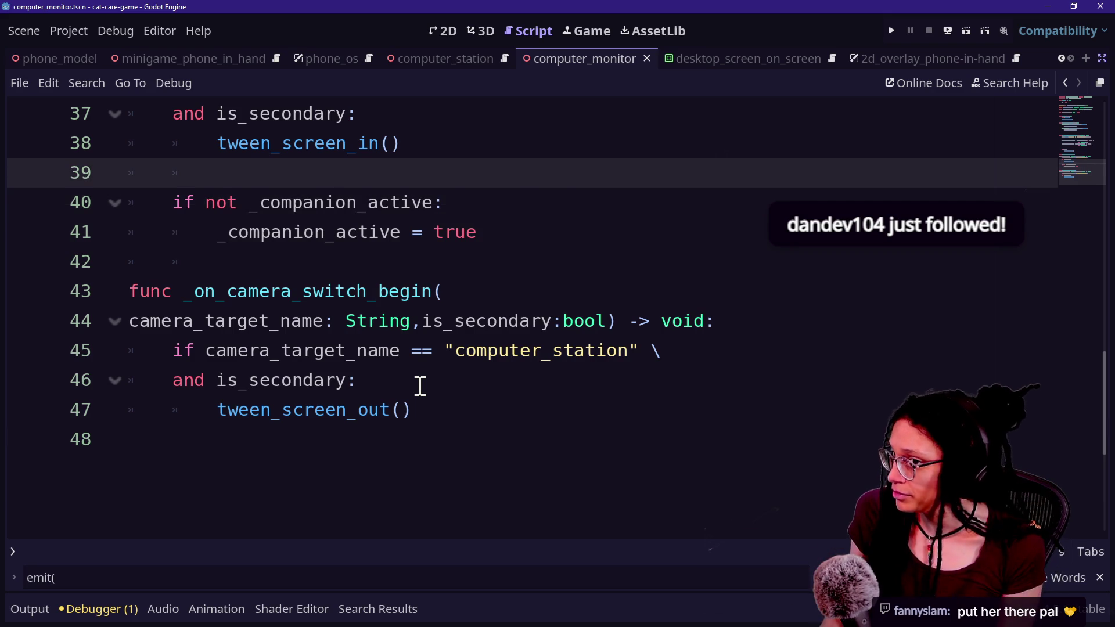
scroll(420, 384, up, 2)
scroll(566, 398, up, 1)
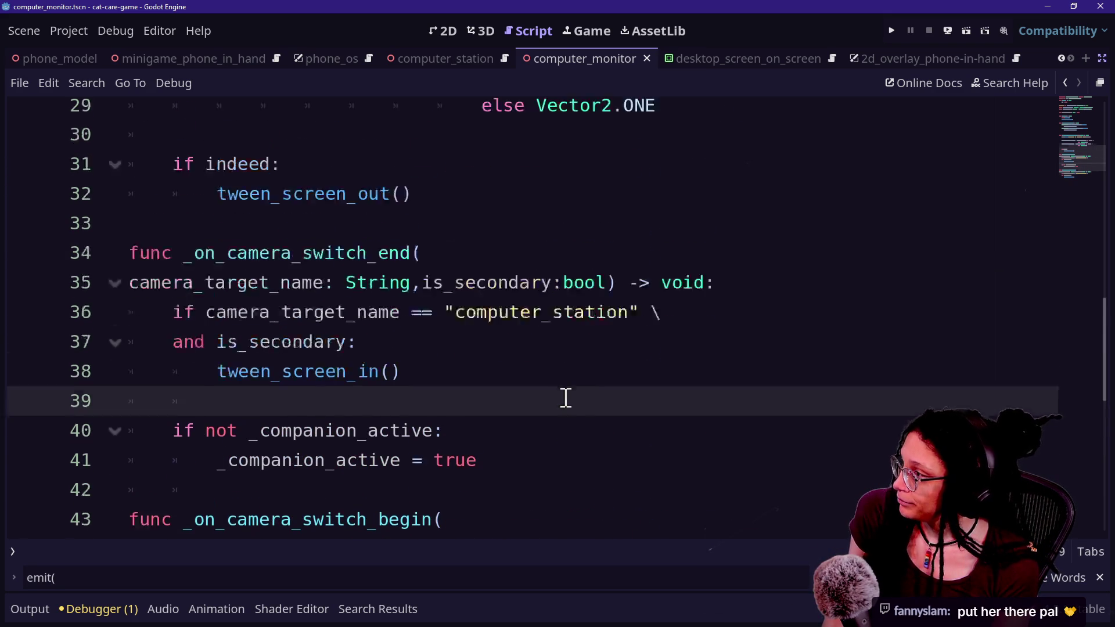
scroll(566, 398, up, 3)
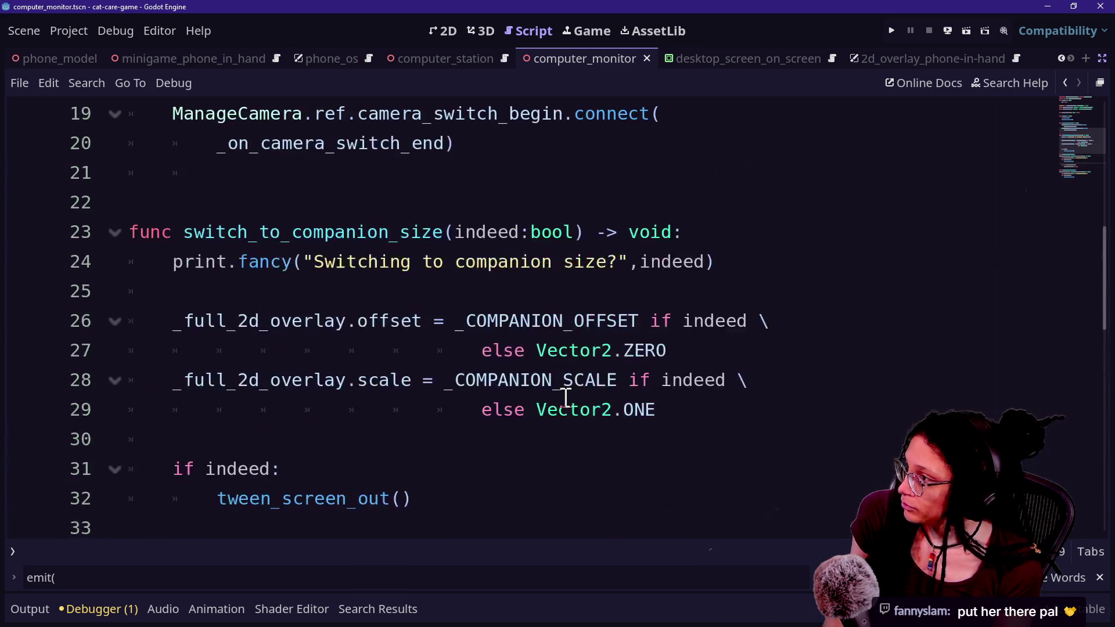
key(ctrl+minus)
scroll(566, 398, up, 1)
scroll(566, 398, up, 2)
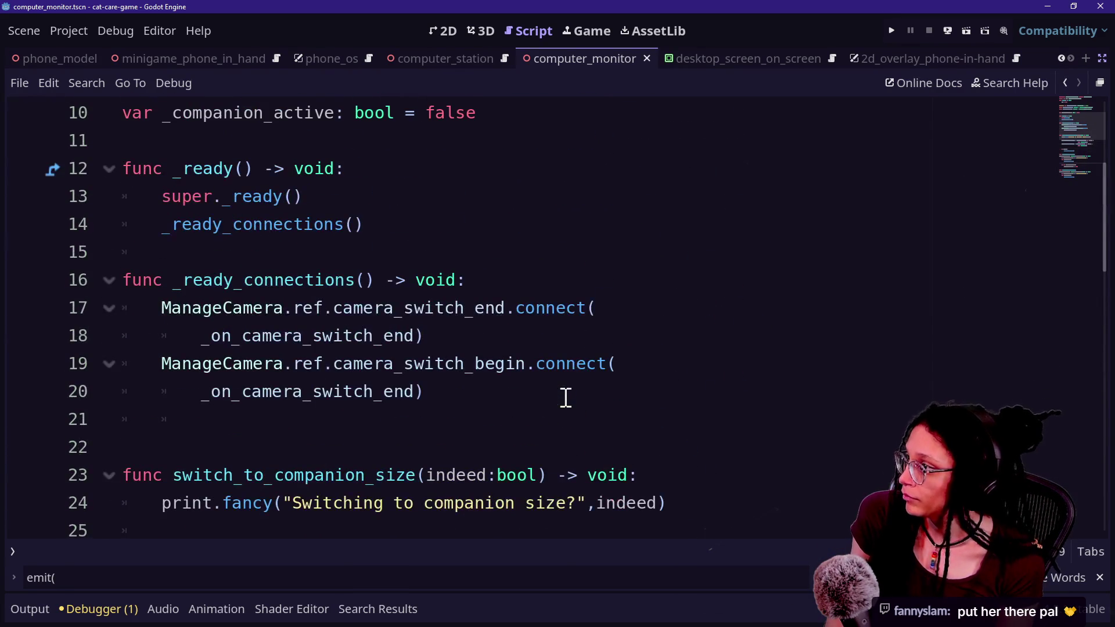
click(566, 398)
click(576, 411)
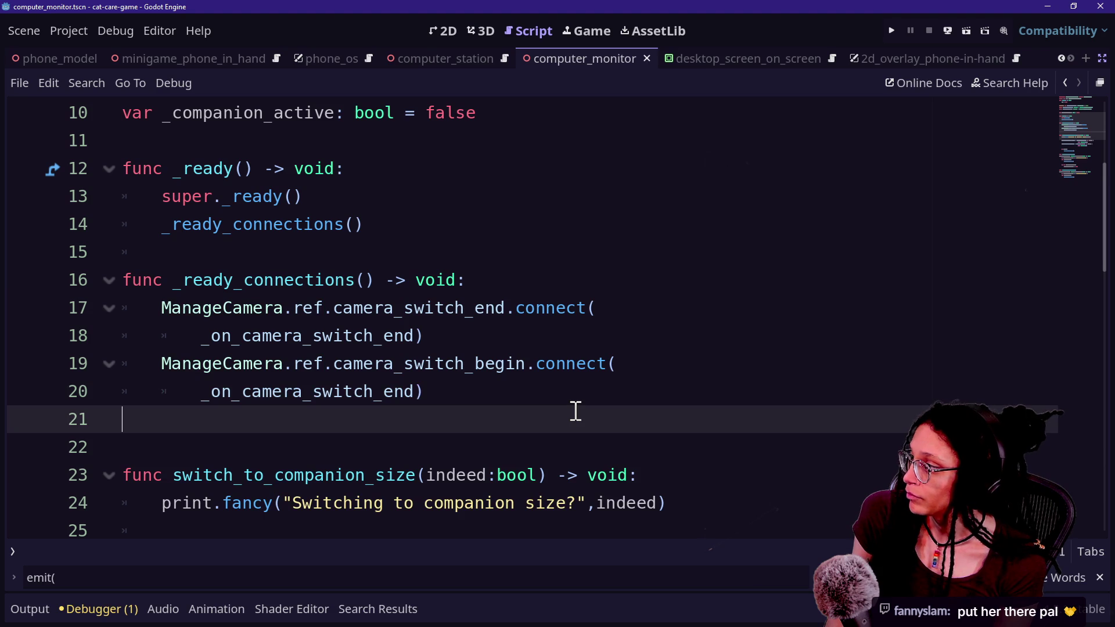
key(BackSpace)
scroll(576, 412, up, 3)
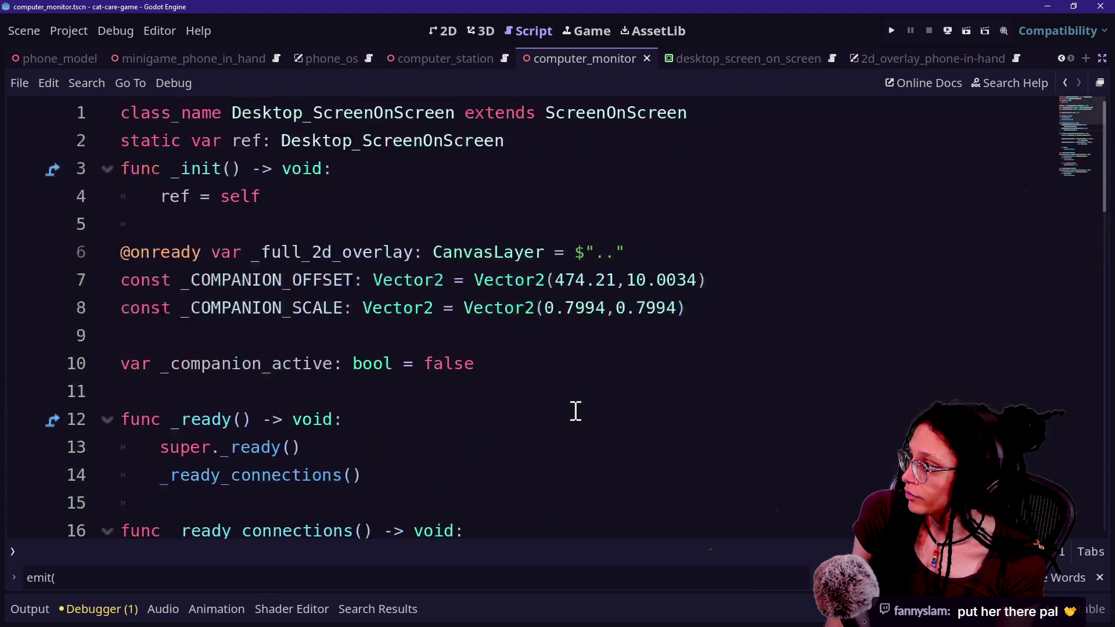
scroll(576, 411, down, 5)
scroll(576, 411, down, 1)
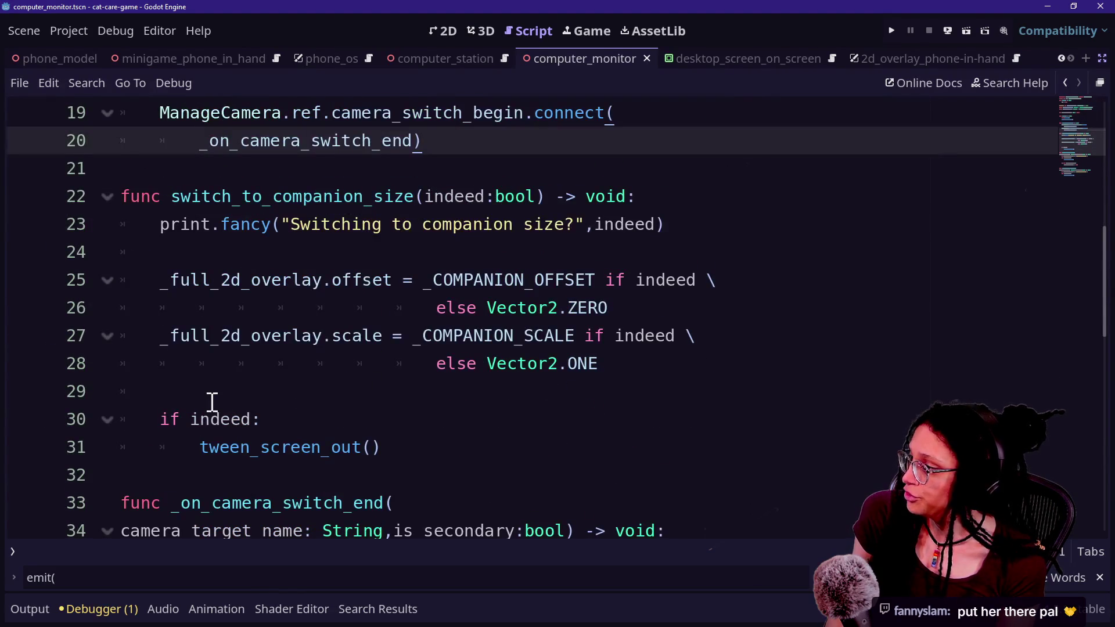
scroll(212, 402, down, 6)
Type _companion_active under the new if in the begin handler, then select that if line
click(562, 381)
text(+cmp)
key(BackSpace)
key(BackSpace)
key(BackSpace)
text(p)
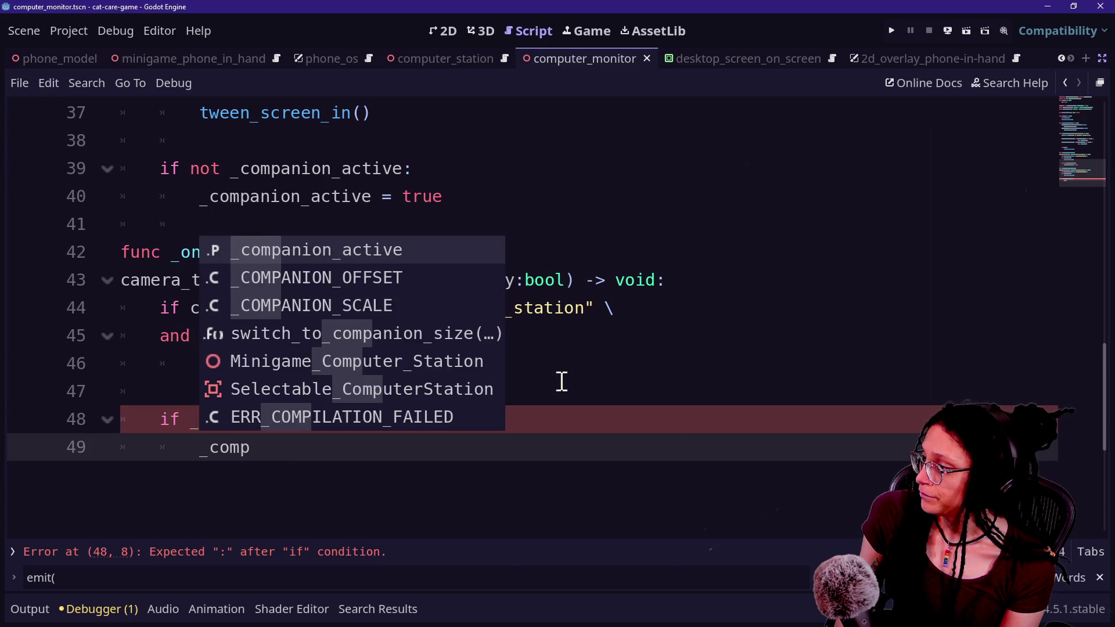
key(Return)
text(e)
key(Up)
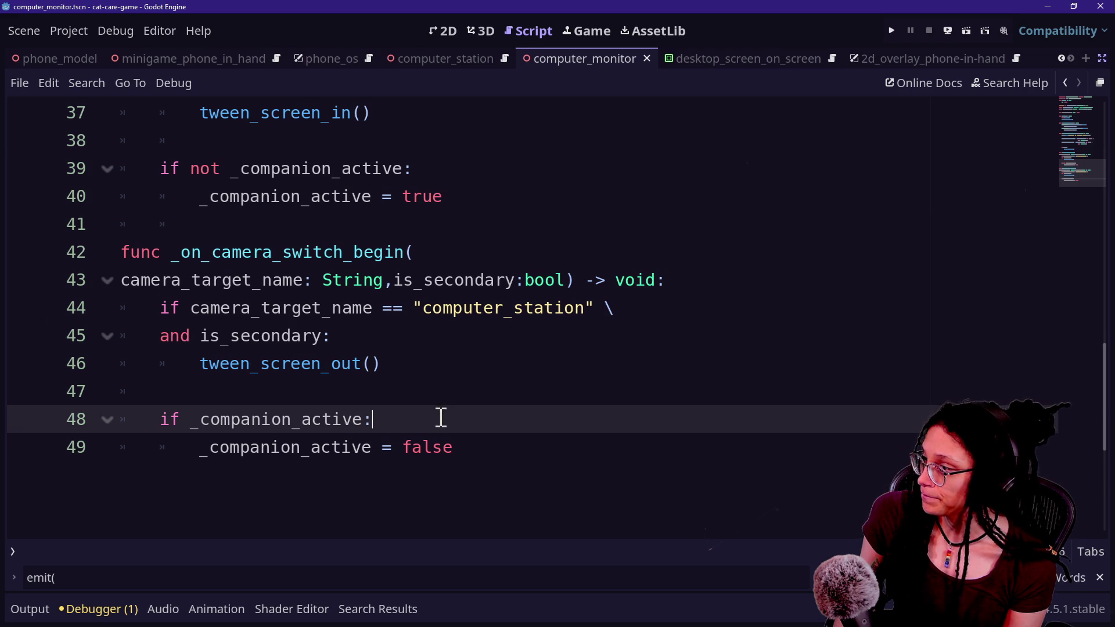
drag(464, 428, 468, 402)
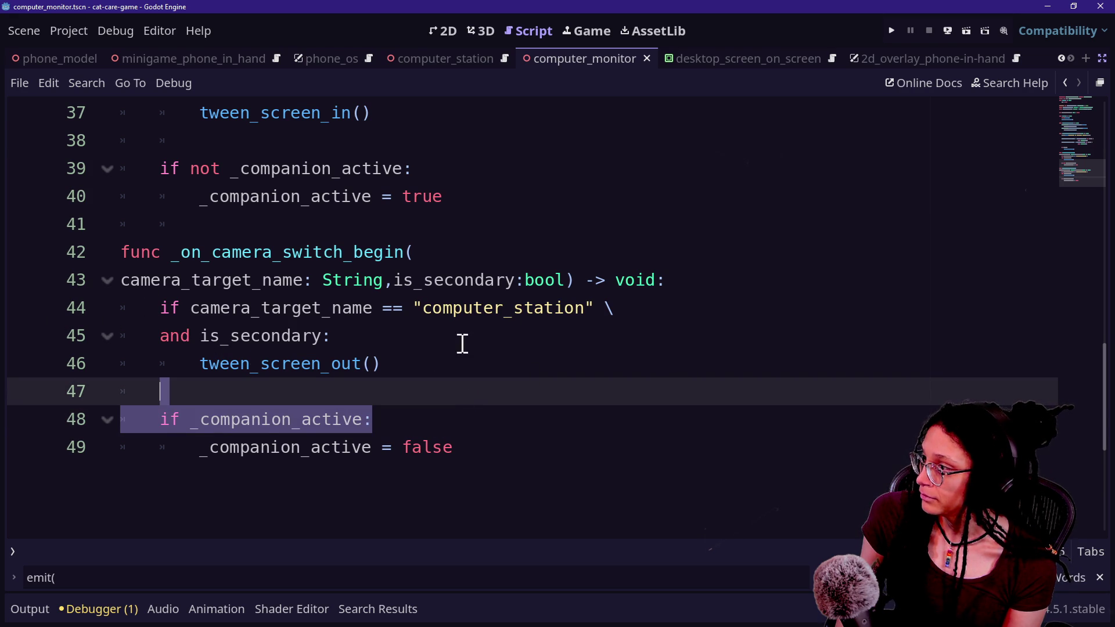
Extend line 45's if condition with '\ and _companion_active' on a continuation line
click(326, 336)
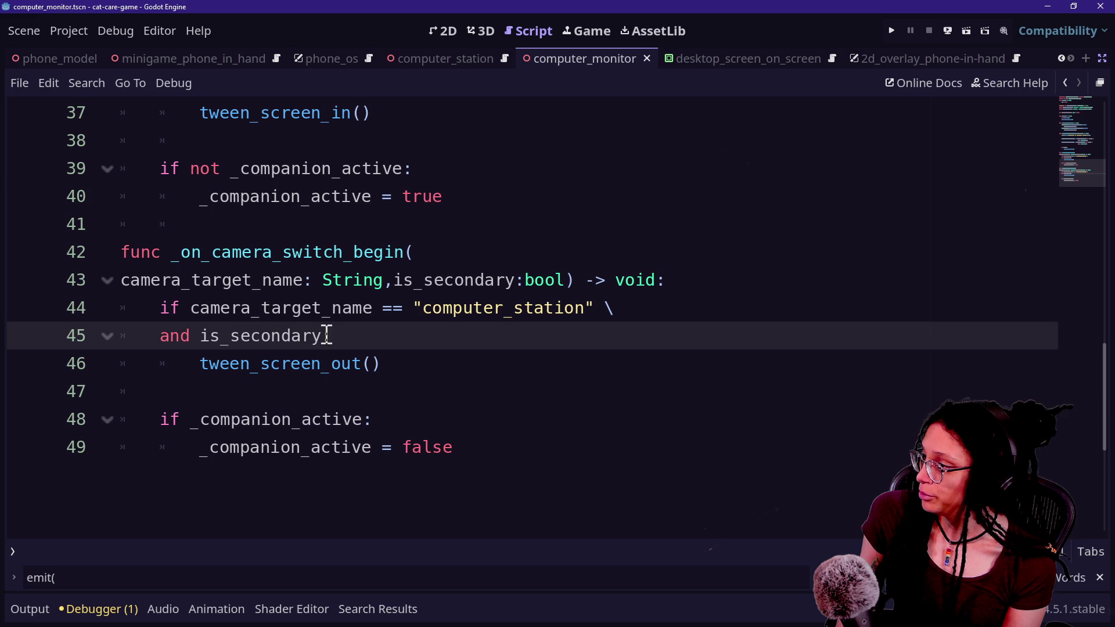
mouse_move(345, 428)
text(\)
key(Return)
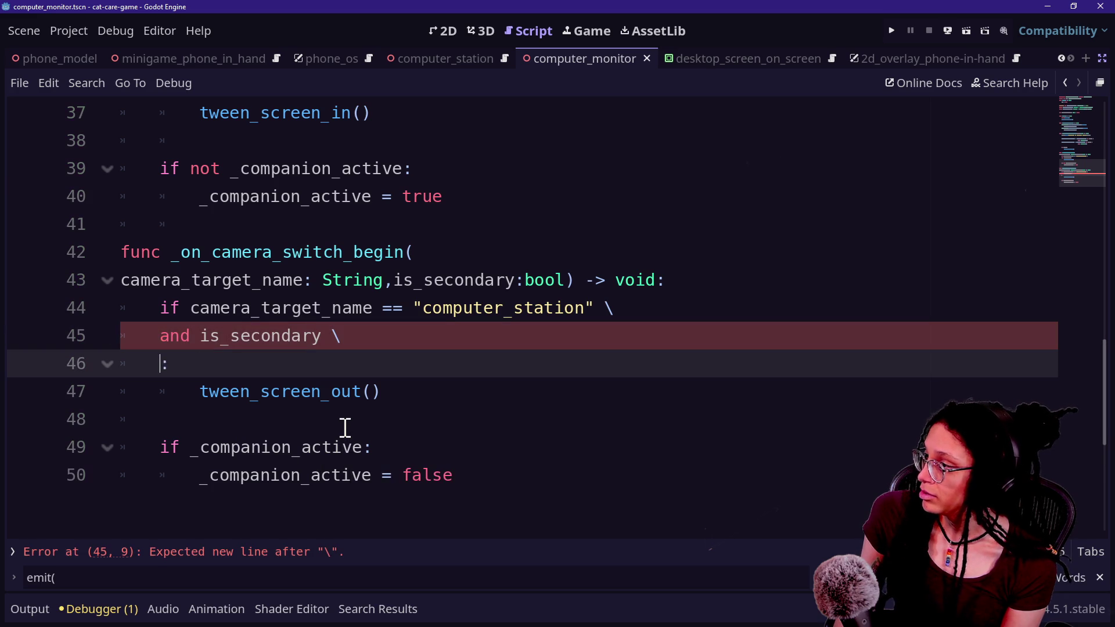
key(BackSpace)
text(and )
text(_compa)
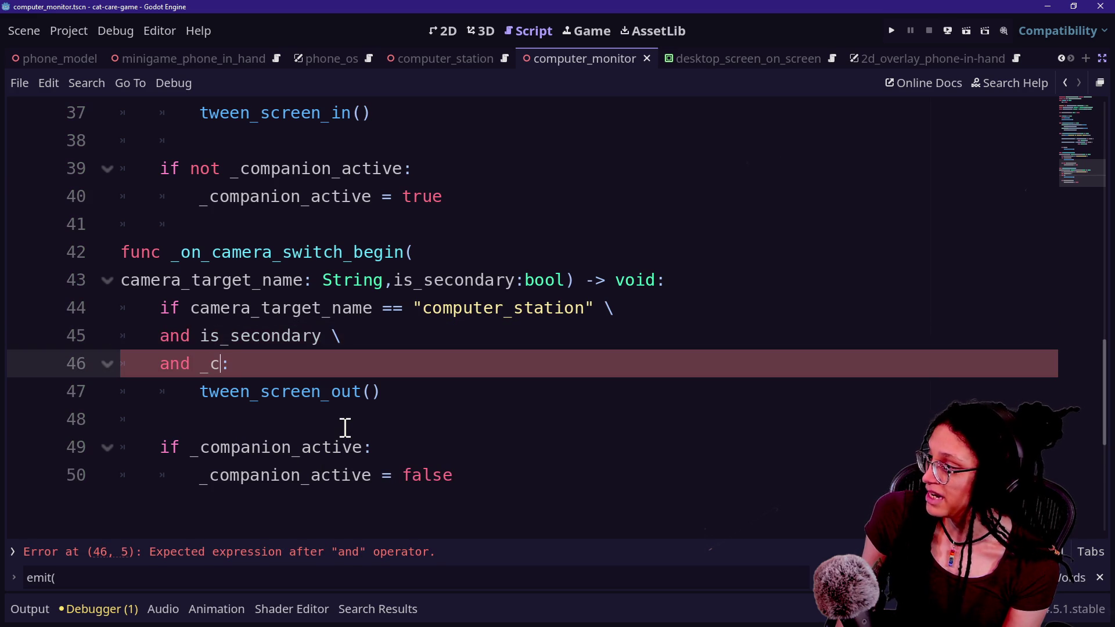
key(Return)
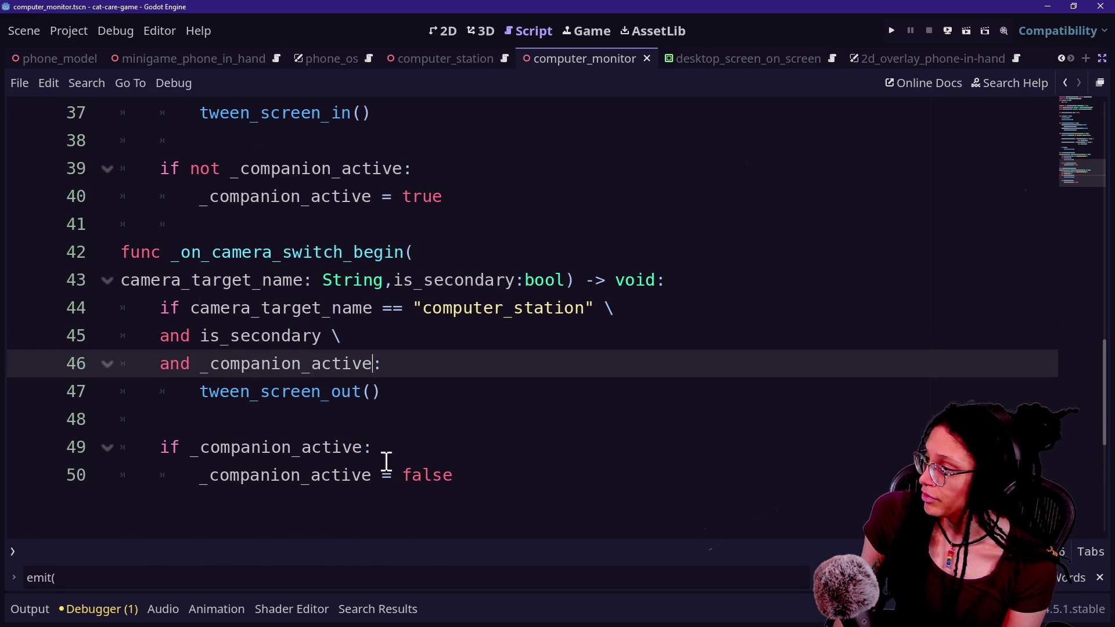
Move '_companion_active = false' from the old block to just under tween_screen_out()
click(476, 477)
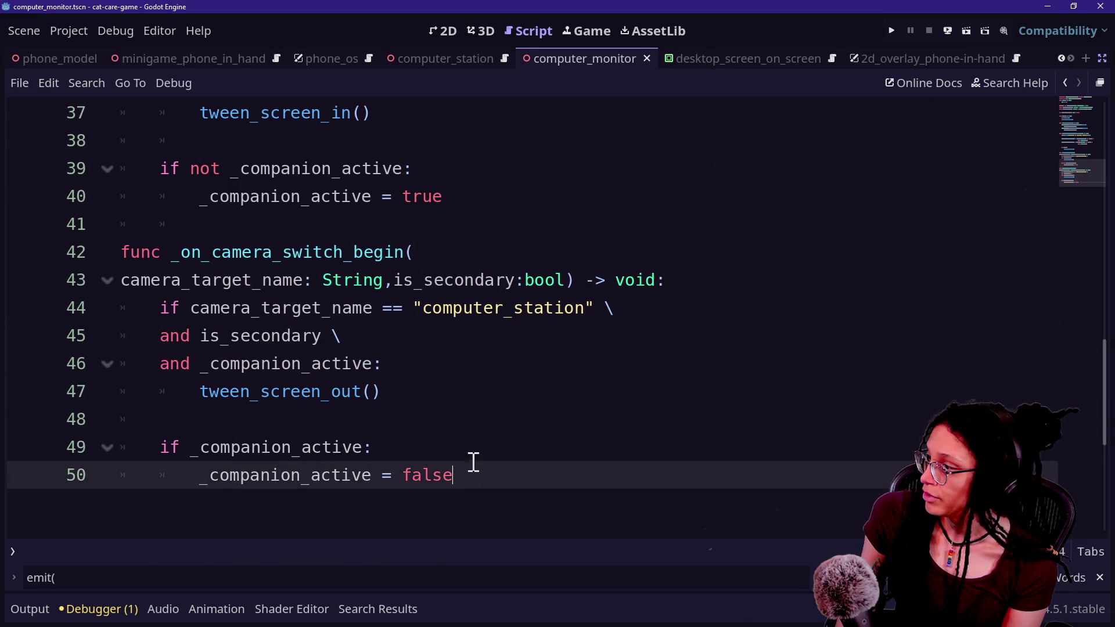
drag(474, 463, 470, 458)
key(ctrl+c)
key(BackSpace)
click(418, 374)
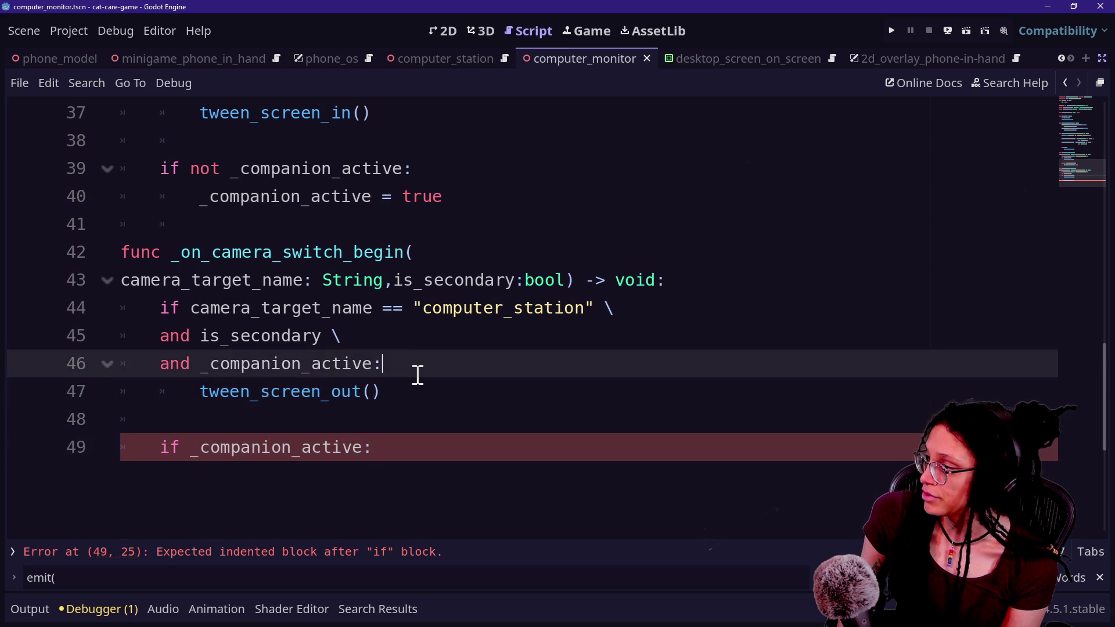
key(Return)
key(BackSpace)
key(BackSpace)
click(435, 402)
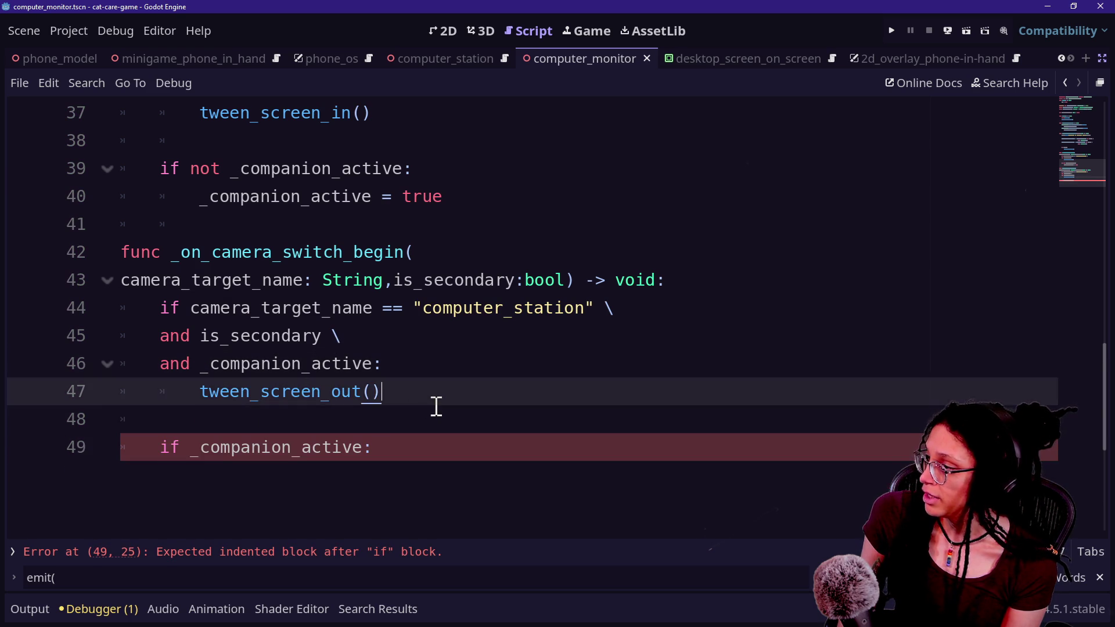
key(Return)
key(Return)
key(ctrl+v)
Delete the leftover if _companion_active block and blank lines, save, and run the game
click(419, 500)
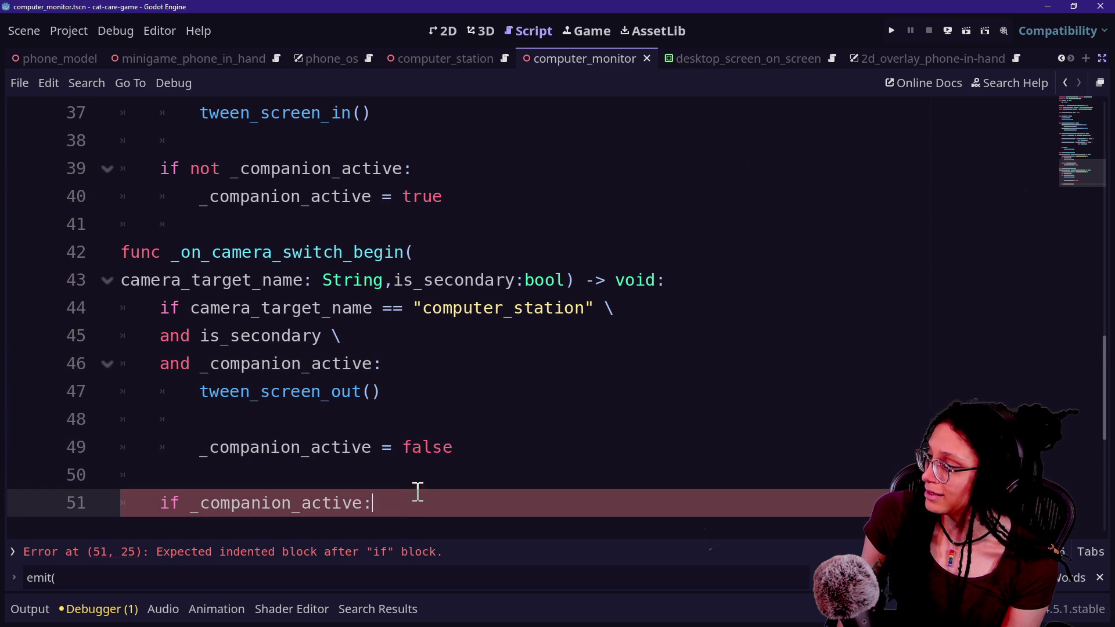
key(shift+Home)
key(BackSpace)
key(BackSpace)
key(BackSpace)
click(442, 418)
key(BackSpace)
key(BackSpace)
key(BackSpace)
key(ctrl+s)
click(893, 29)
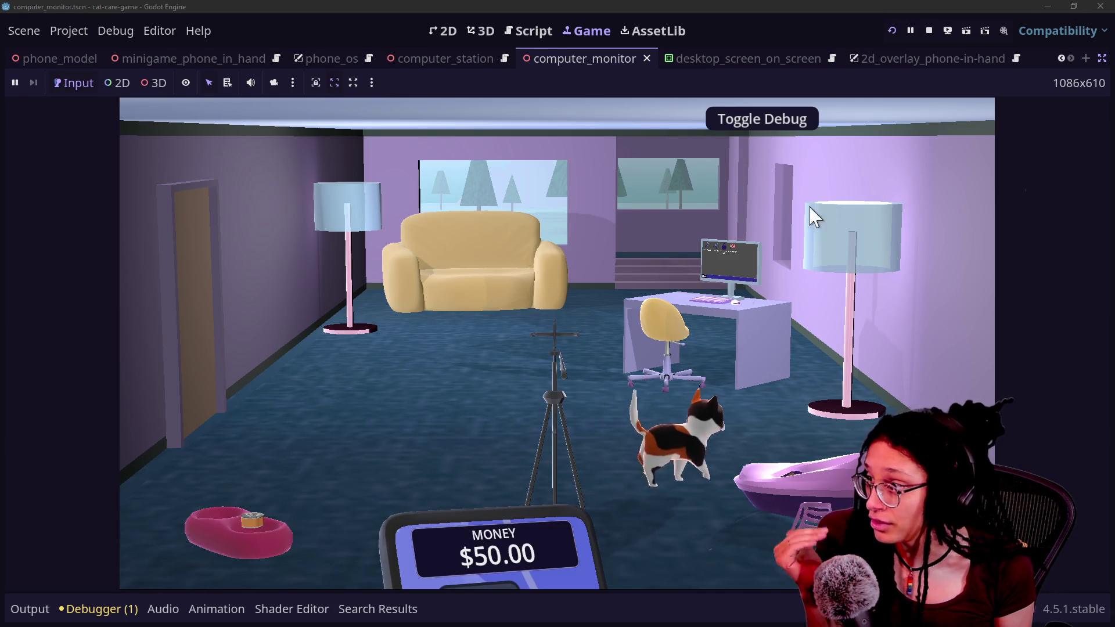
In the desk view, open and close the Shopping App twice, reopen it, then return to the script
click(740, 302)
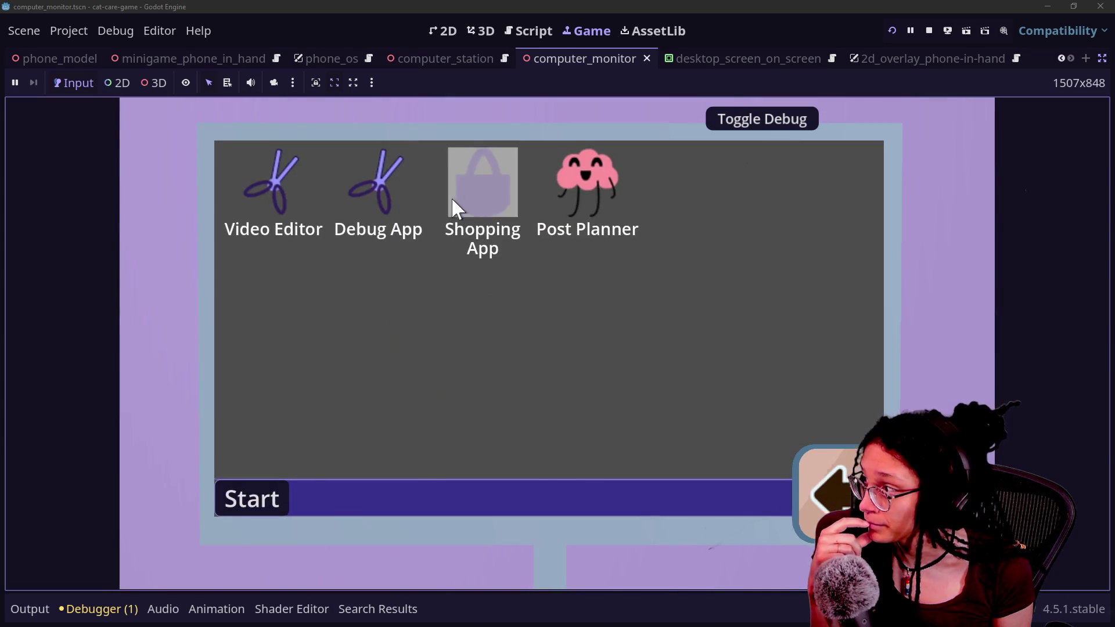
click(453, 204)
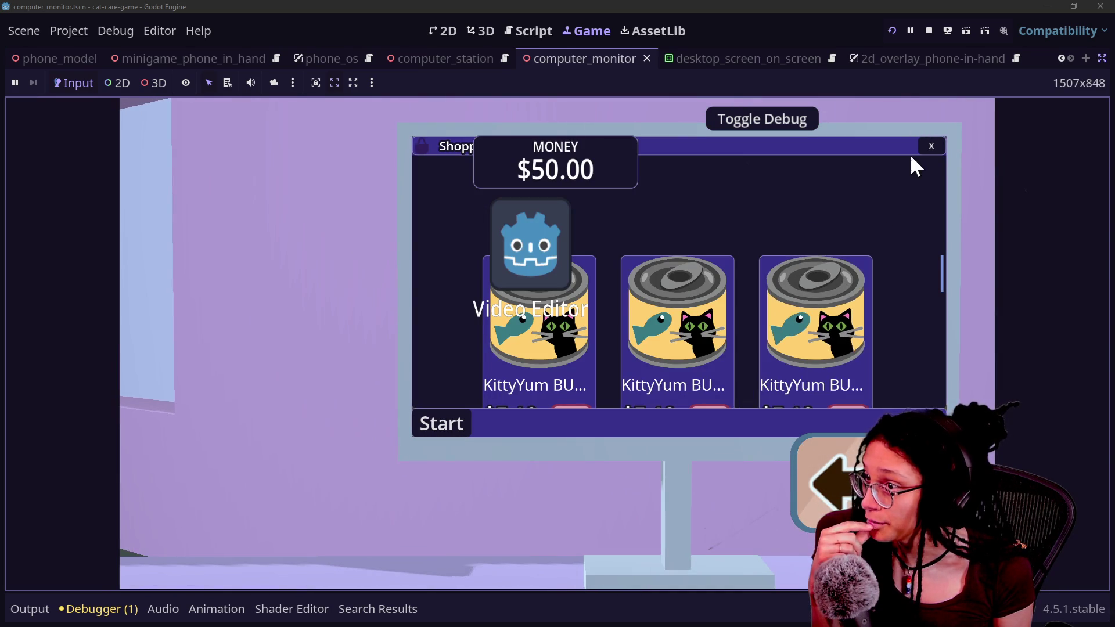
click(926, 147)
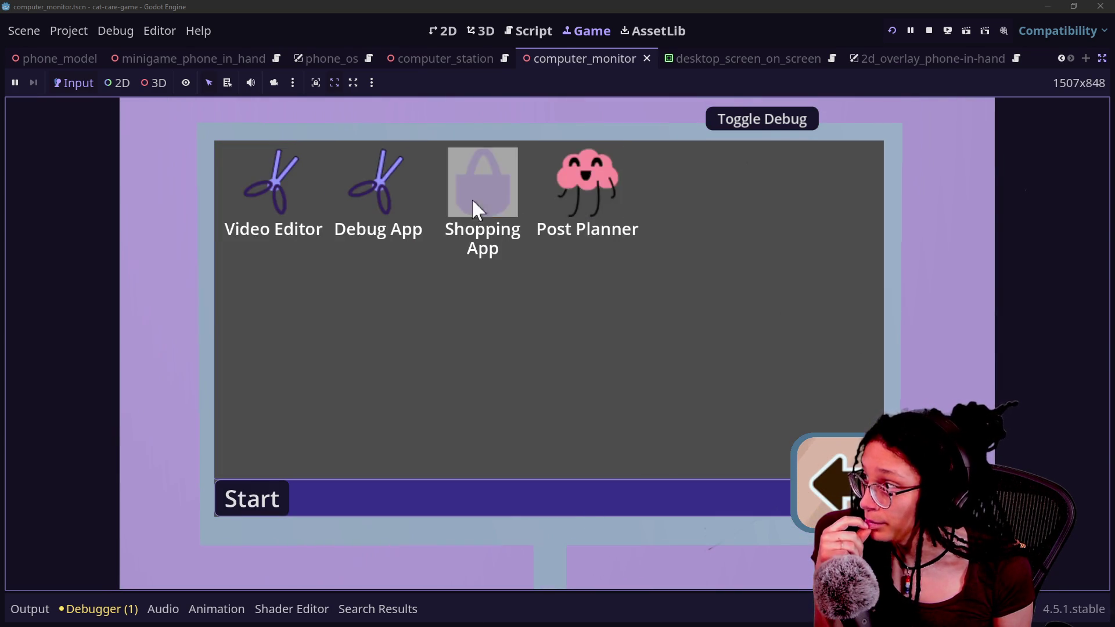
click(501, 202)
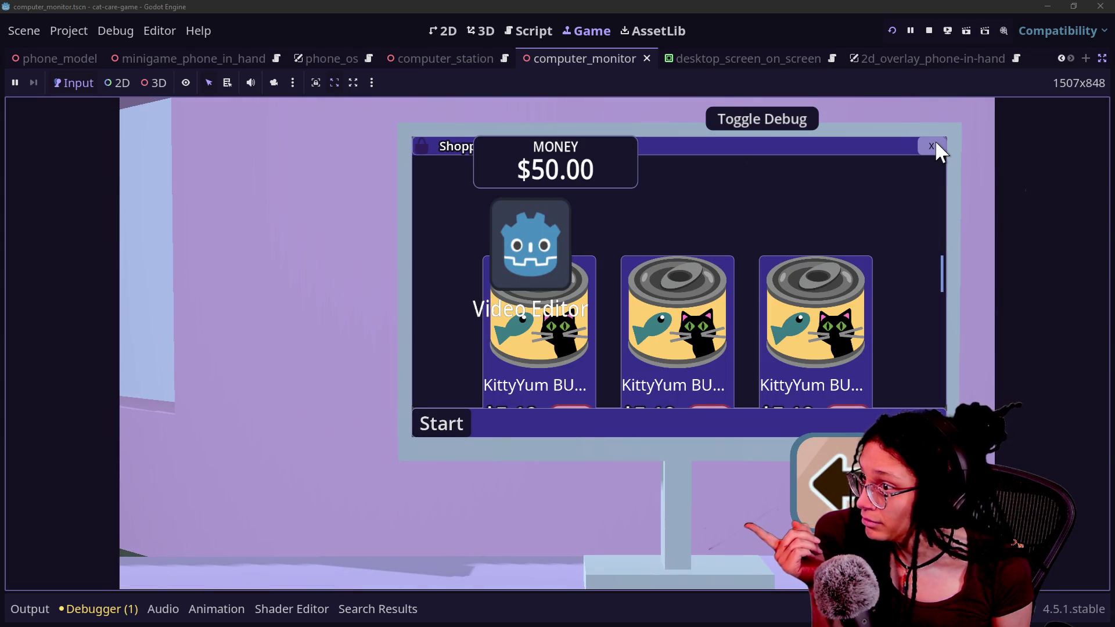
click(933, 145)
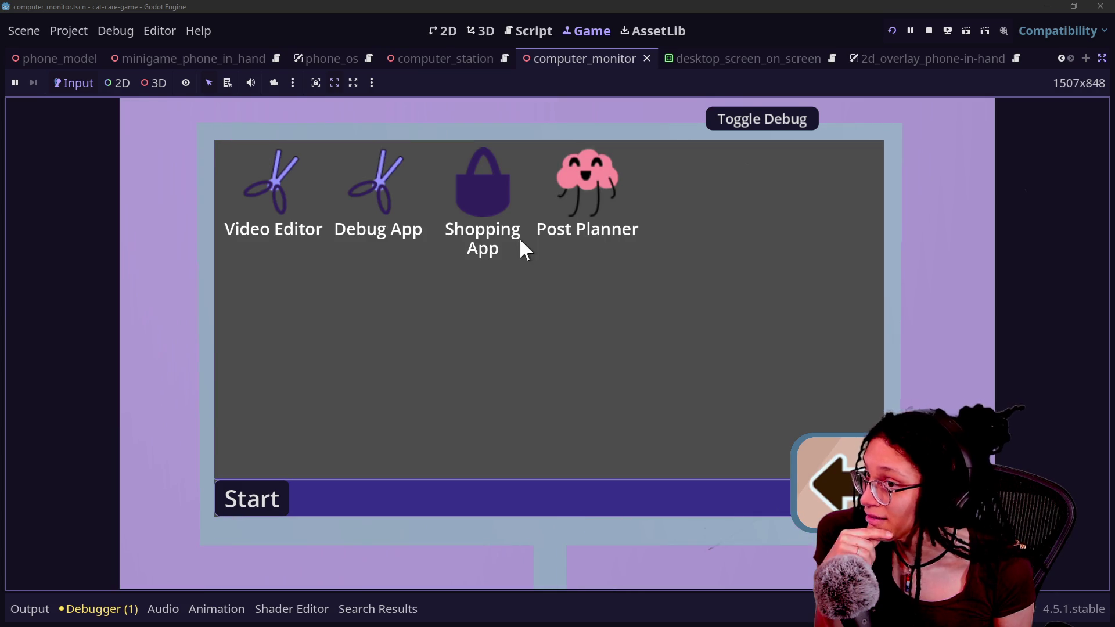
click(494, 199)
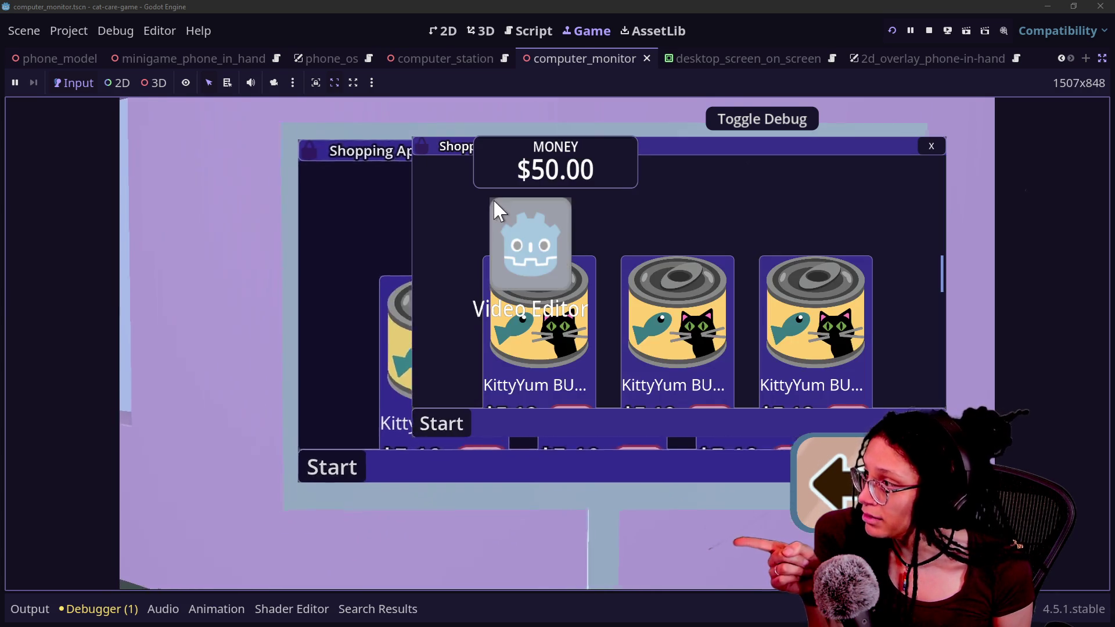
click(519, 30)
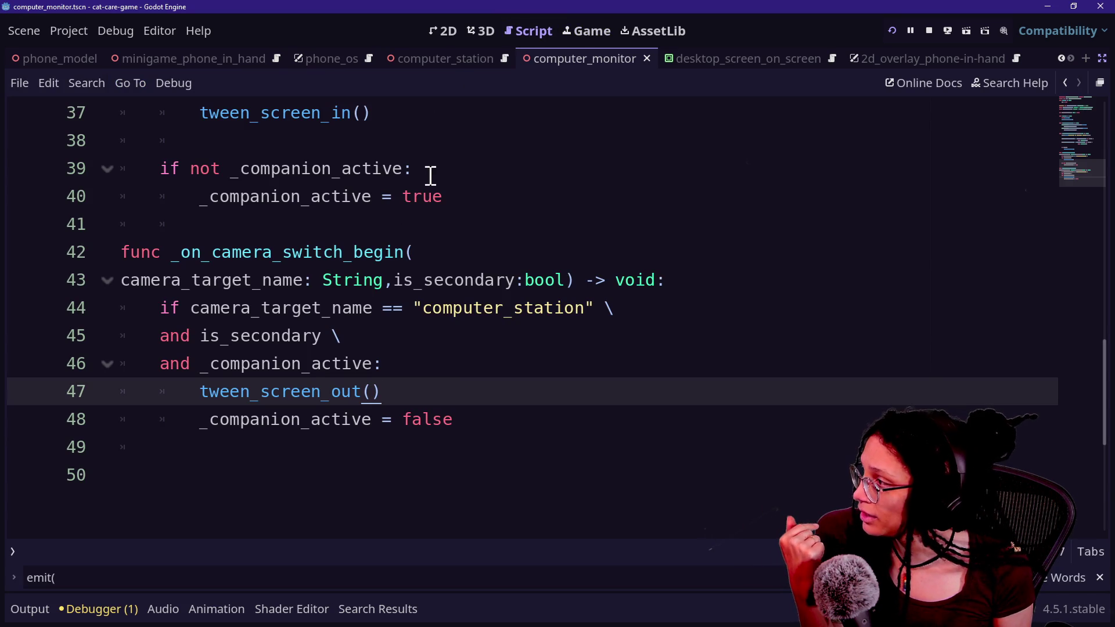
Review the is_secondary, computer_station and _companion_active conditions on lines 44-46
scroll(423, 233, up, 3)
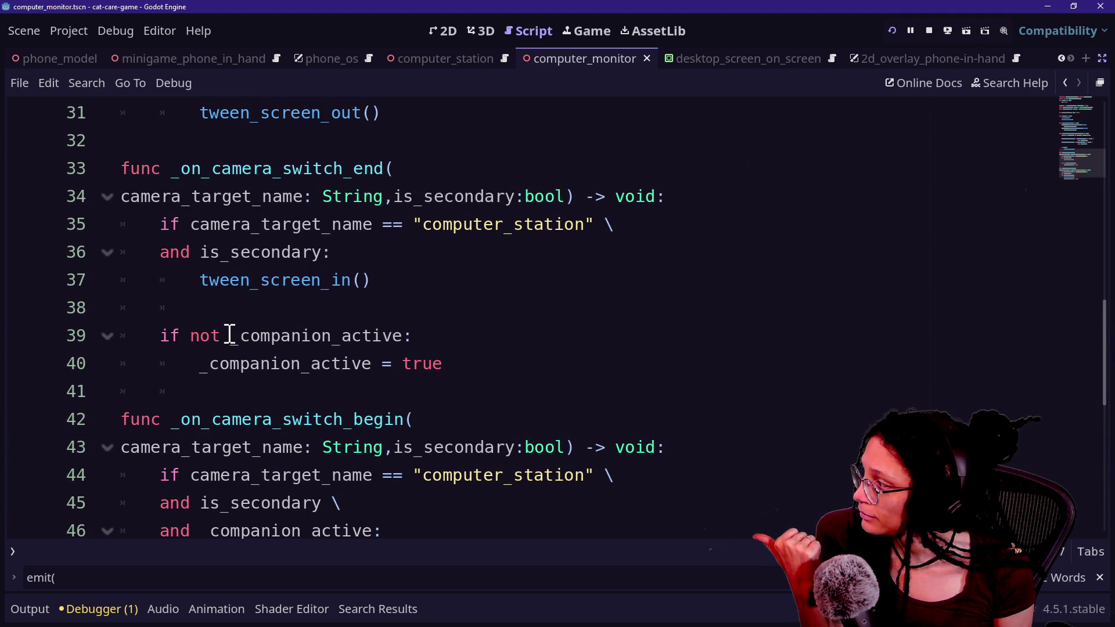
mouse_move(228, 335)
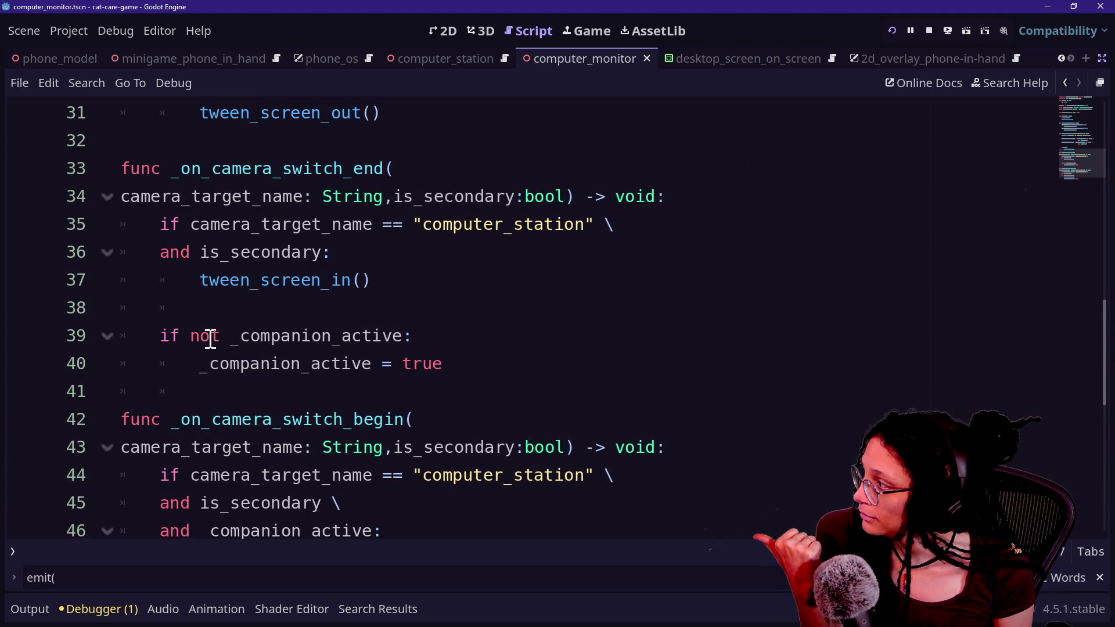
scroll(211, 338, down, 2)
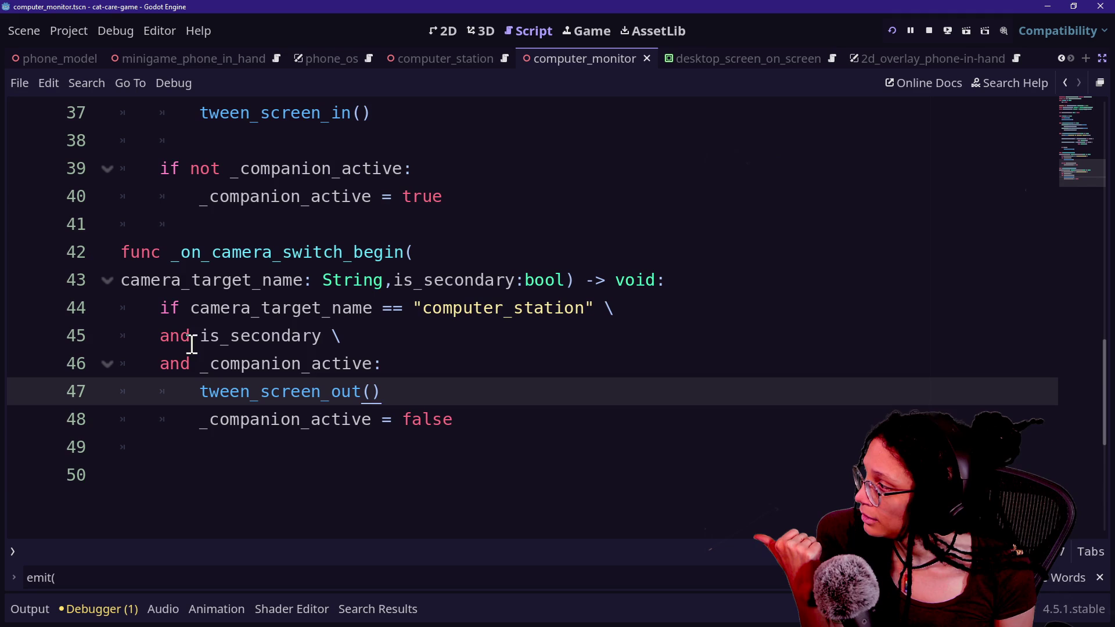
drag(144, 341, 321, 338)
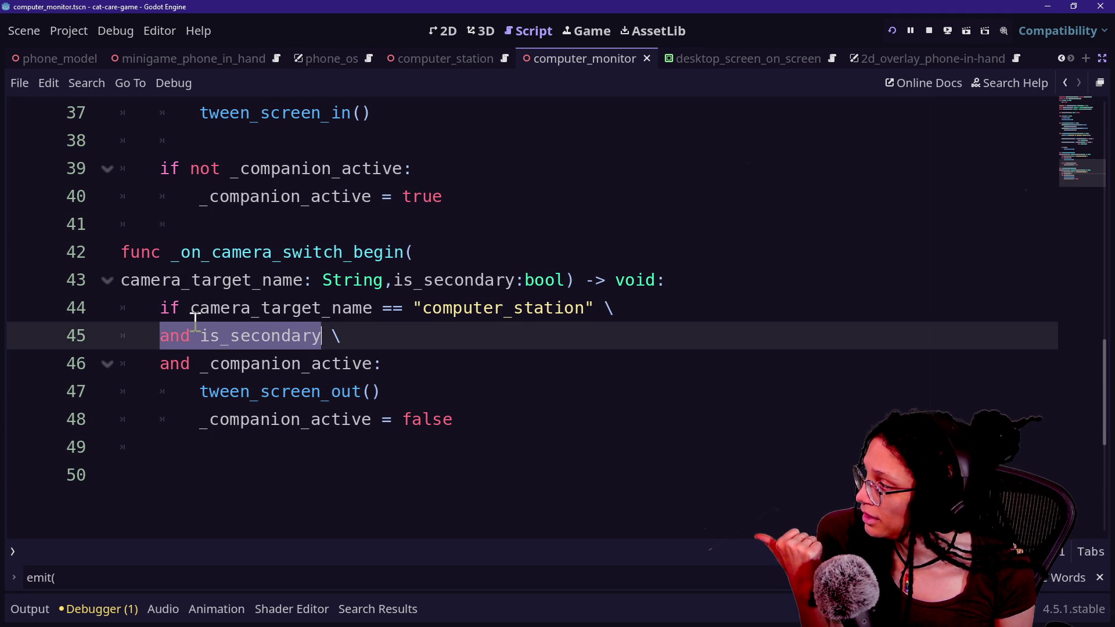
drag(183, 307, 546, 308)
click(578, 310)
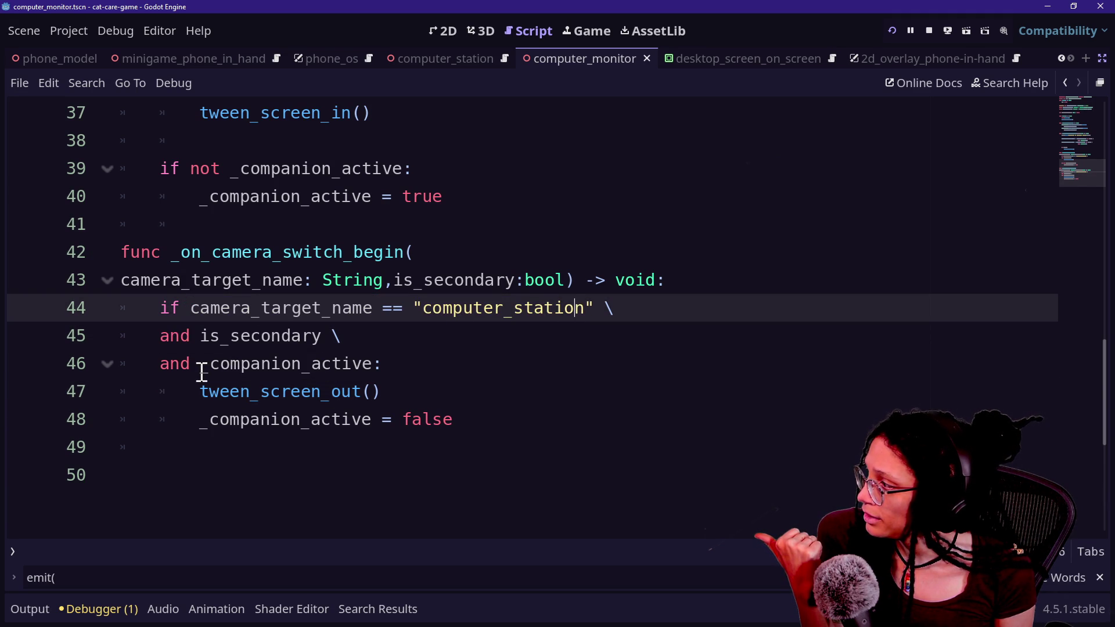
drag(200, 372, 368, 363)
click(371, 364)
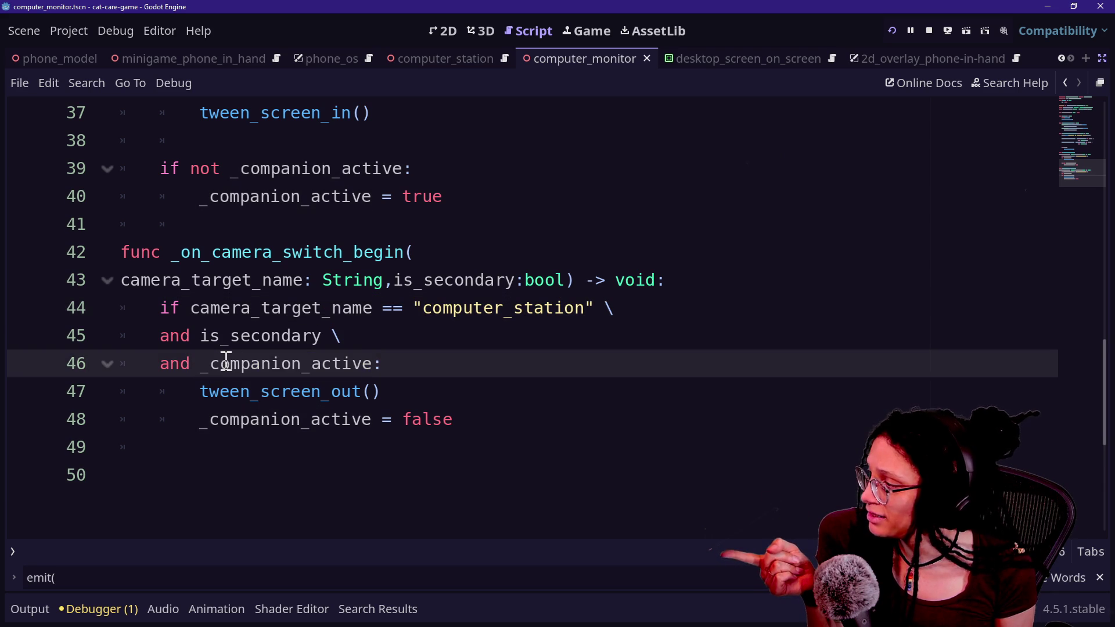
Make line 46 check 'not _companion_active' and change line 48's value to true
click(204, 364)
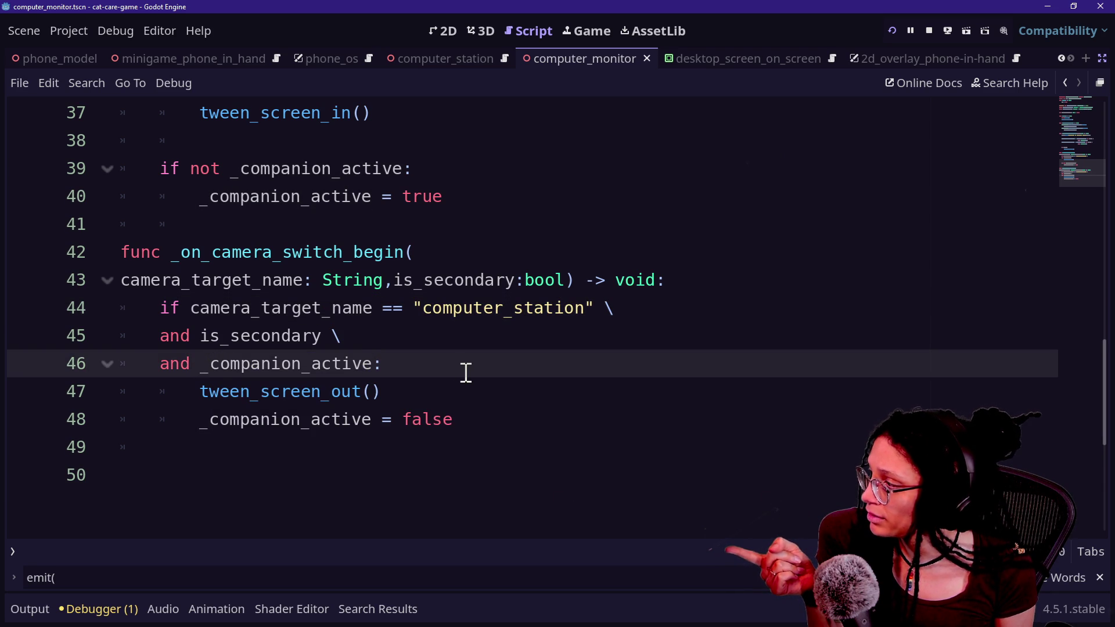
text(not)
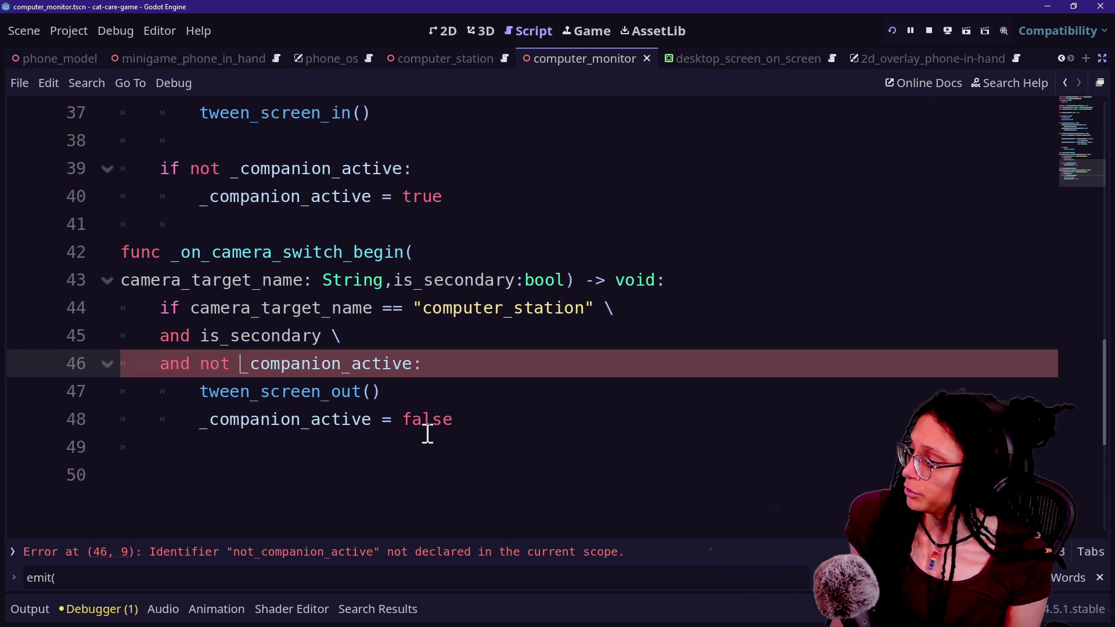
click(430, 420)
double_click(430, 420)
text(true)
Remove 'not' from line 39, change line 40 to false, then save and rerun the game
click(338, 252)
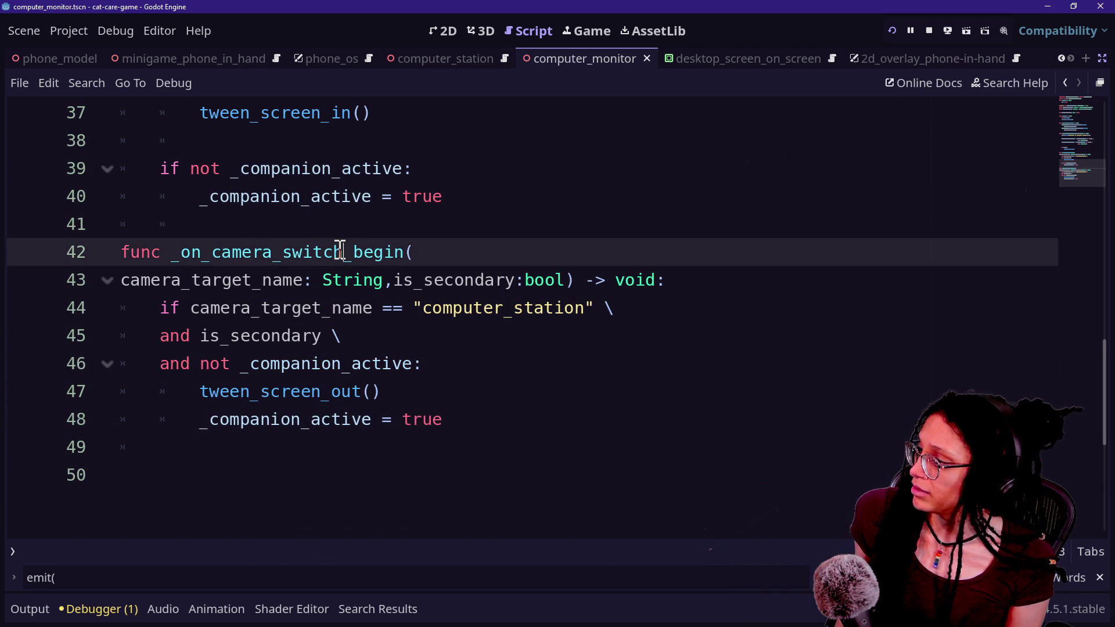
scroll(340, 251, up, 2)
scroll(449, 335, down, 1)
scroll(450, 335, up, 1)
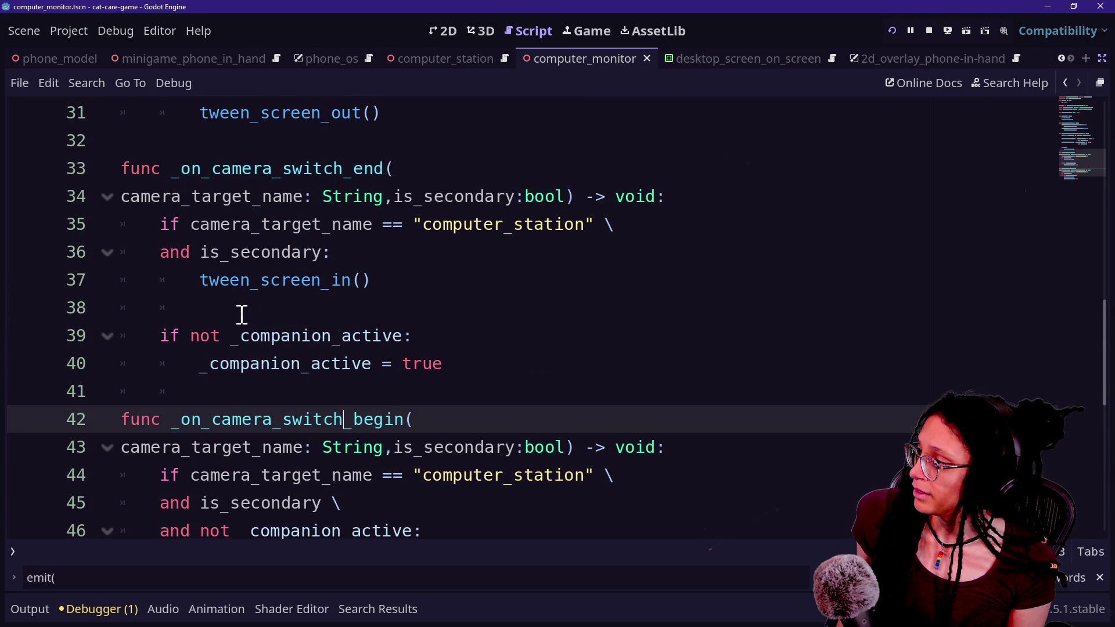
double_click(219, 332)
key(BackSpace)
key(Delete)
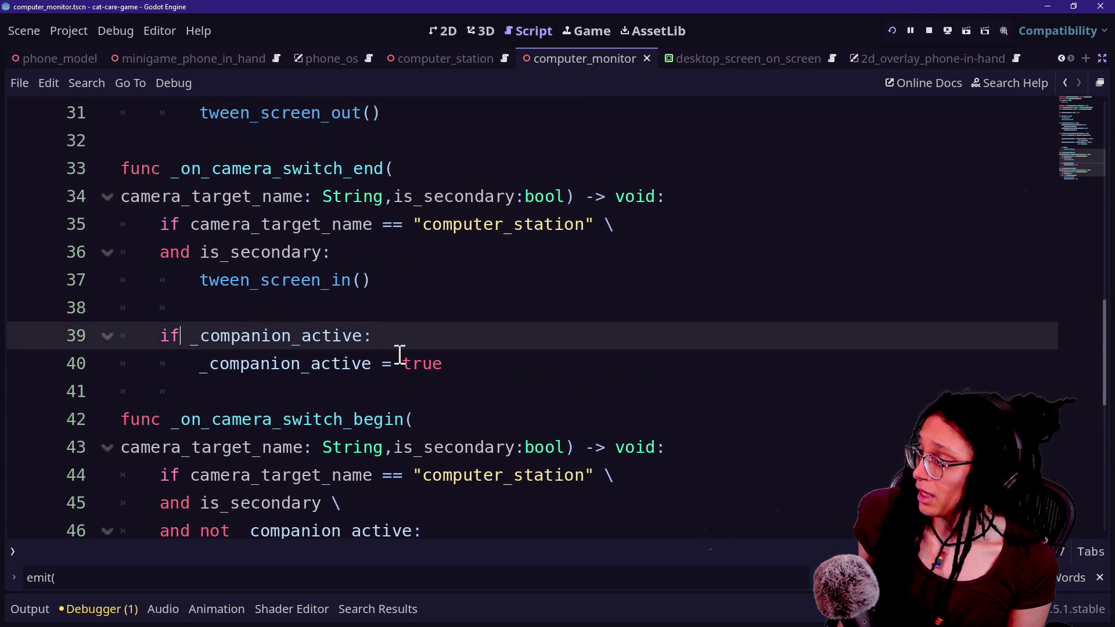
click(453, 358)
key(BackSpace)
key(BackSpace)
text(lse)
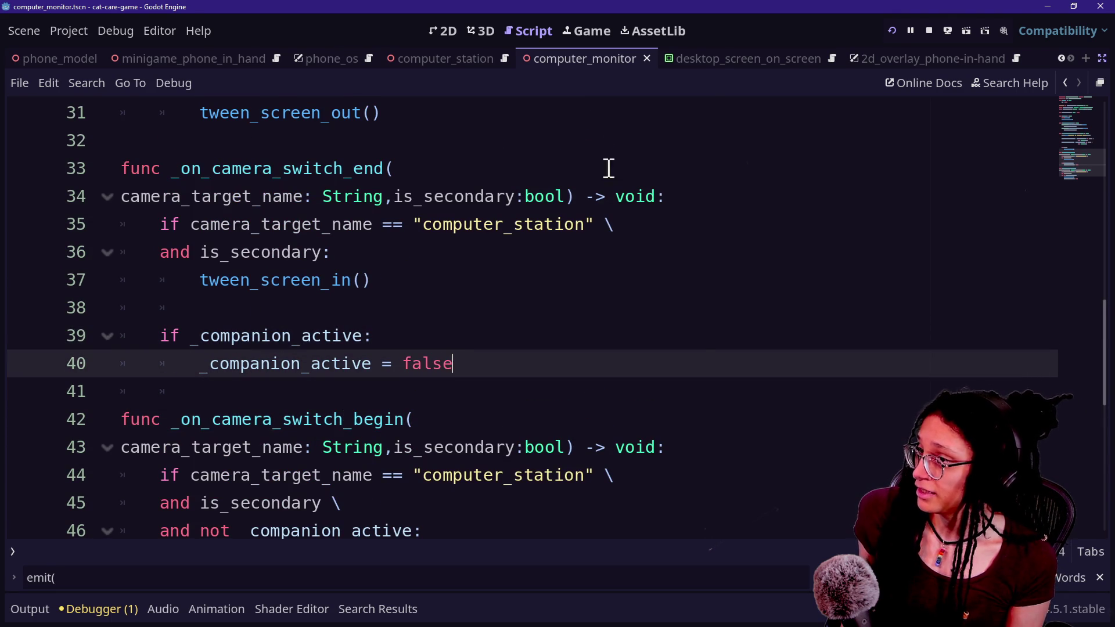
click(891, 32)
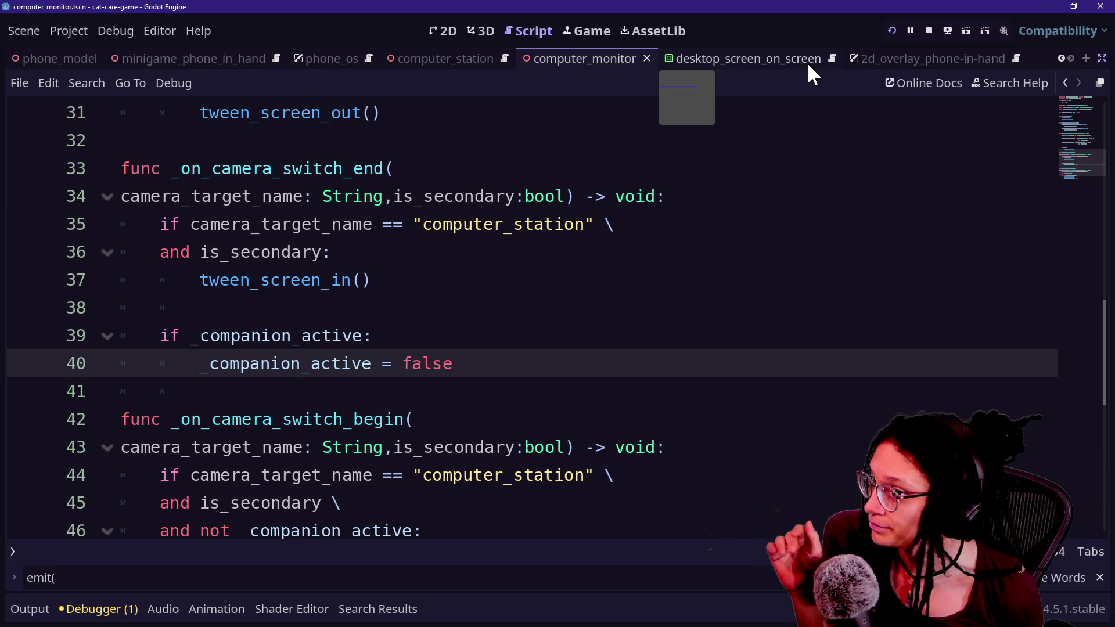
click(893, 31)
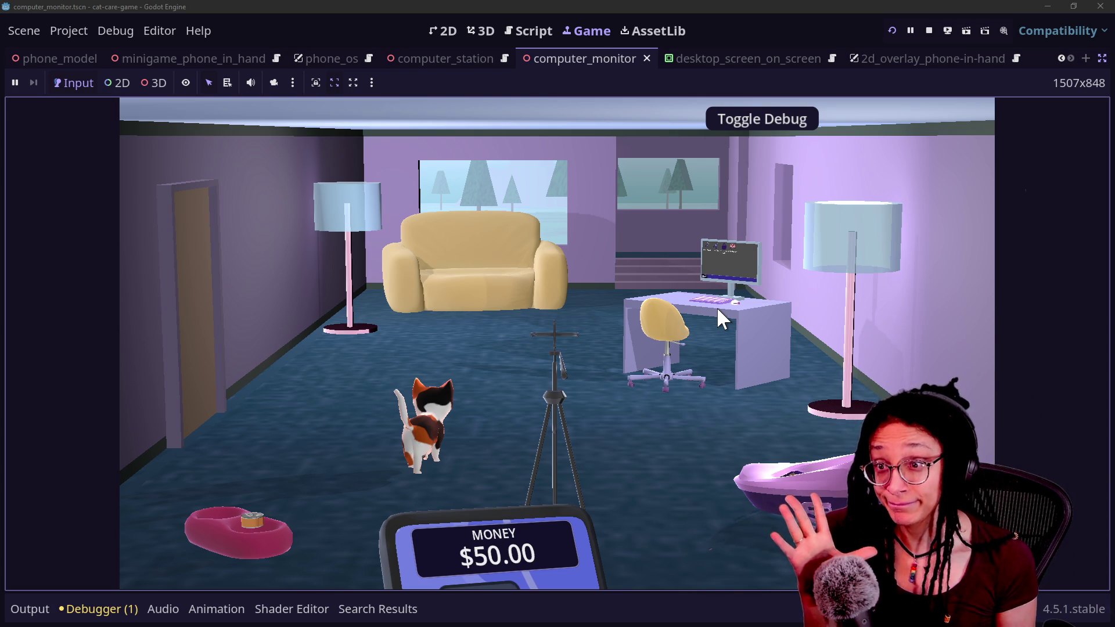
In the desk view, open, close and reopen the Shopping App, then return to the monitor script
click(718, 310)
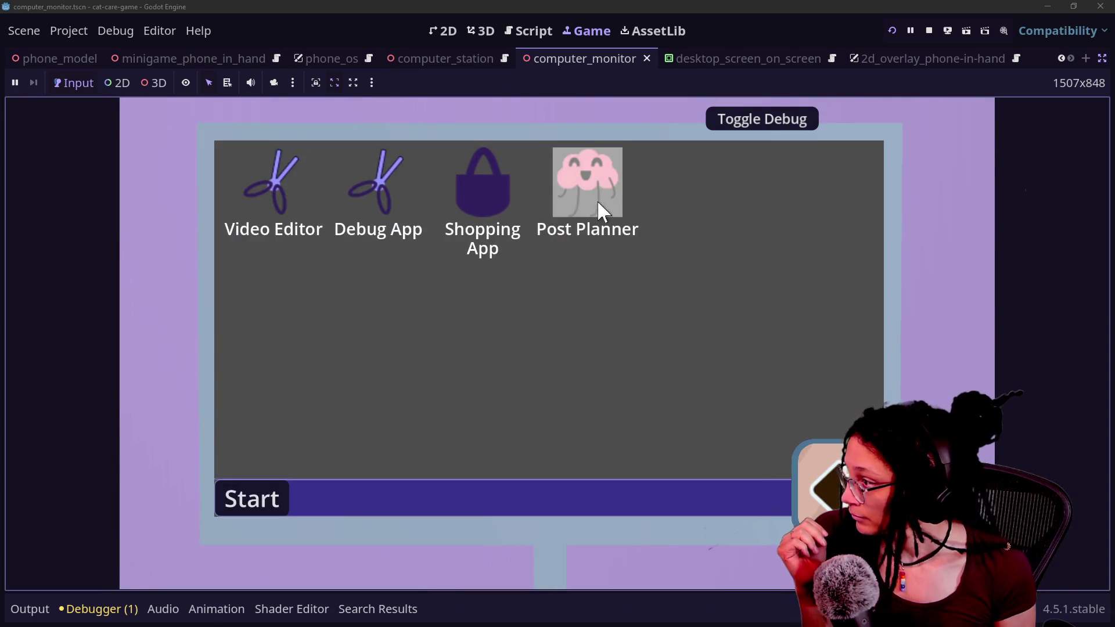
click(508, 204)
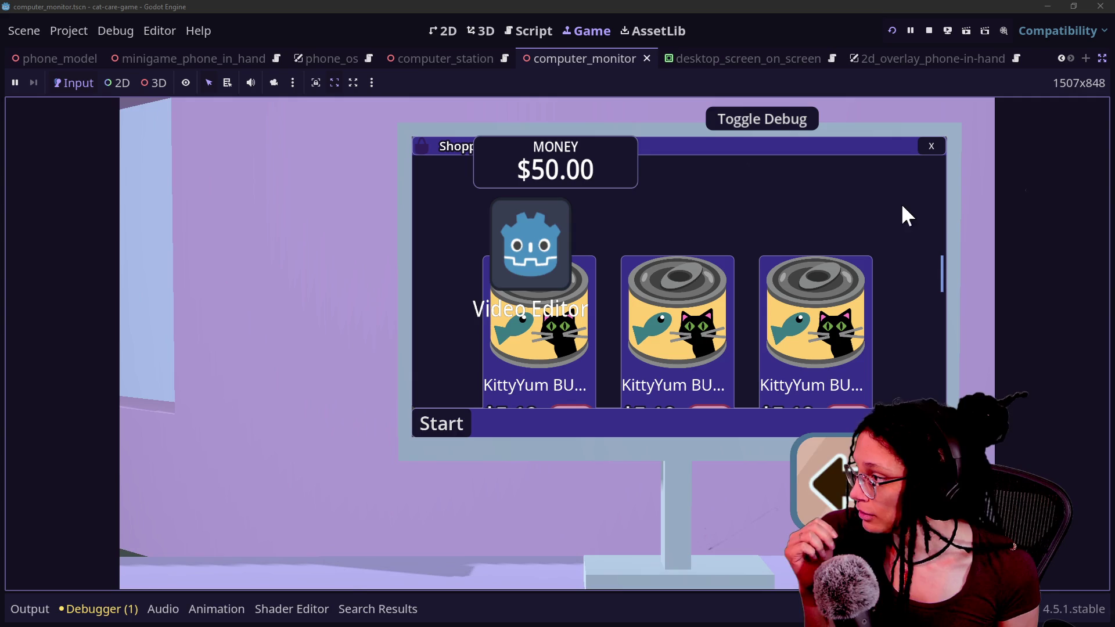
click(931, 147)
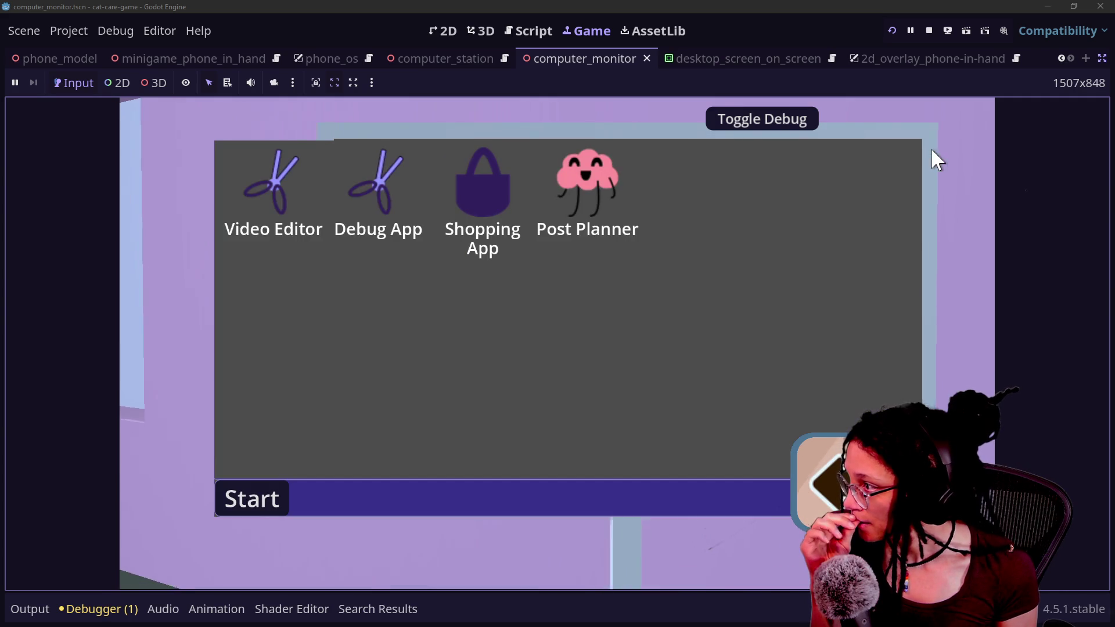
click(498, 184)
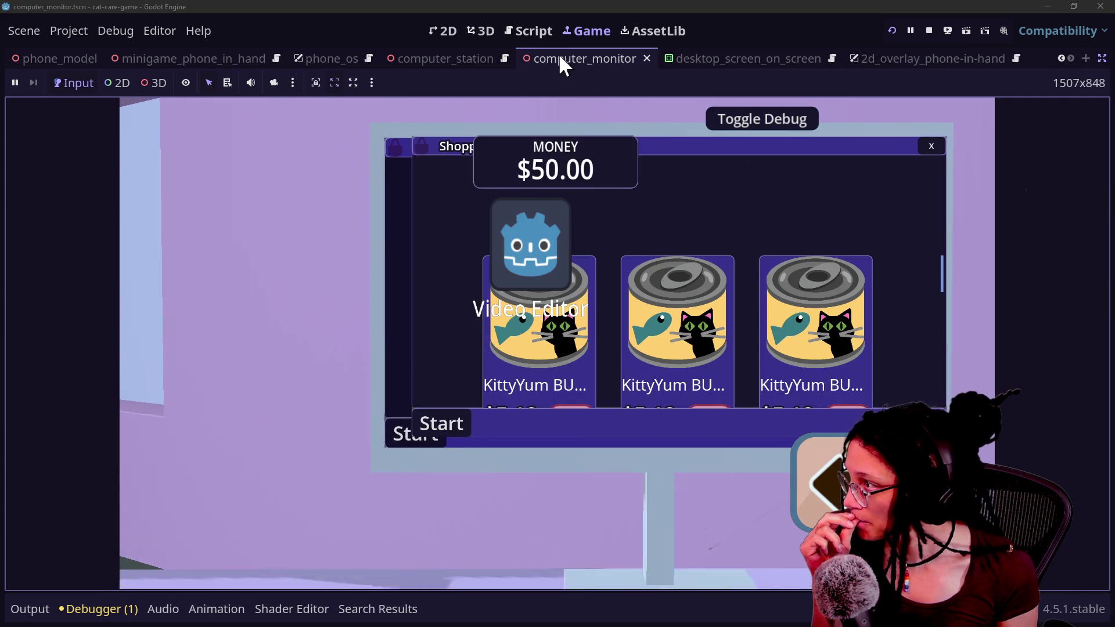
click(523, 29)
scroll(599, 345, down, 1)
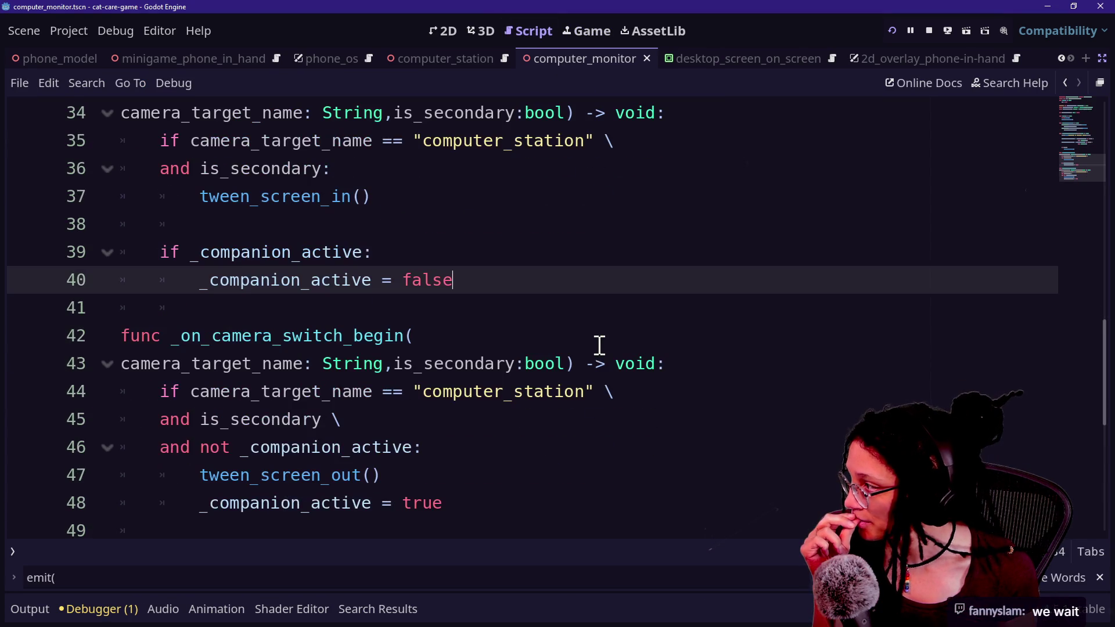
Comment out tween_screen_out() on line 47 with Ctrl+K, review the script, and run the game
scroll(603, 342, down, 2)
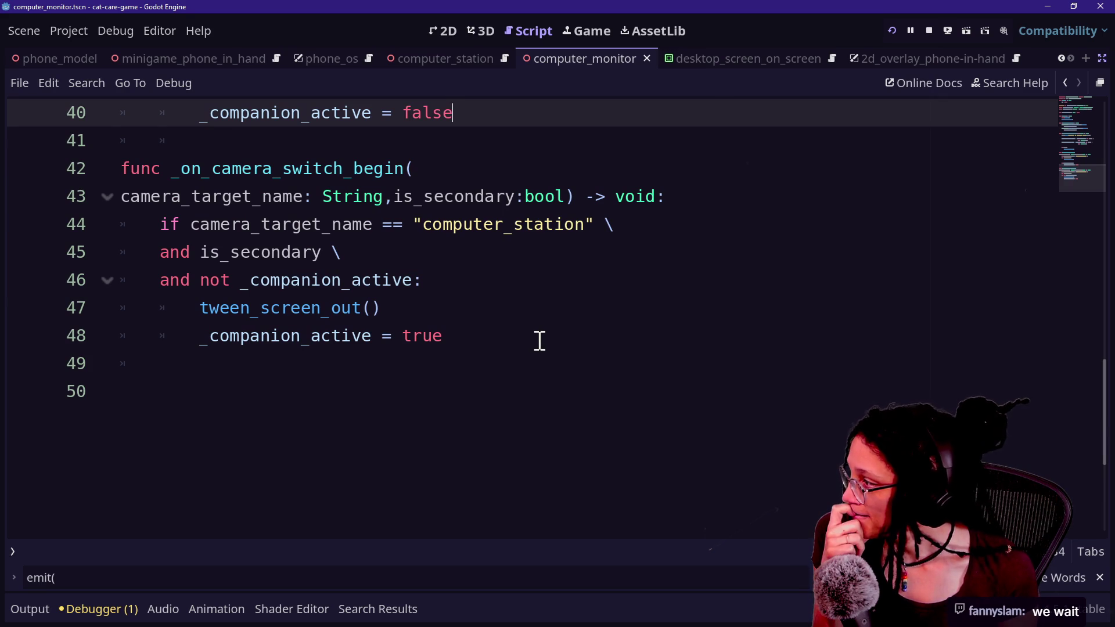
scroll(540, 341, up, 5)
scroll(540, 341, down, 4)
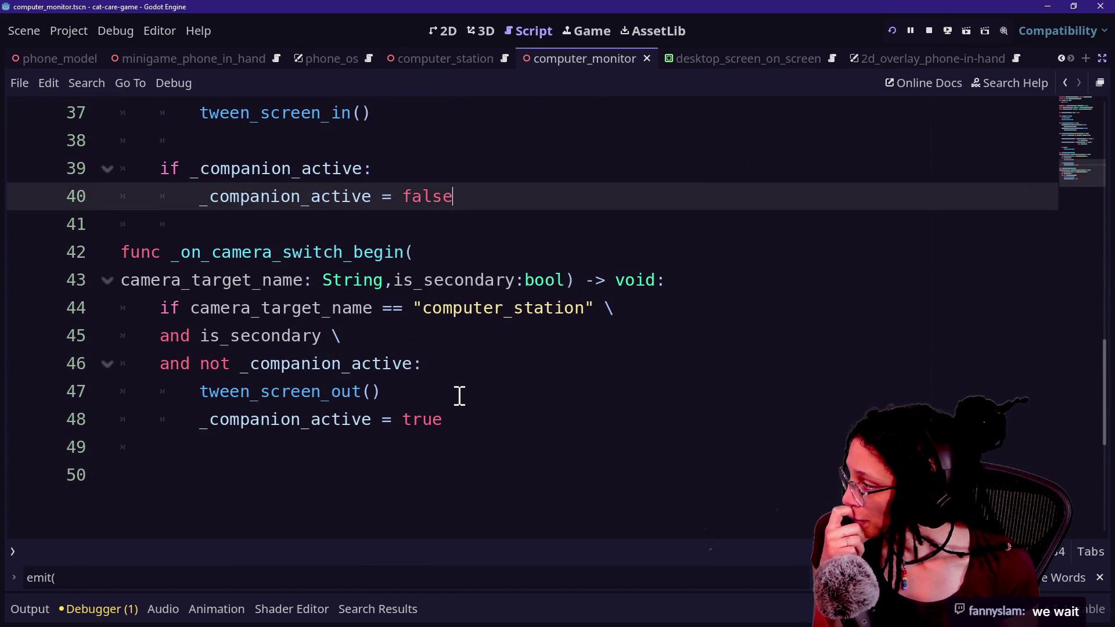
click(430, 390)
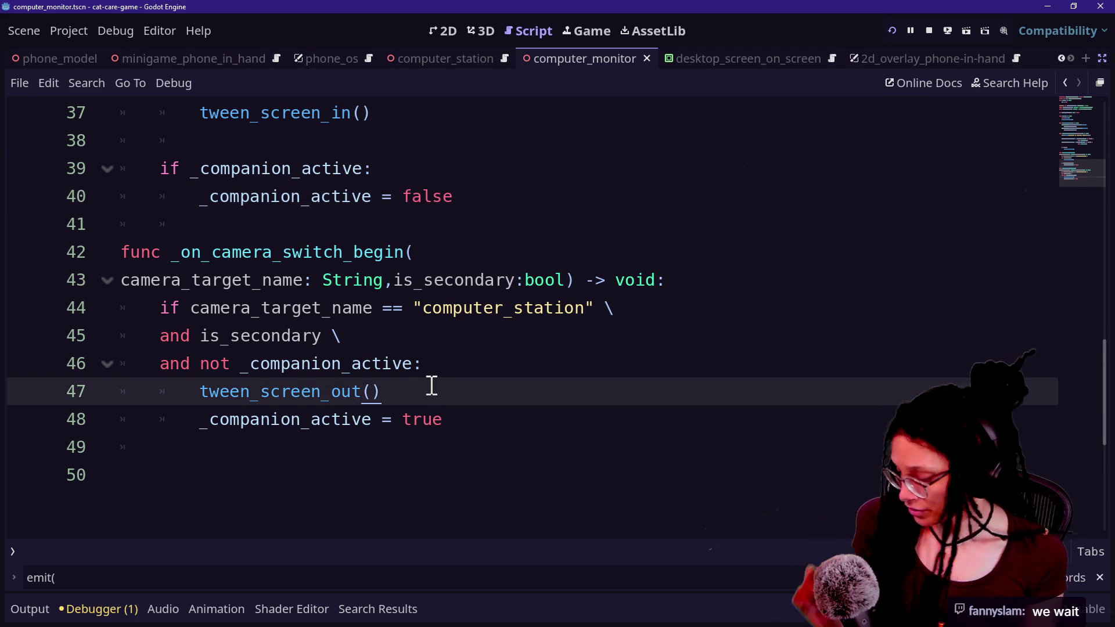
key(ctrl+k)
scroll(603, 184, up, 1)
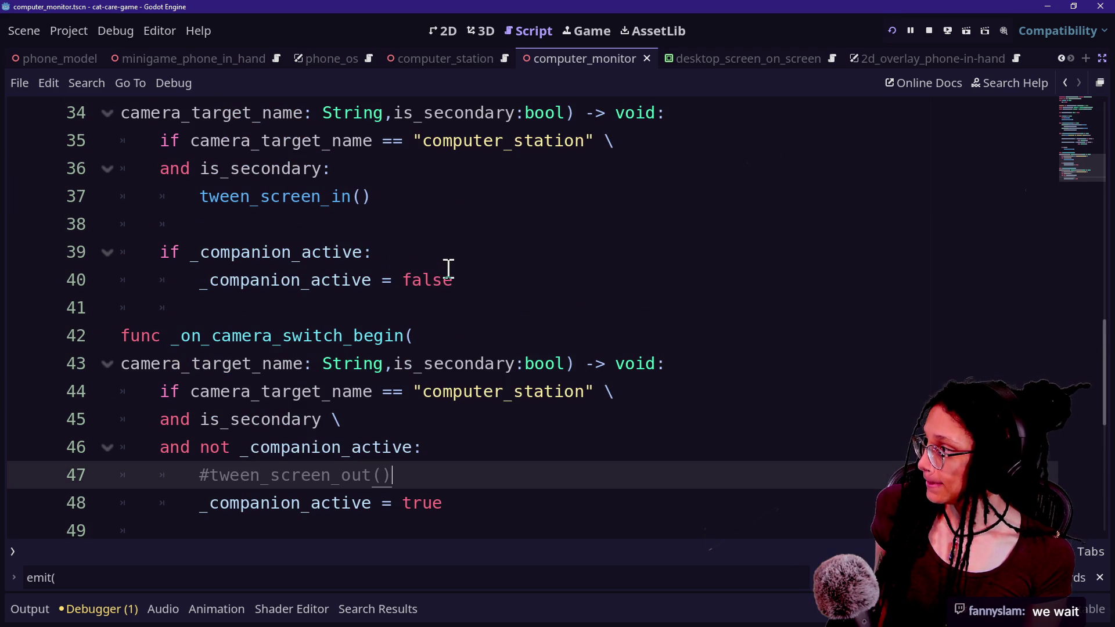
scroll(370, 243, up, 1)
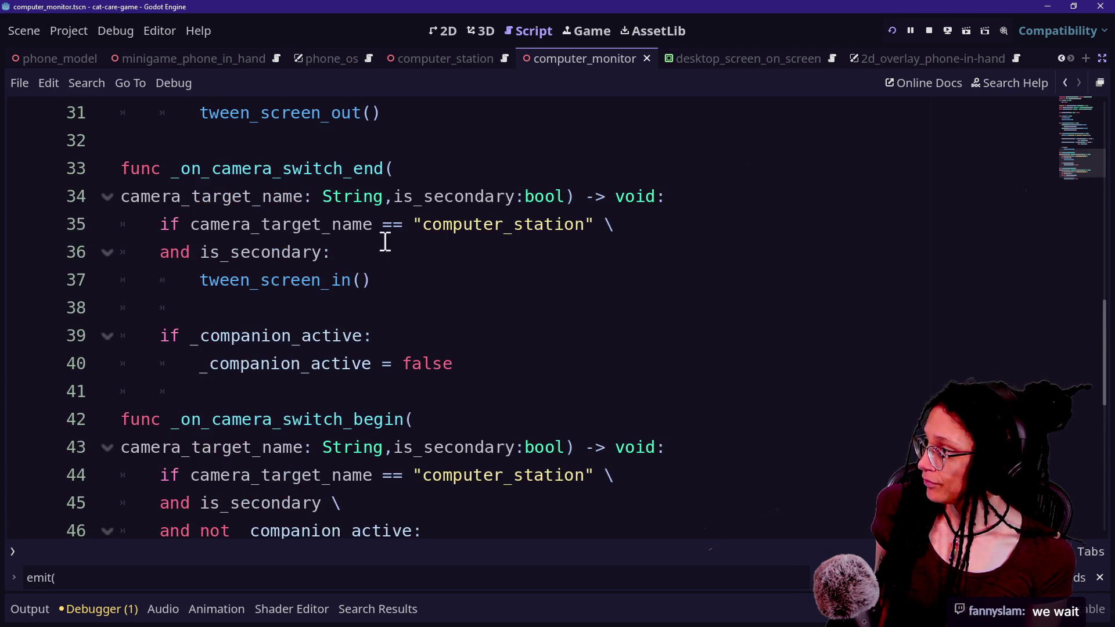
scroll(752, 222, up, 1)
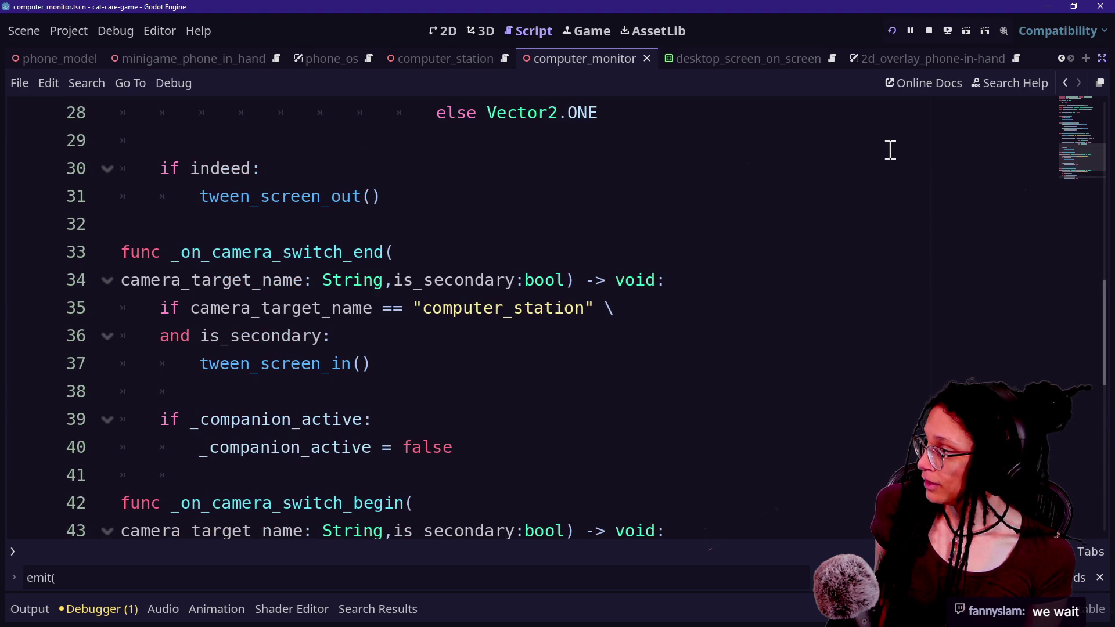
scroll(941, 237, up, 2)
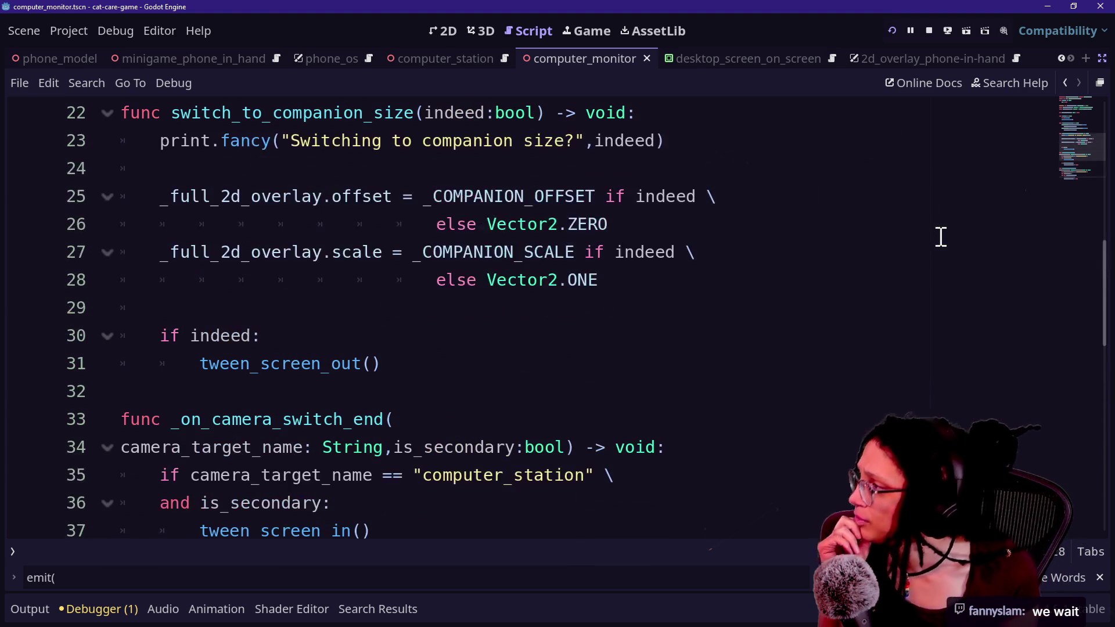
click(888, 35)
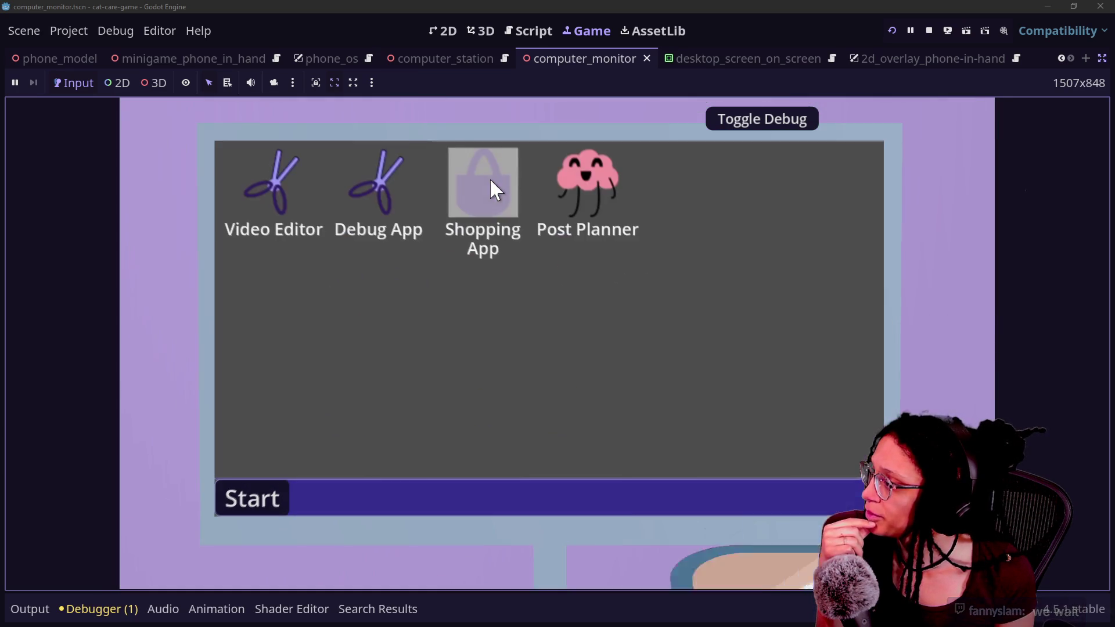
Open the Shopping App once on the desk monitor, close it, and stop the game
click(489, 181)
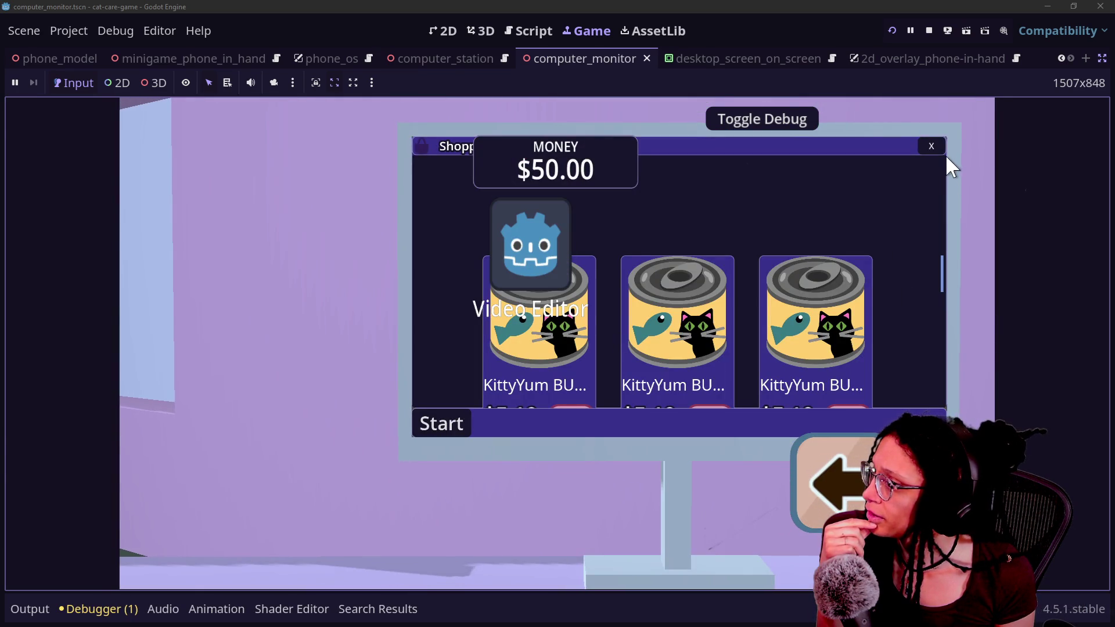
click(932, 146)
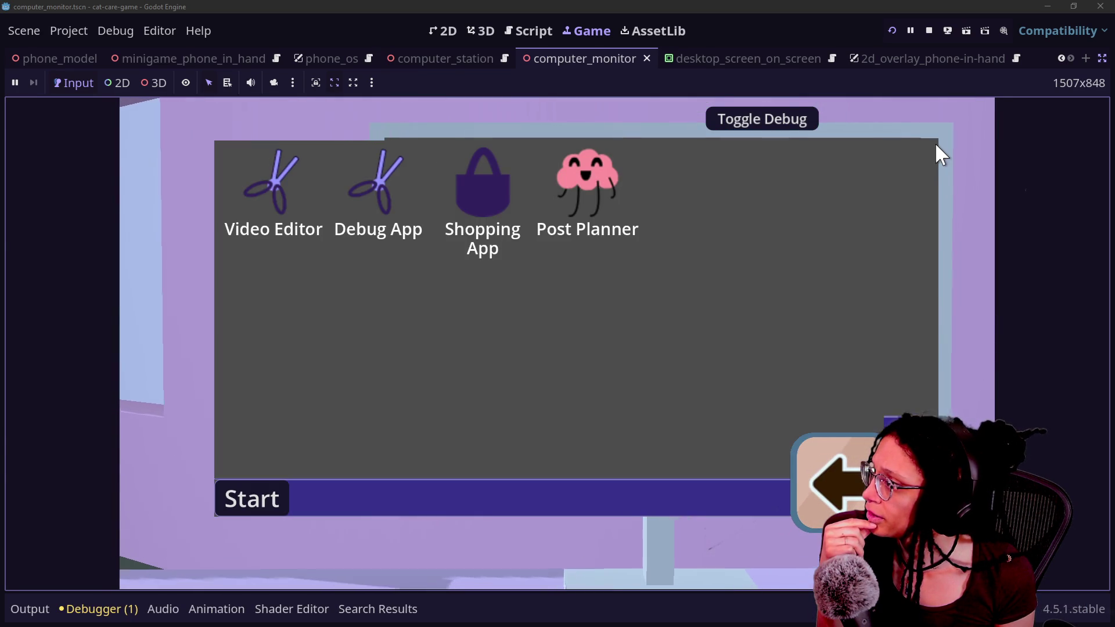
click(927, 34)
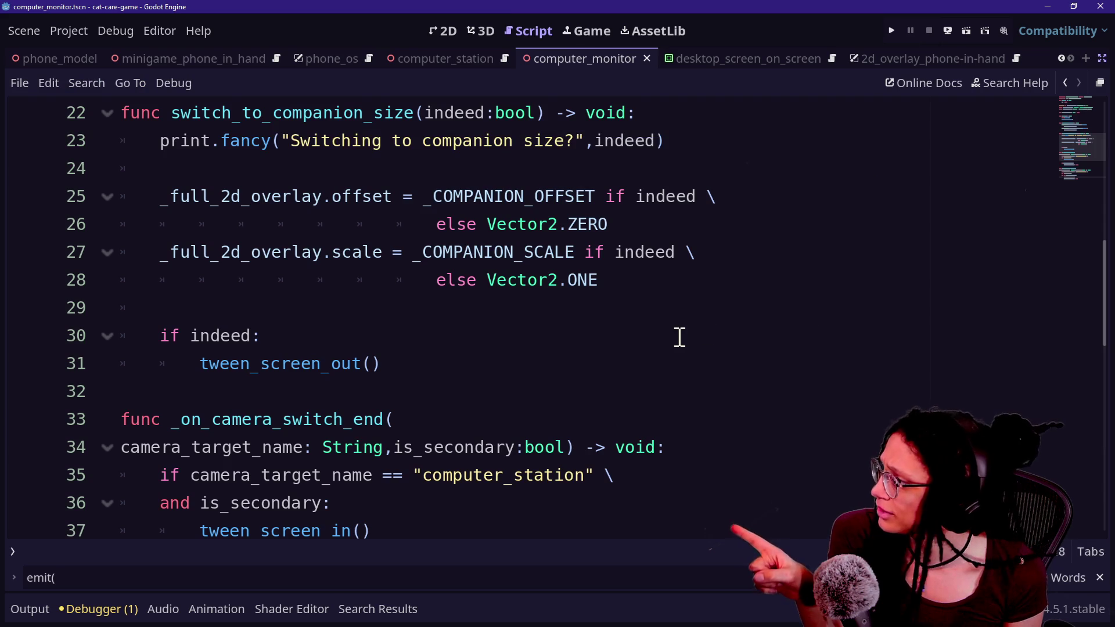
Undo the recent _companion_active edits in the camera switch handlers
scroll(680, 337, down, 4)
scroll(679, 337, up, 1)
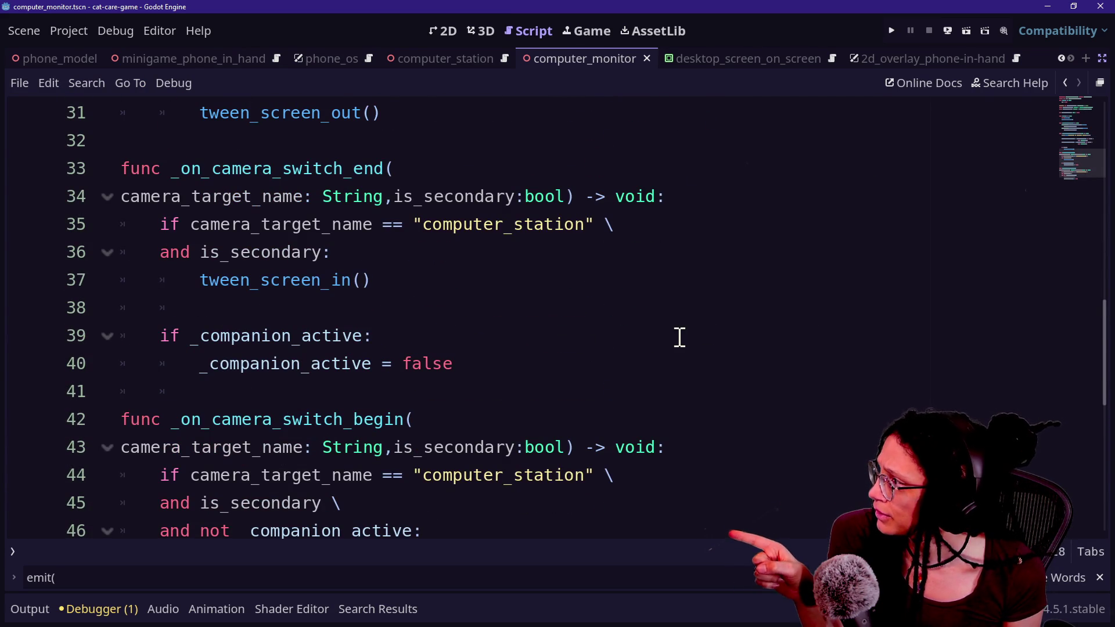
scroll(680, 337, up, 2)
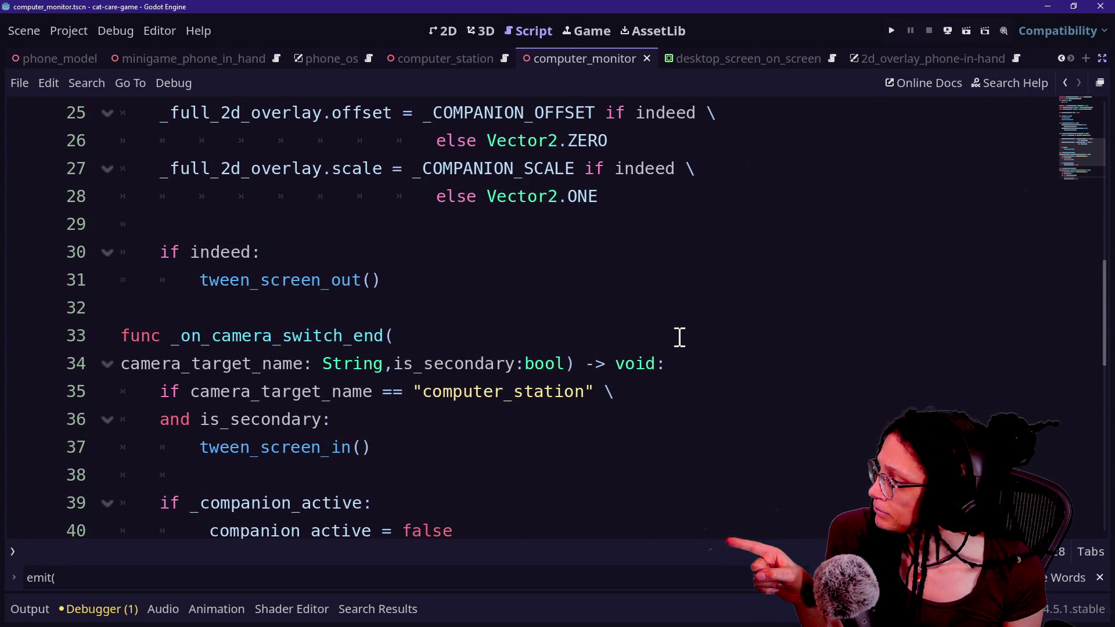
scroll(681, 337, down, 2)
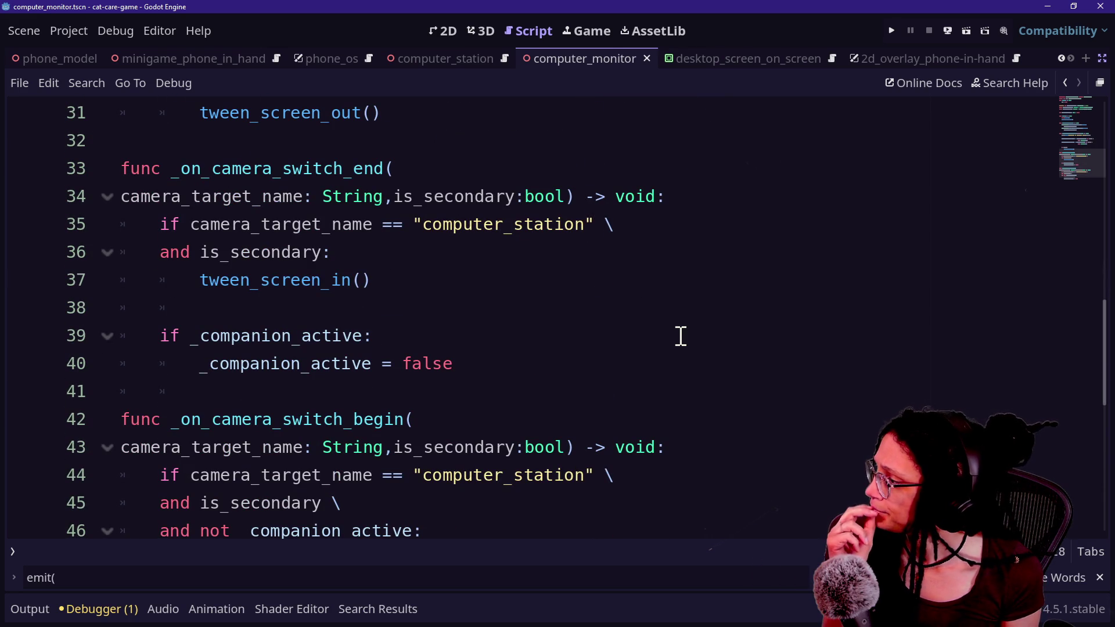
scroll(681, 337, down, 1)
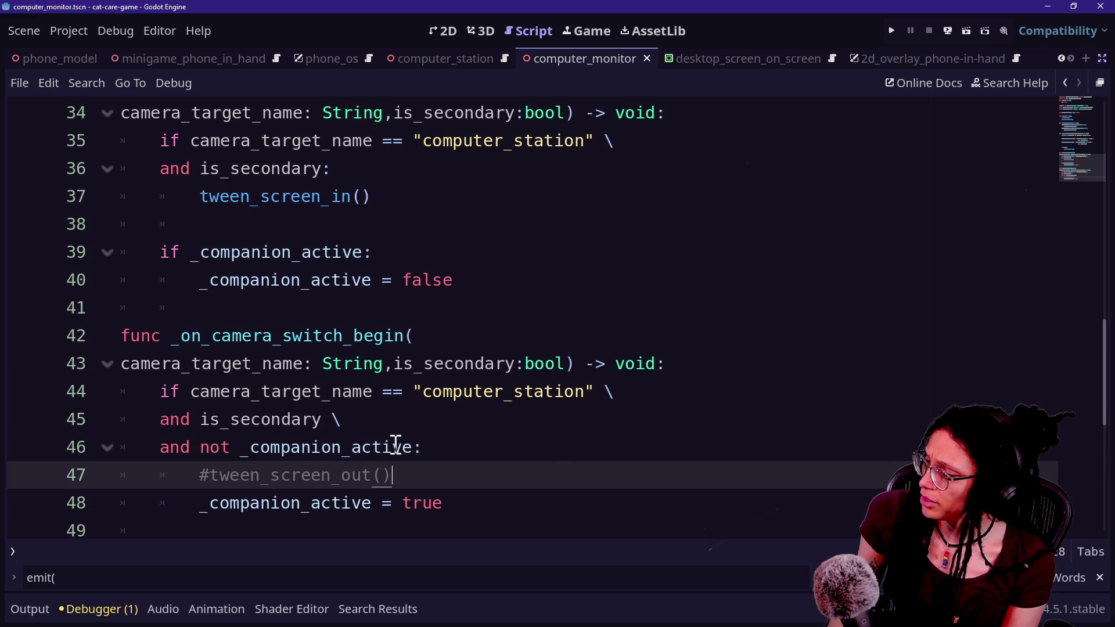
mouse_move(419, 446)
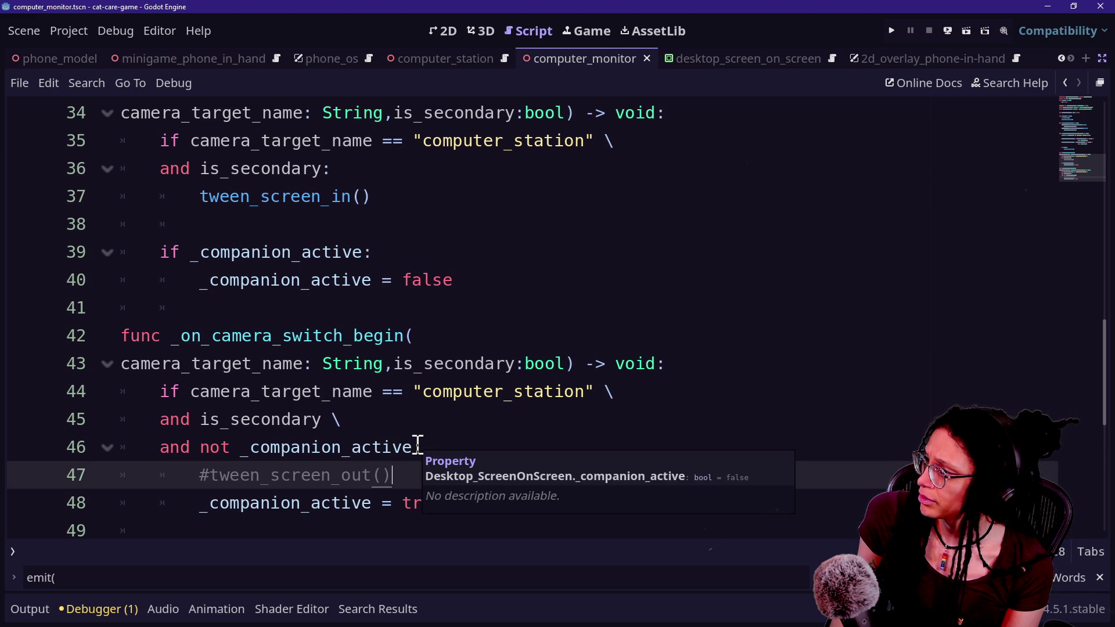
key(ctrl+z)
key(ctrl+z)
key(ctrl+z)
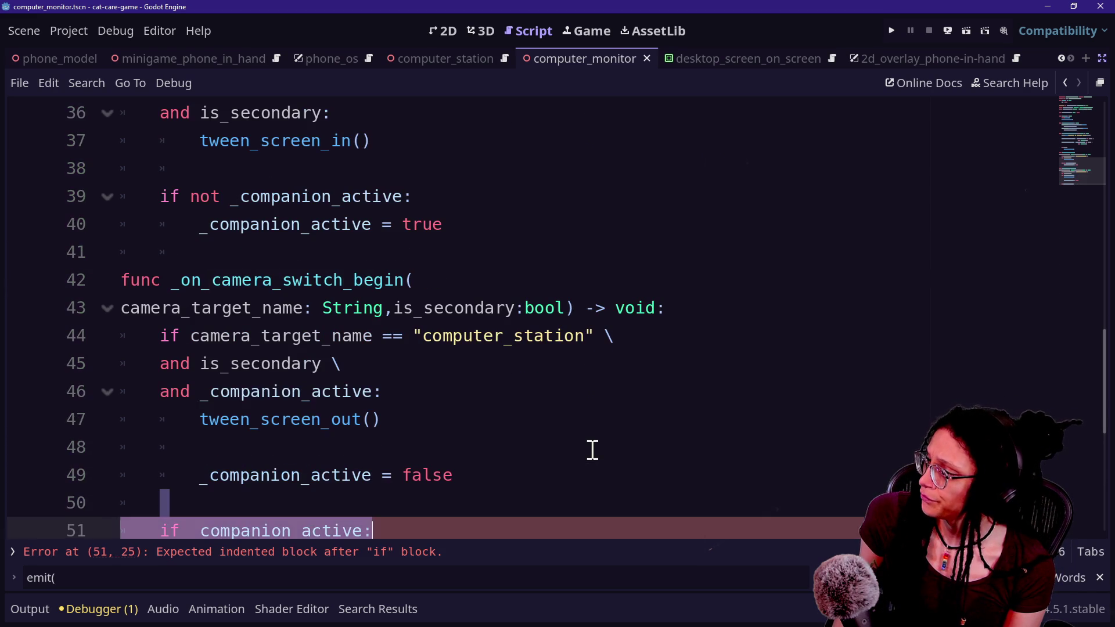
key(ctrl+z)
key(ctrl+z)
key(ctrl+z)
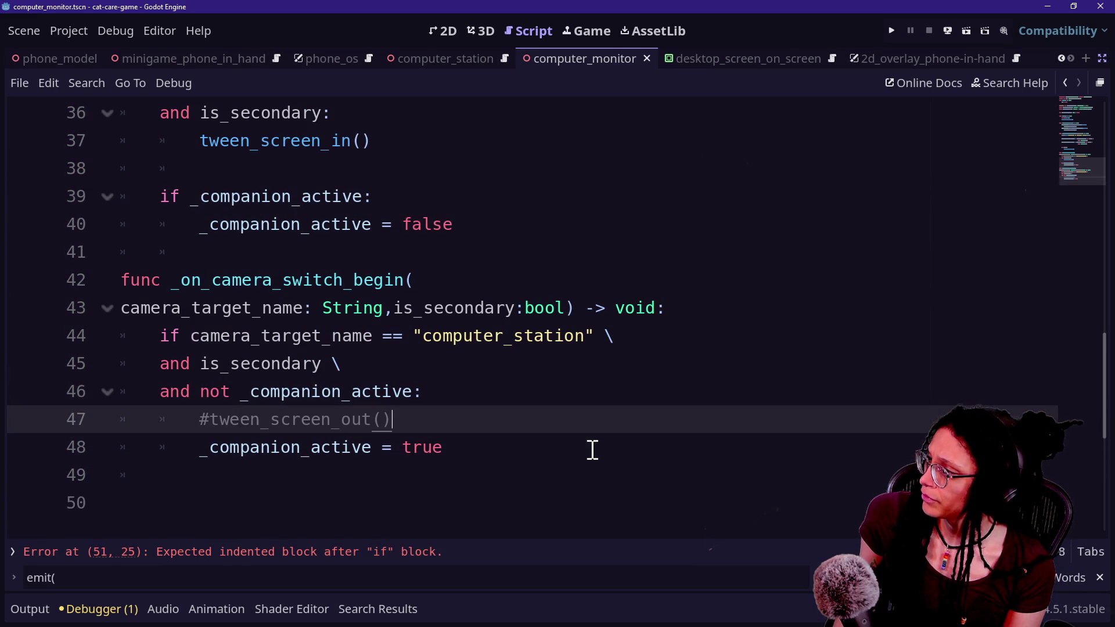
key(ctrl+z)
key(ctrl+y)
key(ctrl+y)
key(ctrl+y)
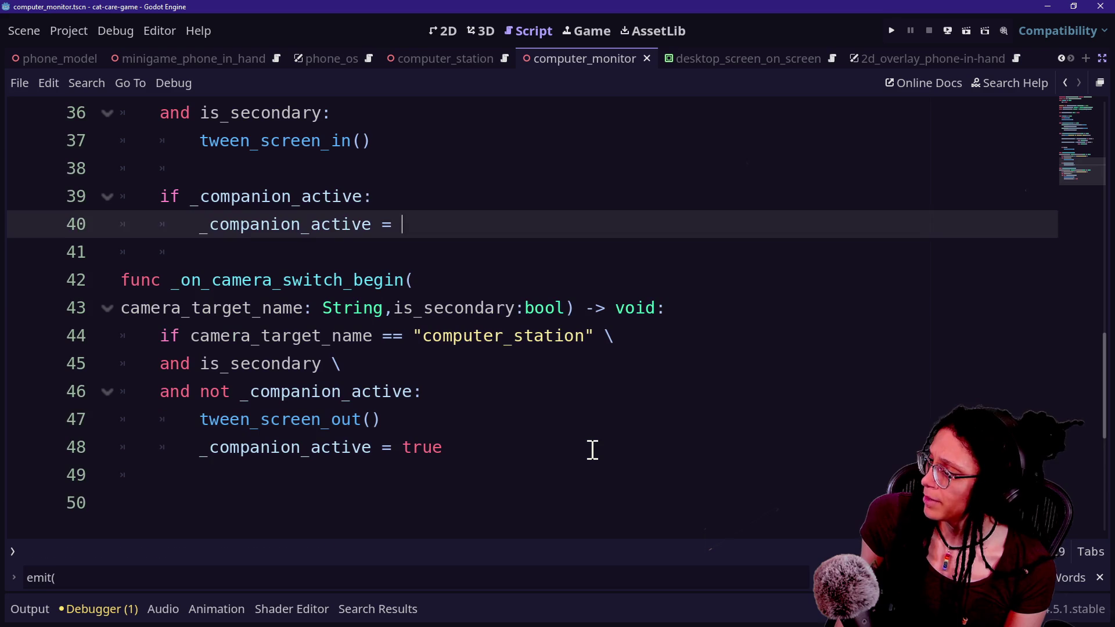
key(ctrl+z)
key(ctrl+z)
key(ctrl+z)
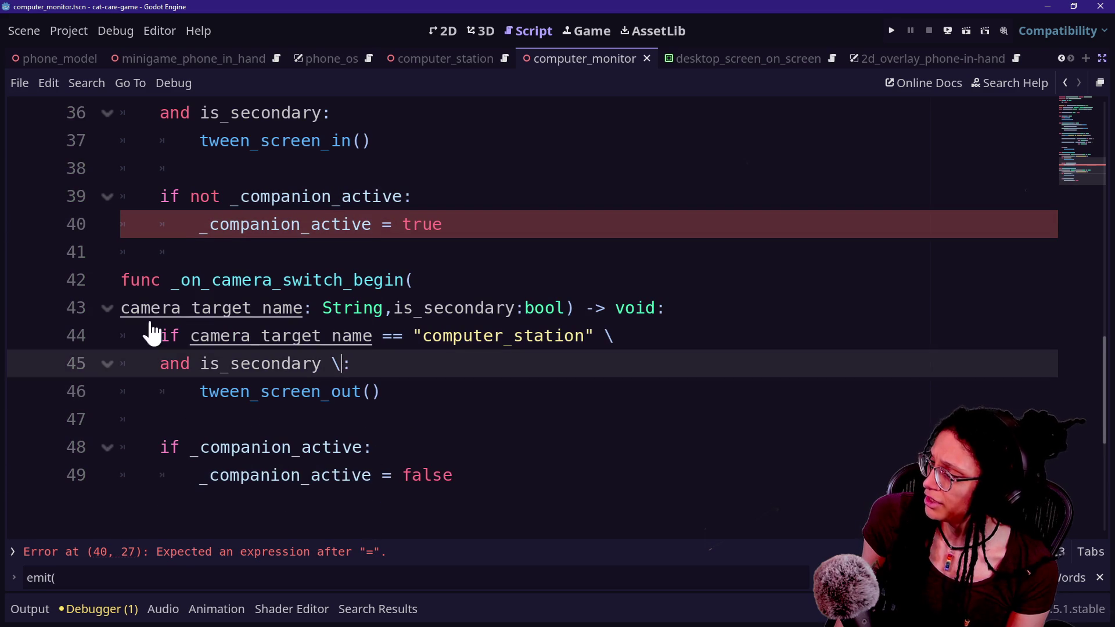
Keep undoing past the duplicate handler, var line and extra connect block, then run the game
text(+cmp)
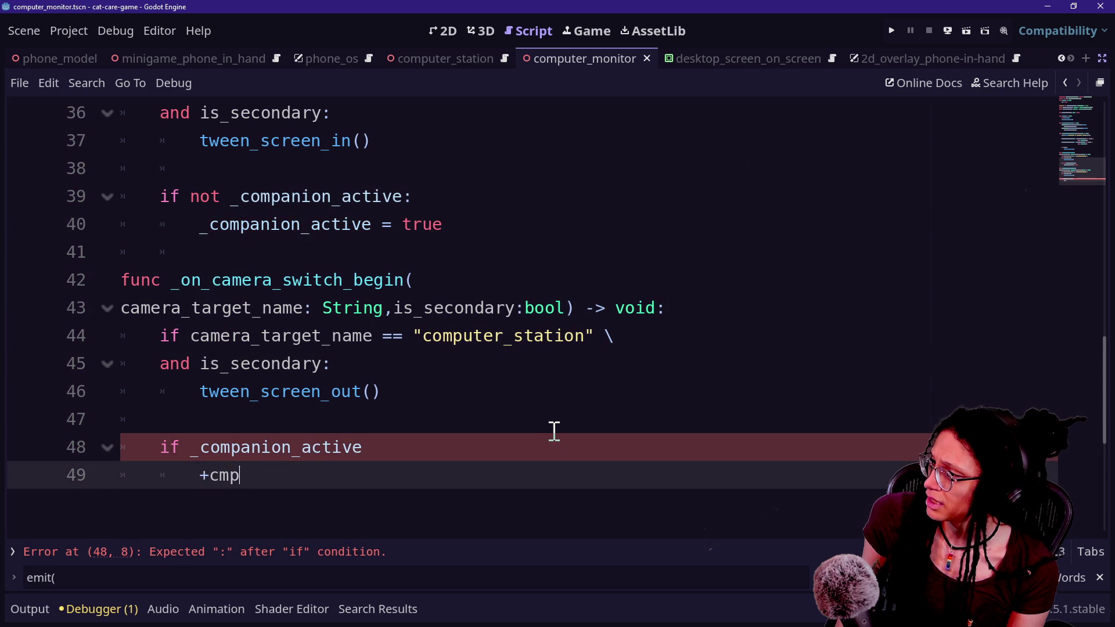
key(ctrl+z)
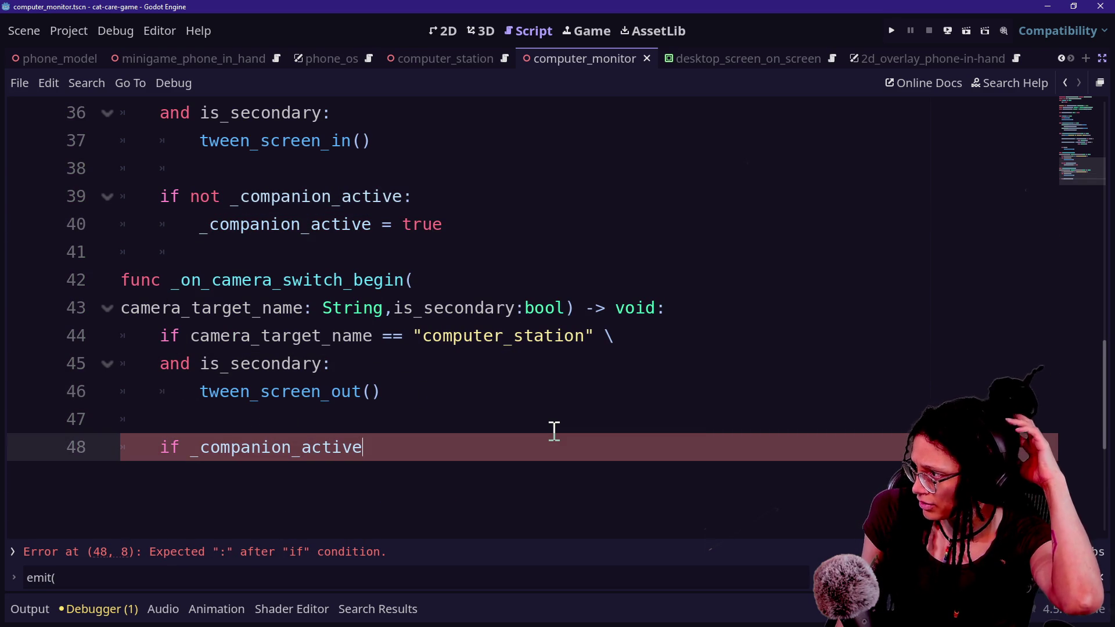
key(BackSpace)
key(BackSpace)
key(BackSpace)
text(c_co)
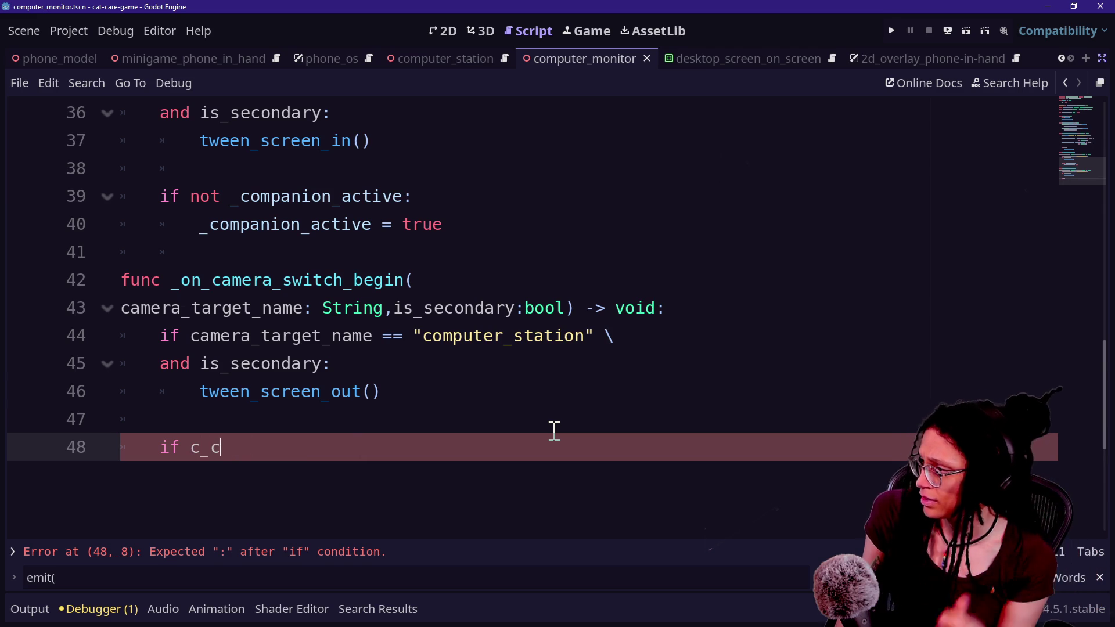
key(ctrl+z)
key(ctrl+z)
key(ctrl+z)
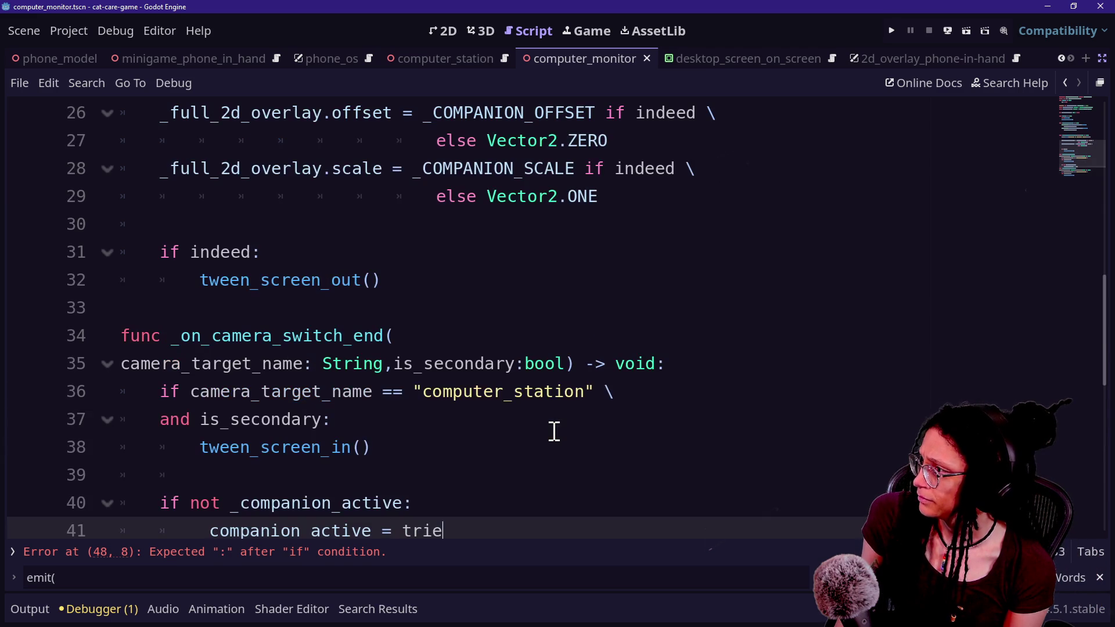
key(ctrl+z)
key(ctrl+z)
key(ctrl+z)
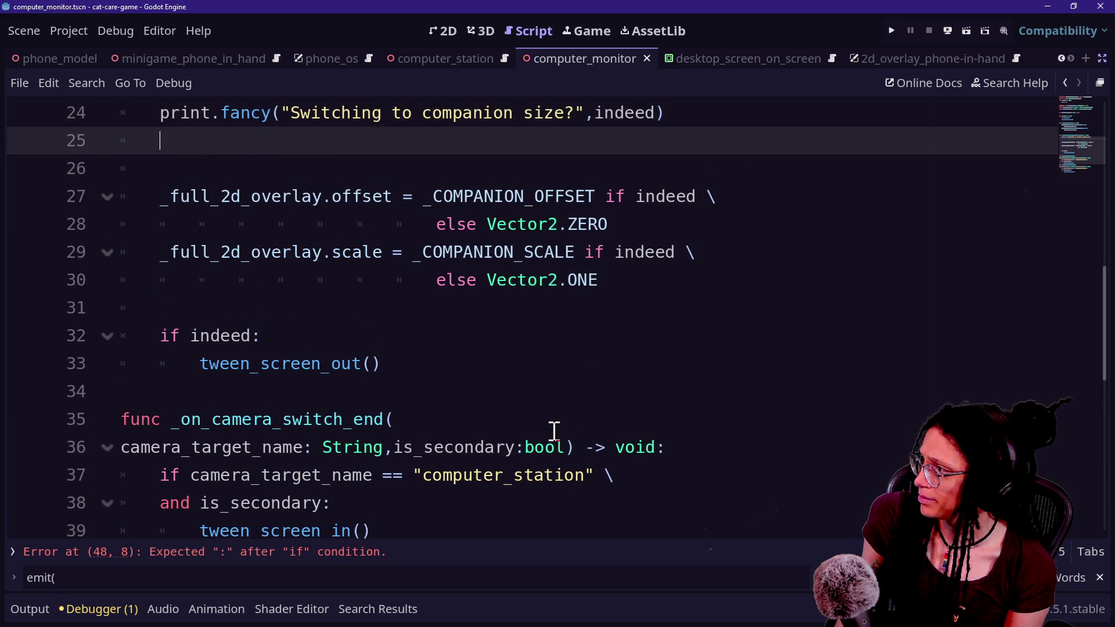
key(ctrl+z)
key(ctrl+z)
key(ctrl+z)
key(ctrl+z)
key(ctrl+z)
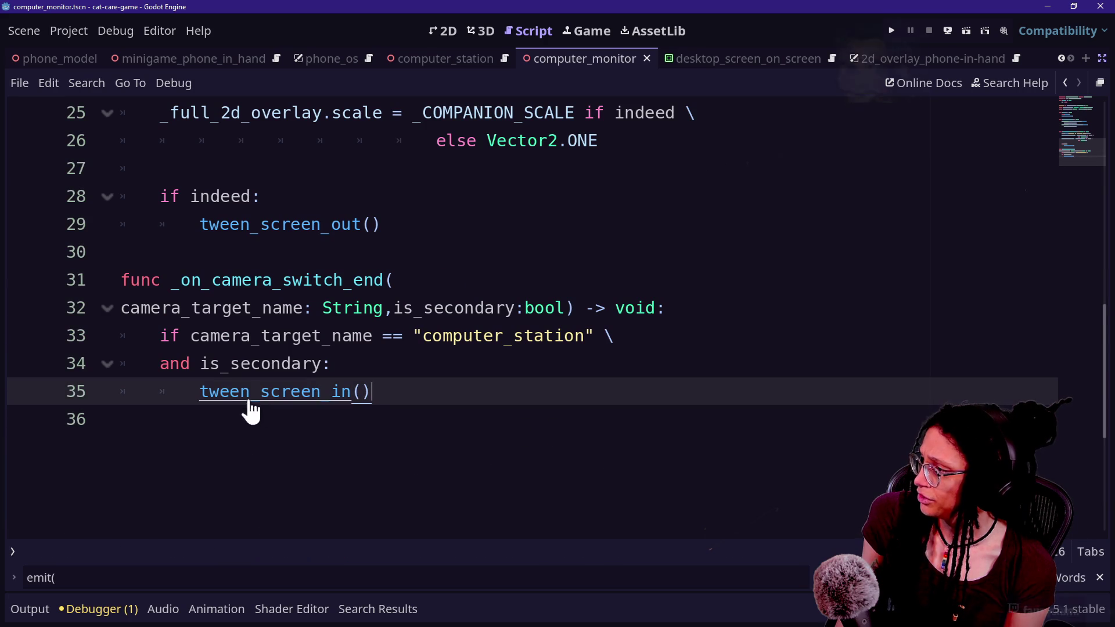
key(ctrl+shift+z)
key(ctrl+z)
key(ctrl+z)
key(ctrl+z)
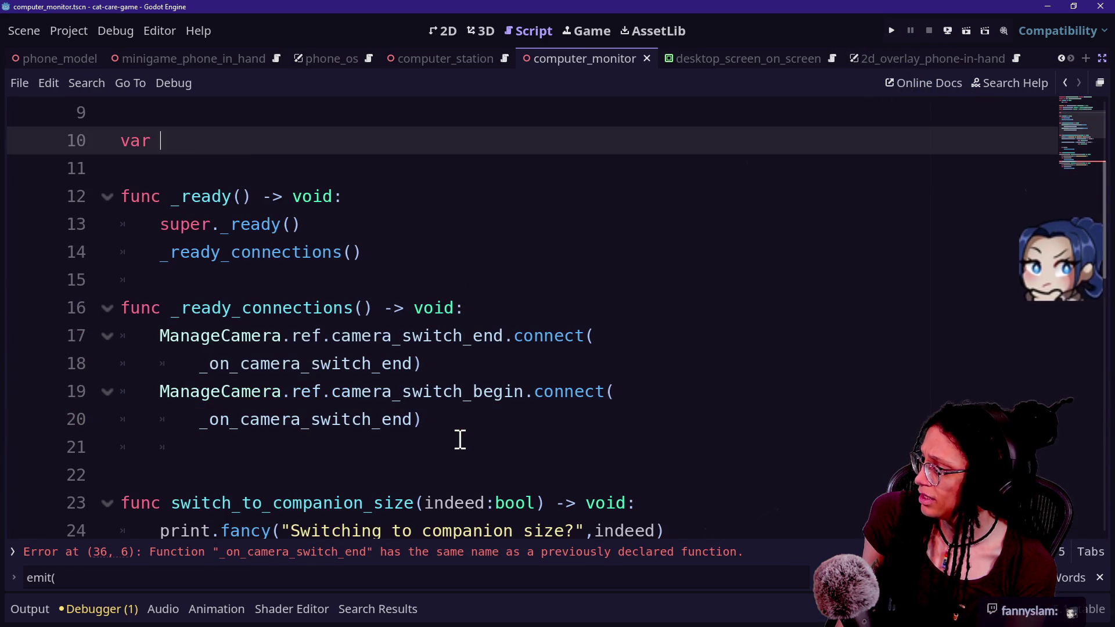
key(ctrl+z)
key(ctrl+z)
key(ctrl+z)
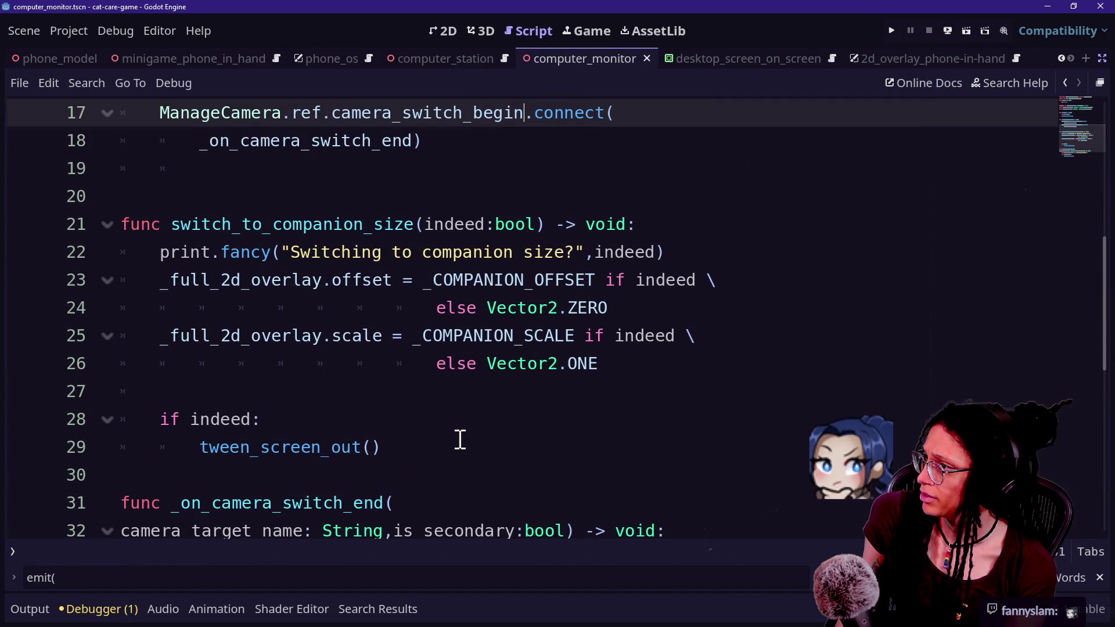
key(ctrl+z)
key(ctrl+z)
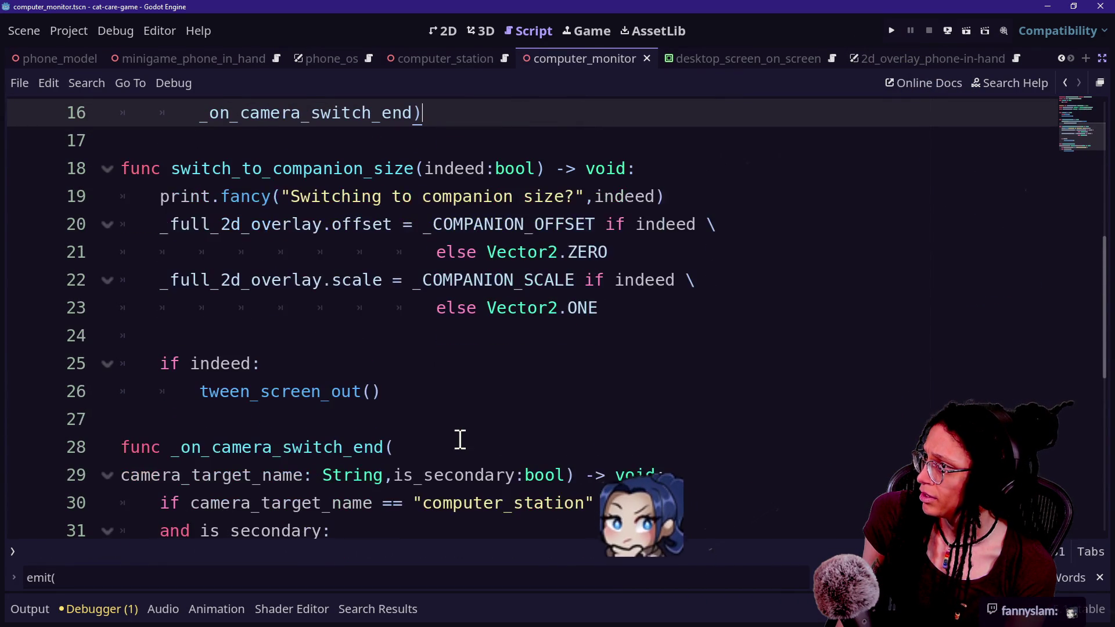
scroll(460, 440, up, 2)
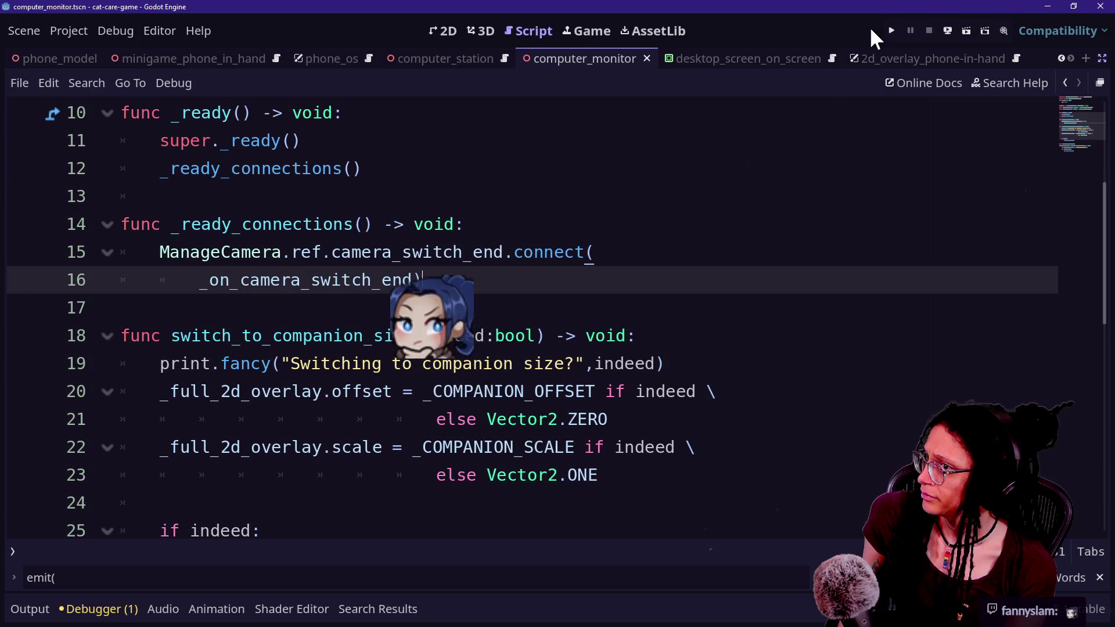
click(891, 30)
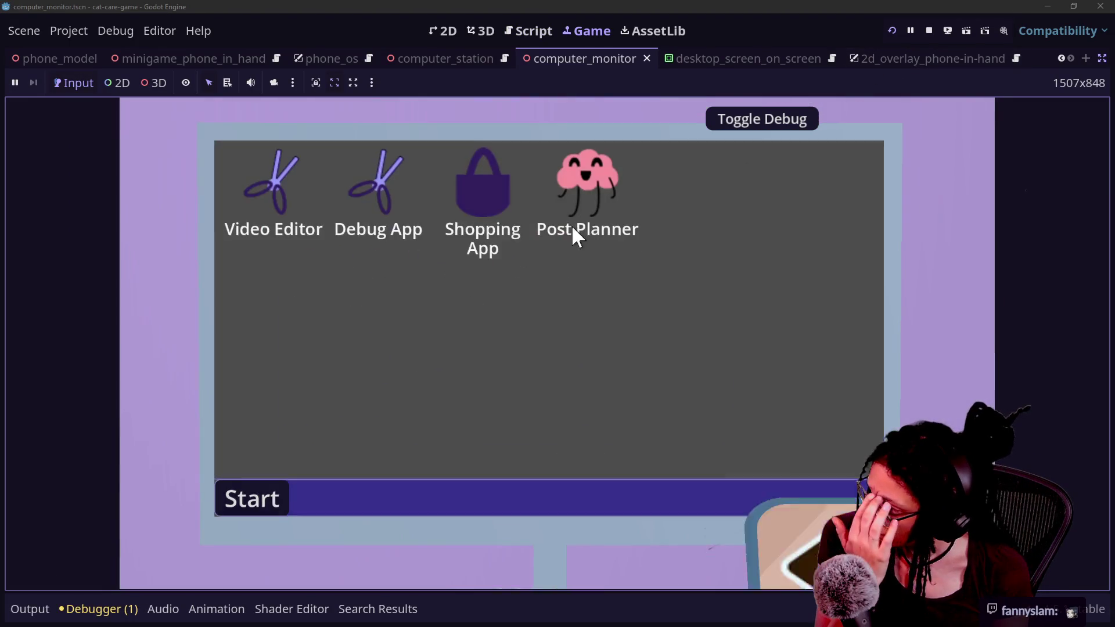
Open the Shopping App seven times, closing it in between each, then return to the script
click(486, 222)
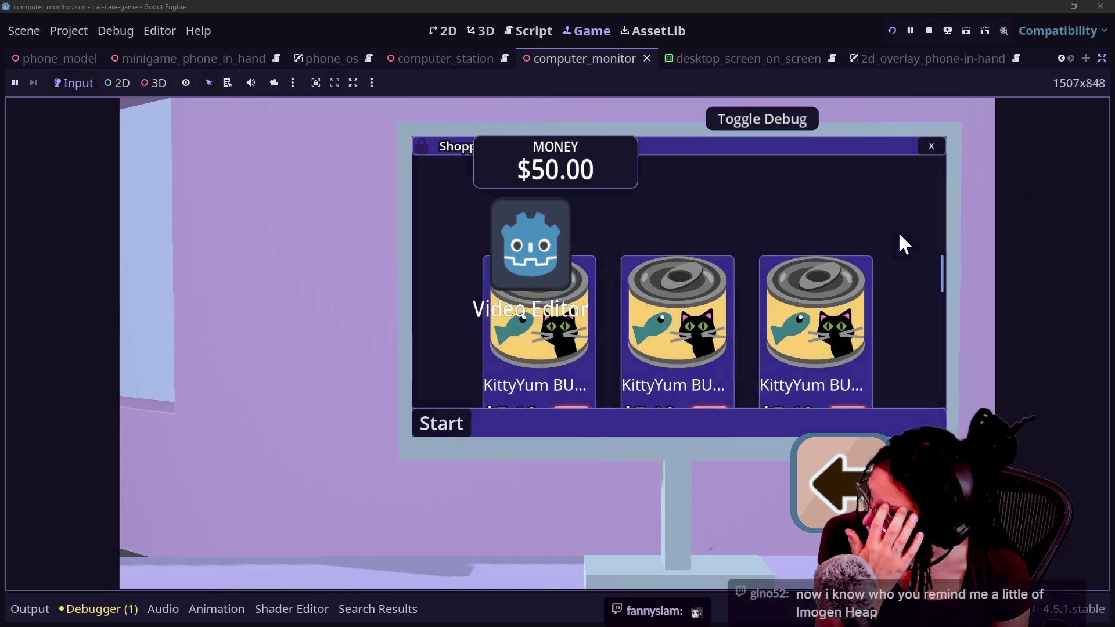
click(929, 147)
click(494, 185)
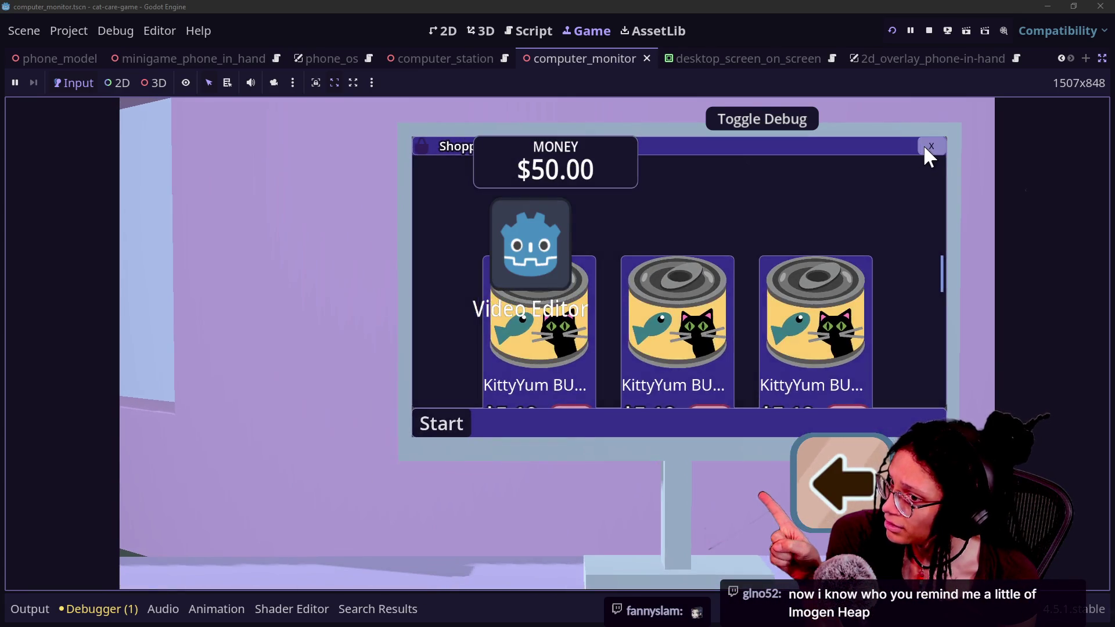
click(929, 147)
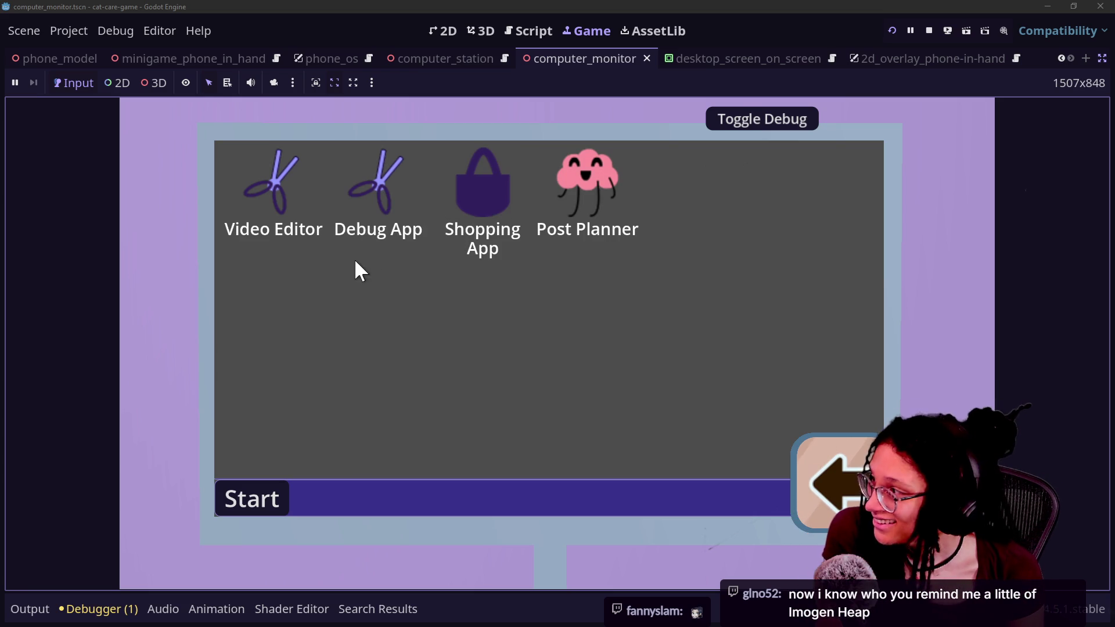
click(511, 175)
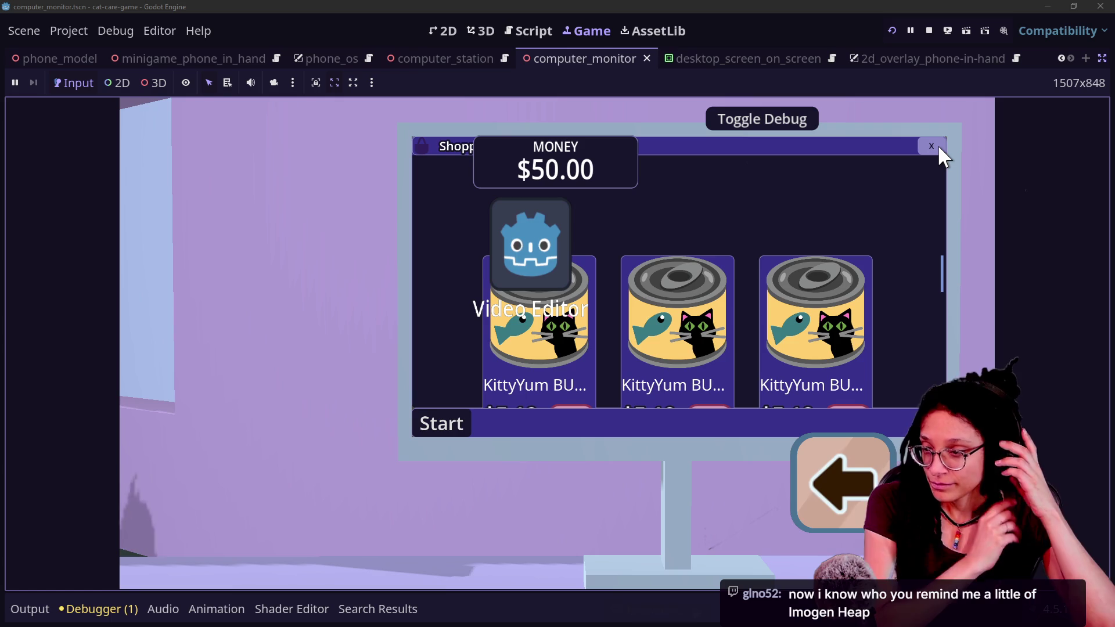
click(936, 145)
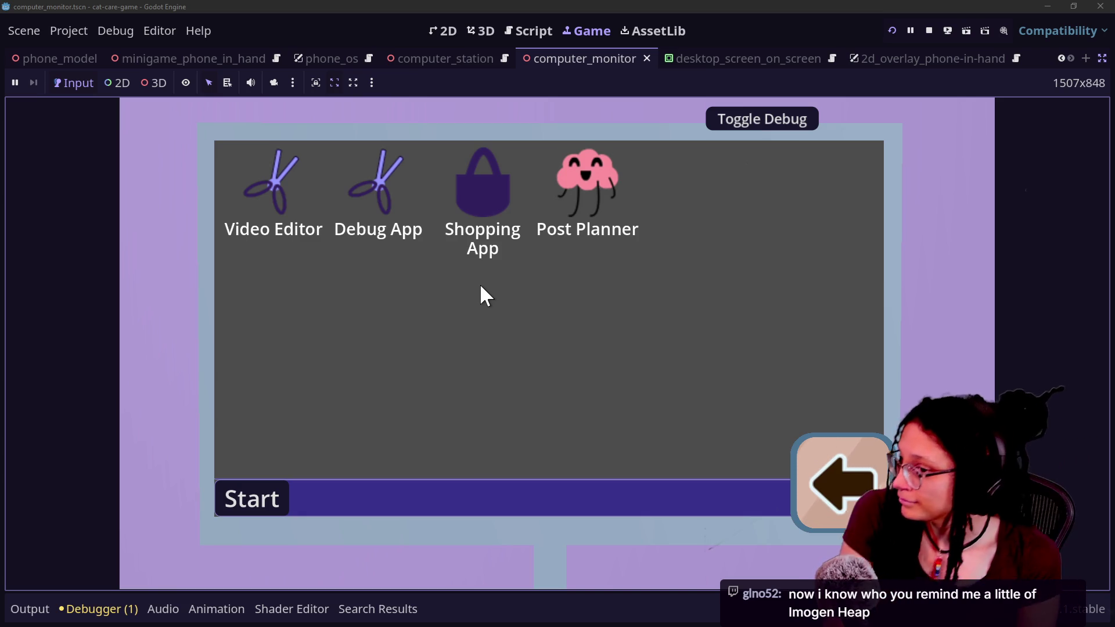
click(481, 256)
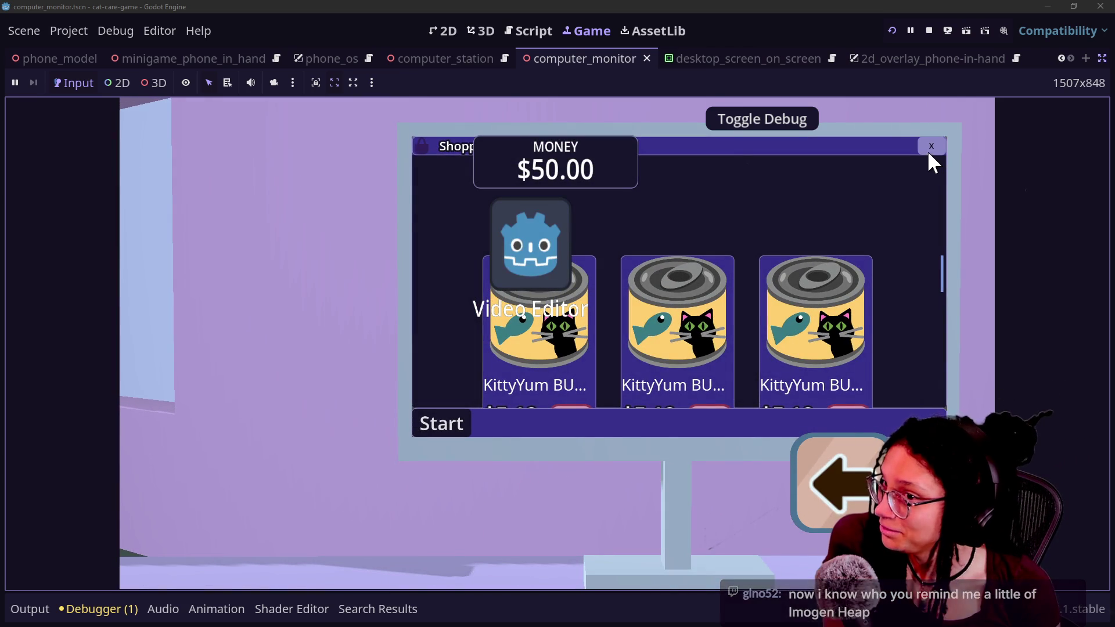
click(921, 150)
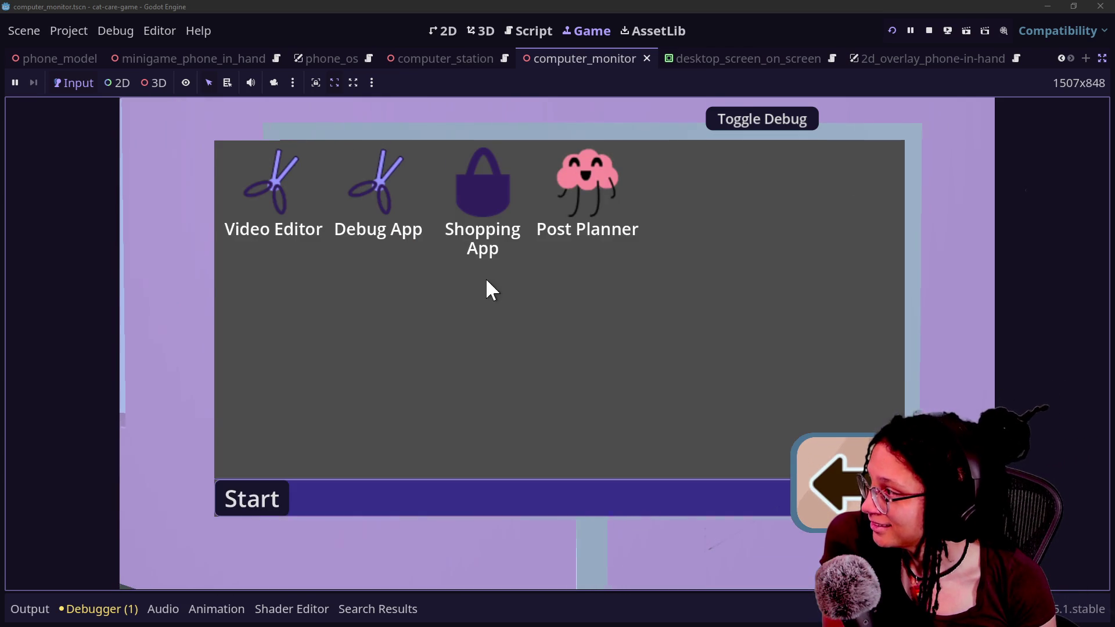
click(475, 221)
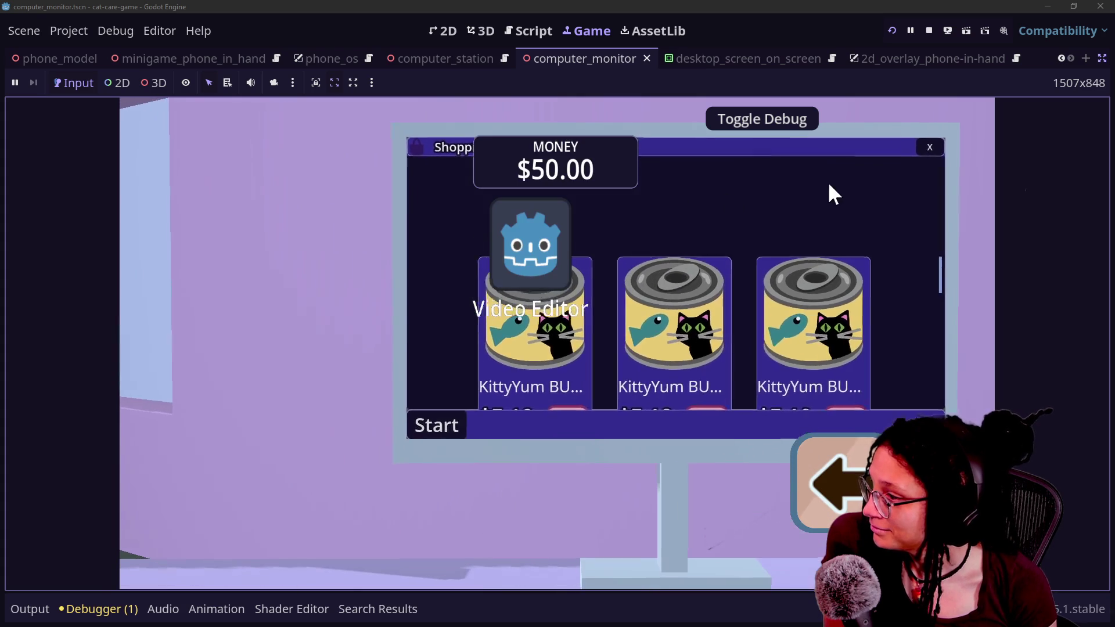
click(929, 143)
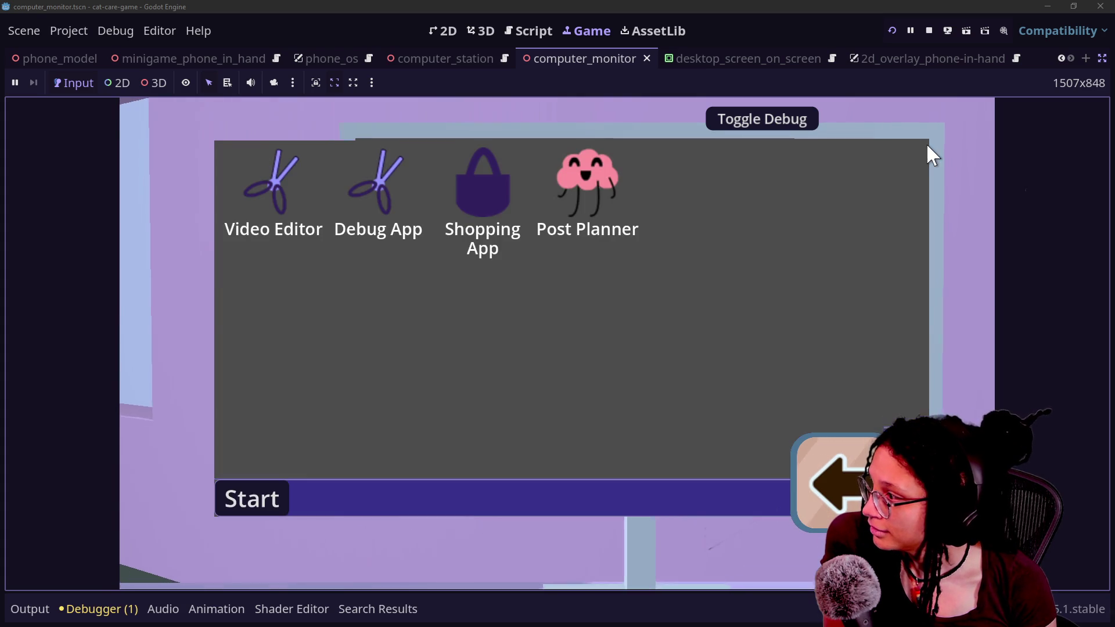
click(479, 203)
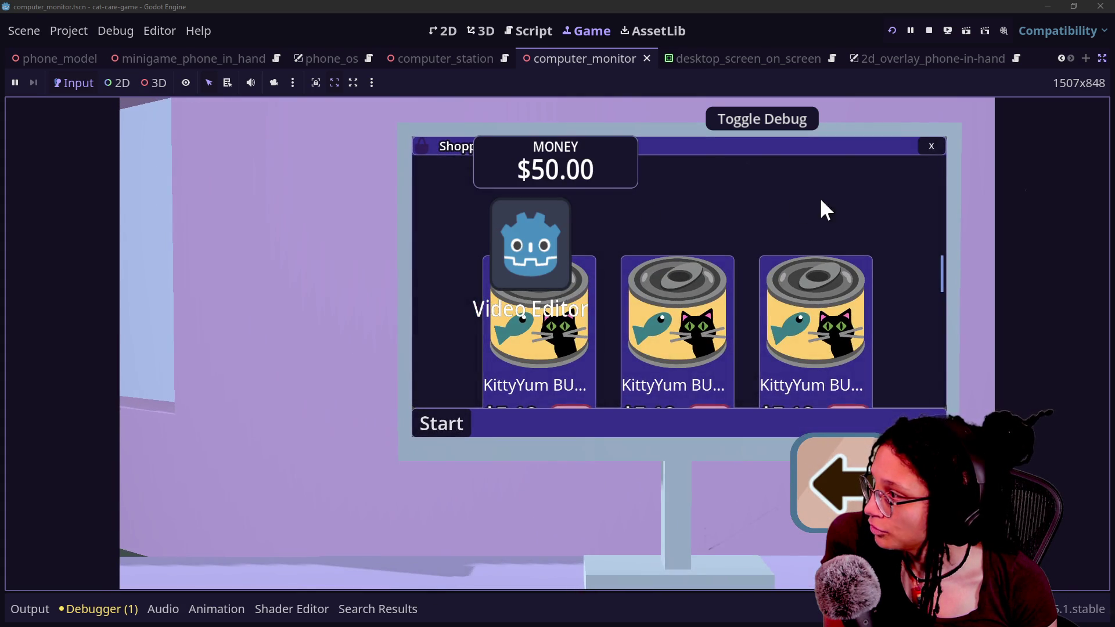
click(920, 146)
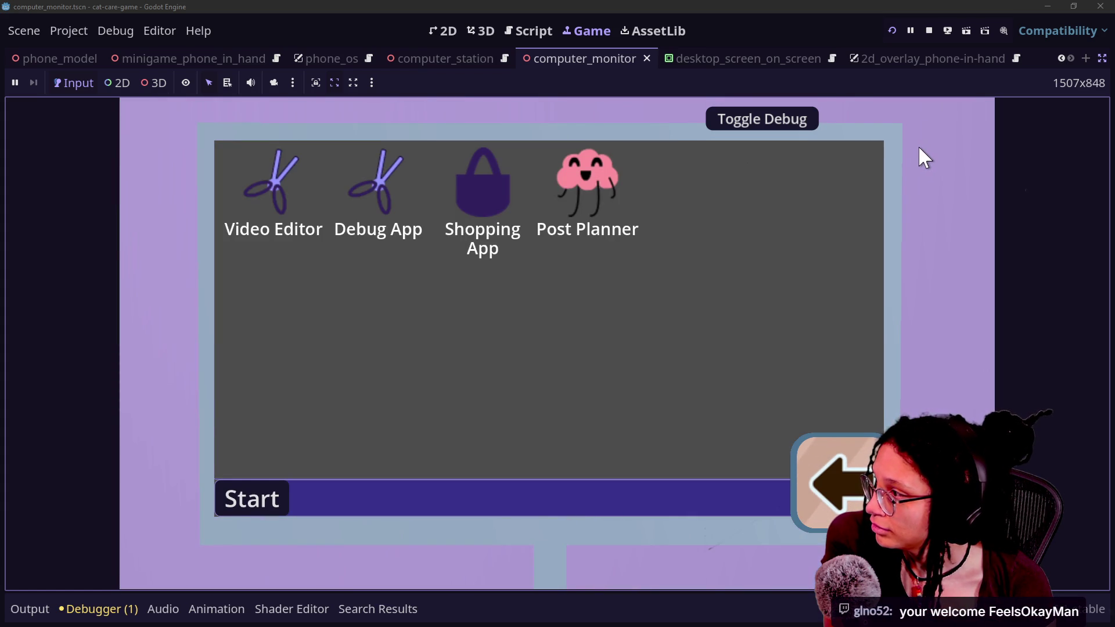
click(510, 207)
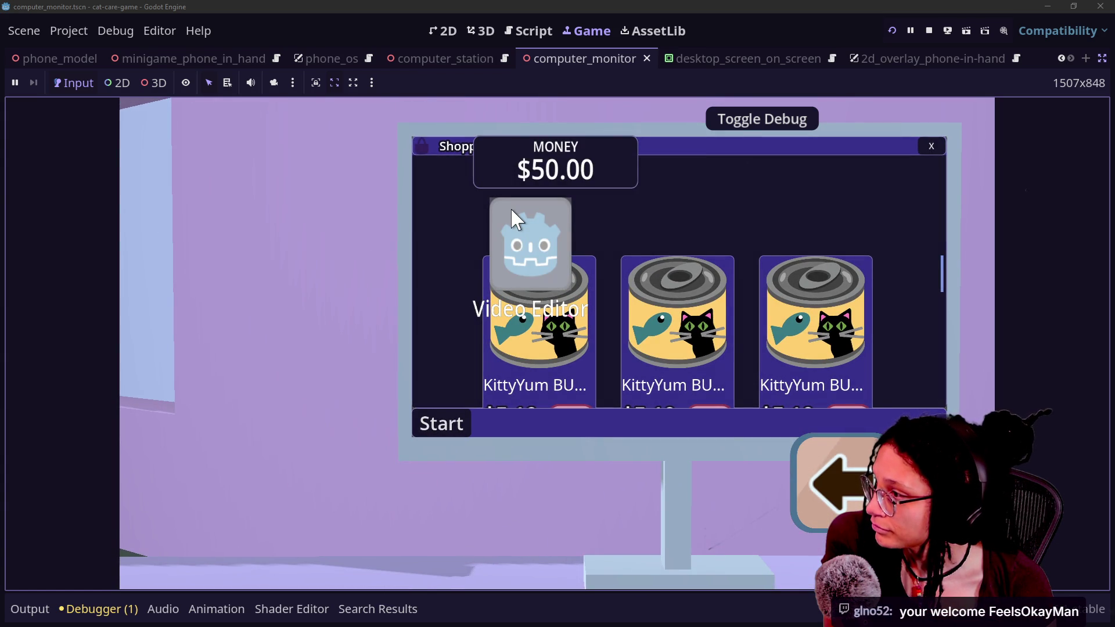
click(511, 29)
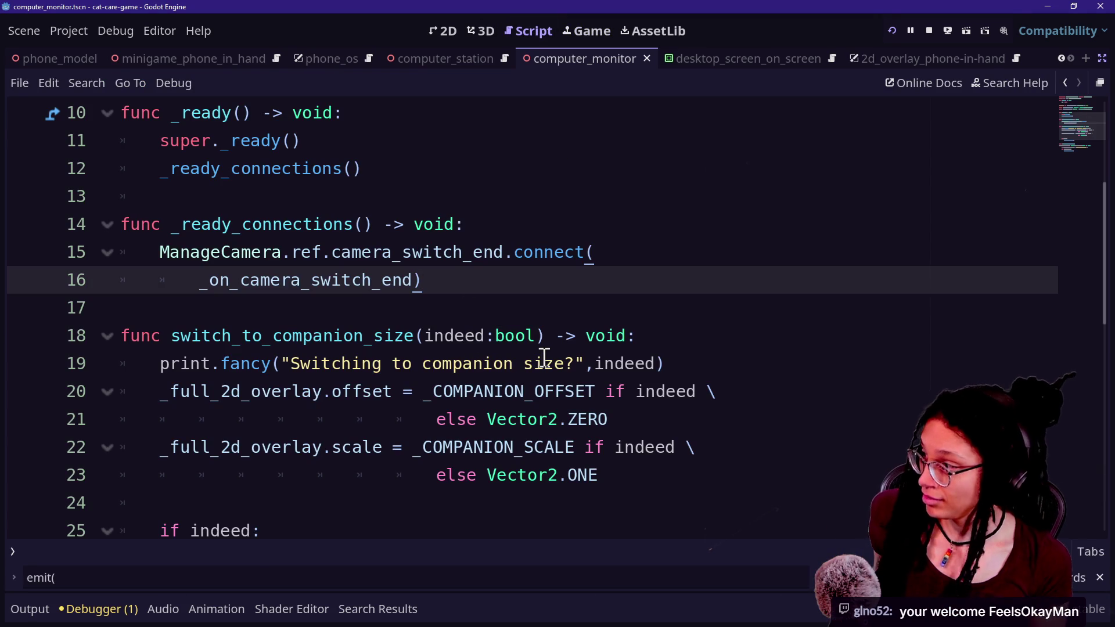
Undo and redo script edits to restore the _companion_active version, including tween_screen_out() on line 47
key(ctrl+z)
key(ctrl+z)
key(ctrl+z)
key(ctrl+z)
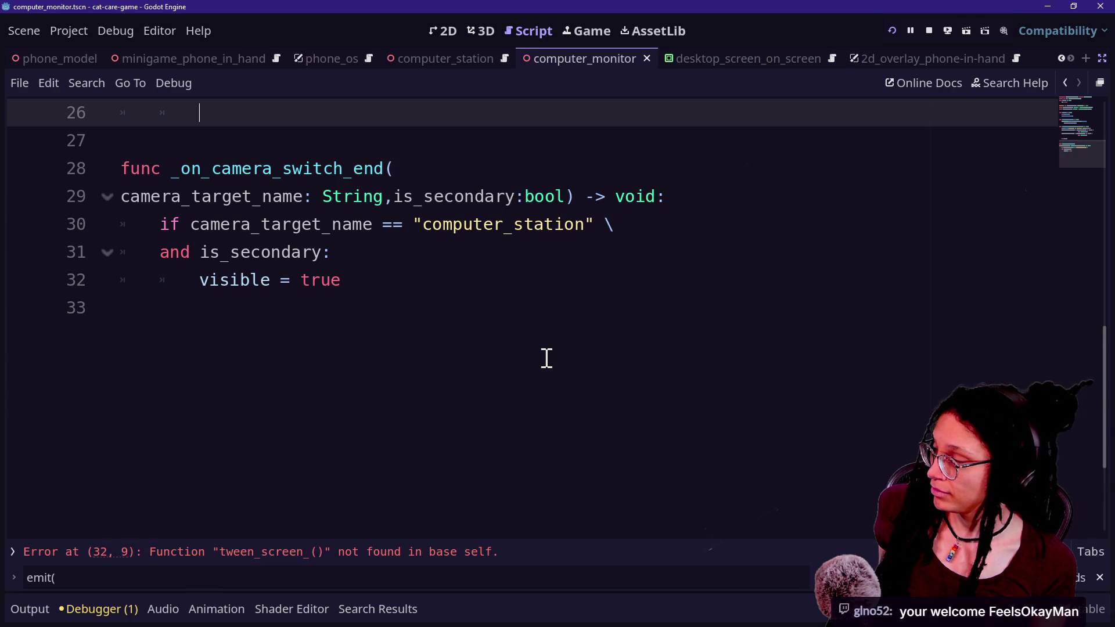
key(ctrl+z)
key(ctrl+z)
key(ctrl+z)
key(ctrl+z)
key(ctrl+z)
key(ctrl+z)
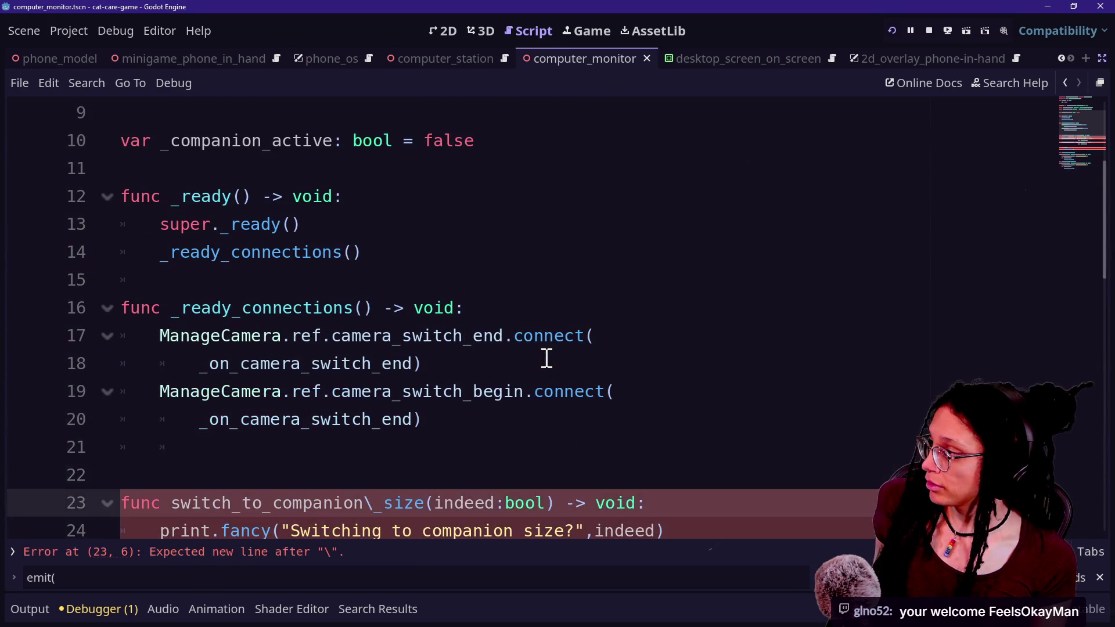
key(ctrl+z)
key(ctrl+z)
key(ctrl+z)
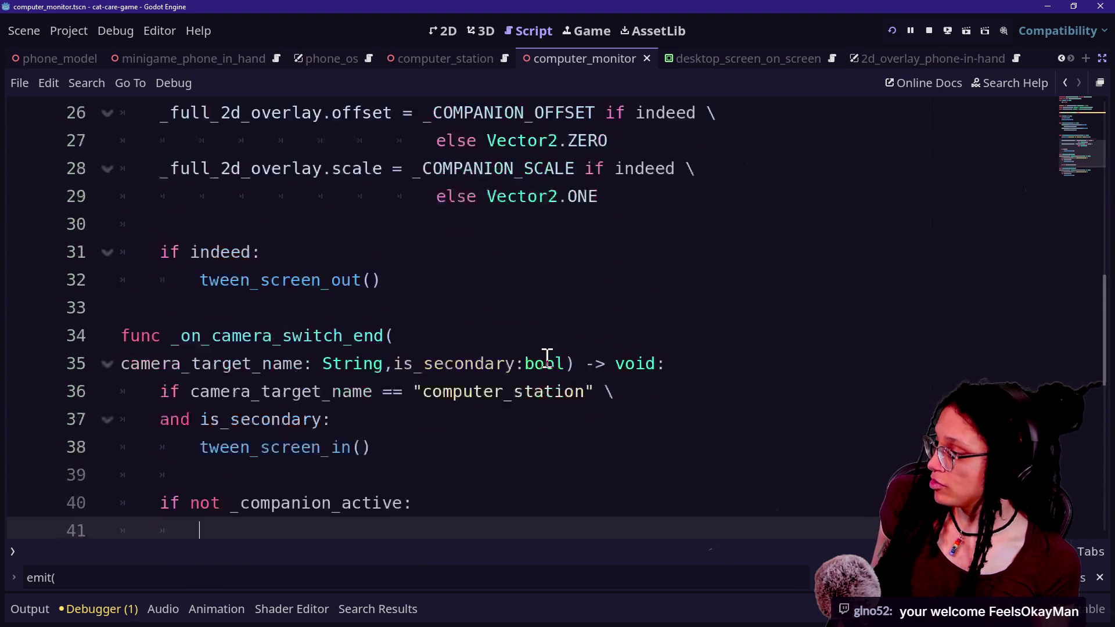
key(ctrl+shift+z)
key(ctrl+shift+z)
key(ctrl+shift+z)
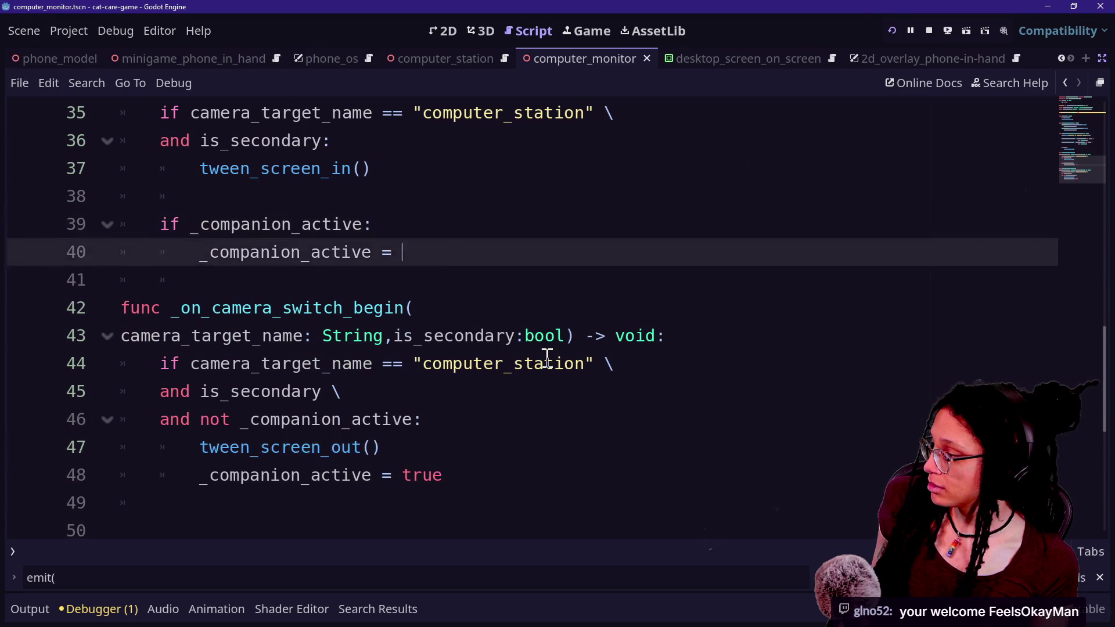
text(false)
scroll(548, 357, up, 2)
key(ctrl+z)
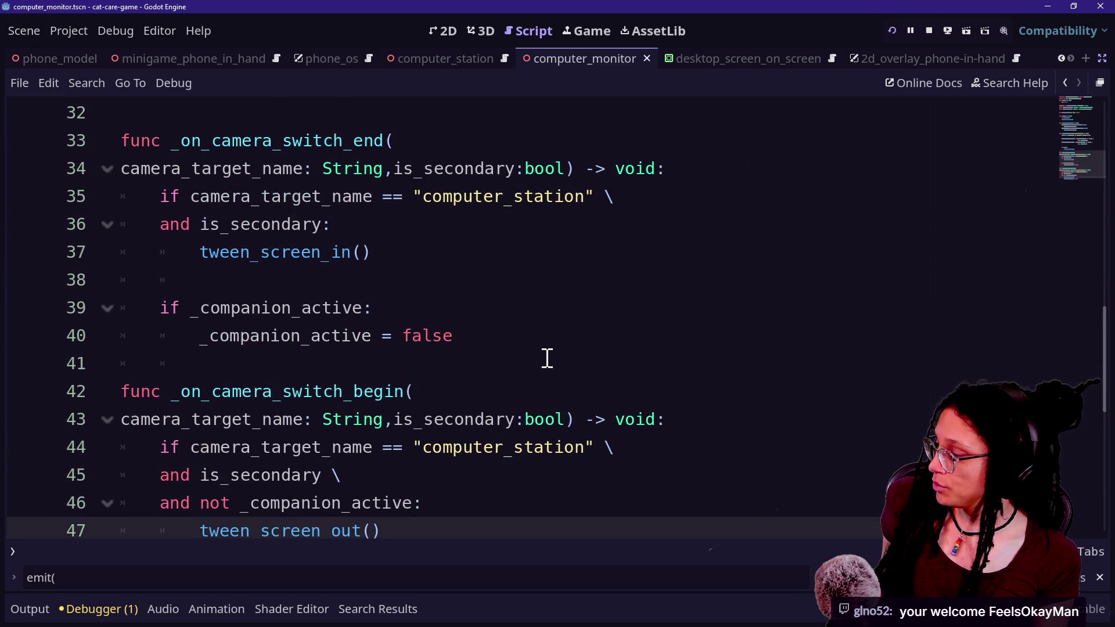
Comment out the camera_switch_begin connection with Ctrl+K and run the game
scroll(547, 358, up, 2)
scroll(547, 357, up, 2)
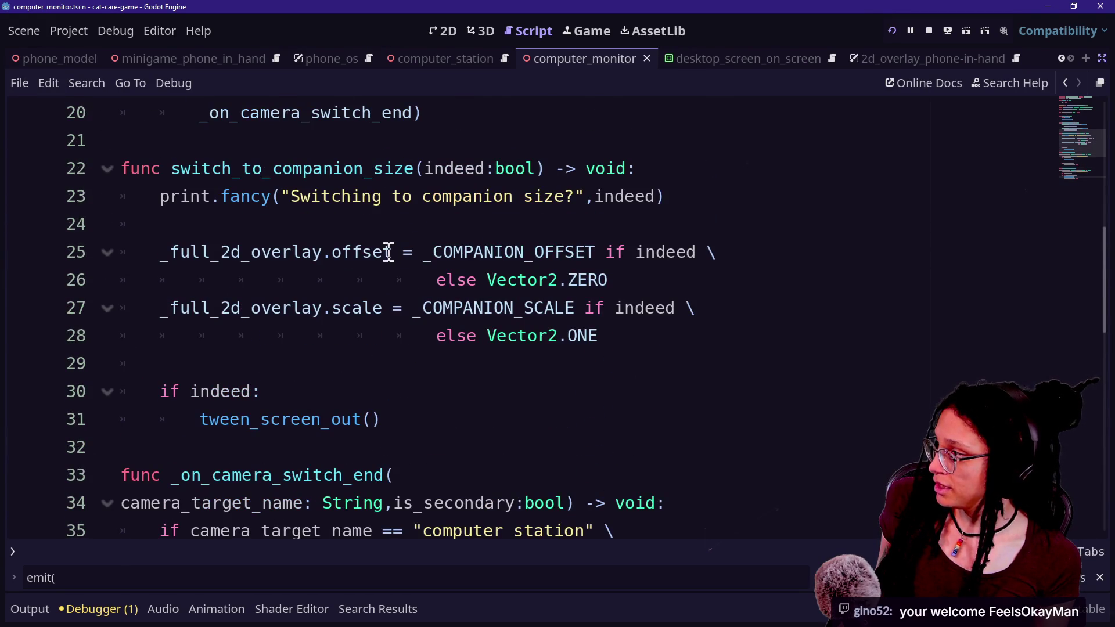
scroll(528, 185, up, 2)
click(537, 249)
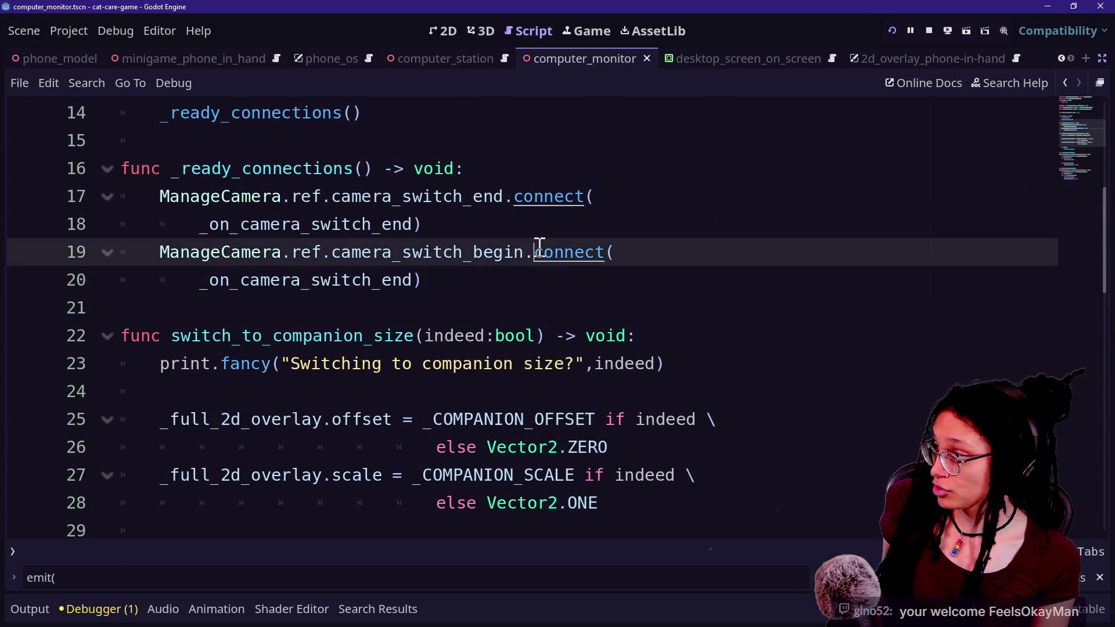
key(ctrl+k)
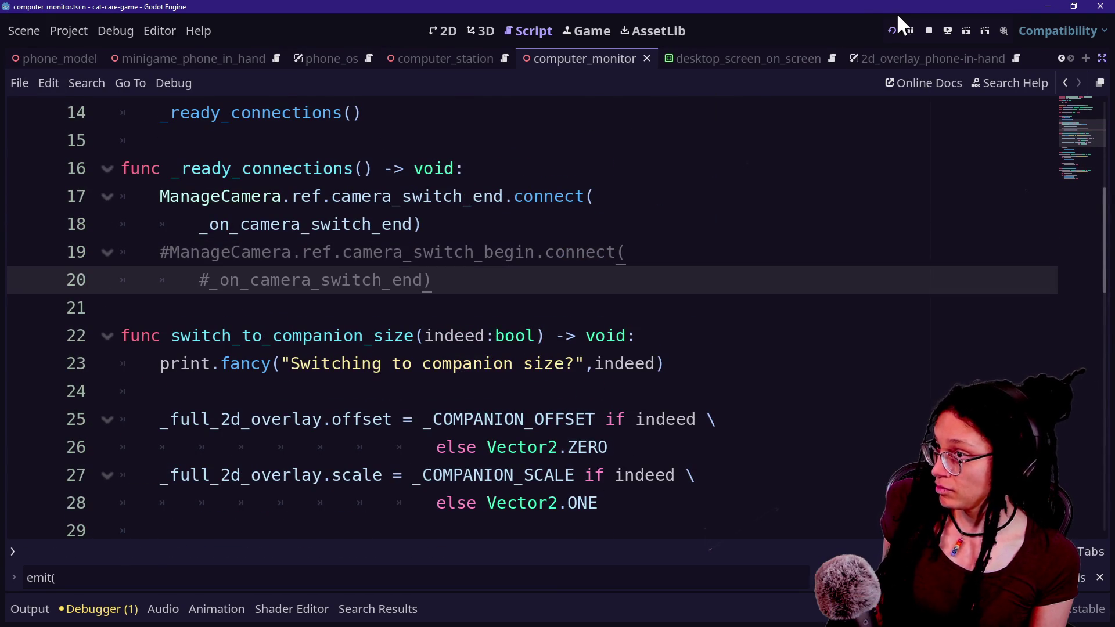
click(891, 30)
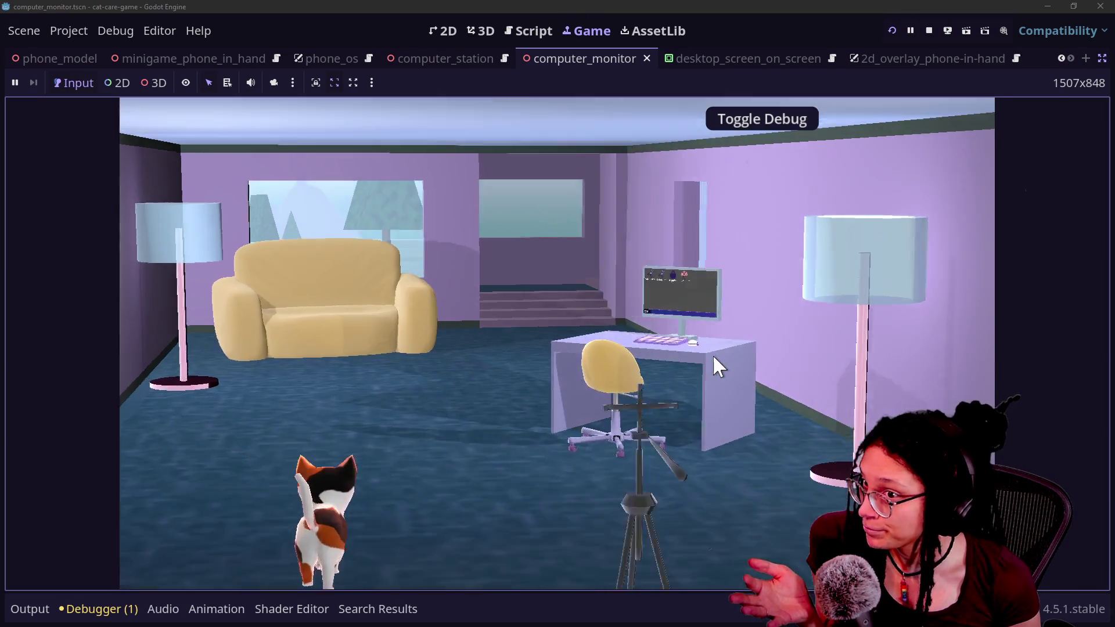
Open, close and reopen the in-game Shopping App showing $50.00, then stop the game
click(713, 355)
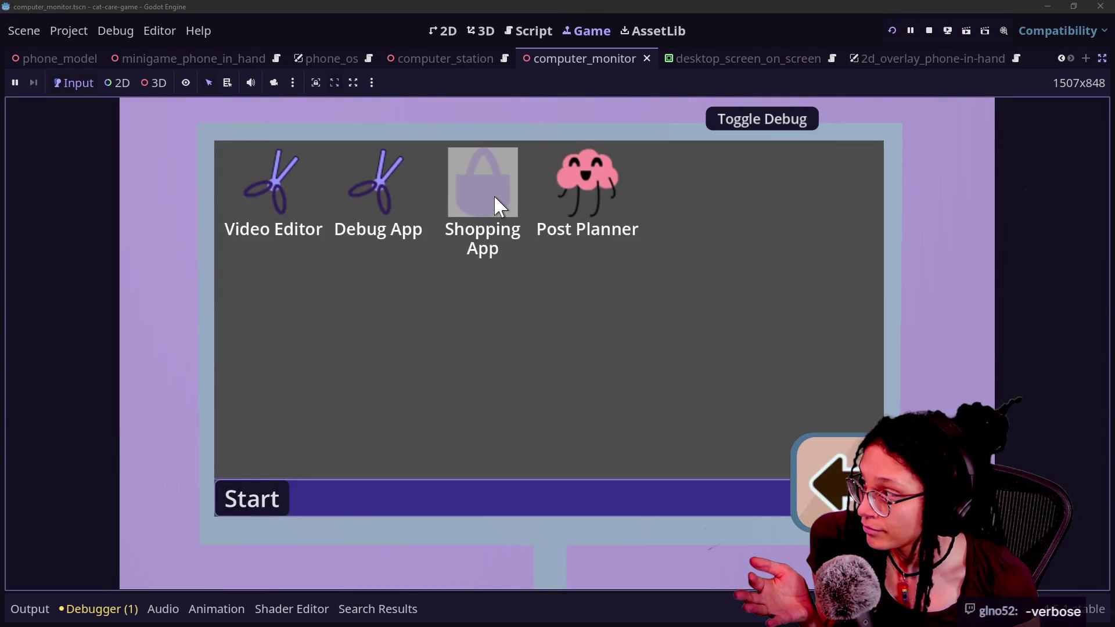
click(494, 196)
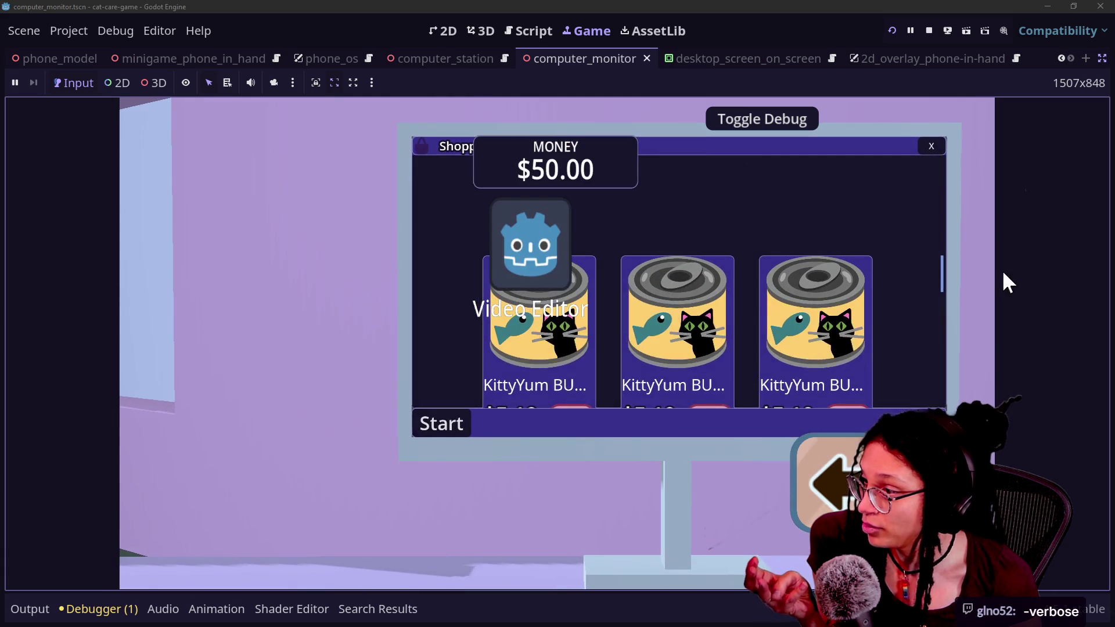
click(931, 146)
click(496, 191)
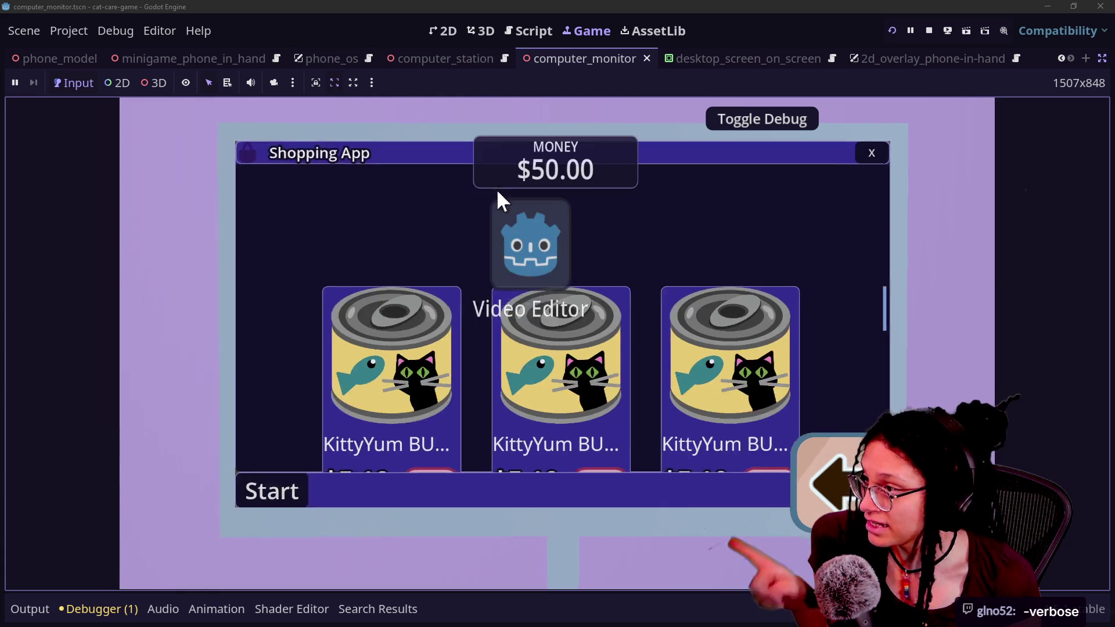
click(929, 31)
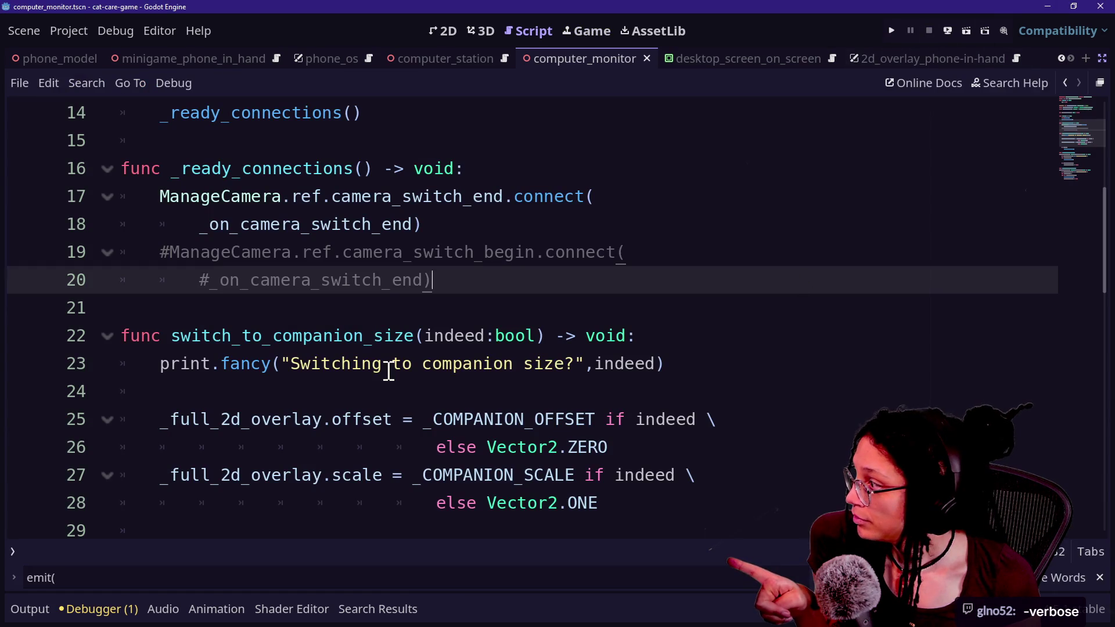
Review the camera switch handlers, then bring the Scene, FileSystem and Inspector docks back
scroll(388, 371, down, 6)
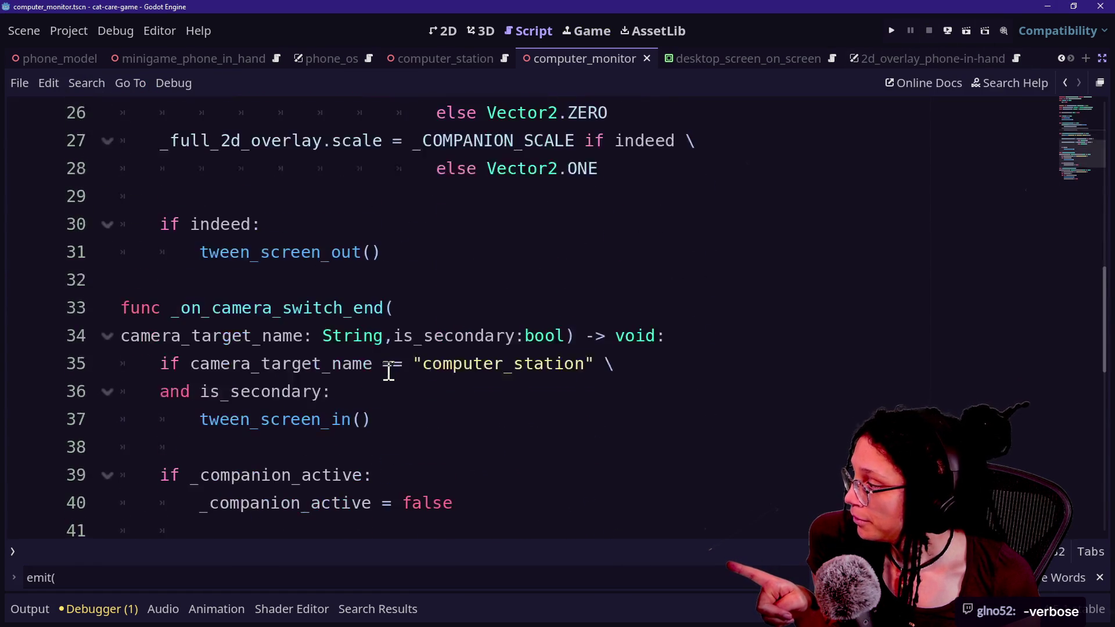
scroll(389, 371, down, 1)
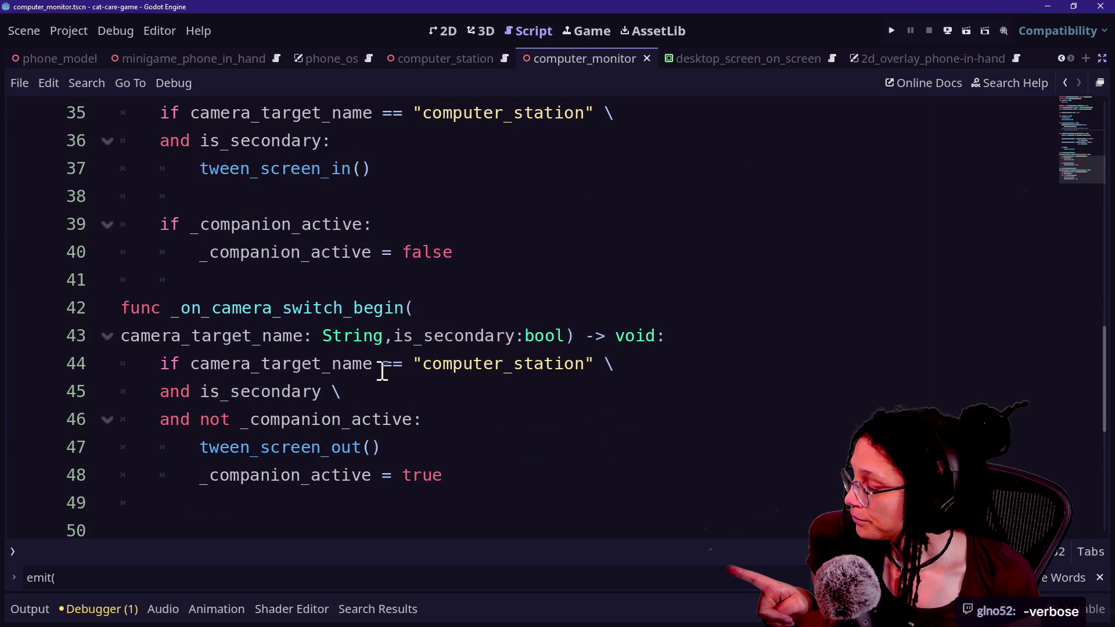
scroll(382, 375, up, 4)
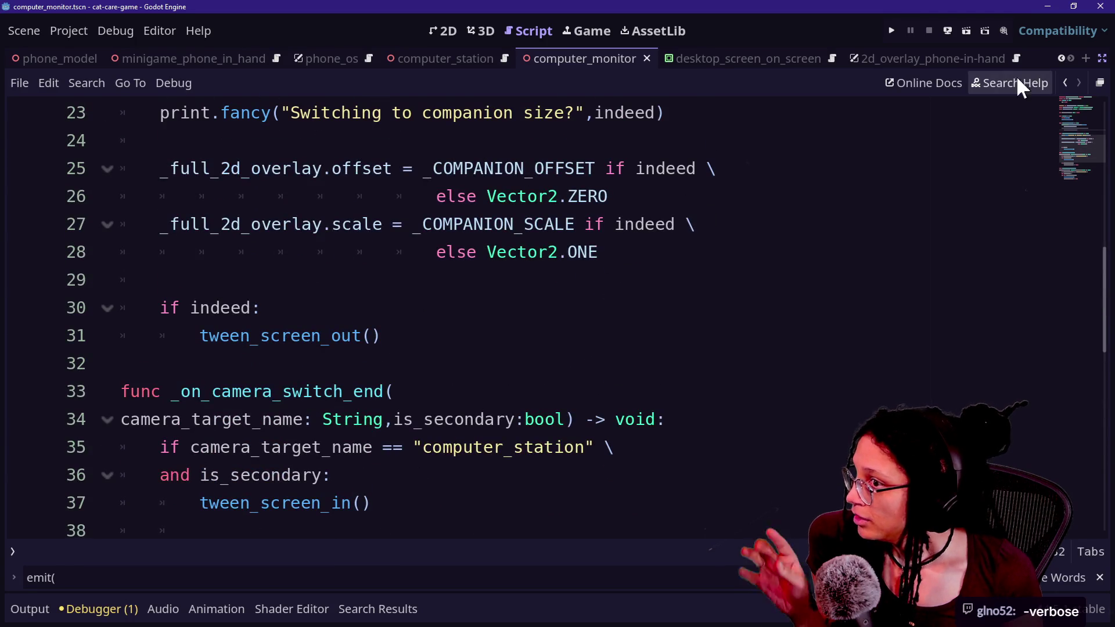
click(1101, 82)
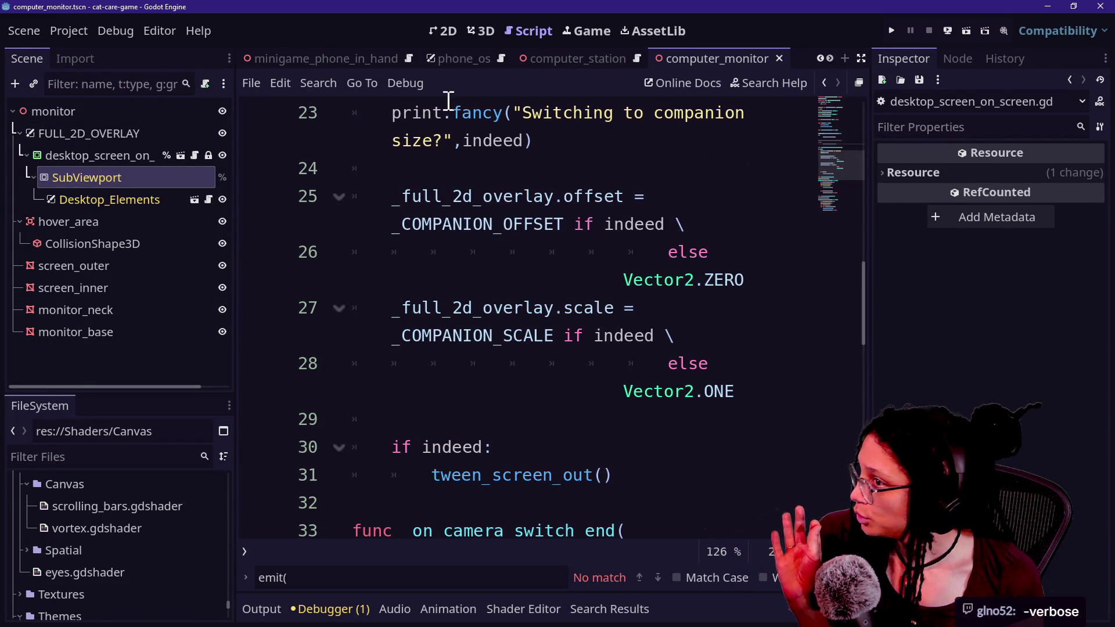
Run the game and open the Remote scene tree, expanding the main node
click(891, 31)
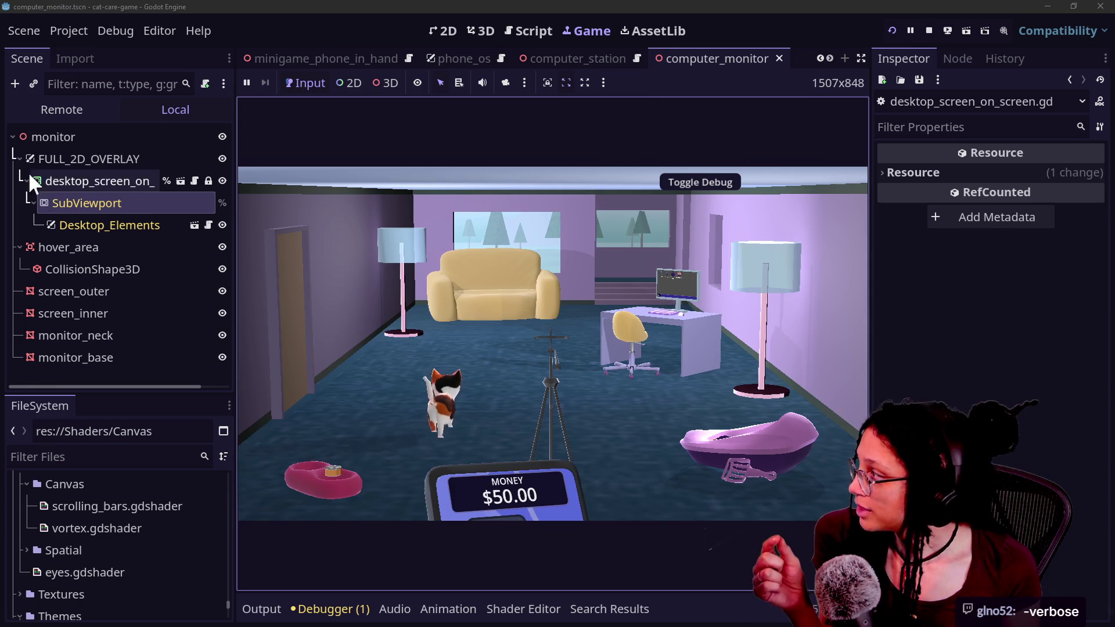
click(18, 109)
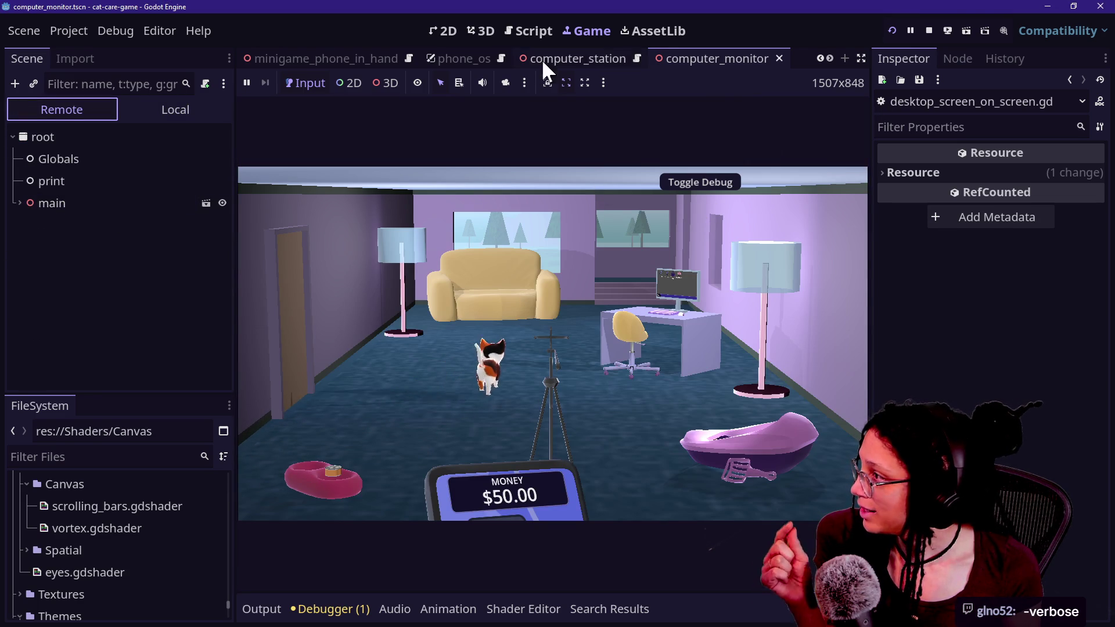
click(522, 30)
click(591, 32)
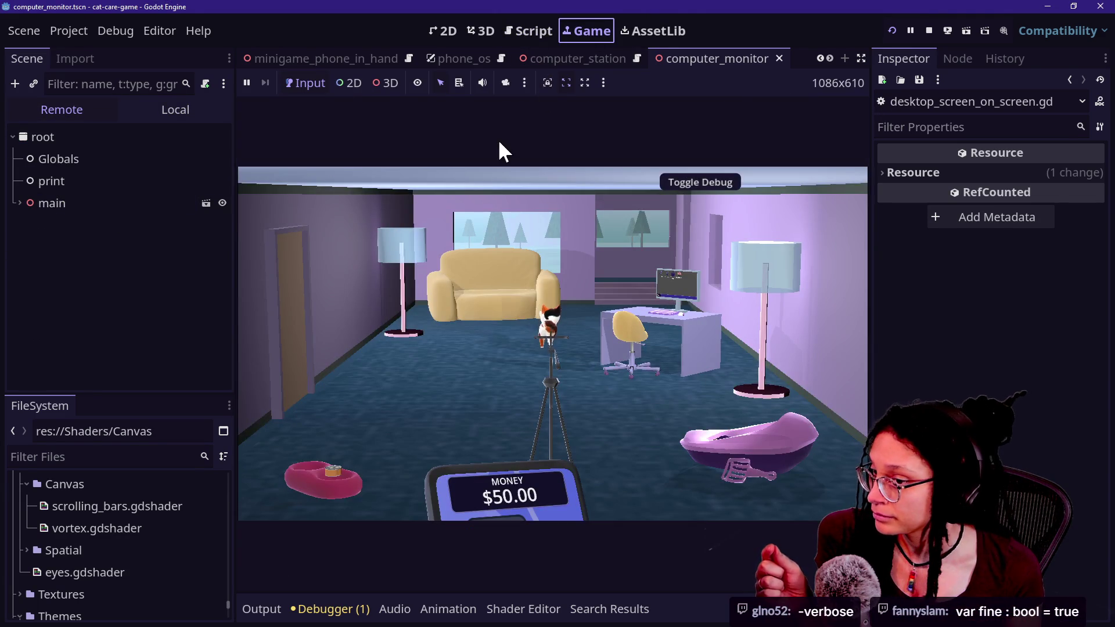
click(166, 226)
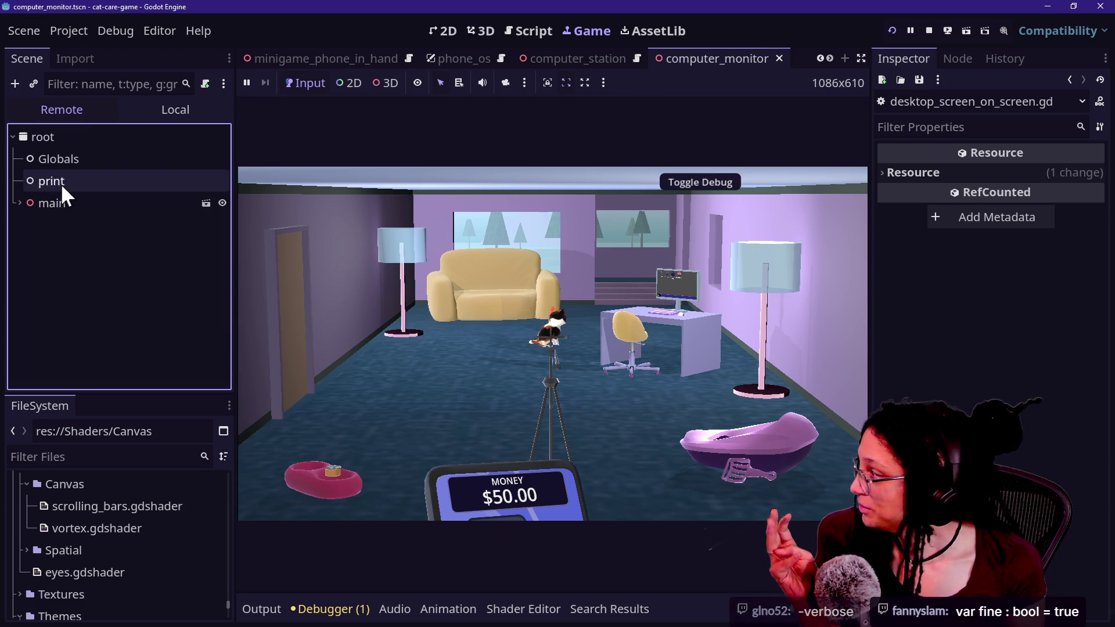
click(19, 205)
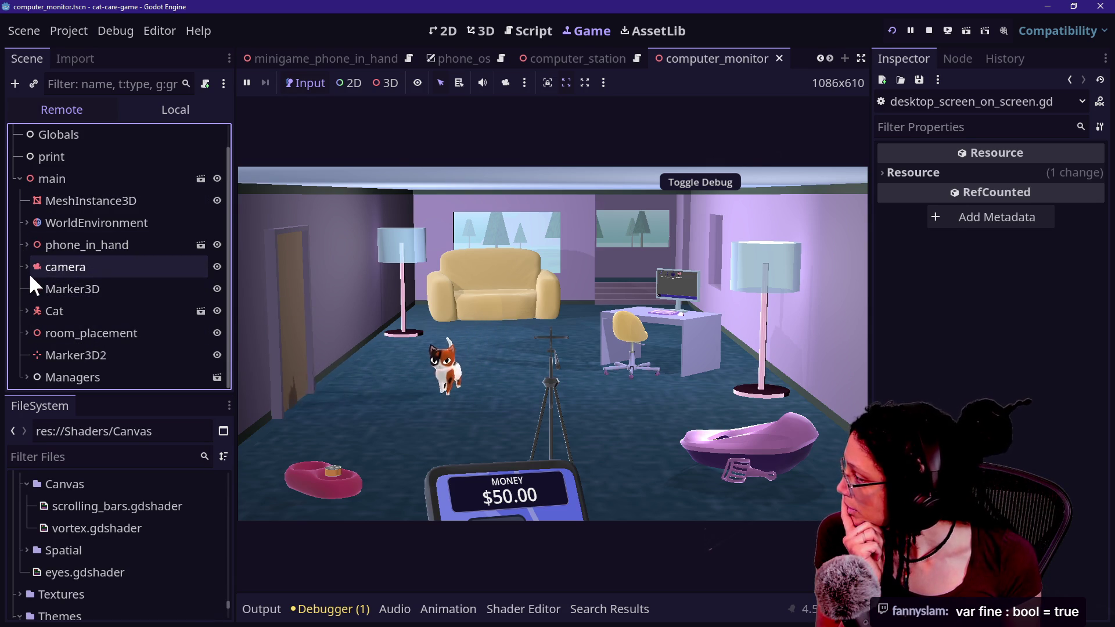
Expand the remote tree through room_placement, room and computer-station down to the computer node
click(26, 333)
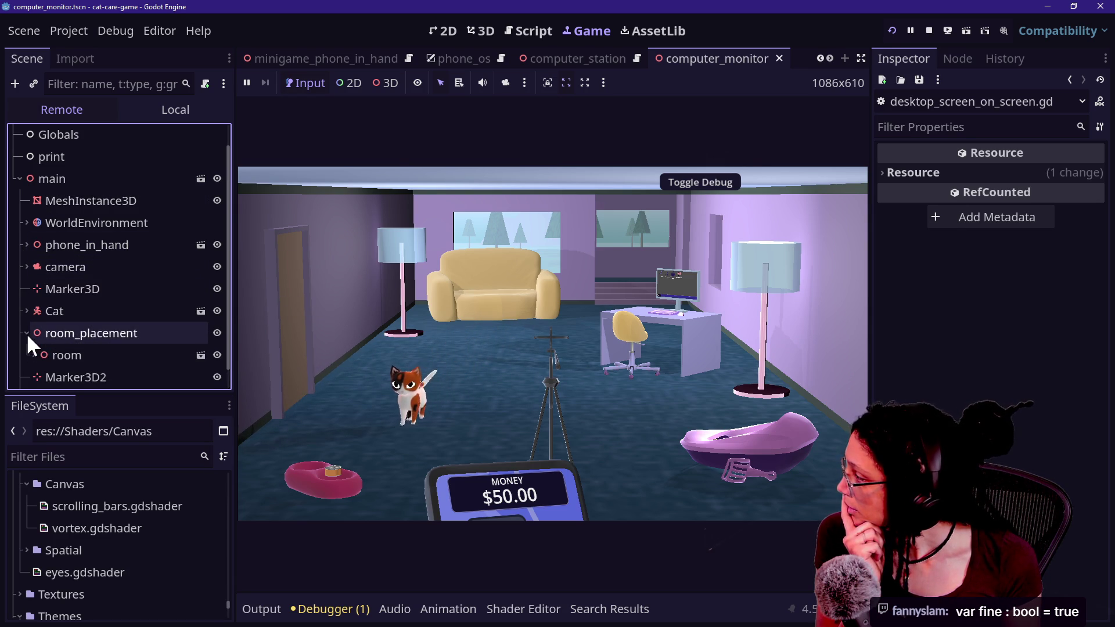
scroll(27, 326, down, 1)
click(34, 333)
scroll(36, 346, down, 3)
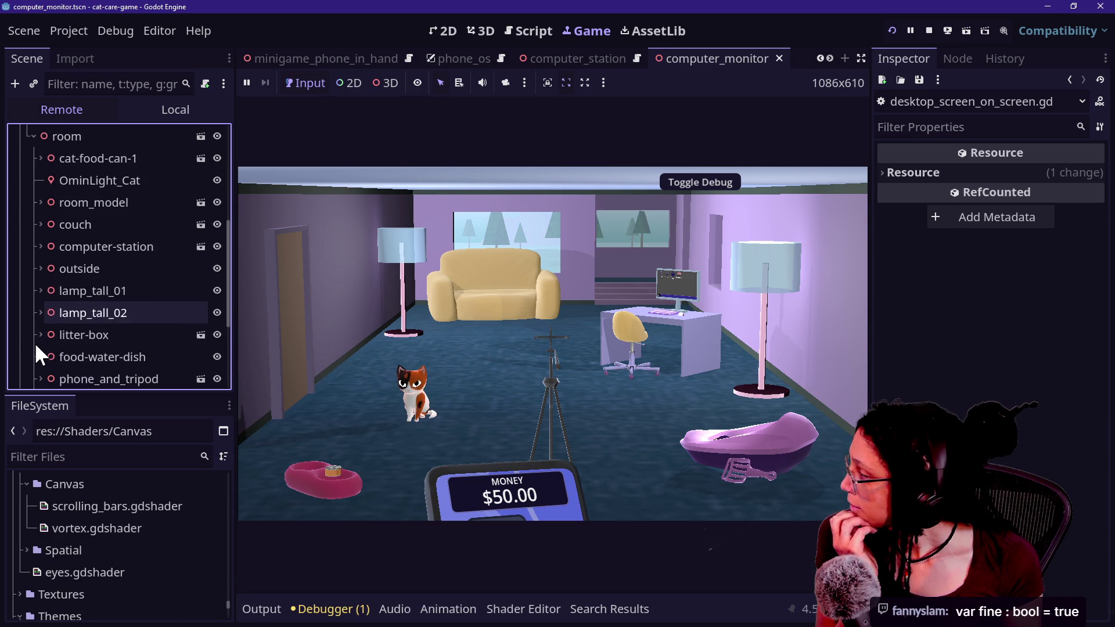
click(40, 246)
scroll(59, 284, down, 2)
click(47, 323)
scroll(44, 324, down, 1)
click(48, 291)
click(47, 269)
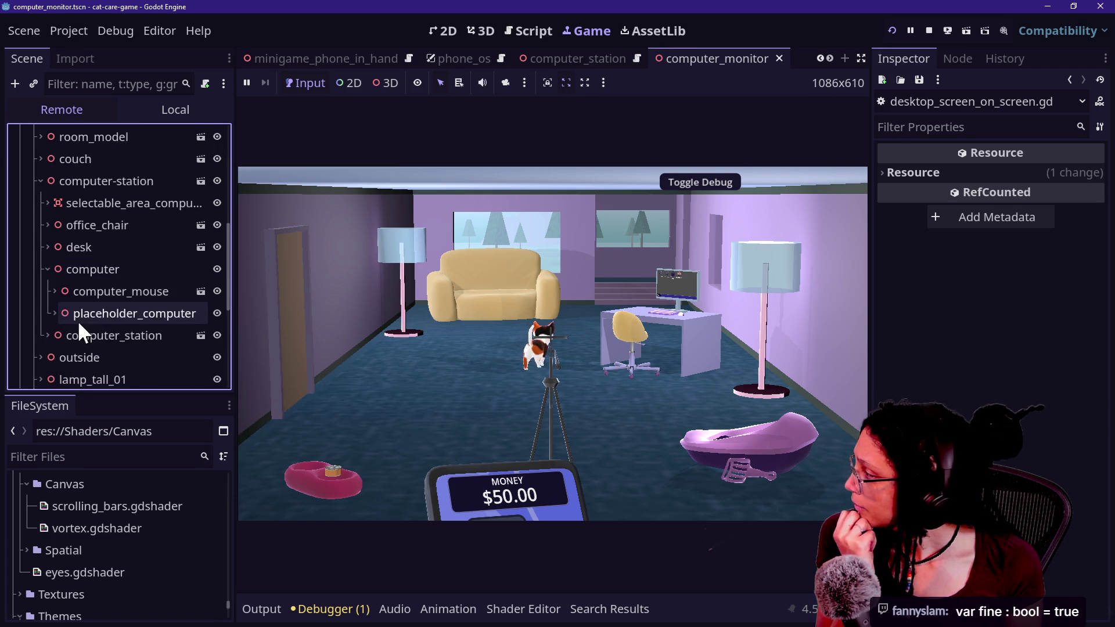
Expand placeholder_computer and computer_monitor, inspecting hover_area, FULL_2D_OVERLAY and desktop_screen live
scroll(78, 321, down, 1)
click(54, 281)
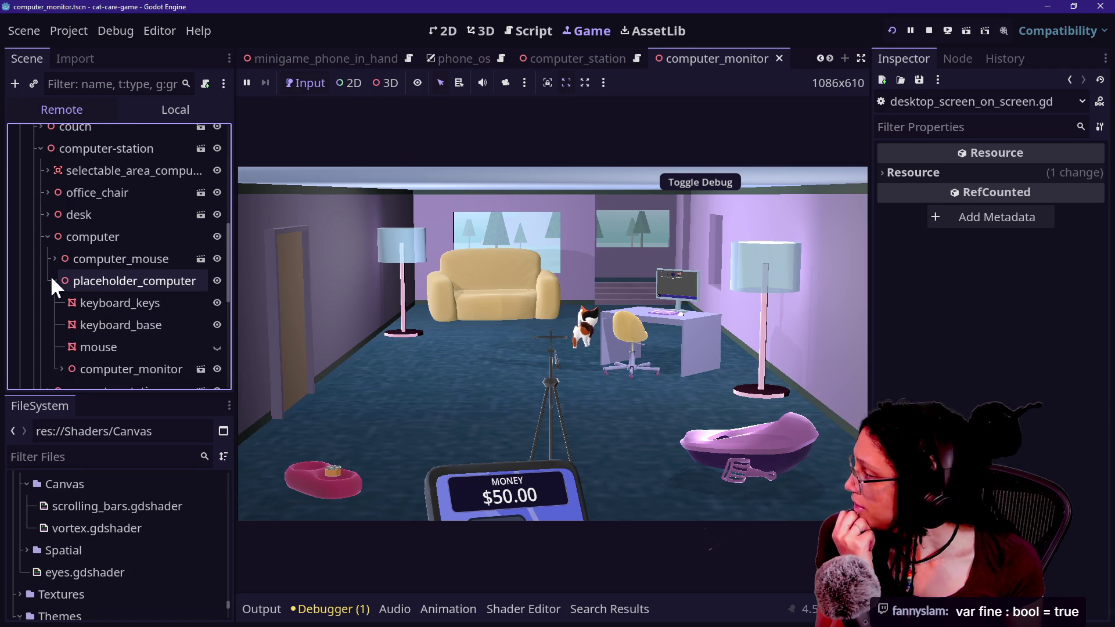
click(63, 369)
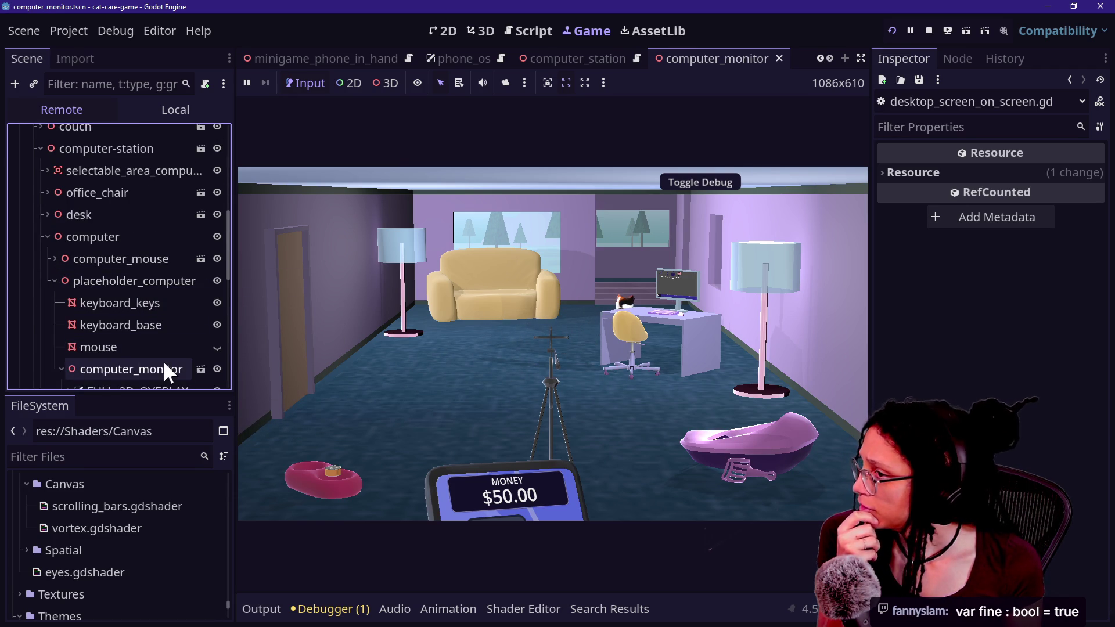
scroll(130, 355, down, 2)
click(130, 354)
click(117, 326)
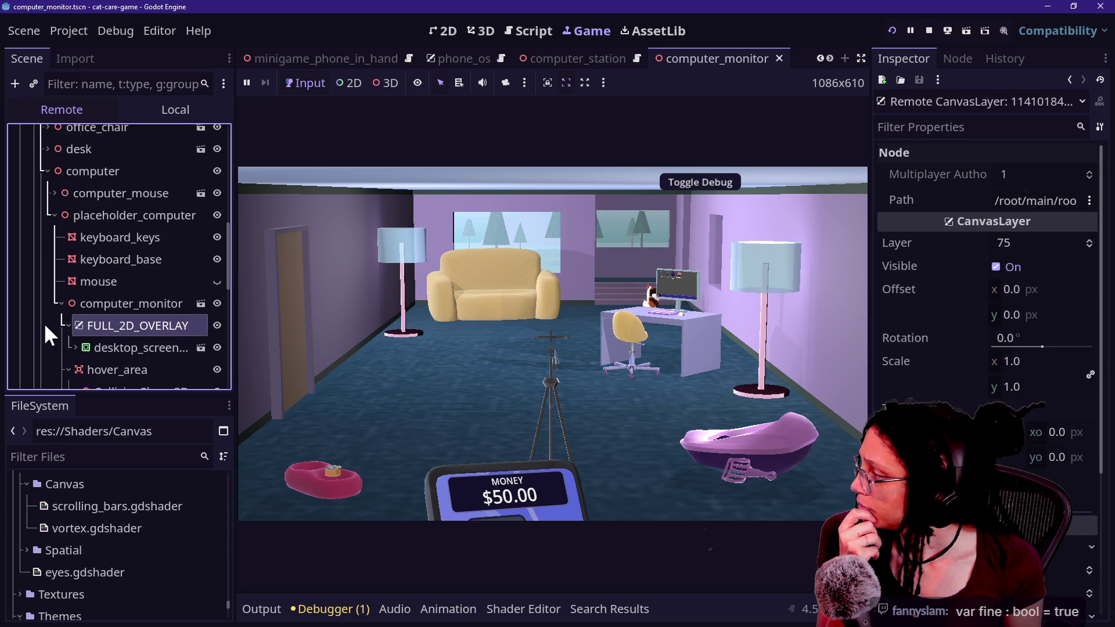
click(87, 346)
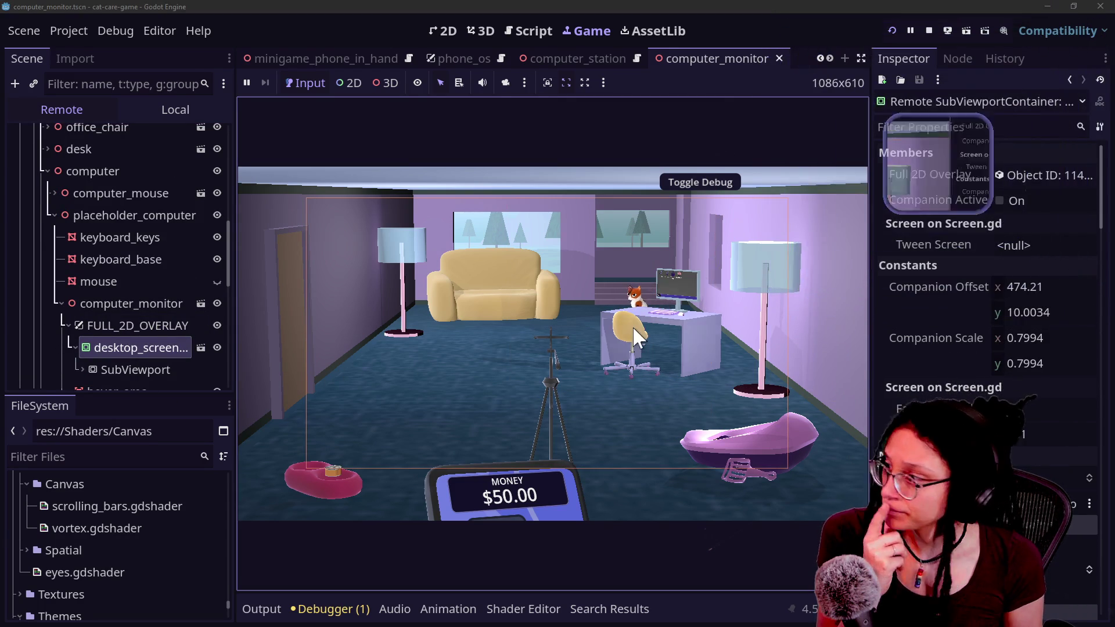
Open the Shopping App on the in-game desktop and close it again
click(639, 336)
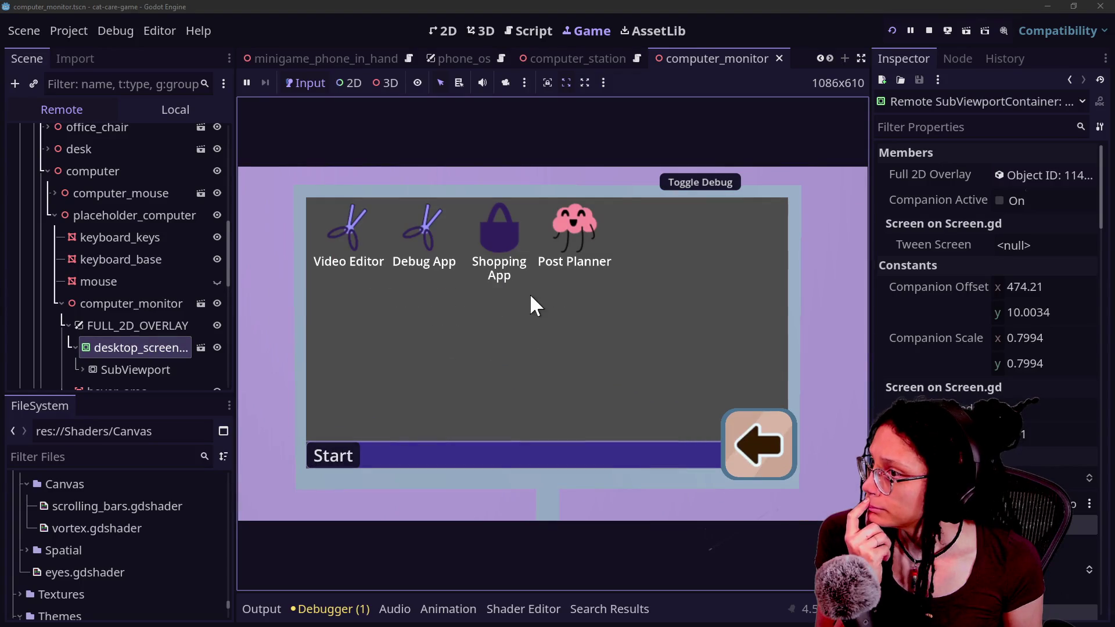
double_click(504, 242)
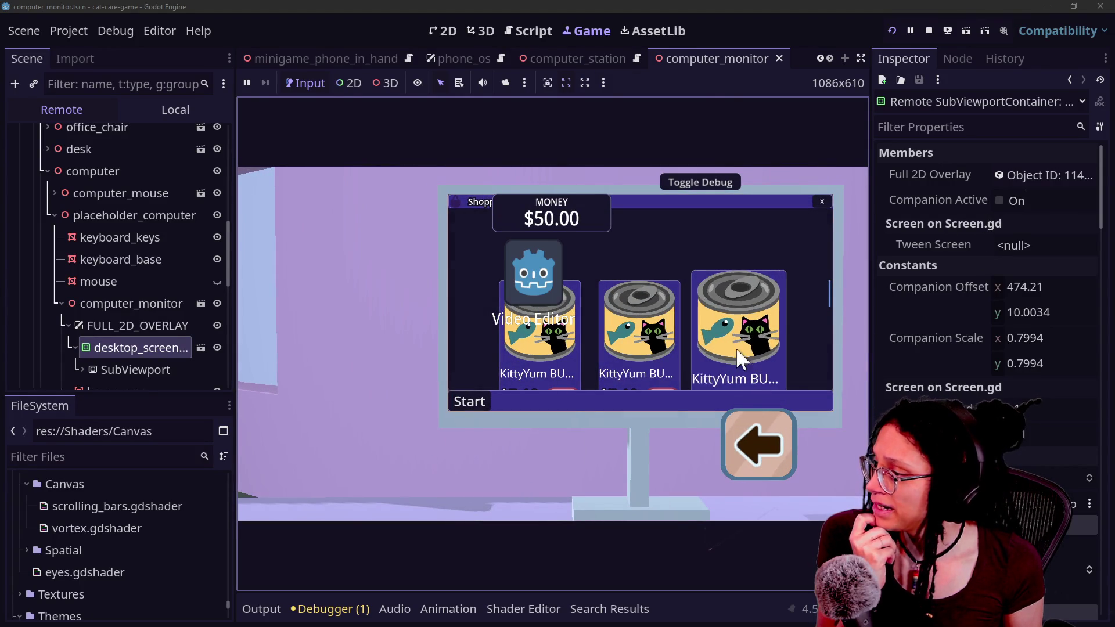
click(823, 201)
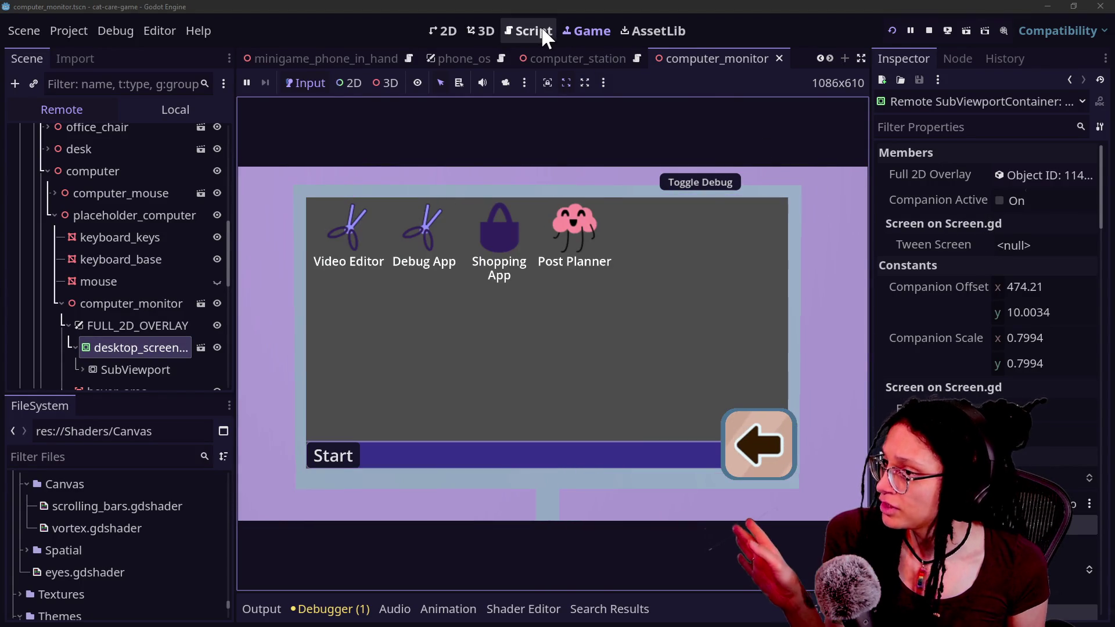
click(540, 28)
Hide the side docks and review the tween_screen_out() call on line 31
click(548, 275)
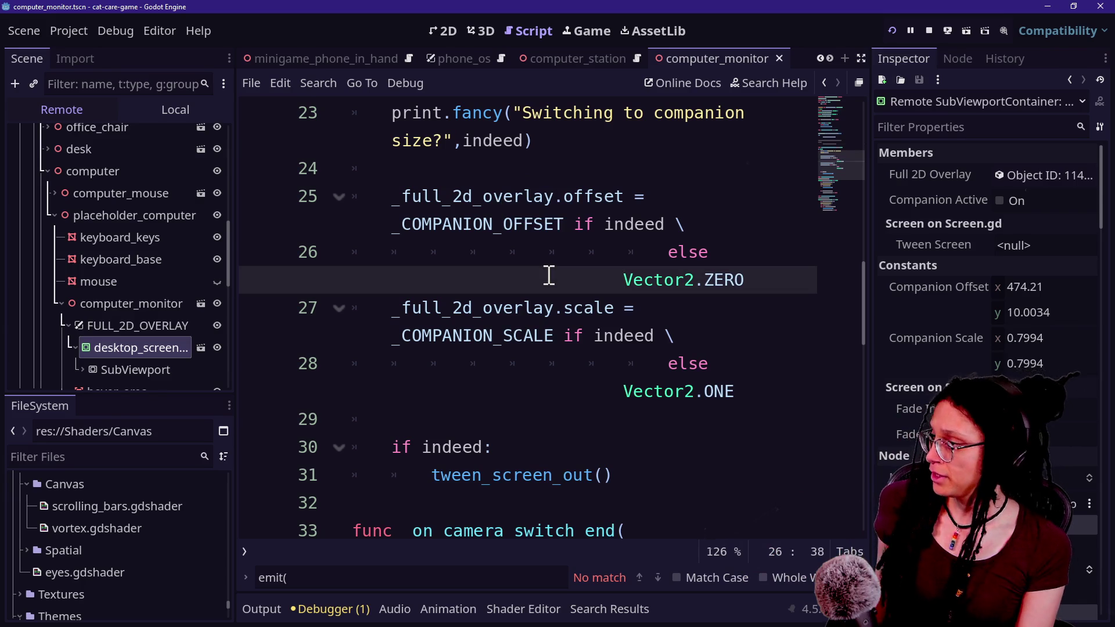
key(ctrl+shift+F11)
scroll(549, 273, up, 7)
scroll(549, 275, down, 3)
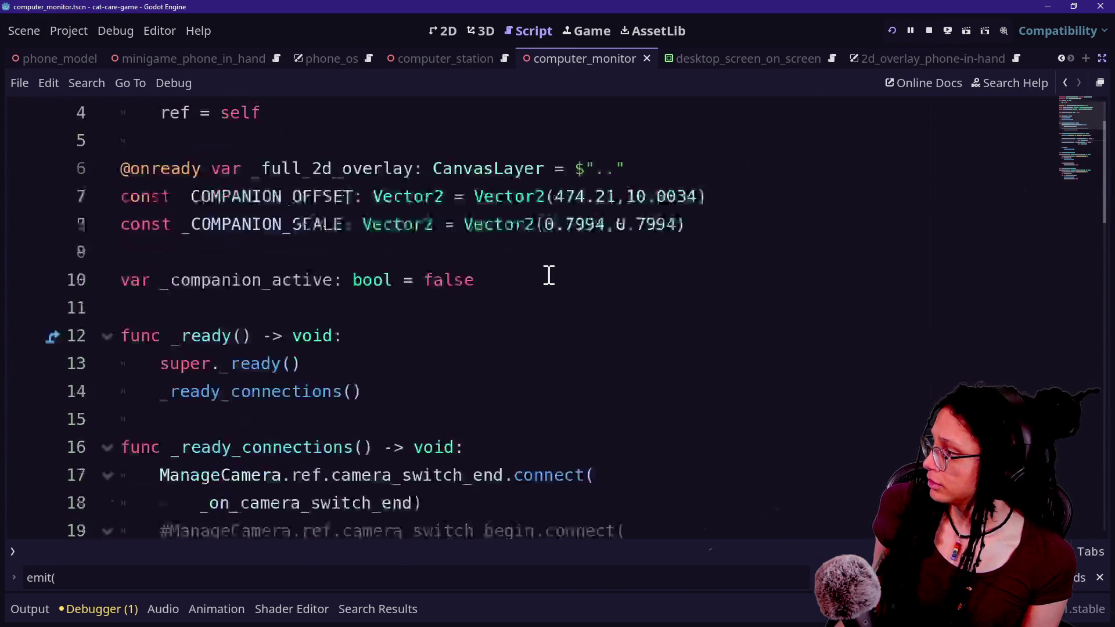
scroll(619, 198, down, 3)
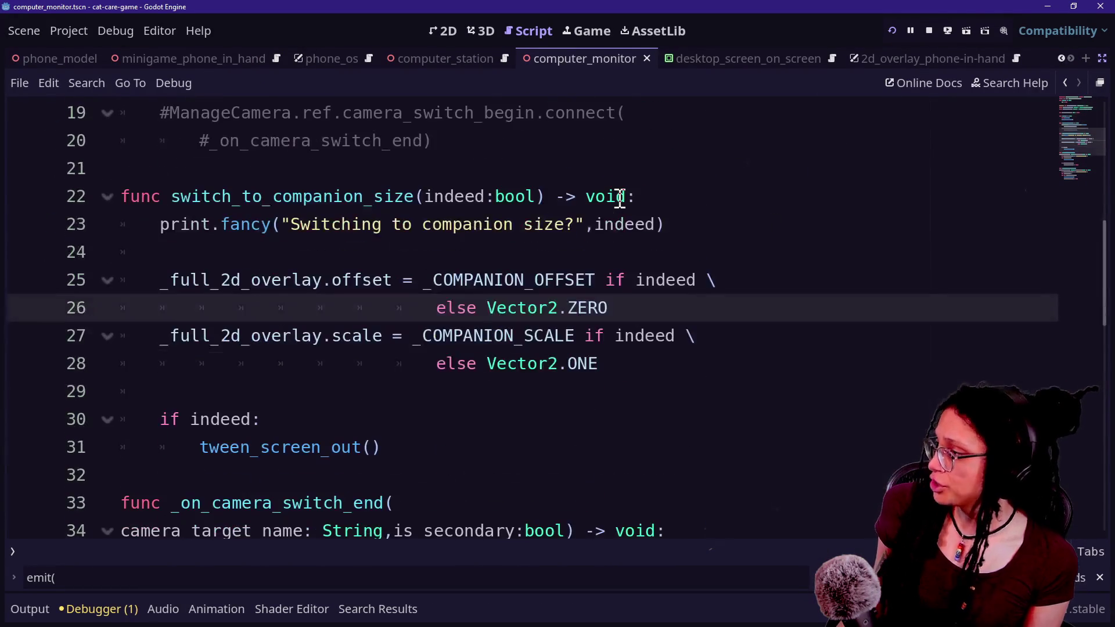
scroll(619, 198, down, 2)
drag(201, 285, 426, 294)
click(488, 298)
click(483, 291)
scroll(486, 295, down, 1)
scroll(482, 288, down, 1)
scroll(481, 284, up, 2)
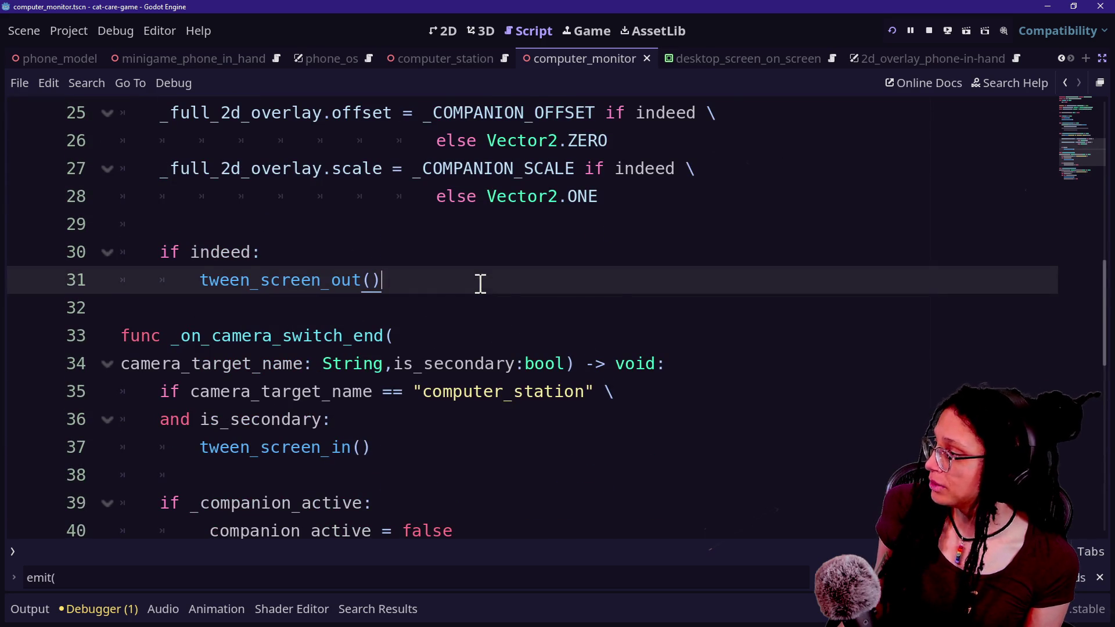
scroll(480, 285, down, 1)
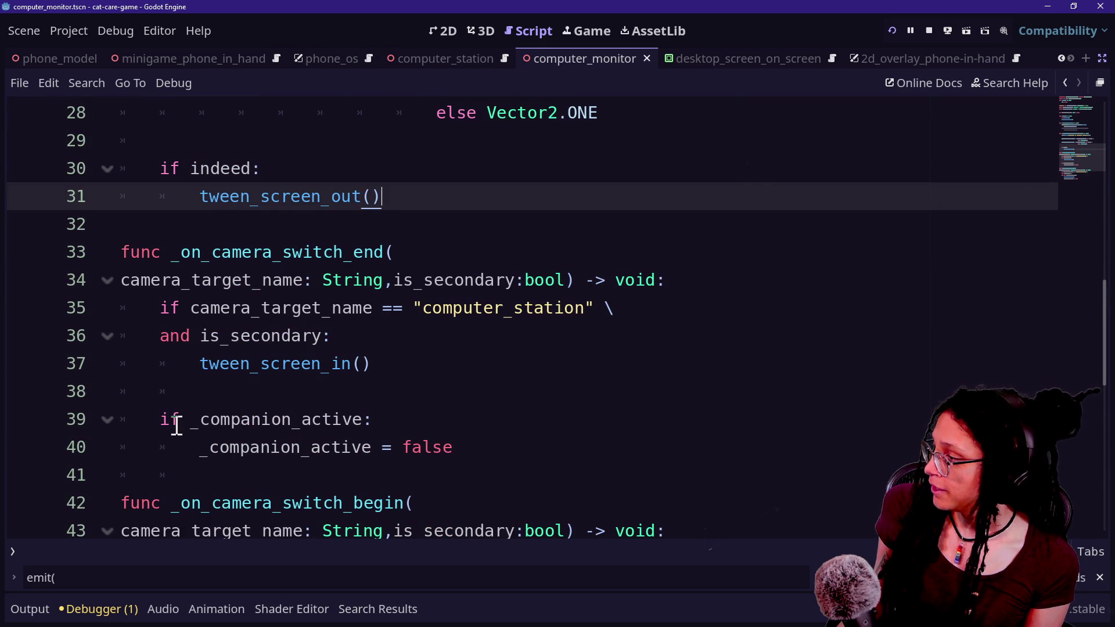
Add 'not' to line 39's _companion_active check, set line 40 to true, and save
click(207, 432)
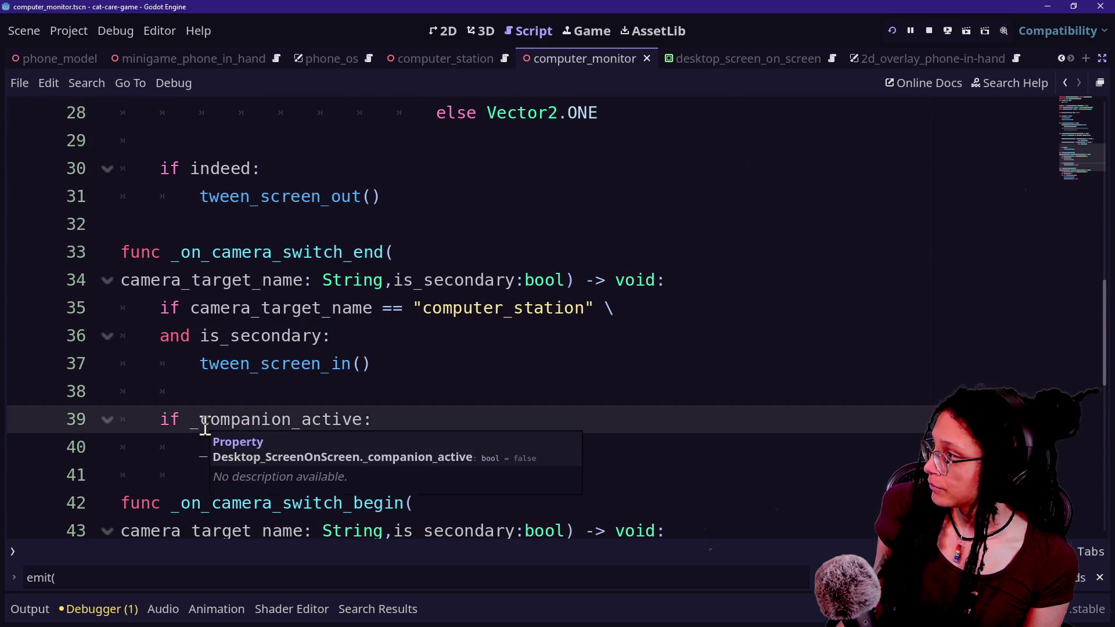
scroll(206, 430, up, 3)
scroll(206, 427, down, 3)
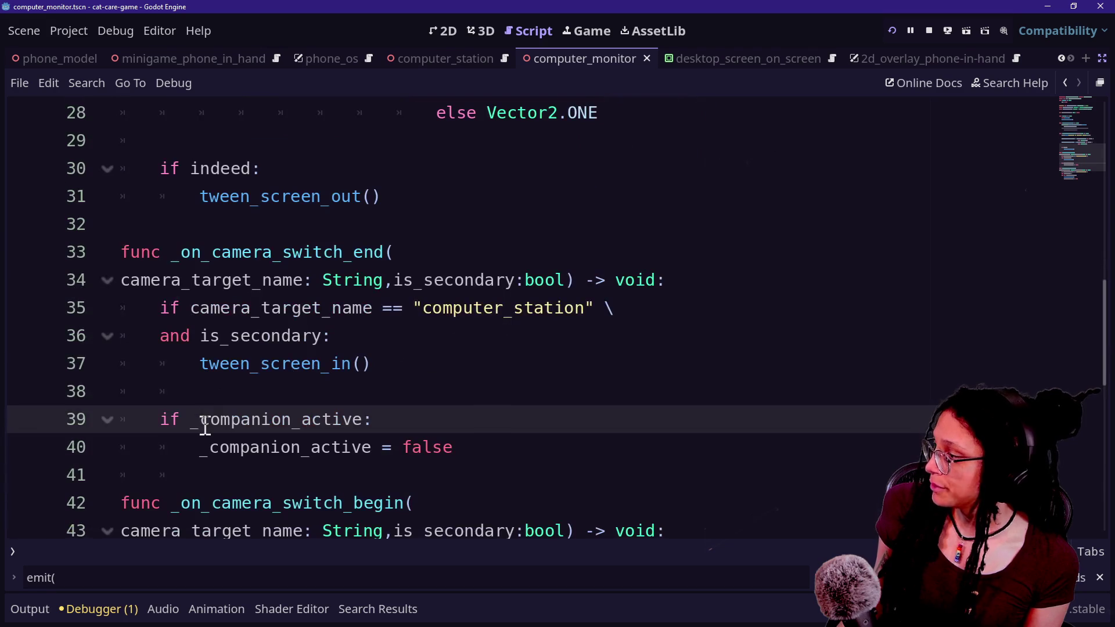
text(not)
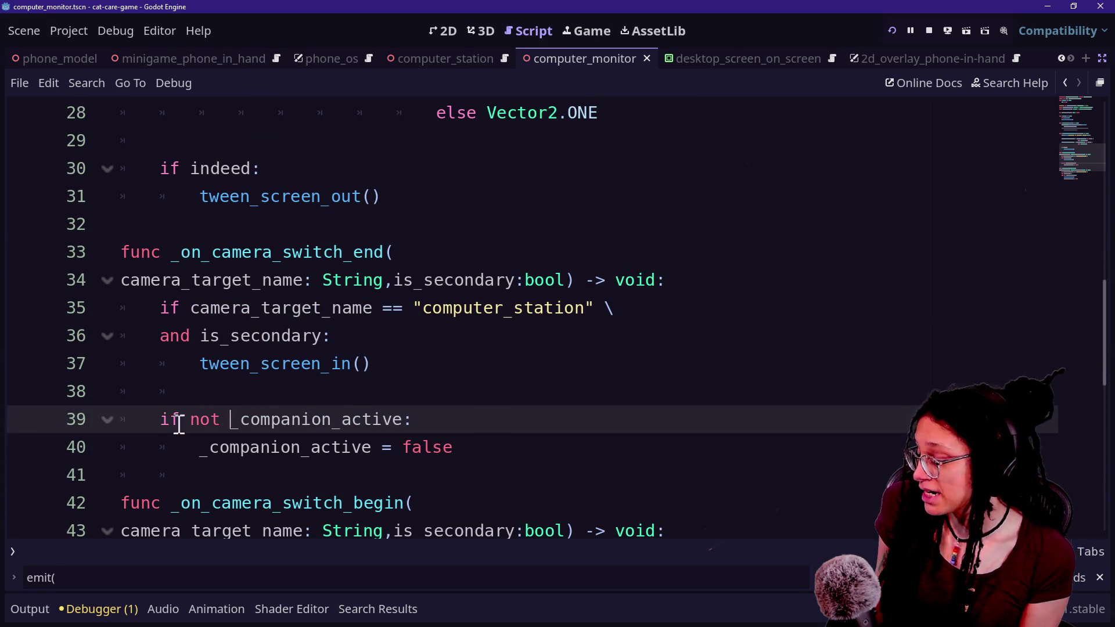
click(521, 448)
key(BackSpace)
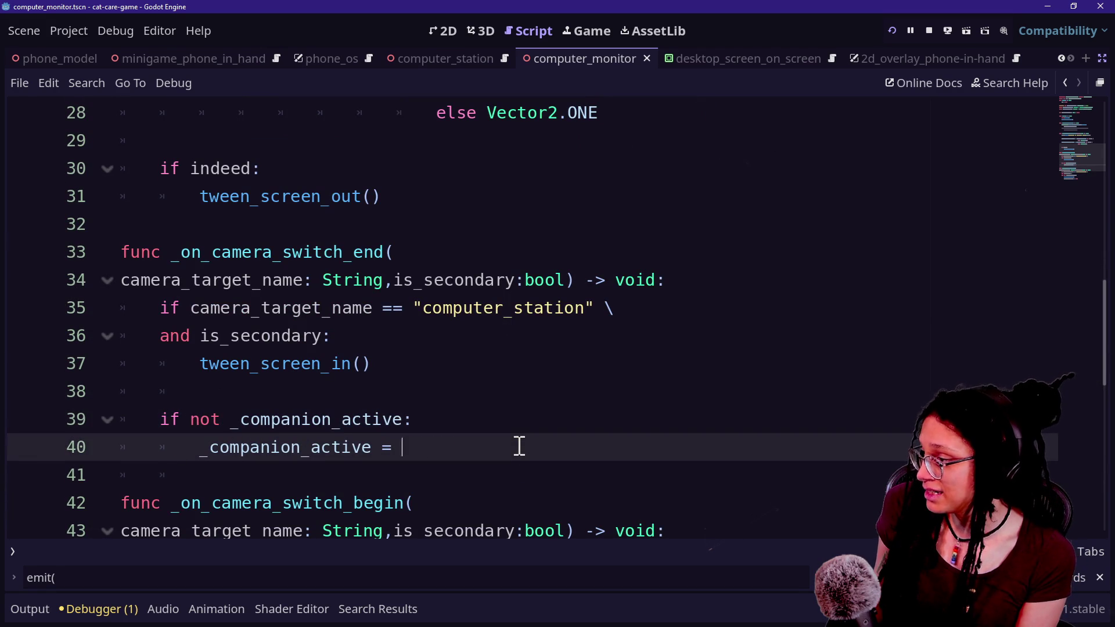
text(true)
key(ctrl+s)
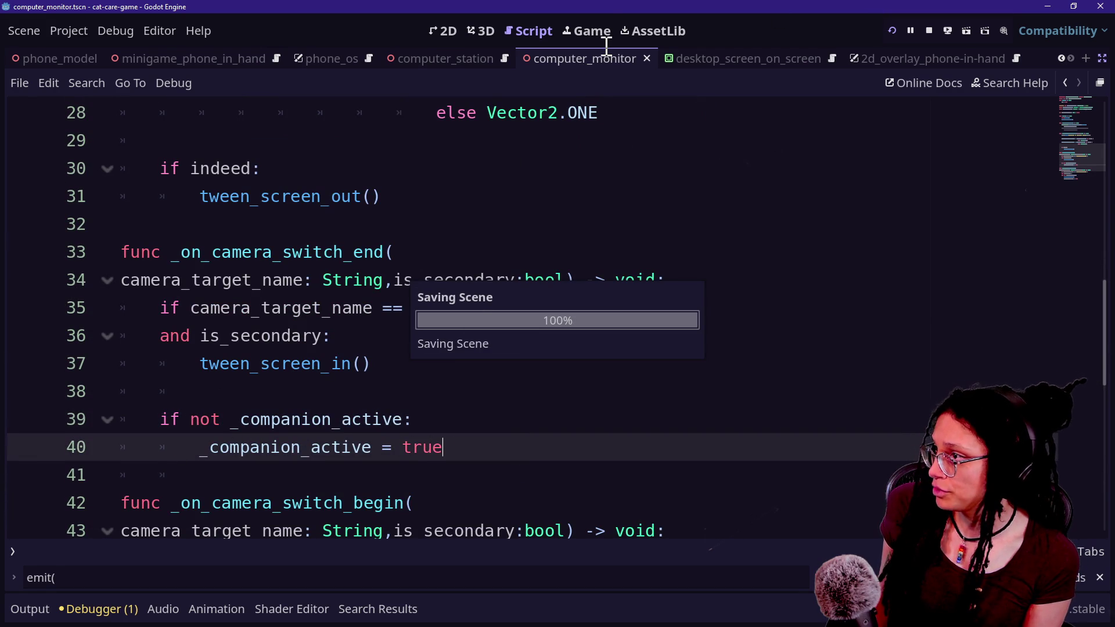
click(588, 35)
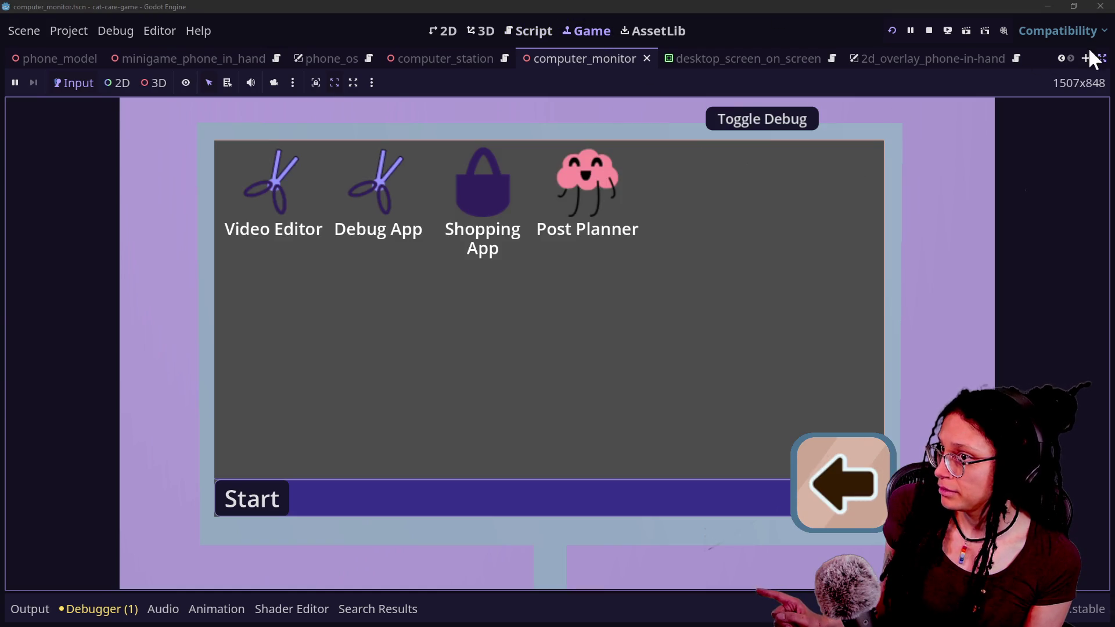
Restore the docks and repeatedly open and close the in-game Shopping App to test the tweens
click(1100, 58)
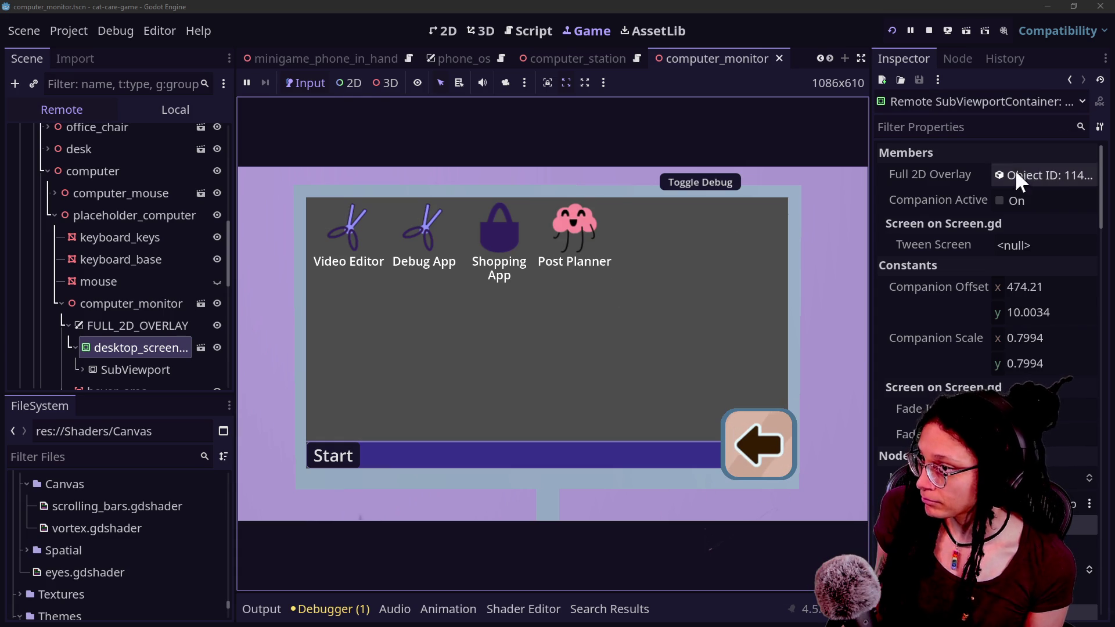
double_click(485, 232)
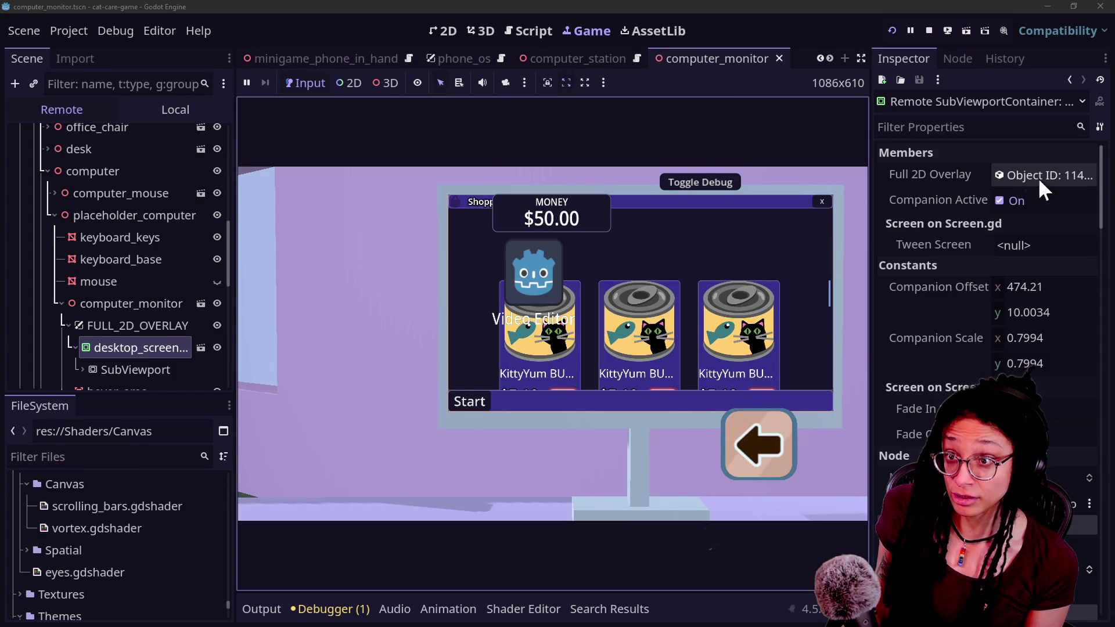
click(824, 201)
click(508, 235)
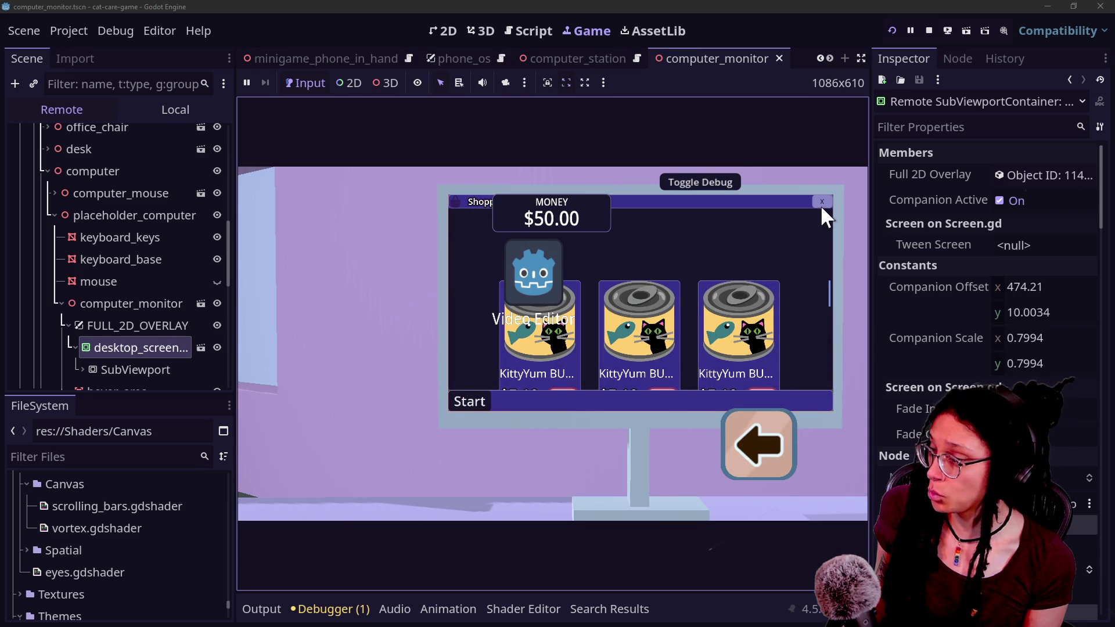
click(822, 201)
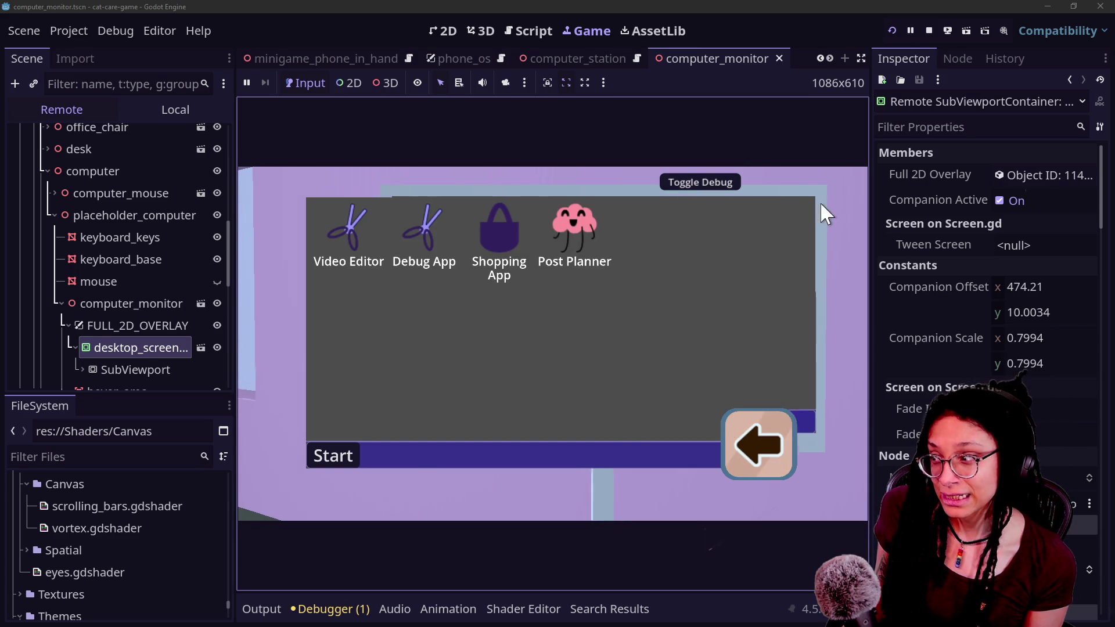
click(521, 240)
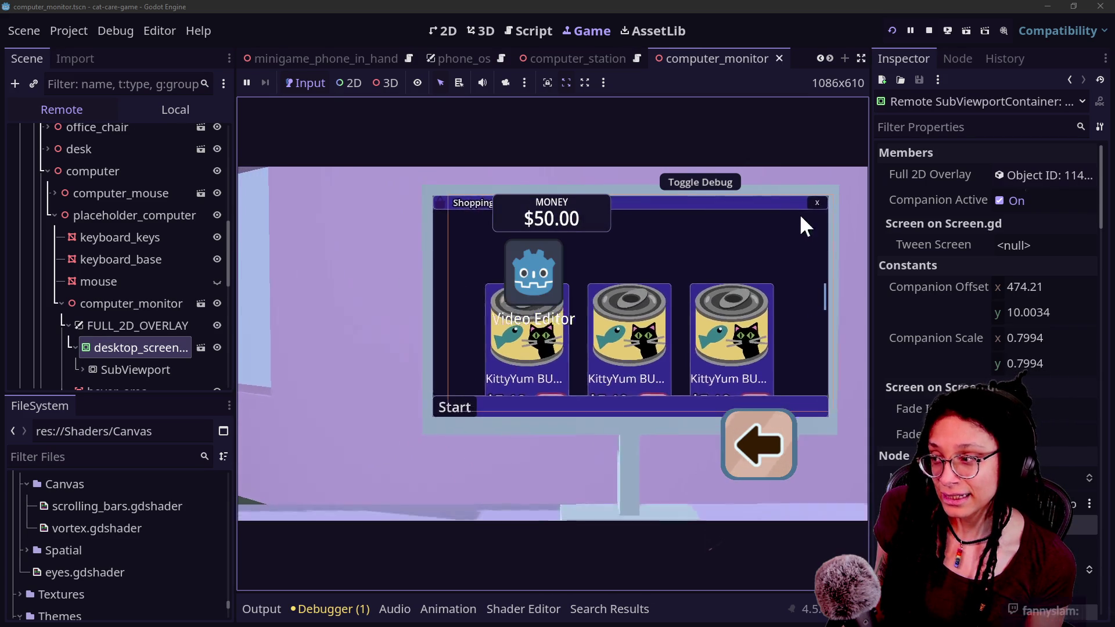
click(816, 201)
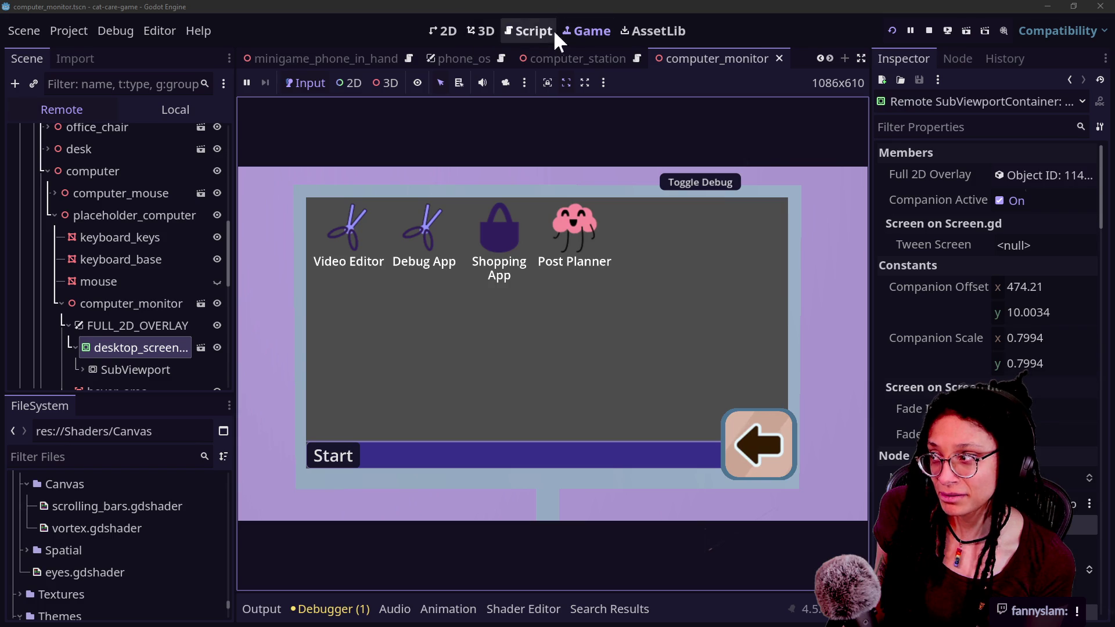
click(527, 31)
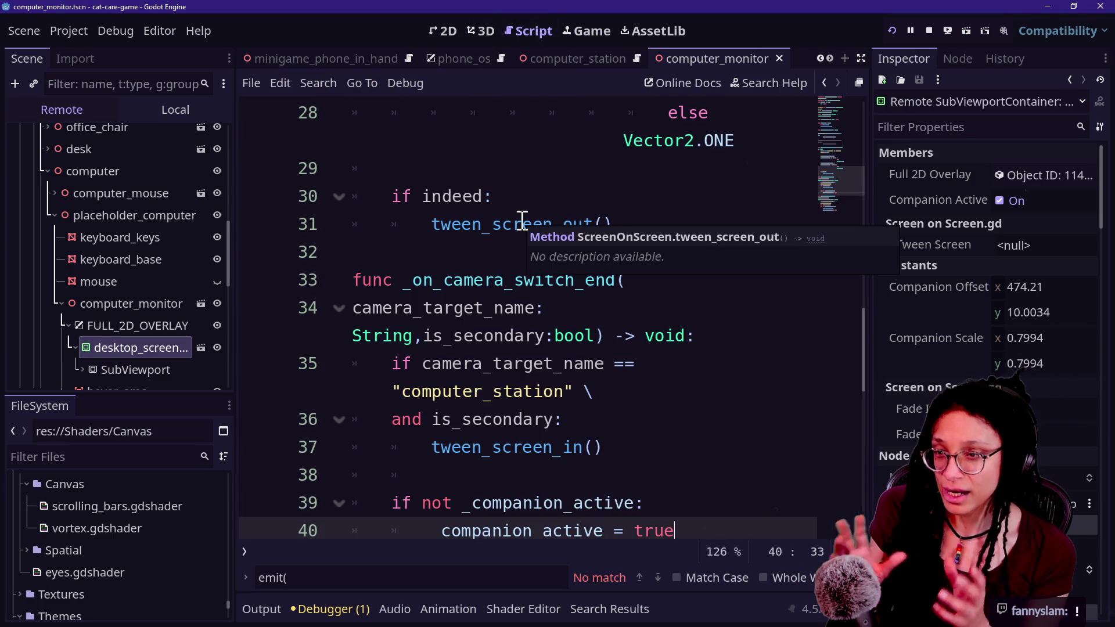
Step through lines 36–44 of the camera switch handlers and widen the code area
click(588, 420)
scroll(588, 419, down, 3)
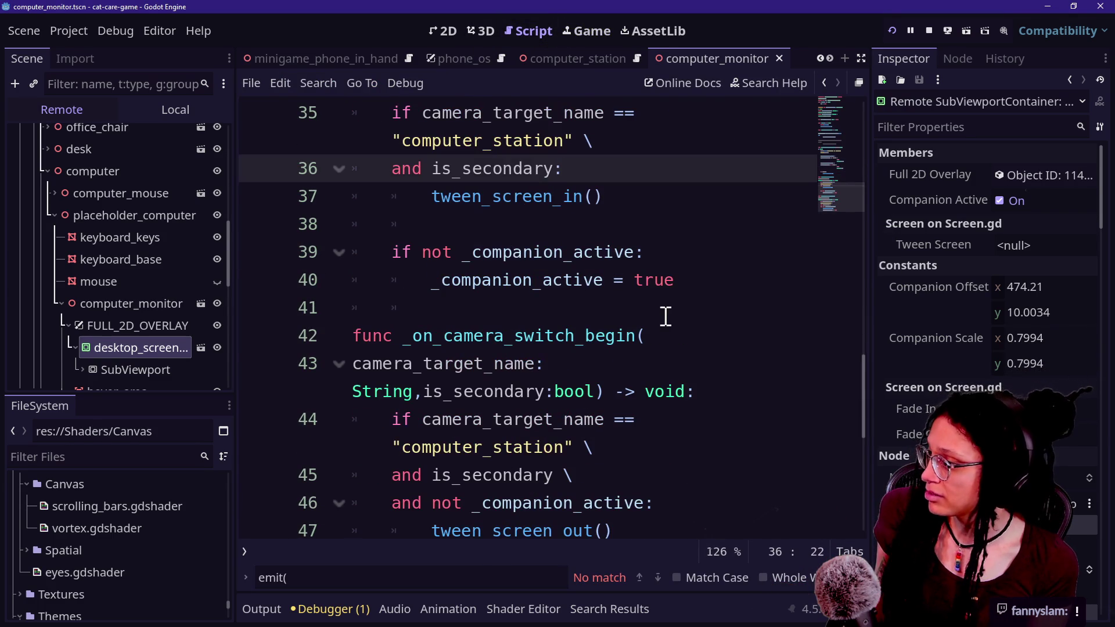
key(Down)
key(Down)
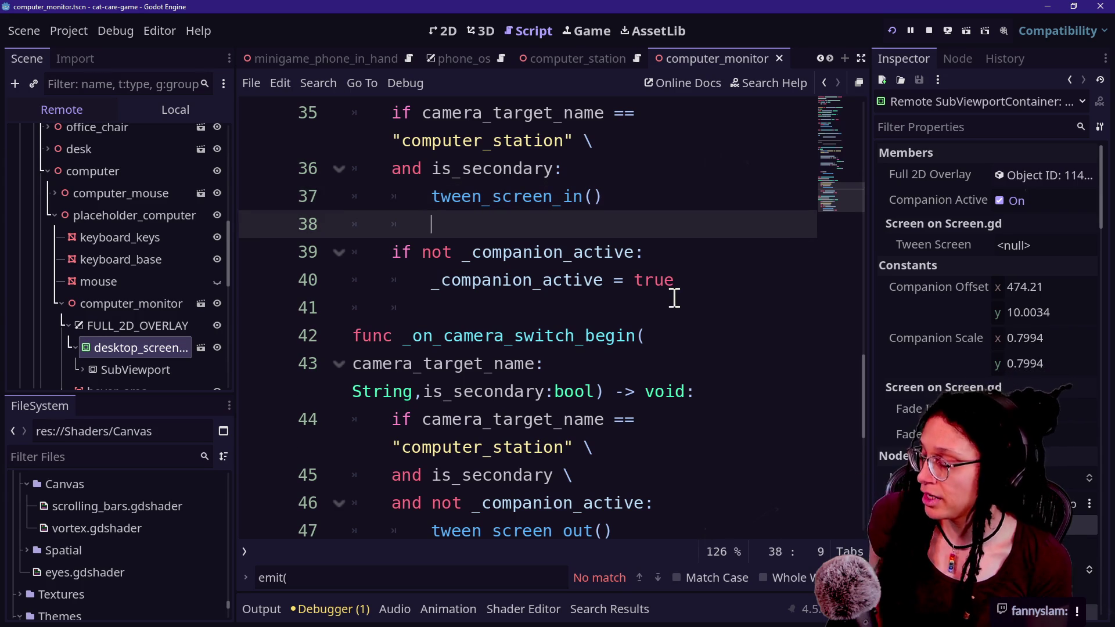
click(686, 256)
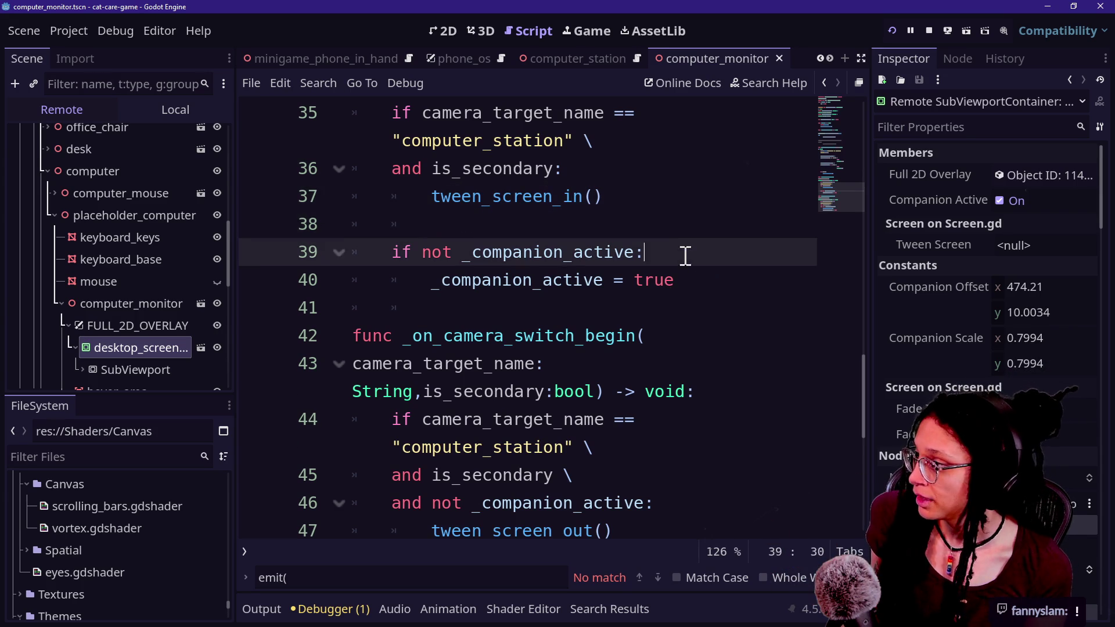
click(692, 280)
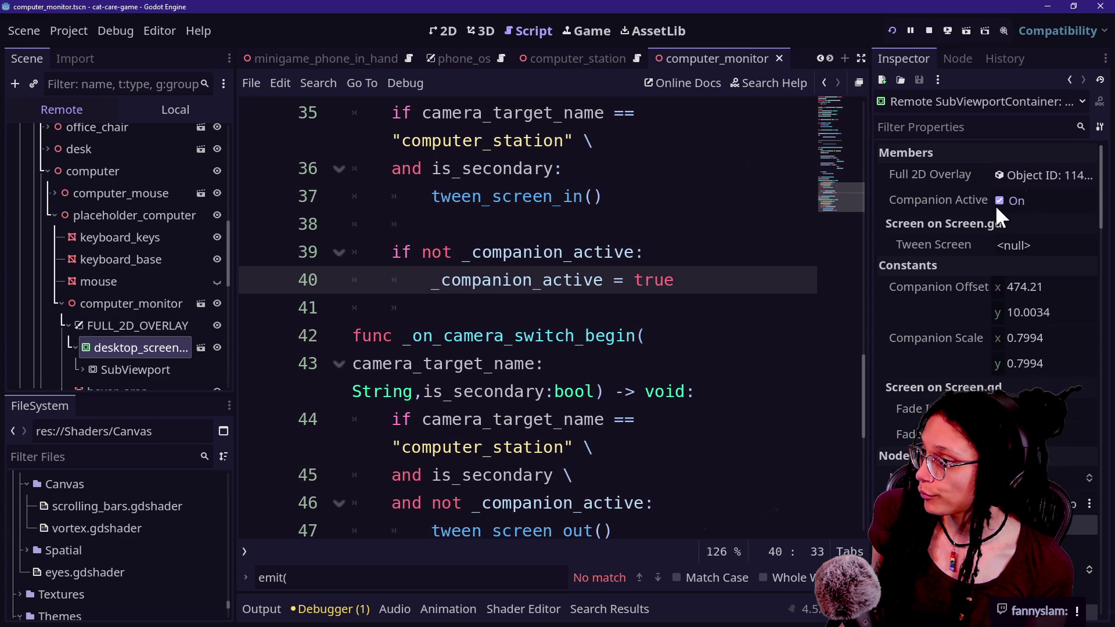
scroll(685, 312, down, 2)
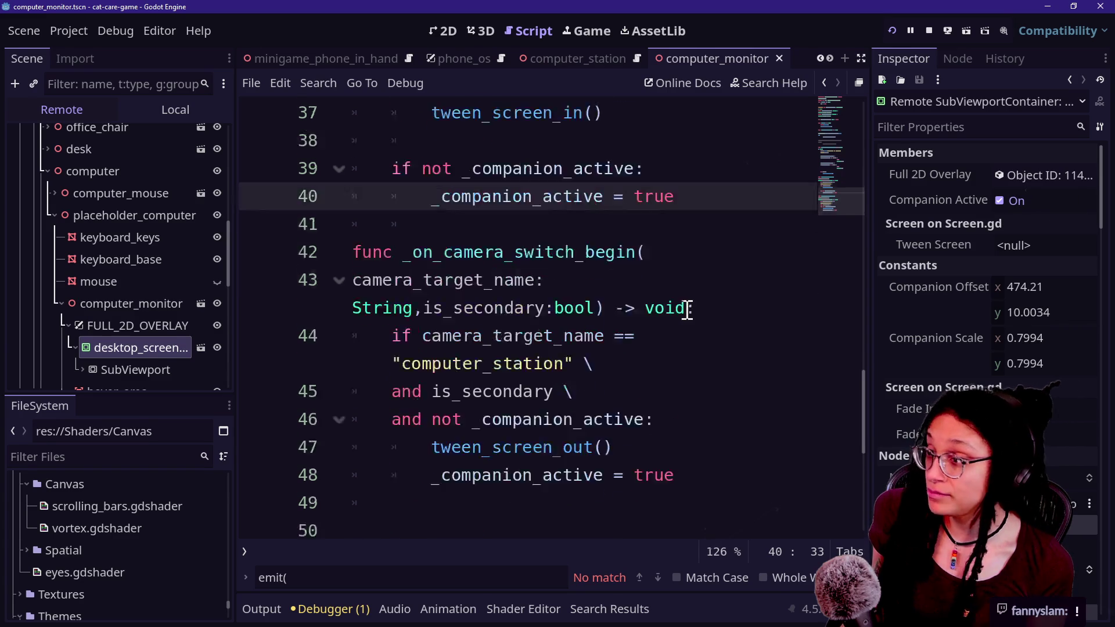
click(686, 286)
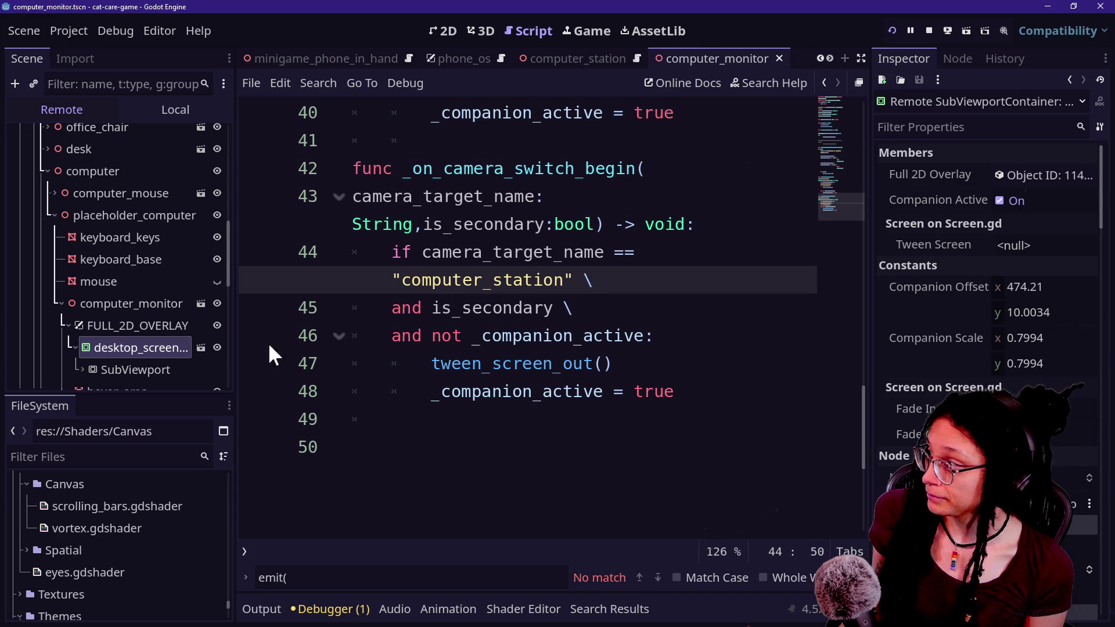
mouse_move(232, 321)
mouse_down()
mouse_move(105, 348)
mouse_move(162, 358)
mouse_up()
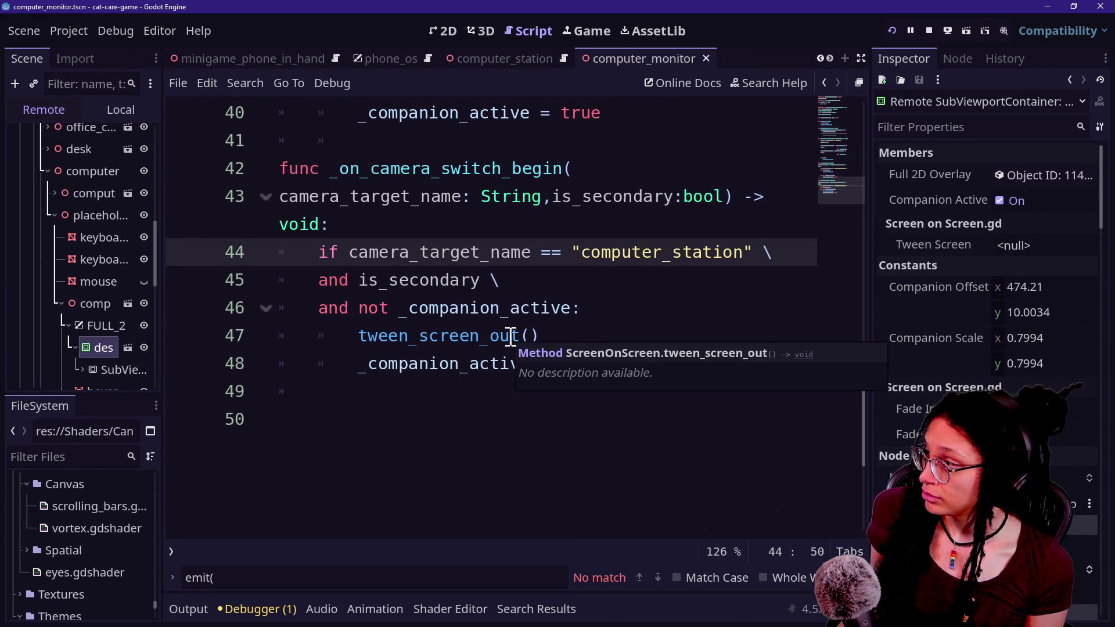
scroll(511, 336, up, 2)
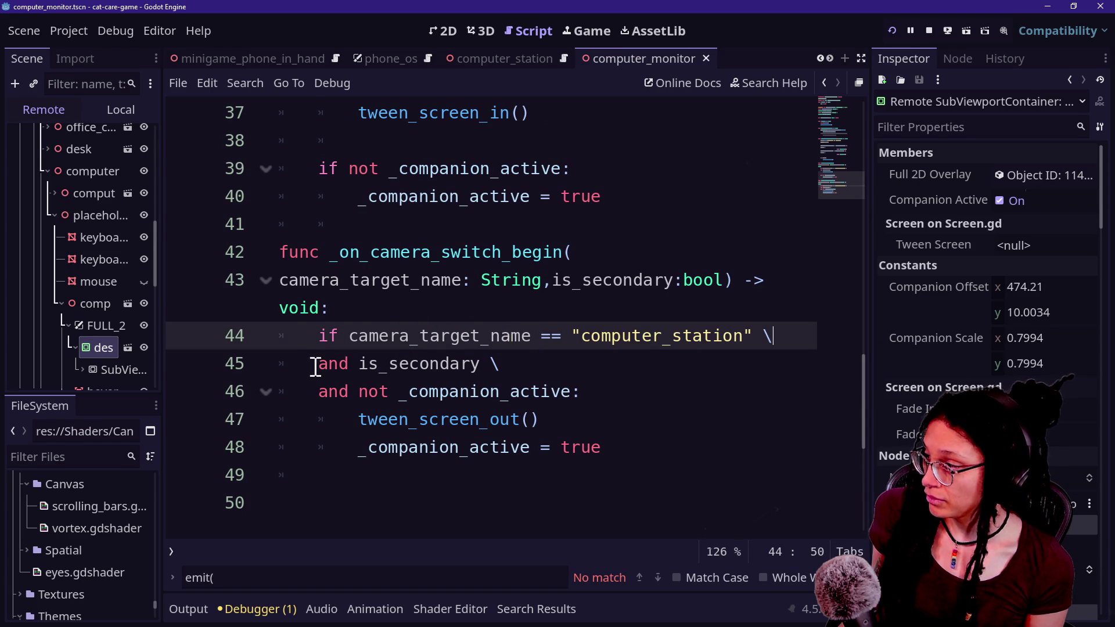
Remove 'not' from line 46's condition, change line 48 to '_companion_active = false', and save
click(390, 391)
key(BackSpace)
key(BackSpace)
key(BackSpace)
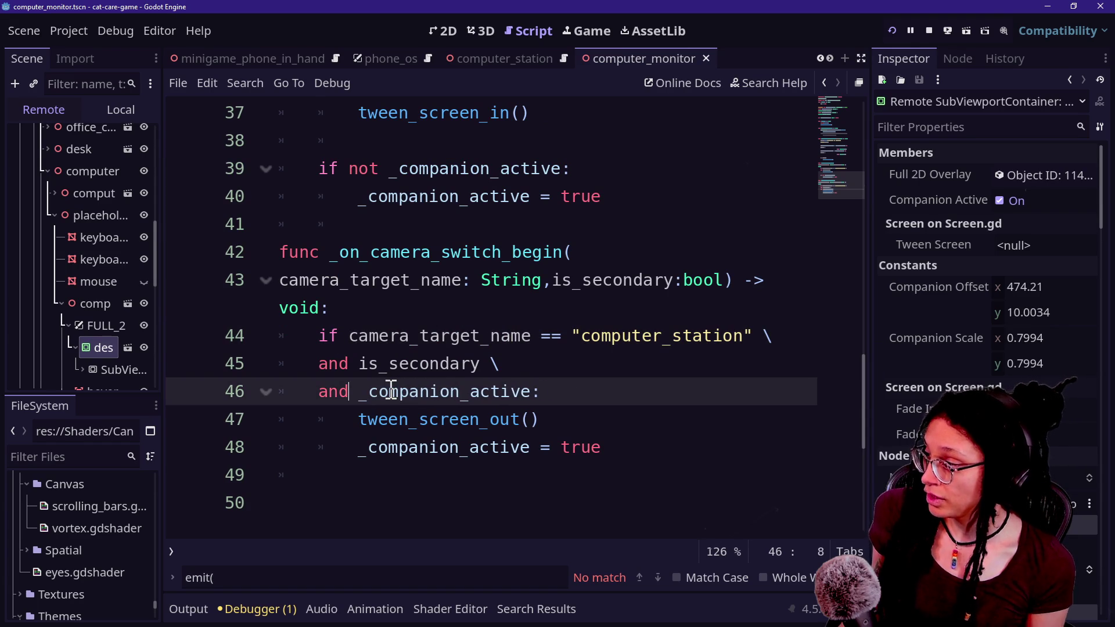
drag(306, 397, 579, 394)
drag(316, 451, 638, 447)
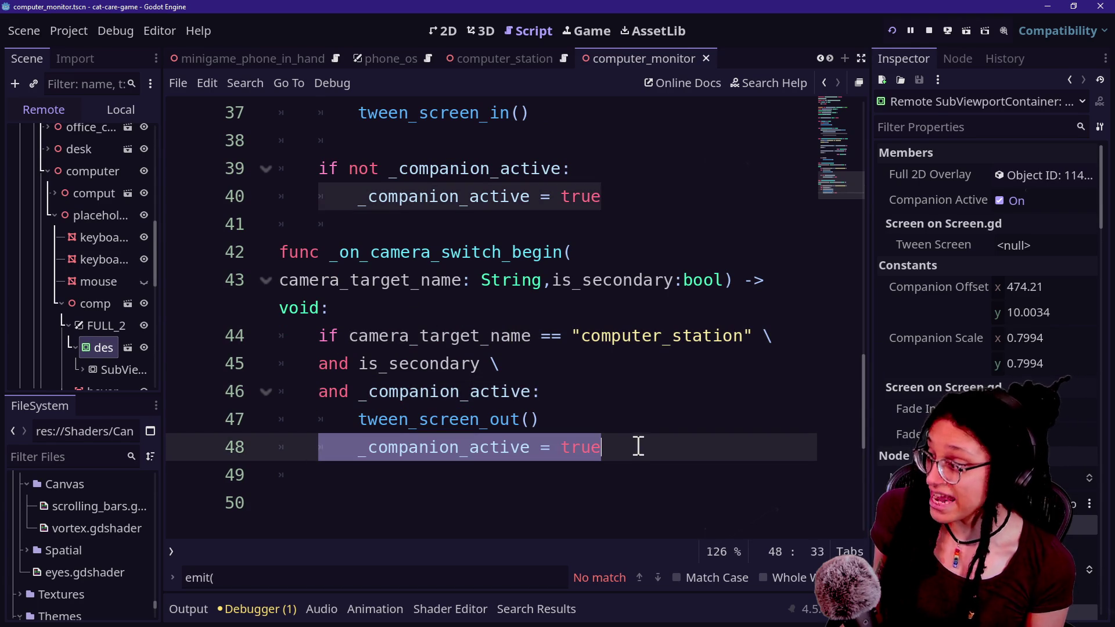
click(638, 447)
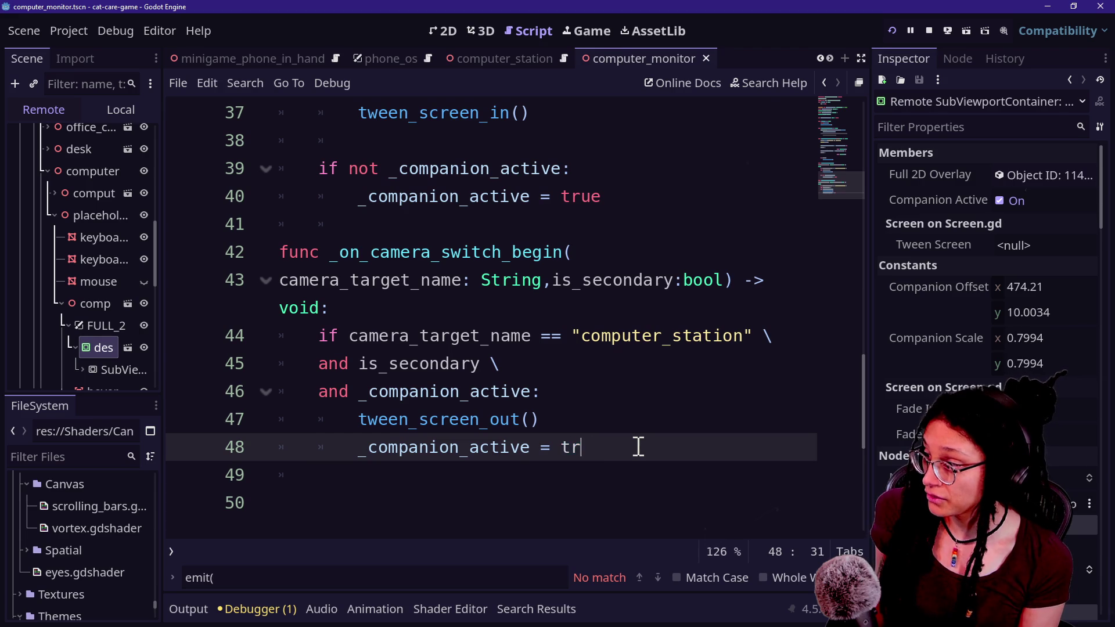
text(false)
key(ctrl+s)
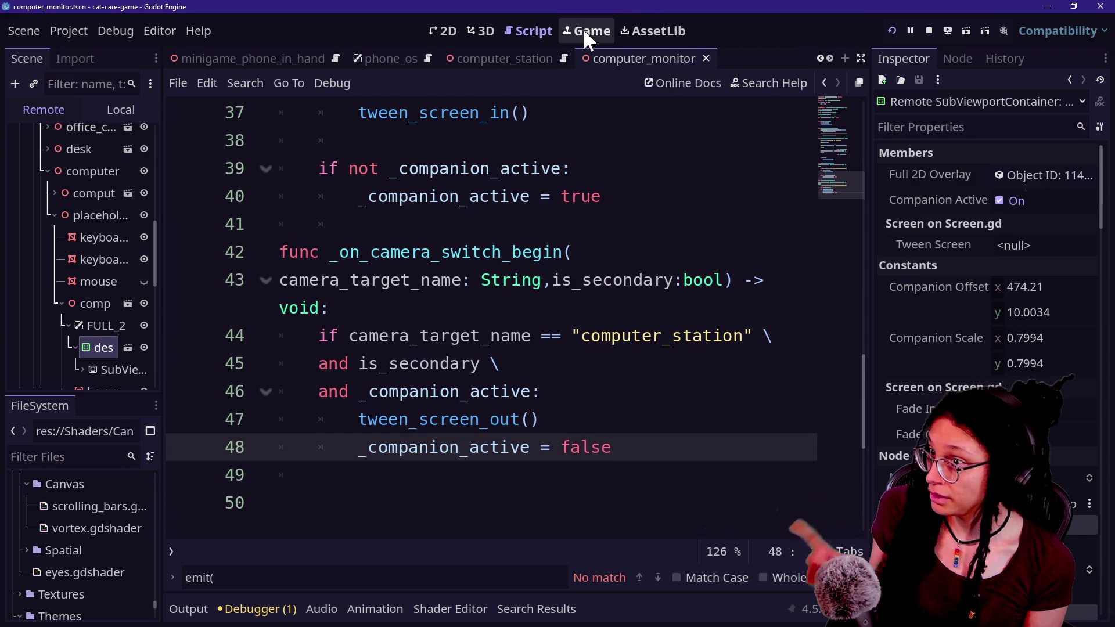
click(584, 30)
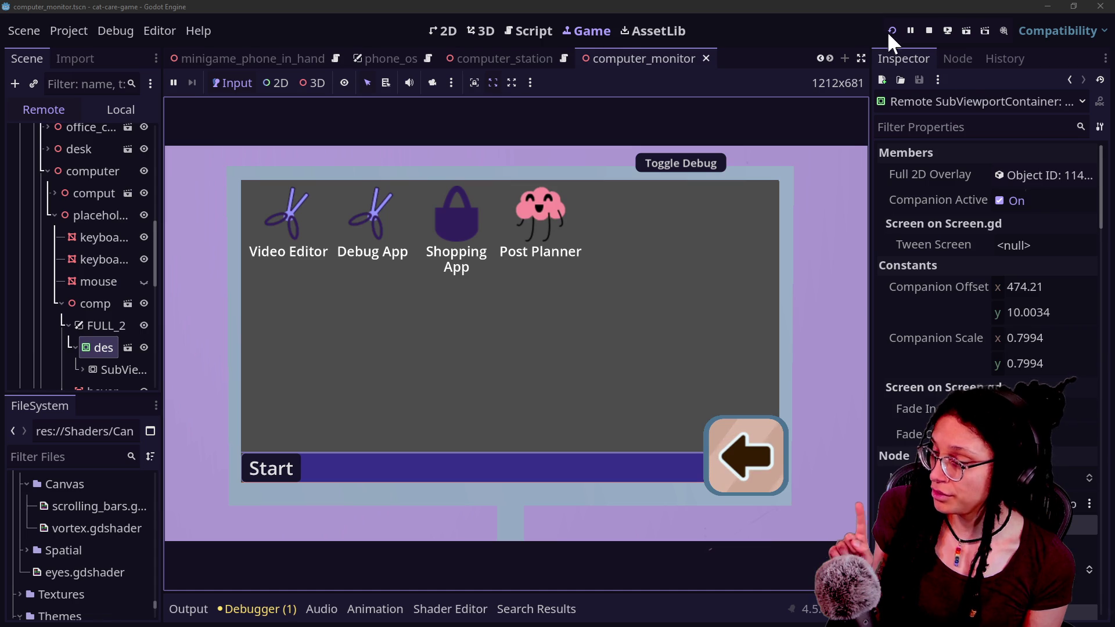
Turn off Companion Active in the Inspector and test opening and closing the Shopping App
click(1001, 200)
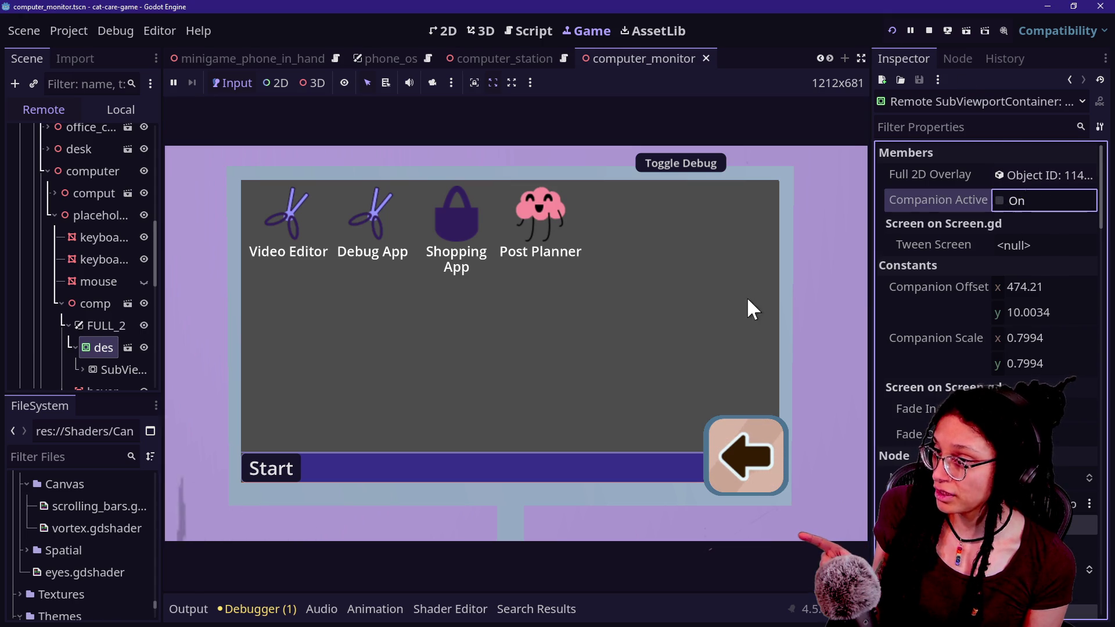
click(448, 235)
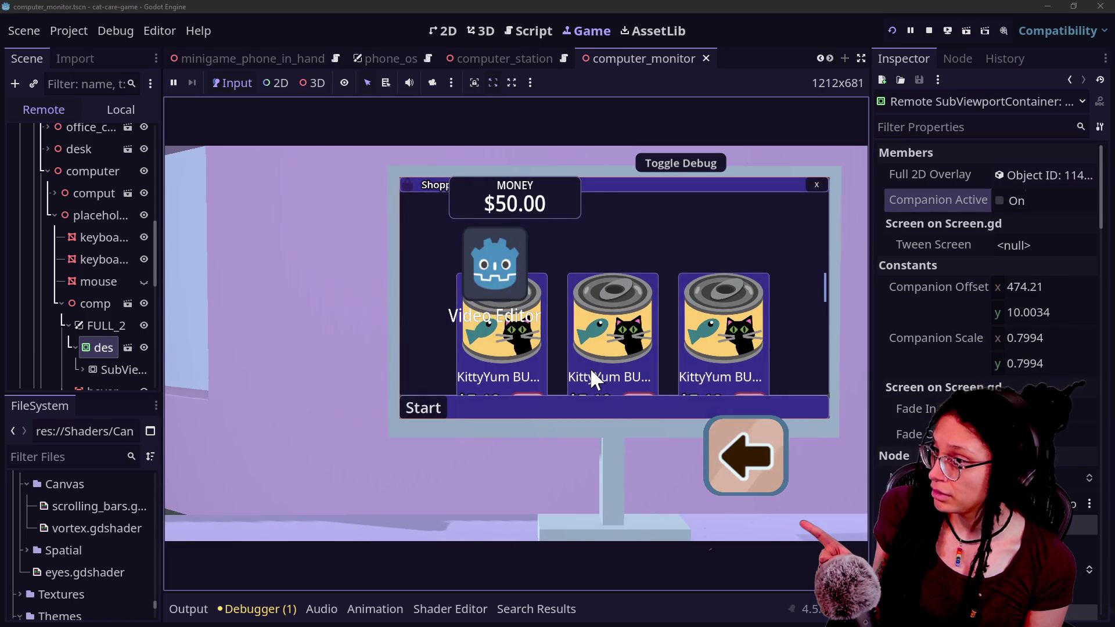
click(816, 185)
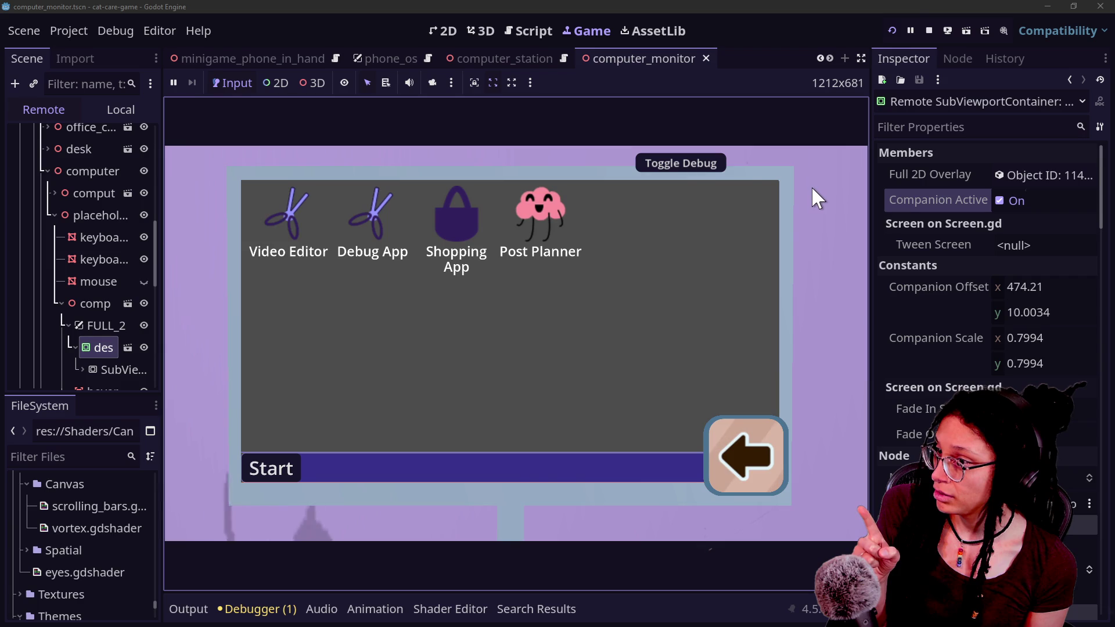
click(537, 30)
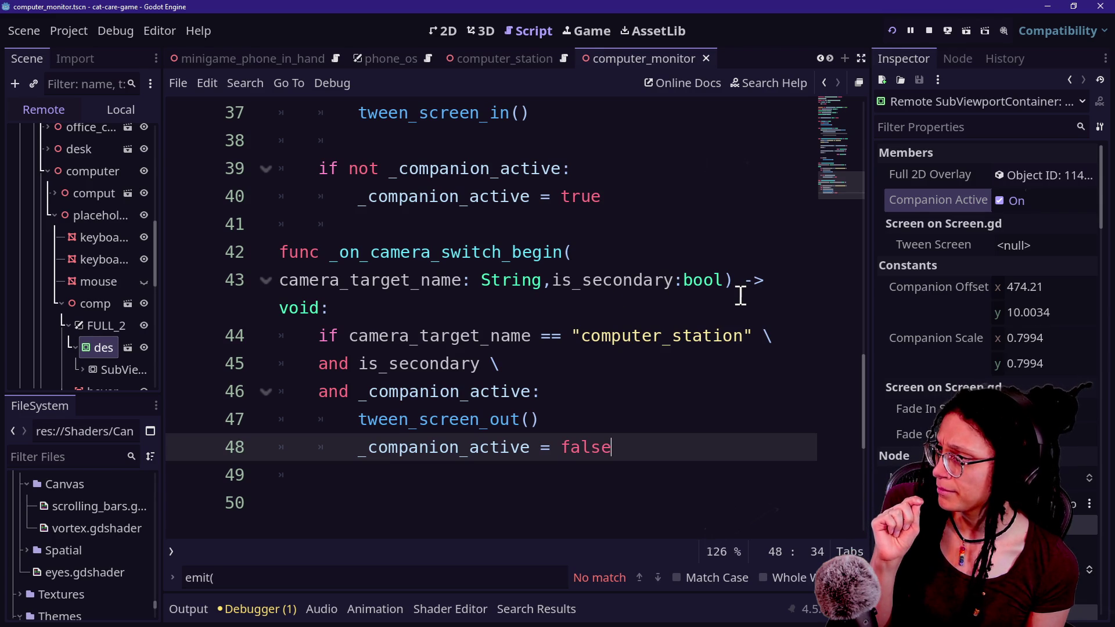
Uncomment lines 19–20 of the monitor script with Ctrl+K and relaunch the project
scroll(692, 300, up, 9)
click(600, 343)
shift+click(605, 369)
key(ctrl+k)
scroll(423, 286, down, 7)
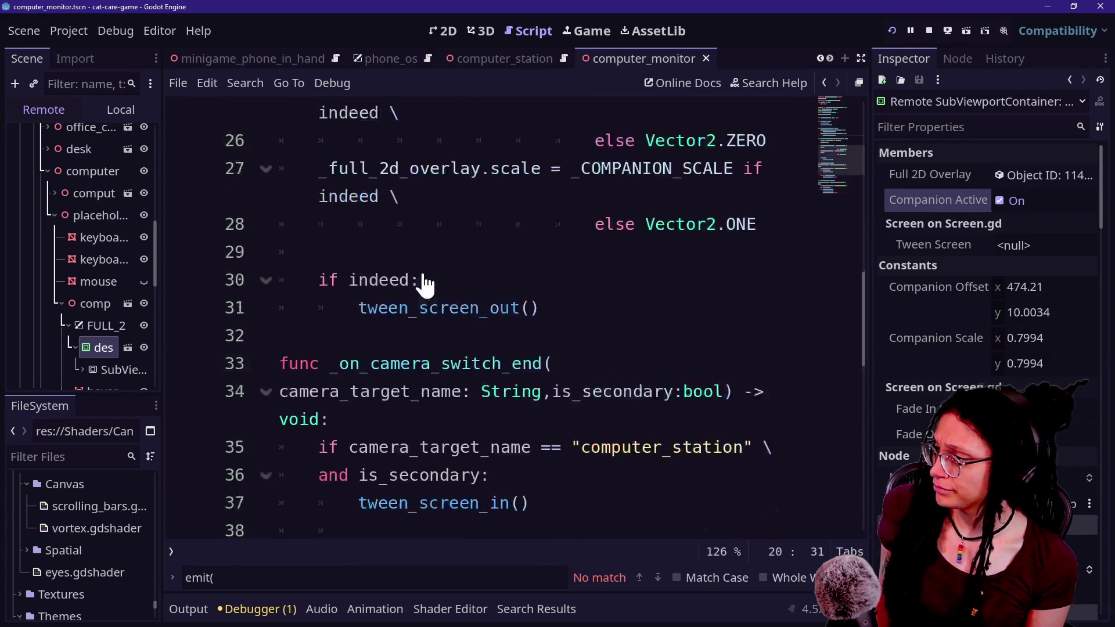
click(894, 29)
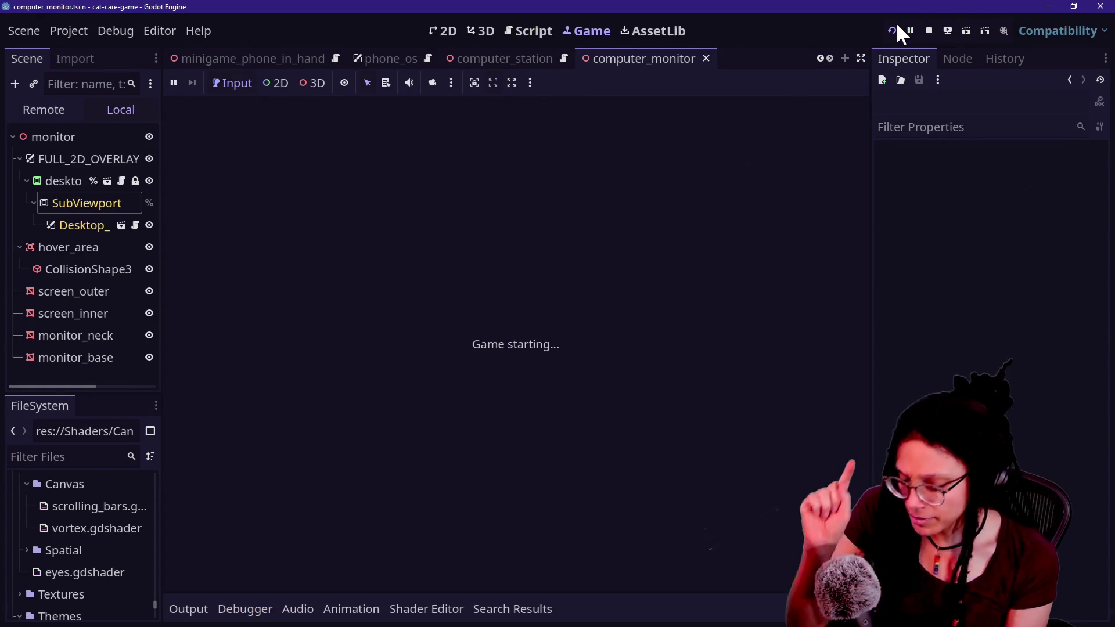
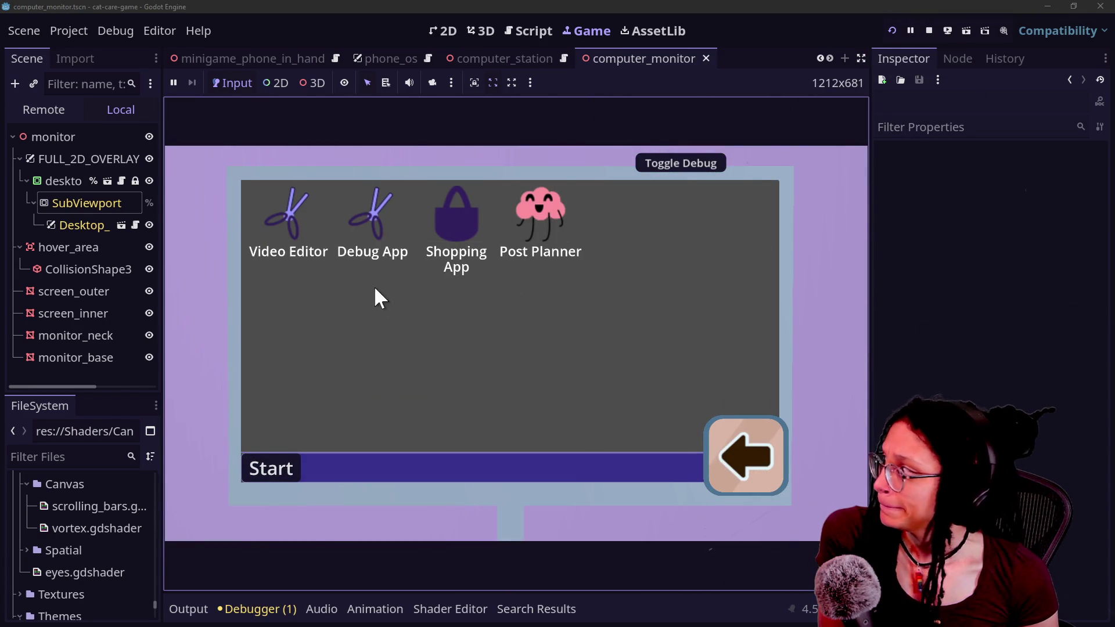
Switch the Scene dock to the Remote tree, expand main and room_placement, and pick the computer in-game
click(71, 201)
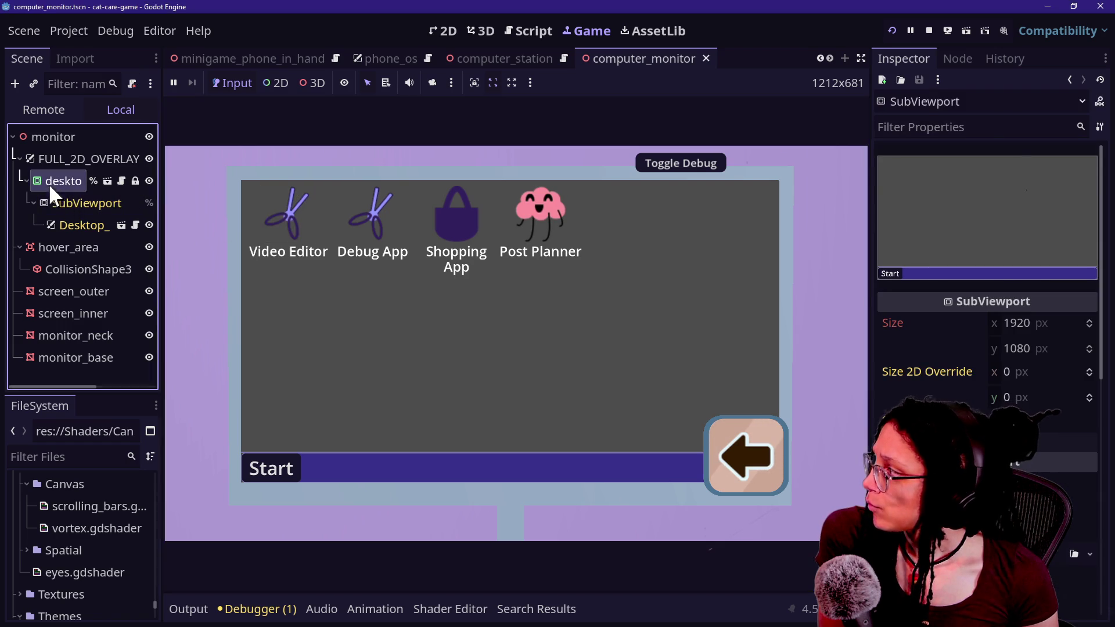
click(49, 183)
scroll(929, 302, up, 5)
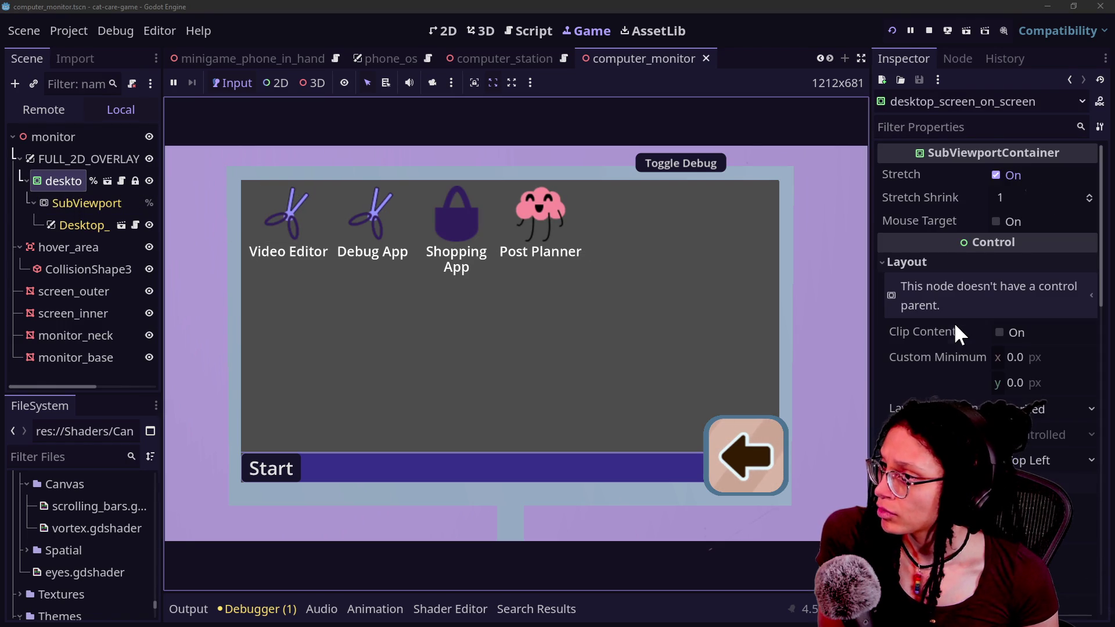
click(24, 108)
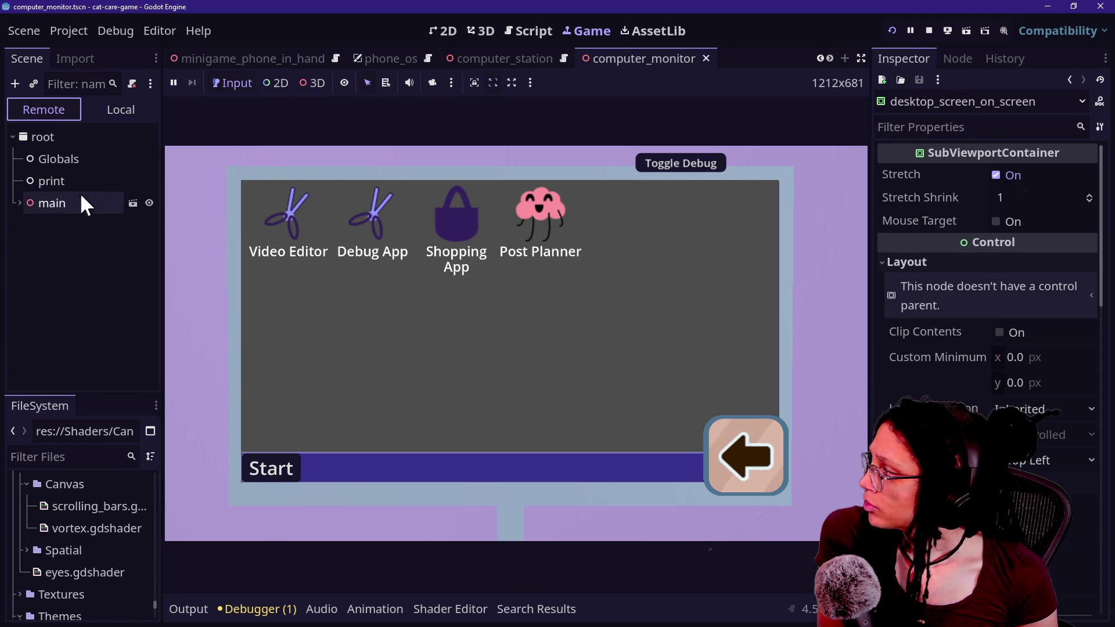
click(19, 203)
click(27, 333)
click(301, 82)
click(379, 326)
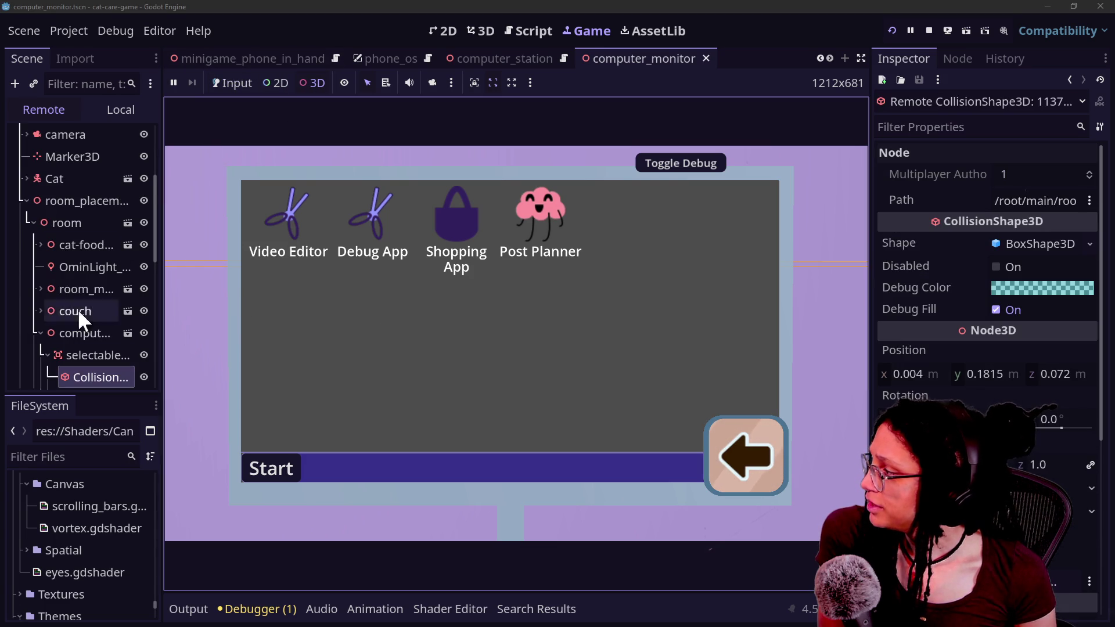
click(228, 84)
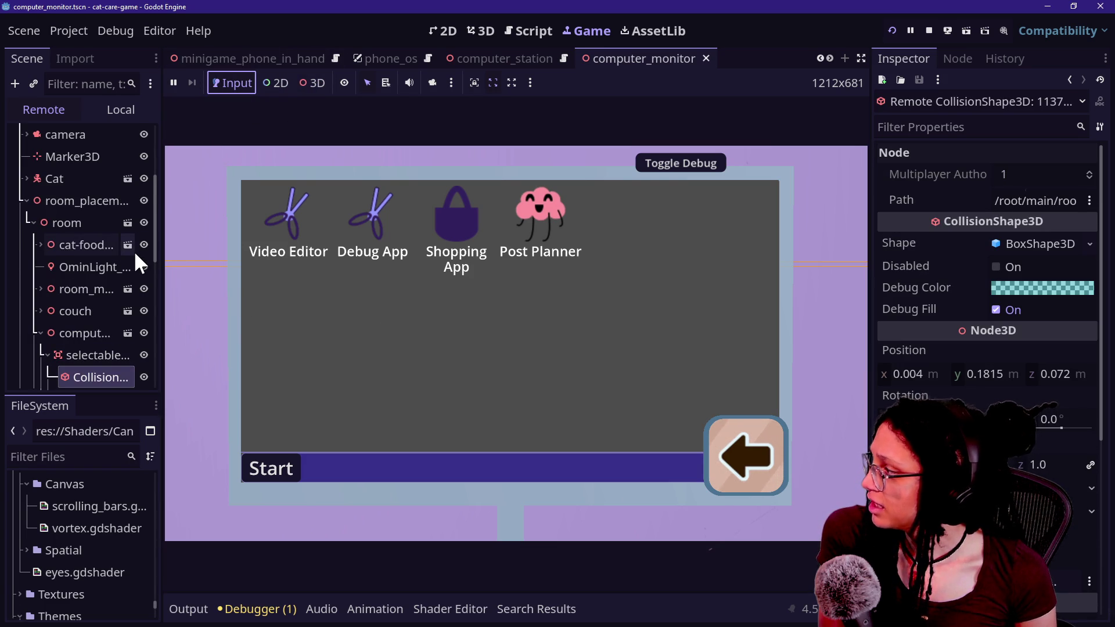
Expand computer > comp > FULL_2 and inspect the desktop container's live values, showing Companion Active on
scroll(134, 250, down, 5)
click(47, 302)
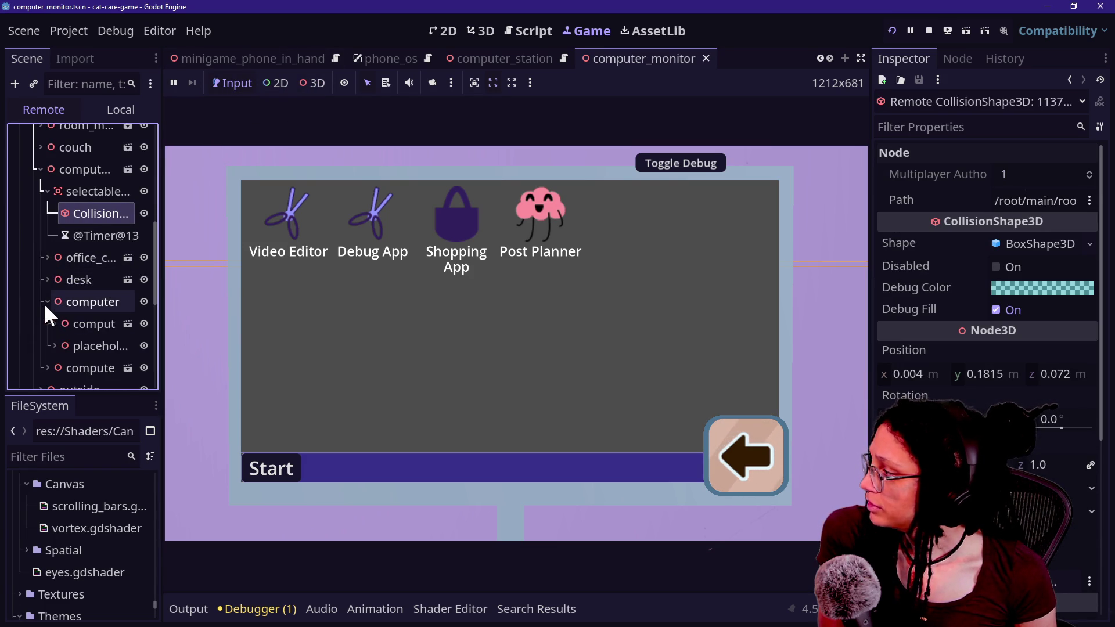
click(53, 345)
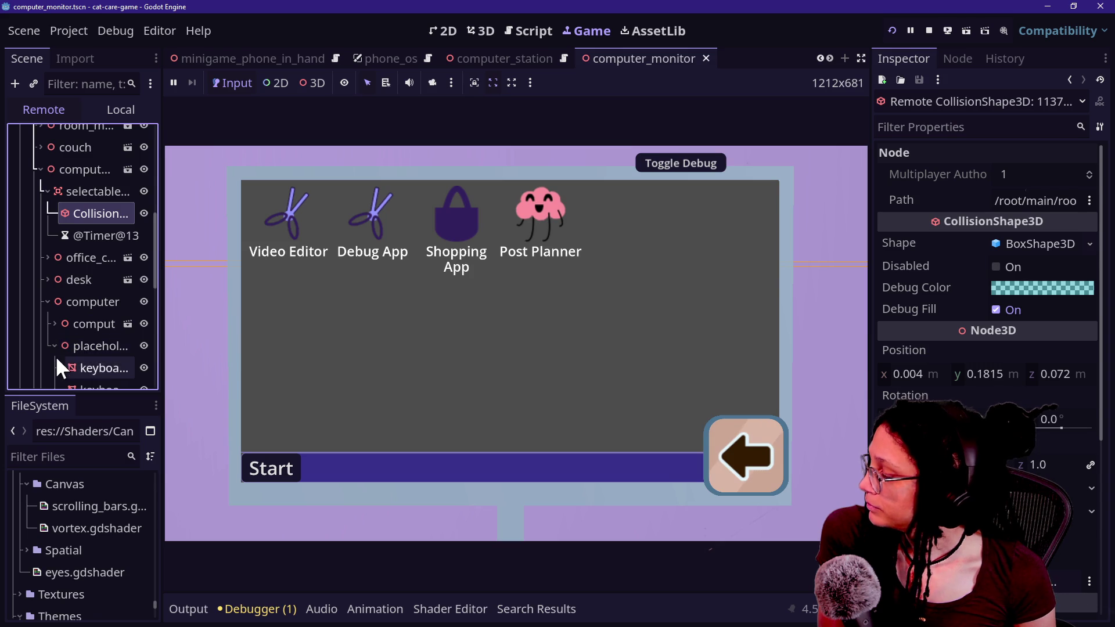
scroll(56, 356, down, 5)
click(62, 303)
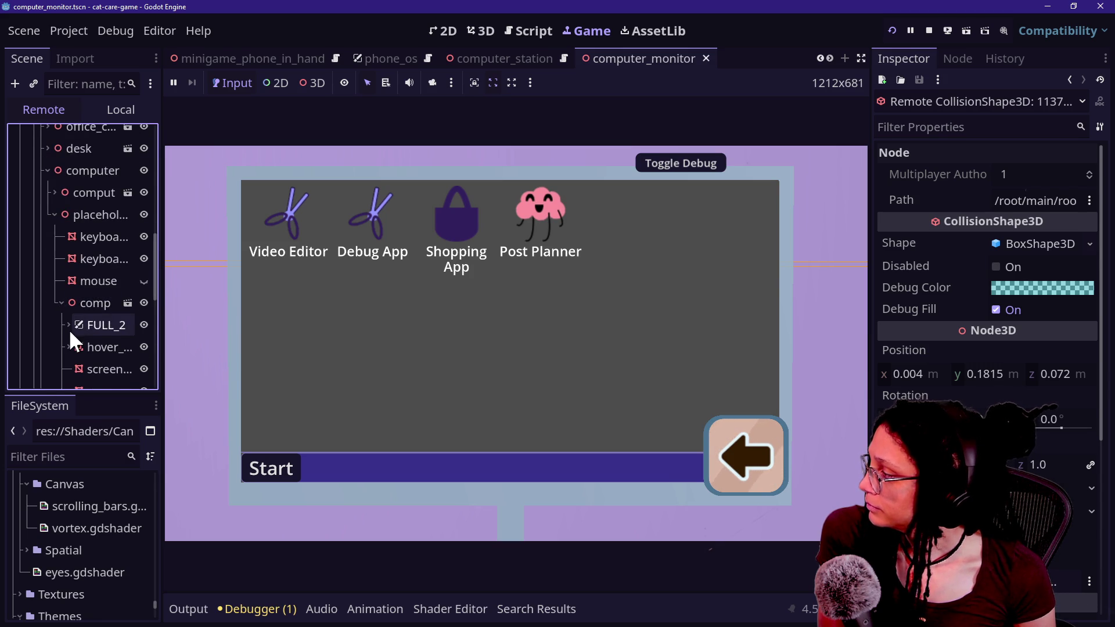
scroll(66, 314, down, 2)
click(68, 260)
click(87, 281)
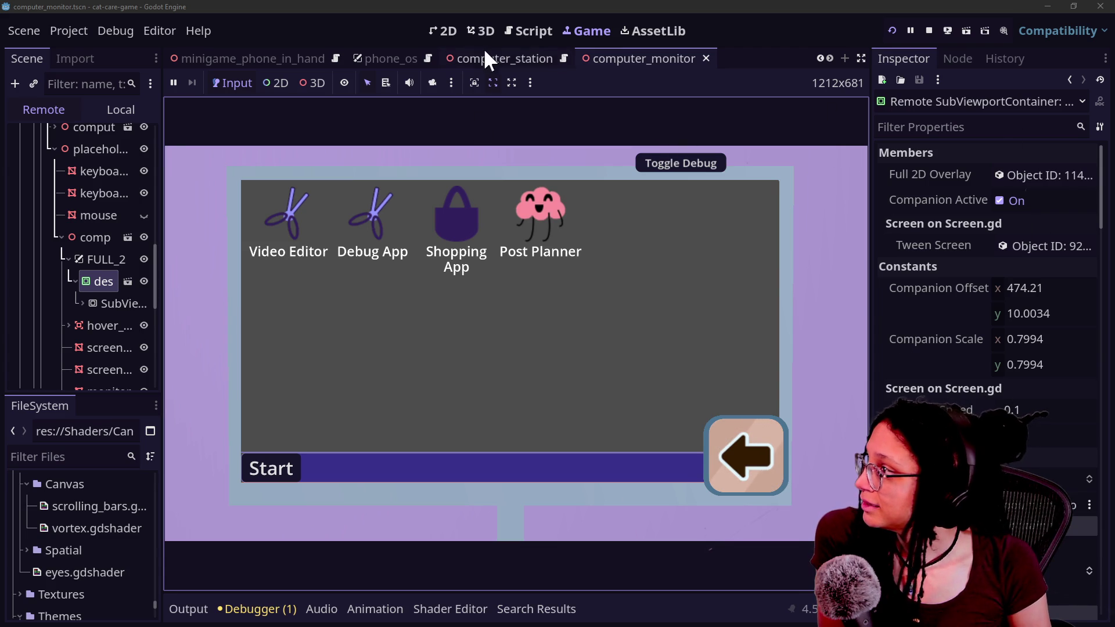
click(530, 30)
Scroll to _on_camera_switch_end and enter distraction-free mode so the code fills the window
scroll(523, 206, up, 10)
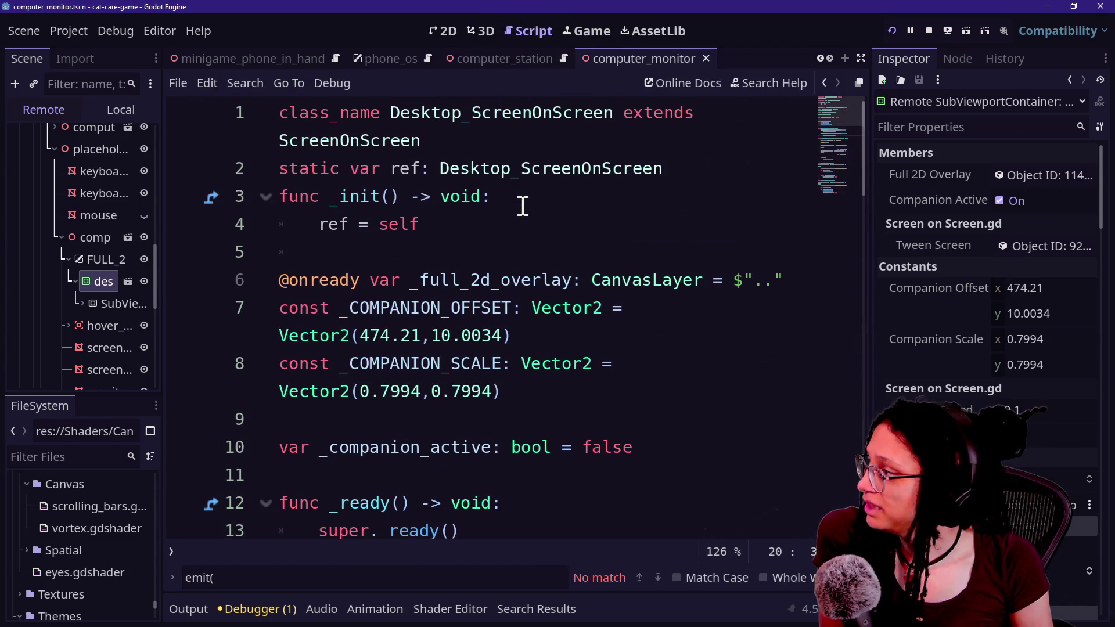
scroll(522, 207, down, 1)
scroll(523, 206, up, 1)
scroll(523, 206, down, 2)
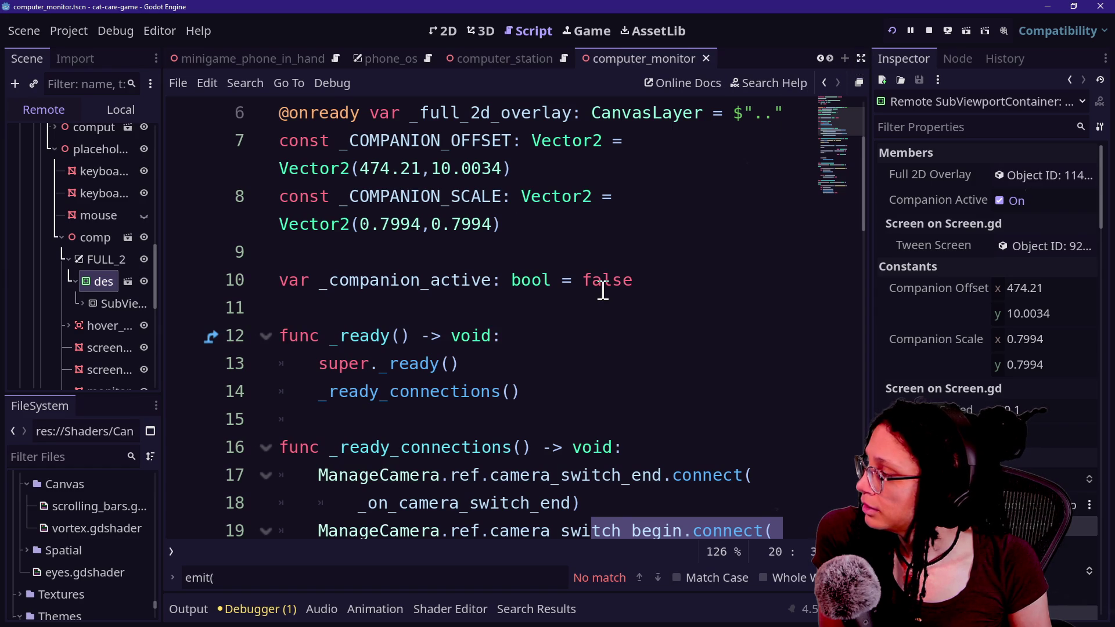
scroll(603, 290, up, 2)
scroll(603, 290, down, 3)
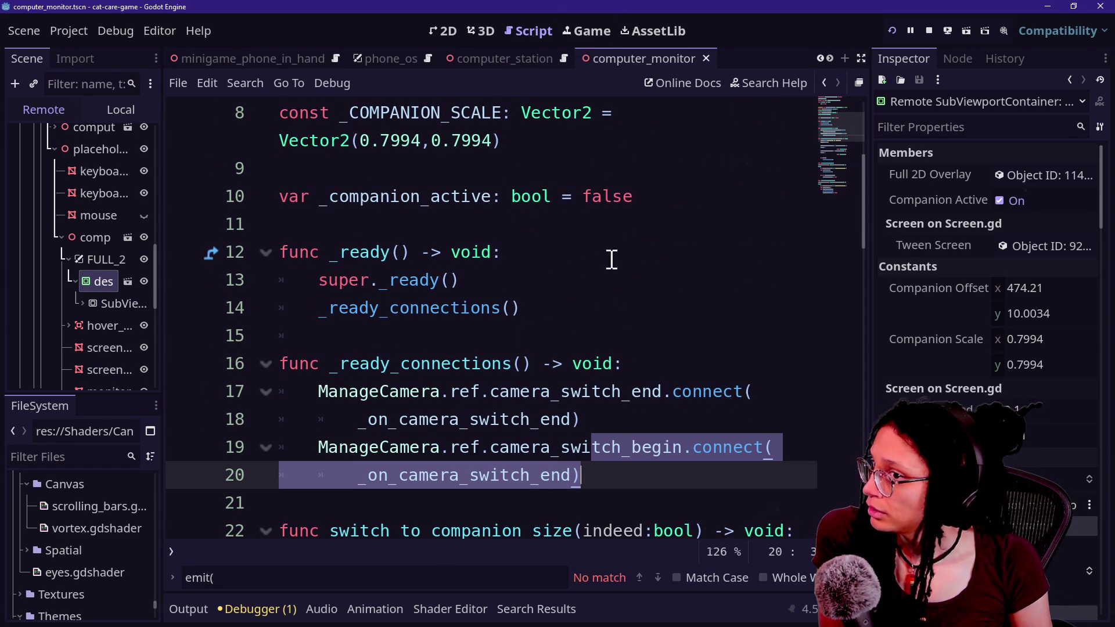
scroll(592, 266, down, 8)
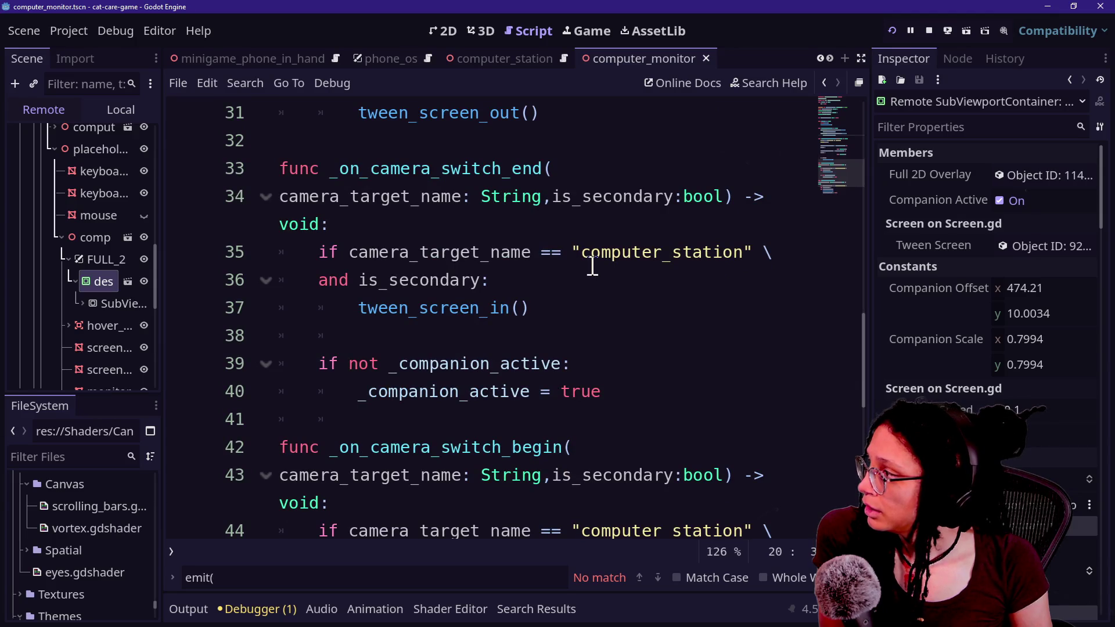
scroll(524, 288, up, 1)
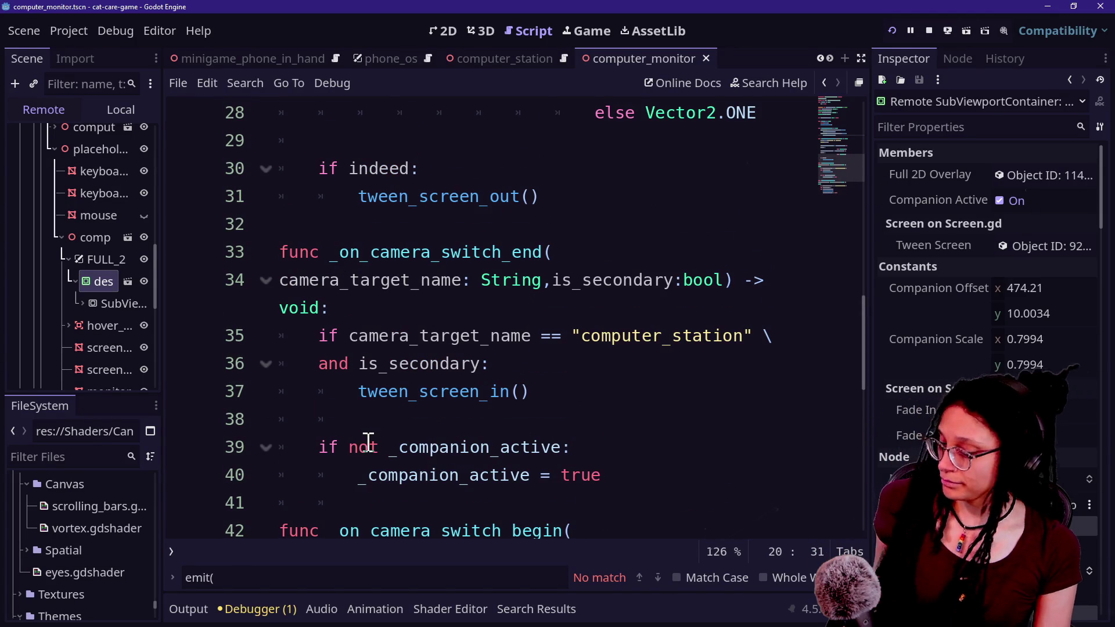
key(ctrl+shift+F11)
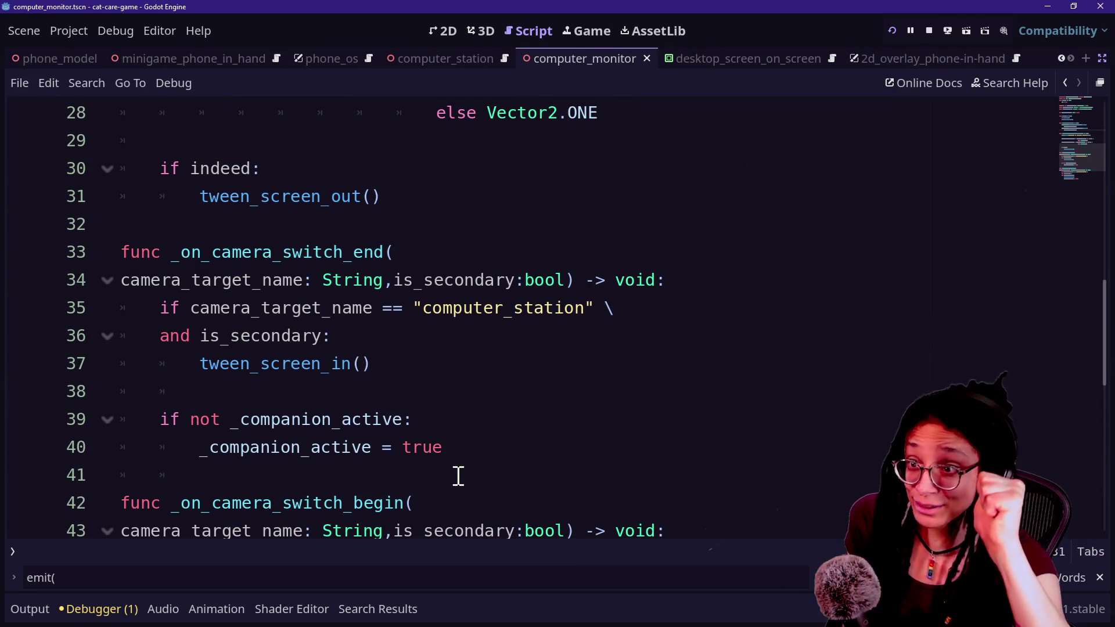
Select the companion-active check on lines 39–40 and test indenting it, leaving it unchanged
drag(170, 418, 245, 449)
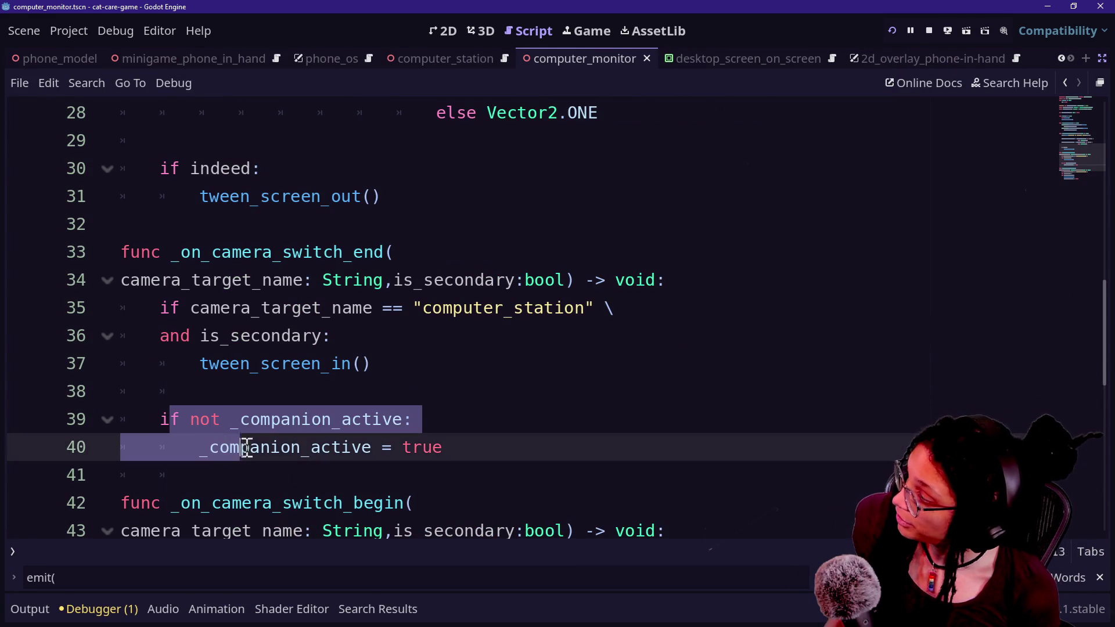
key(Tab)
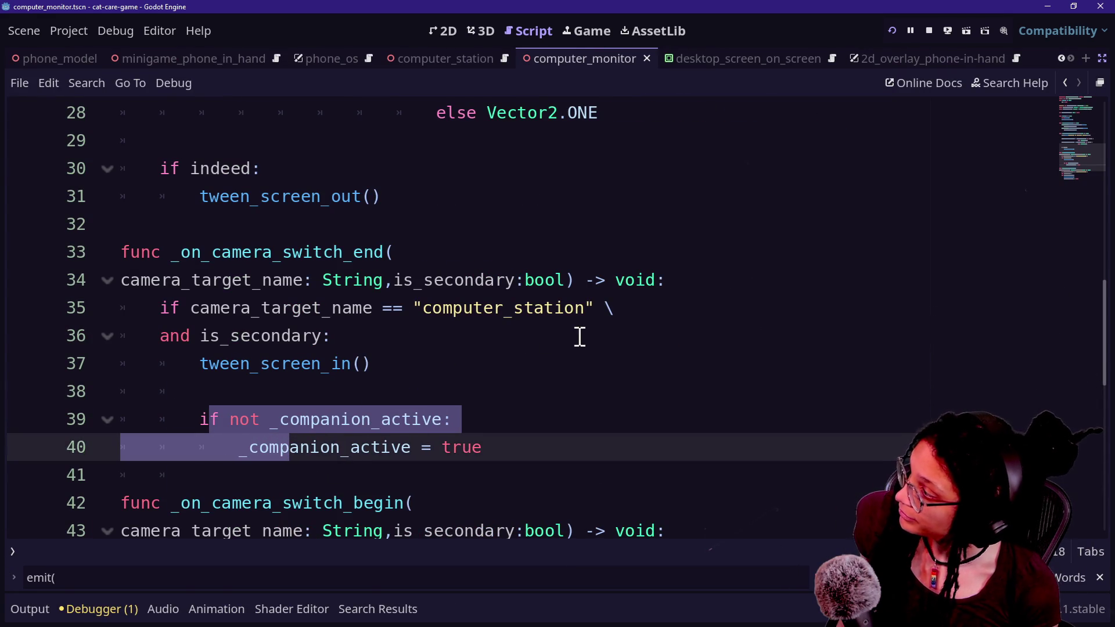
key(shift+Tab)
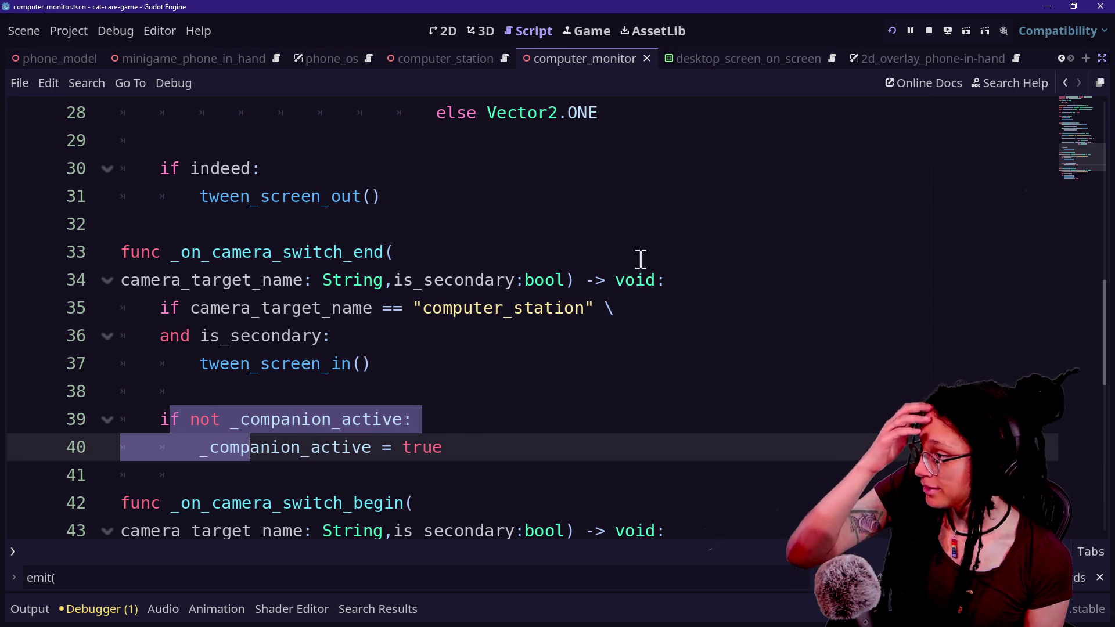
click(185, 309)
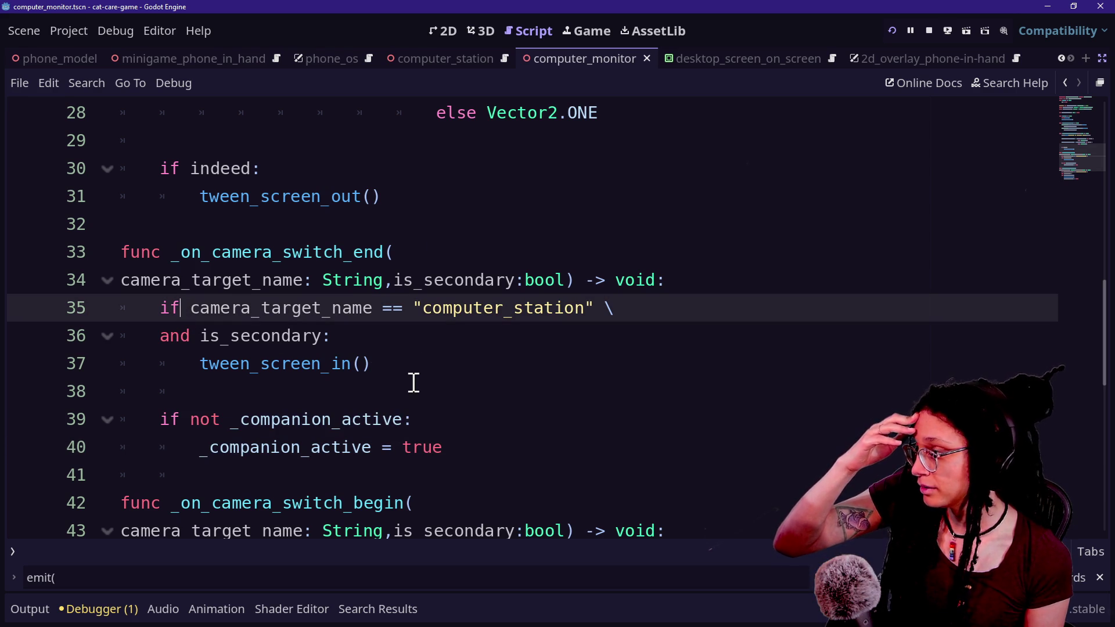
Negate the conditions in _on_camera_switch_end's guard and add an early return before tween_screen_in
text(not)
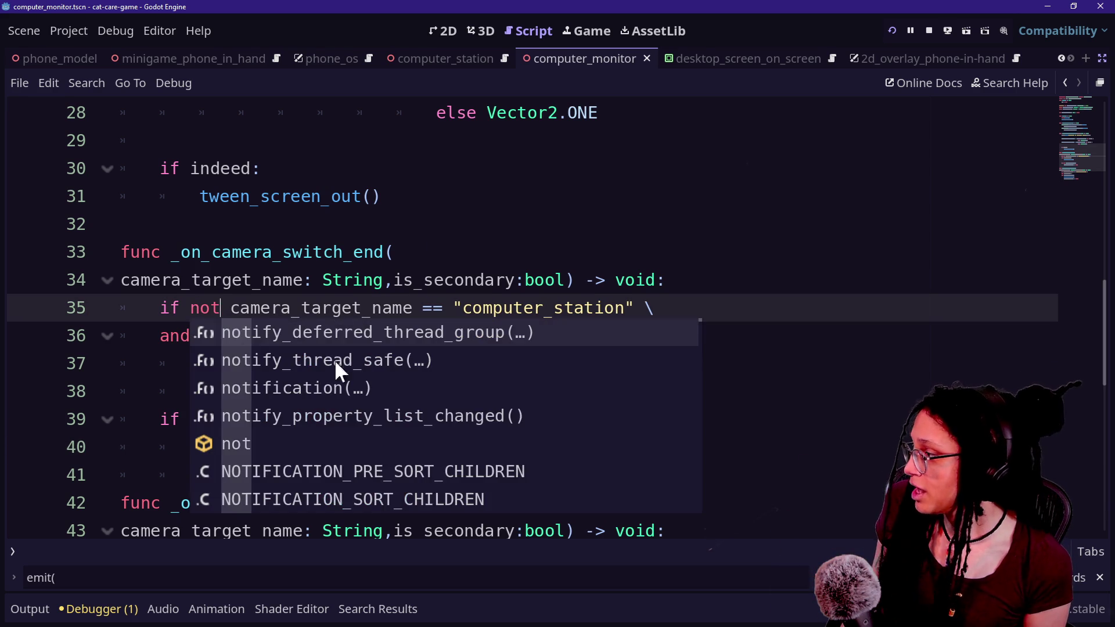
key(Escape)
click(197, 335)
text(not)
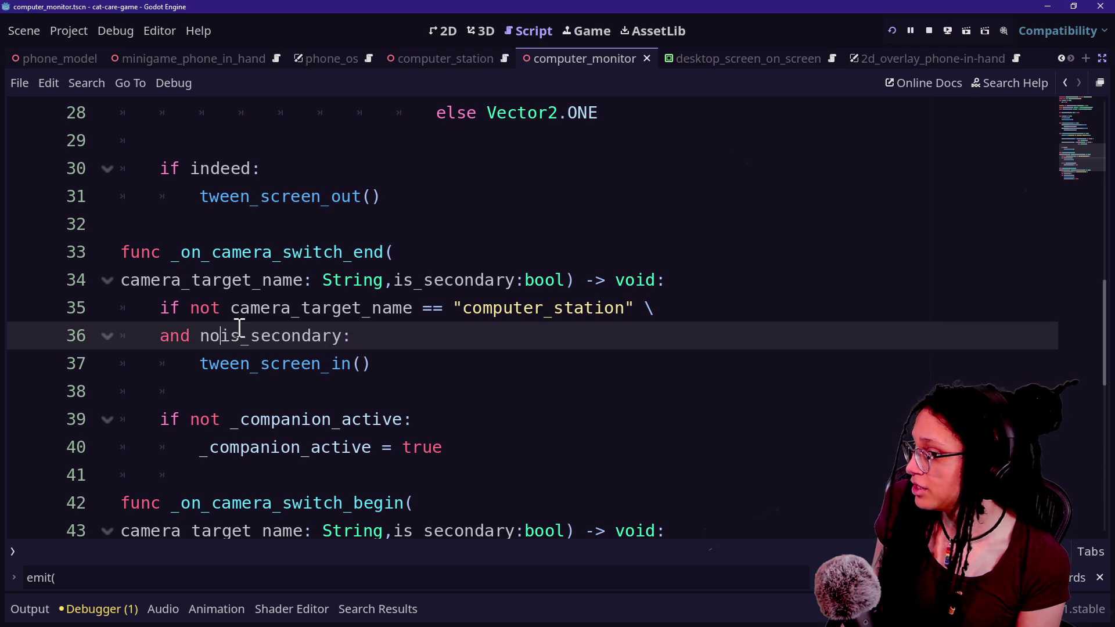
click(388, 335)
key(Return)
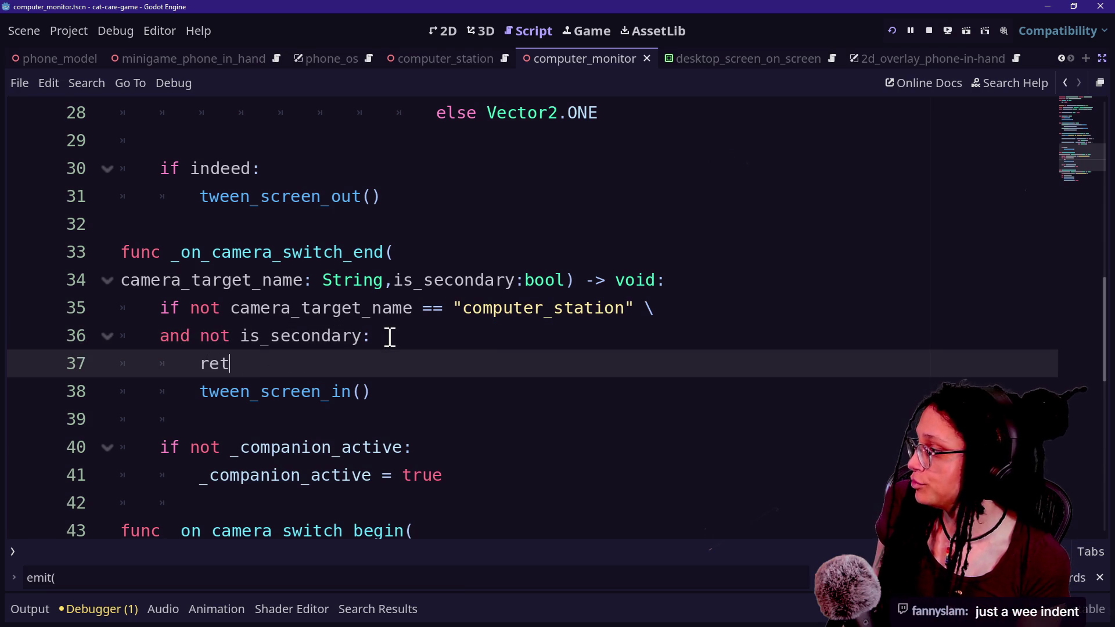
text(urn)
key(Down)
key(shift+Tab)
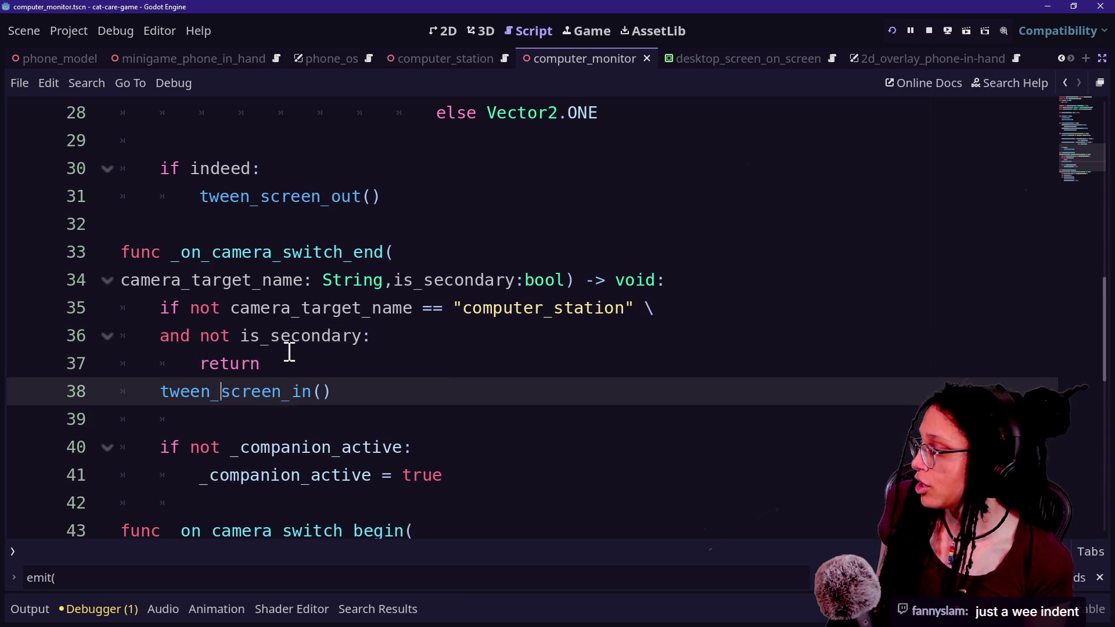
click(367, 371)
key(Return)
Add 'not' to the camera name, is_secondary and _companion_active checks on lines 46–48, then return
scroll(366, 365, down, 3)
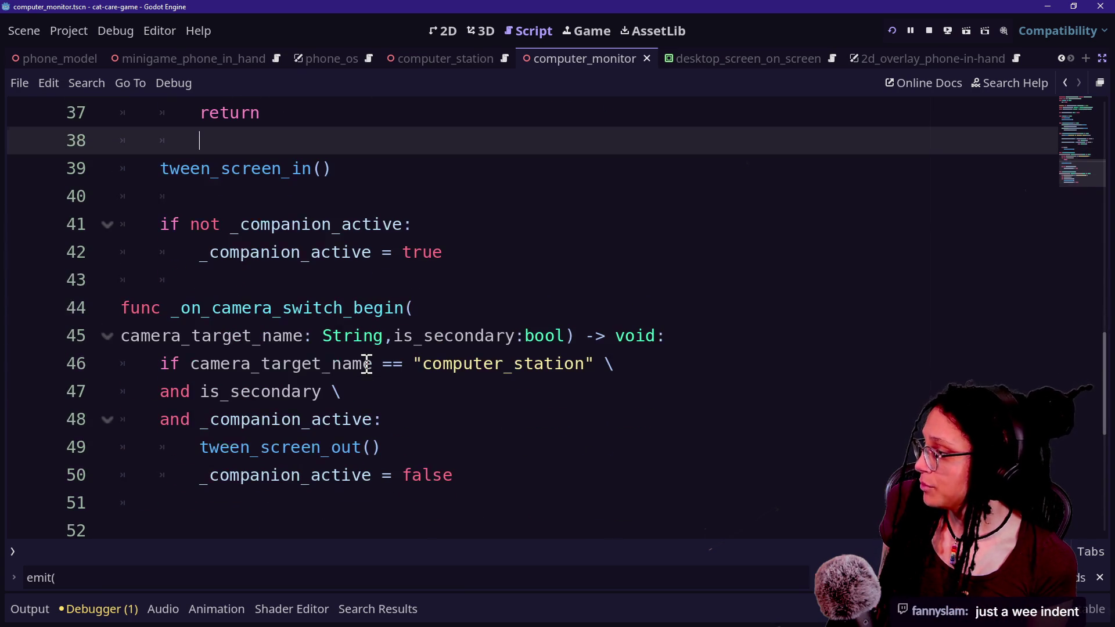
click(191, 366)
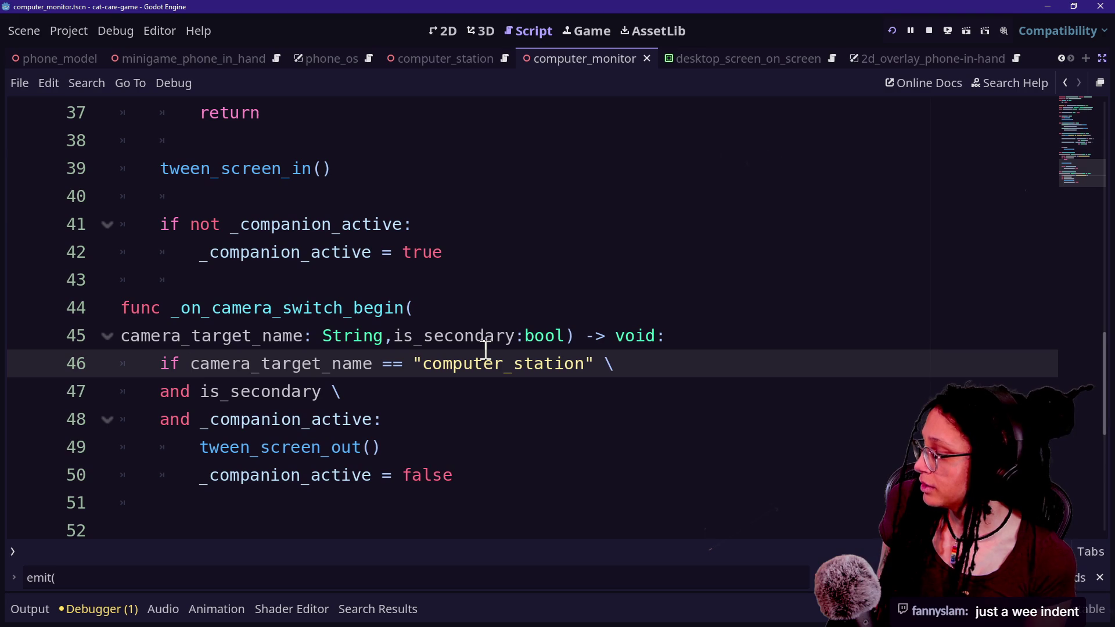
text(not)
click(193, 391)
text(not)
click(185, 417)
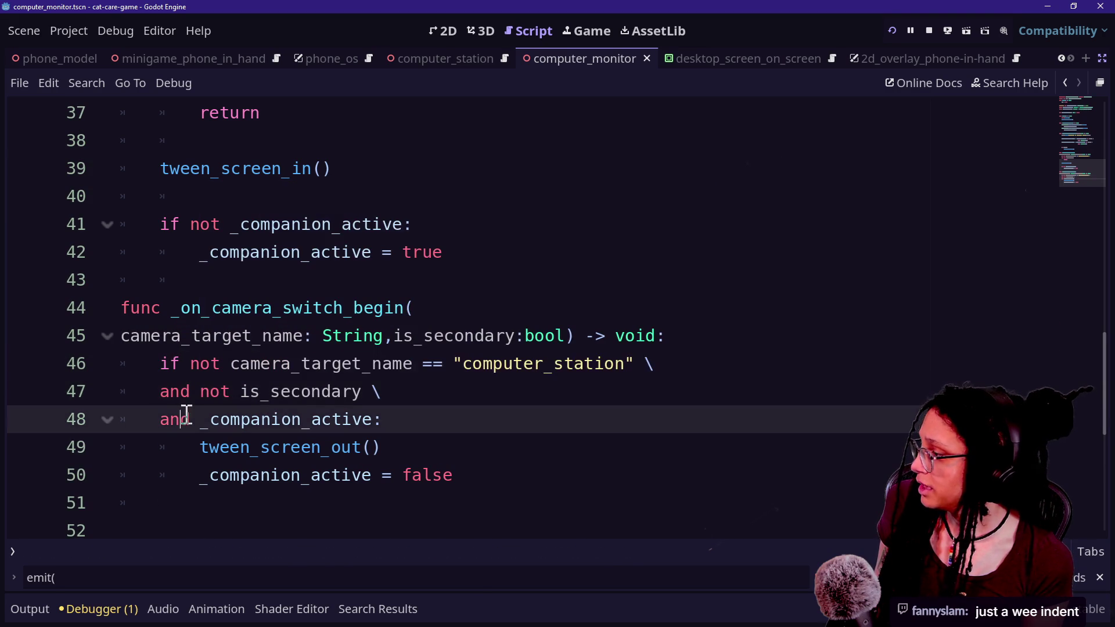
text(not)
click(446, 431)
key(Return)
text(re)
key(Return)
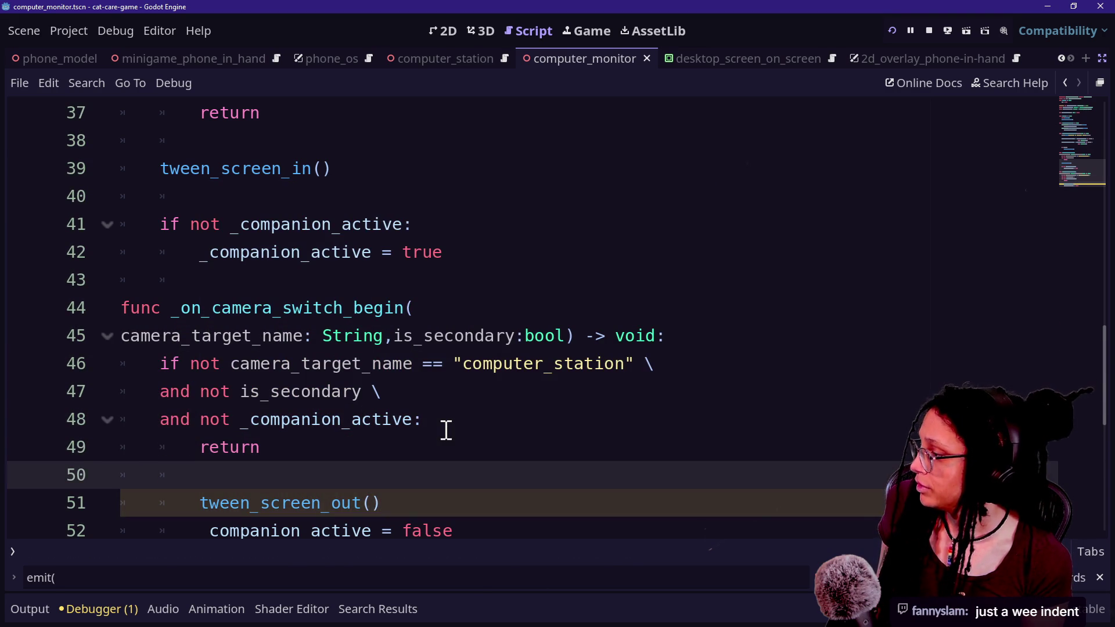
click(381, 503)
Review the line 46 comparison and save the script with Ctrl+S
click(432, 364)
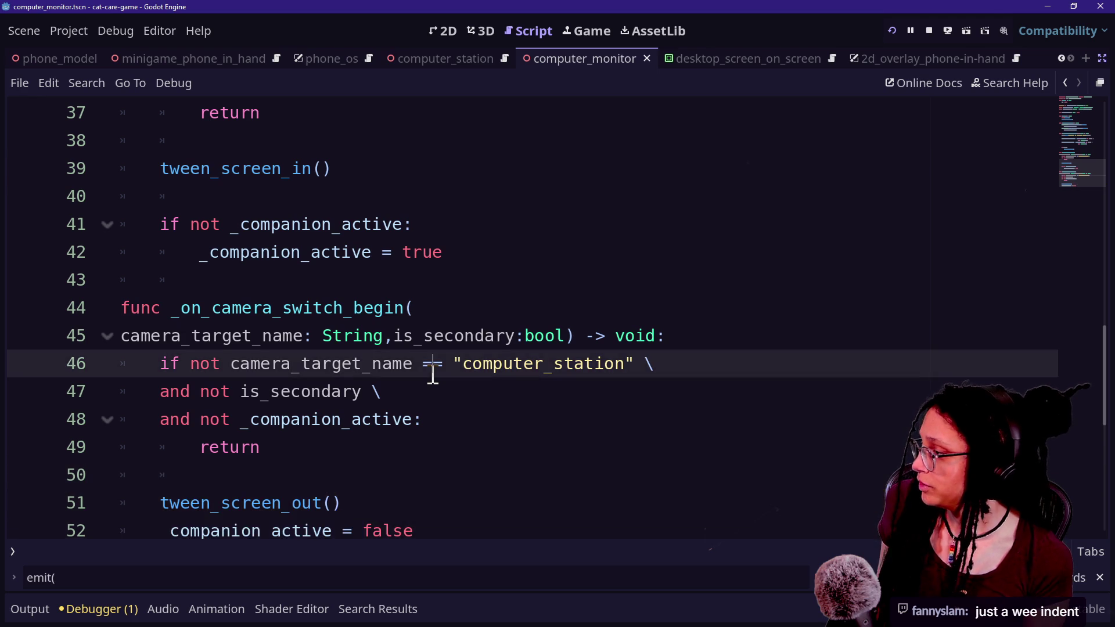
scroll(431, 372, up, 1)
key(ctrl+s)
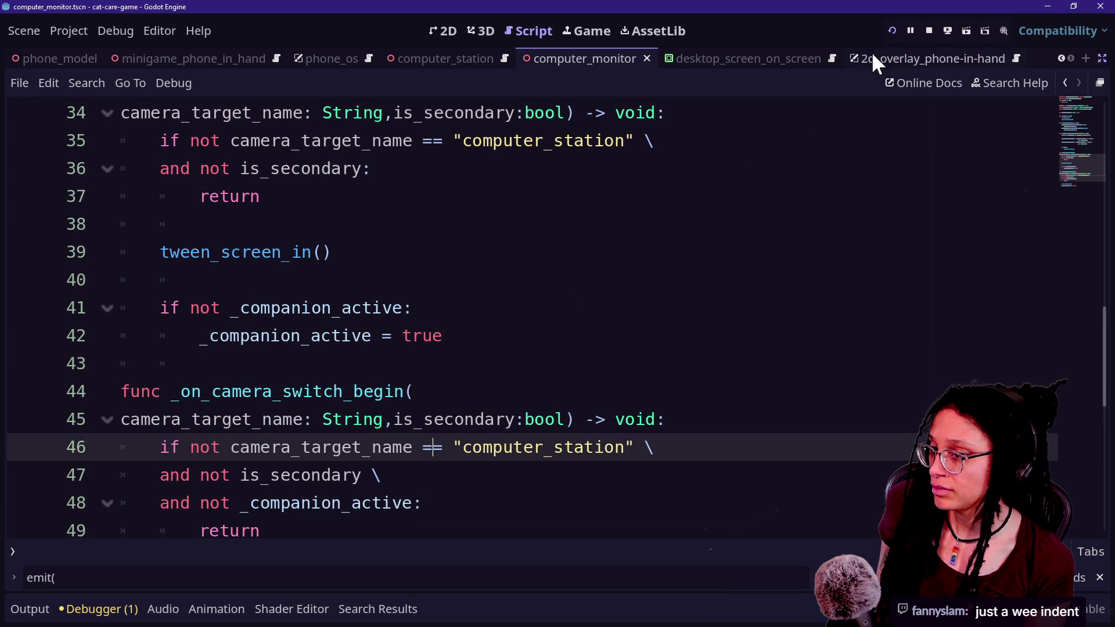
Run the project and select the des desktop container in the Remote scene tree
click(895, 28)
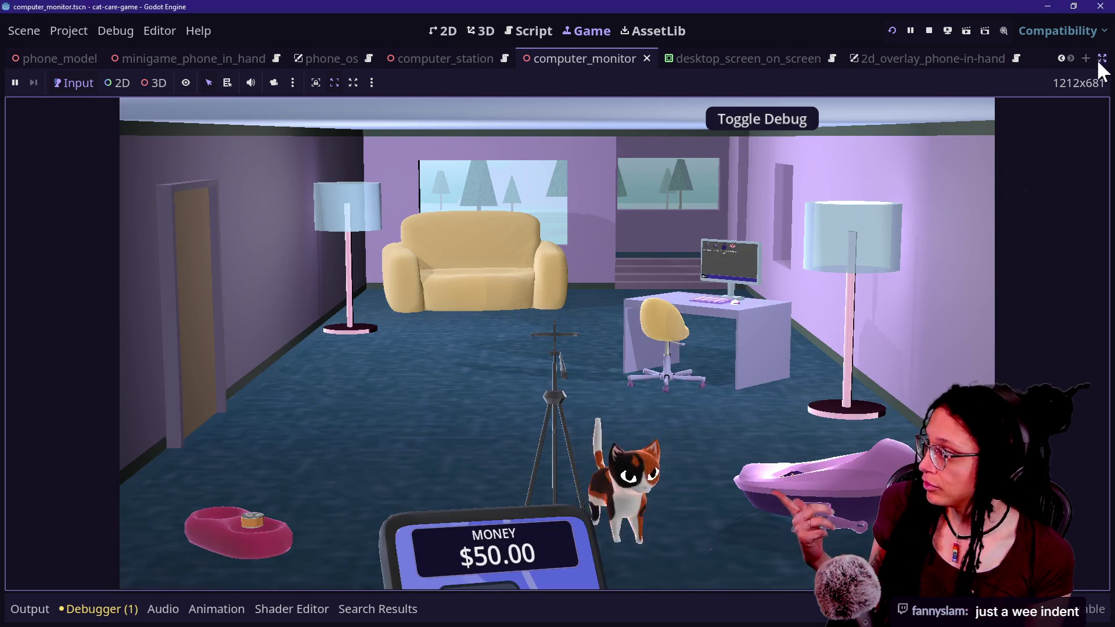
click(1101, 58)
click(60, 113)
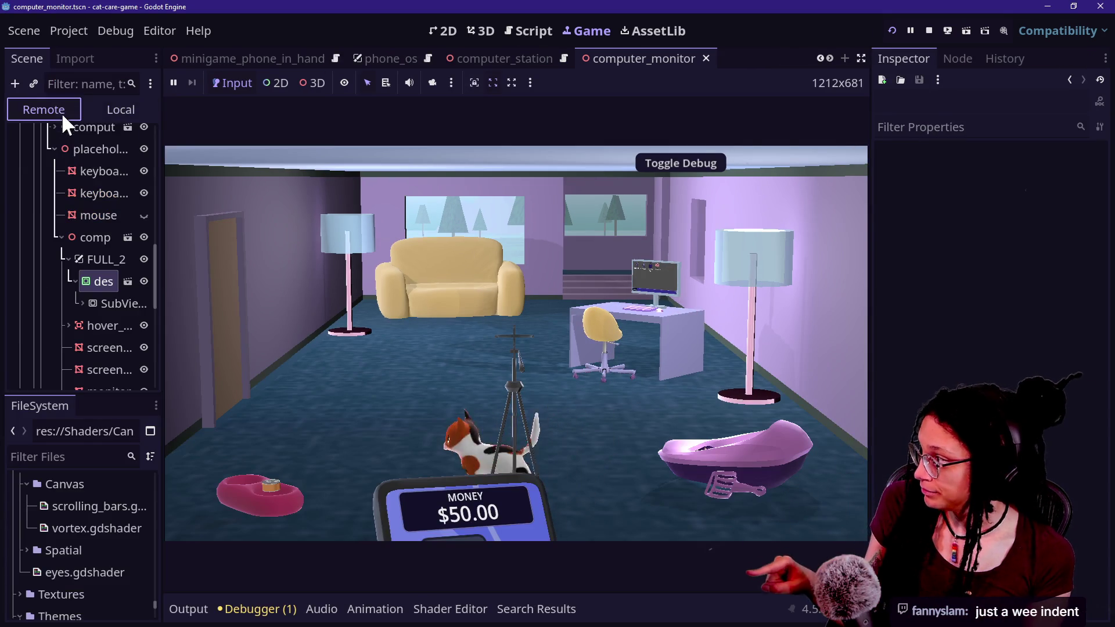
click(95, 304)
click(99, 281)
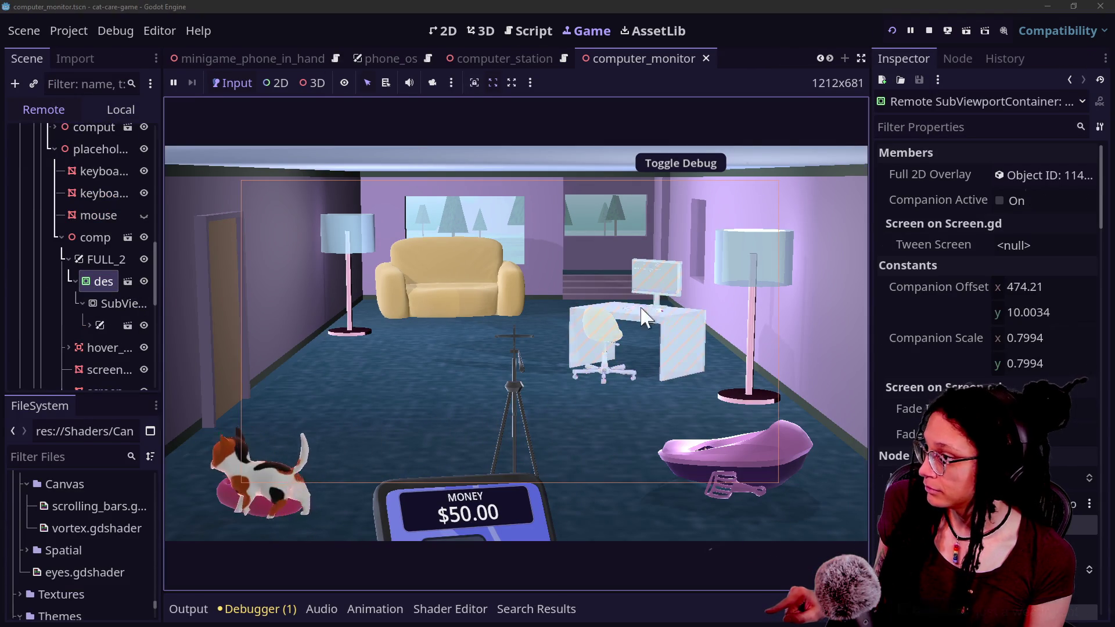
Zoom onto the computer desktop showing its four app icons, leave it, and stop the game
click(622, 294)
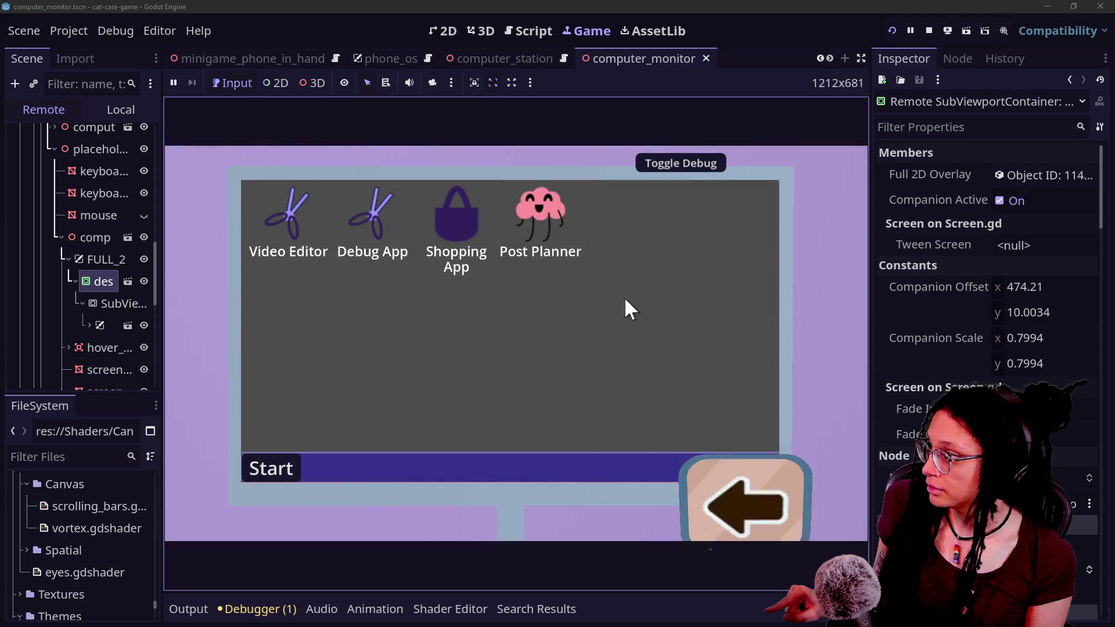
click(738, 439)
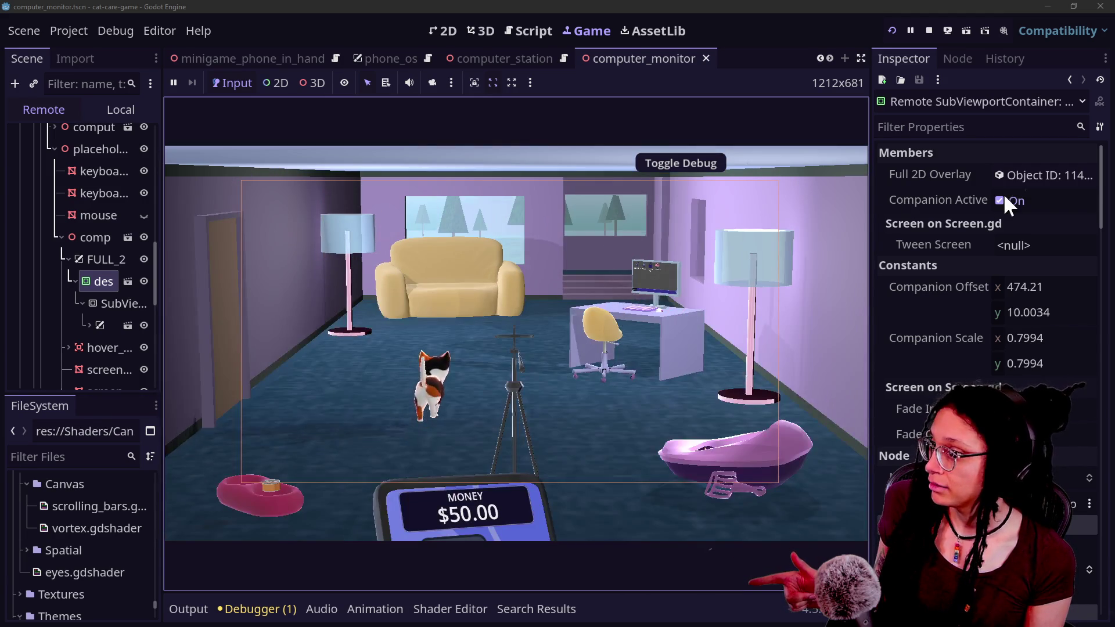
click(930, 32)
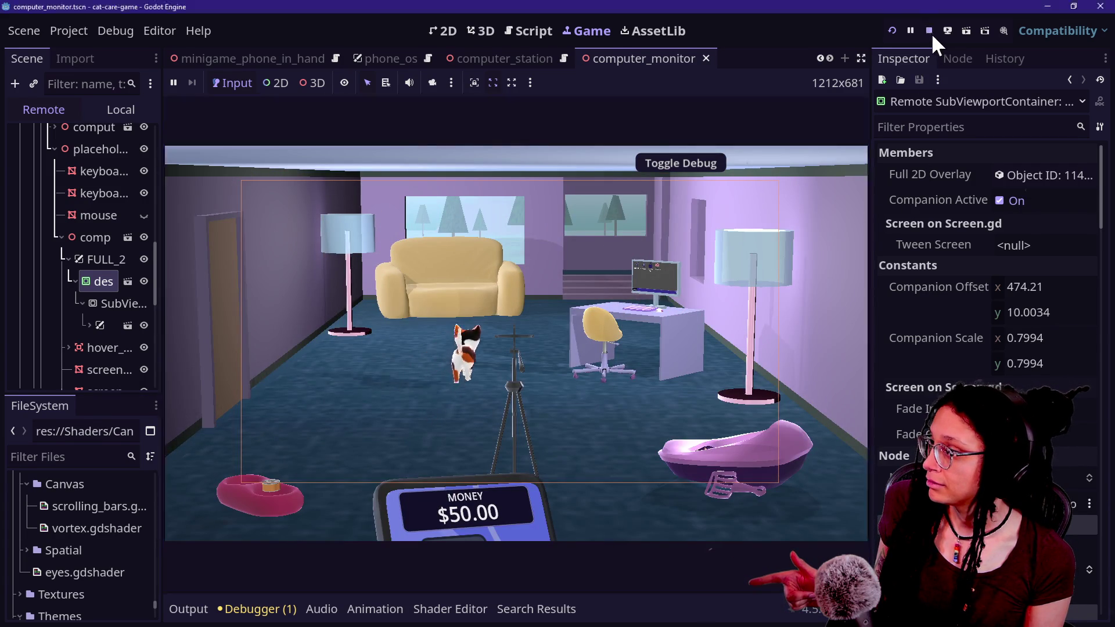
click(577, 293)
key(ctrl+shift+F11)
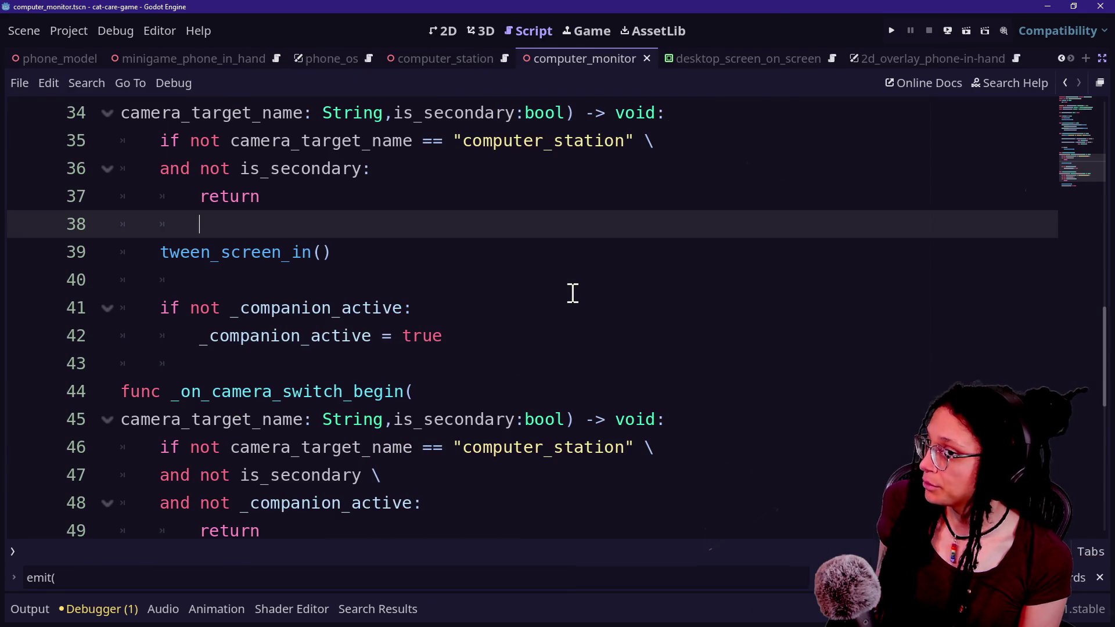
scroll(574, 294, up, 2)
scroll(574, 294, up, 6)
scroll(573, 294, down, 5)
scroll(574, 294, down, 2)
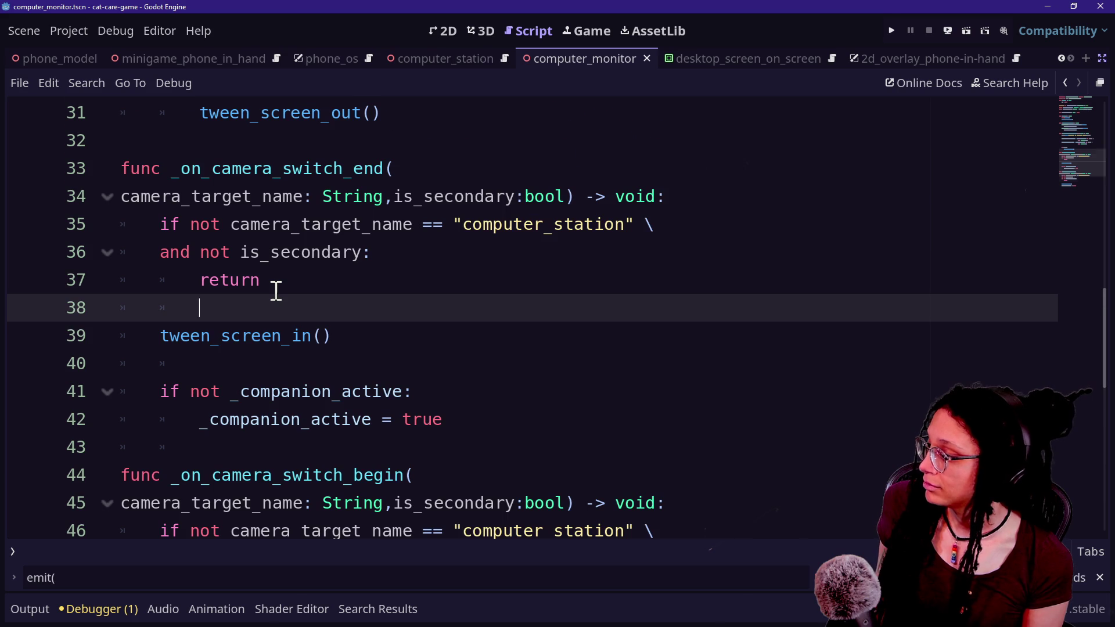
scroll(276, 291, down, 2)
click(241, 364)
click(304, 415)
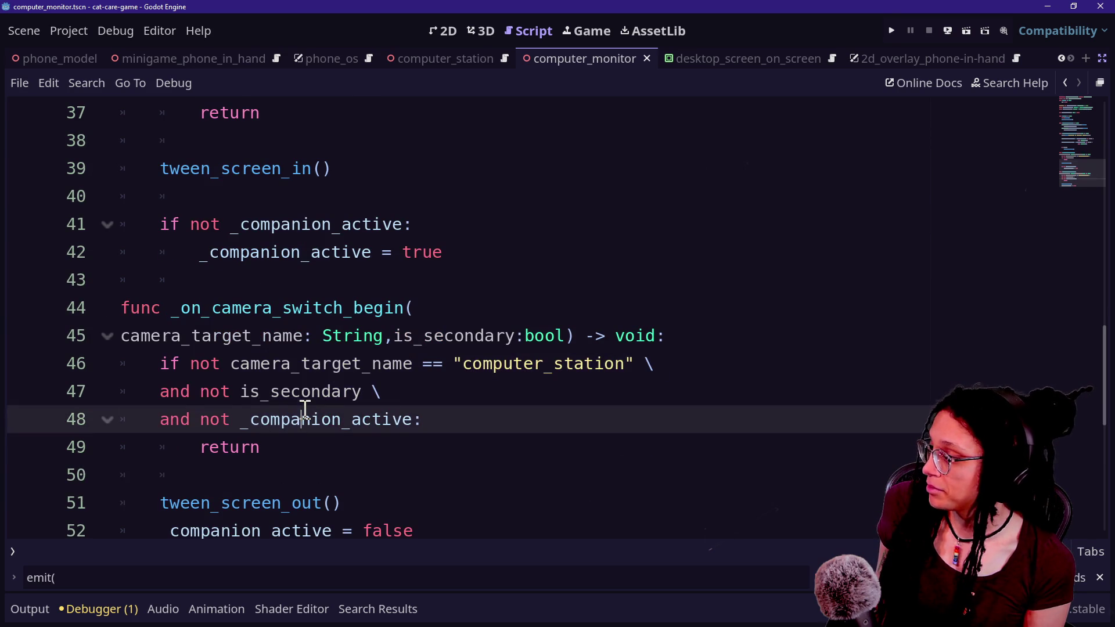
drag(193, 375, 527, 364)
click(422, 364)
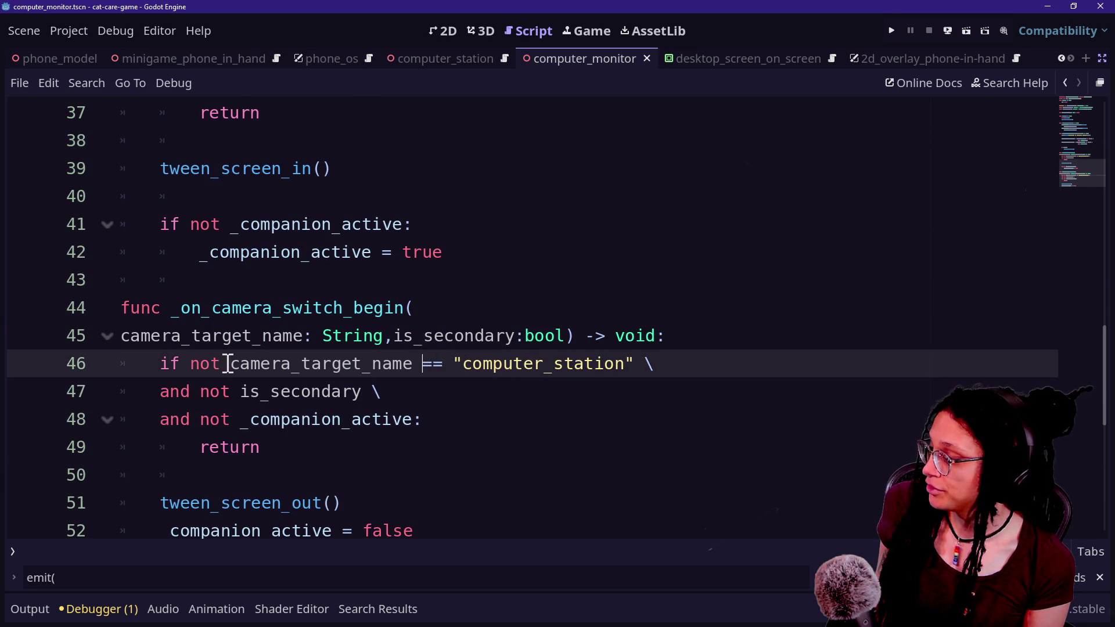
drag(162, 392, 362, 391)
click(362, 391)
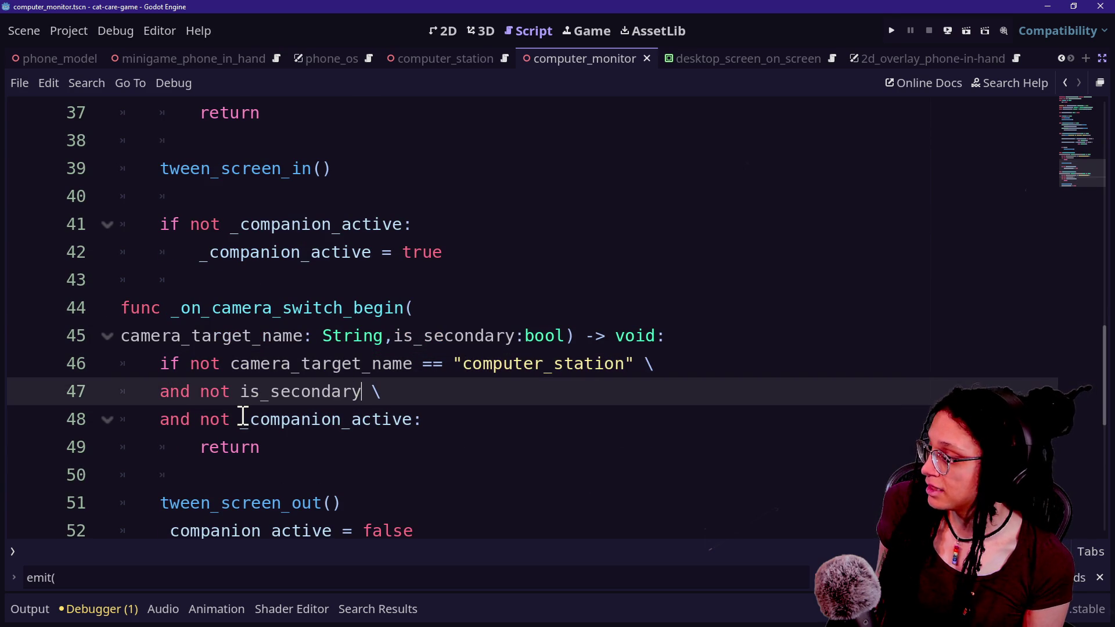
drag(159, 420, 366, 419)
click(249, 347)
click(339, 447)
click(244, 336)
mouse_move(122, 364)
mouse_down()
mouse_move(249, 447)
mouse_move(242, 363)
mouse_move(279, 448)
mouse_up()
click(274, 447)
click(241, 363)
click(280, 445)
scroll(279, 436, up, 1)
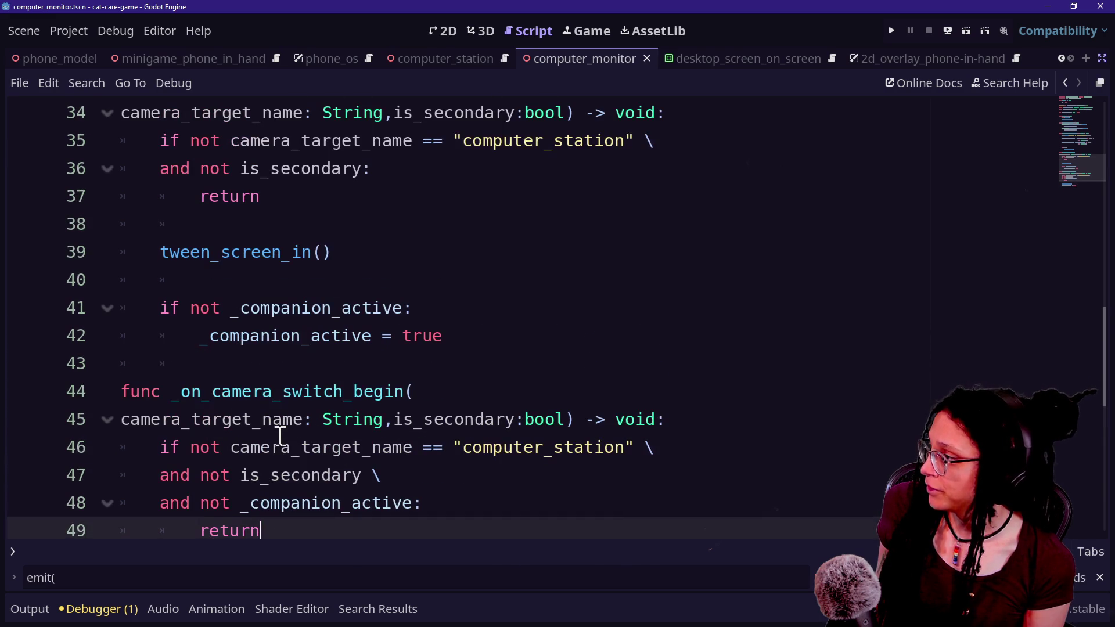
scroll(280, 436, down, 2)
scroll(280, 436, up, 4)
drag(209, 364, 325, 447)
click(336, 483)
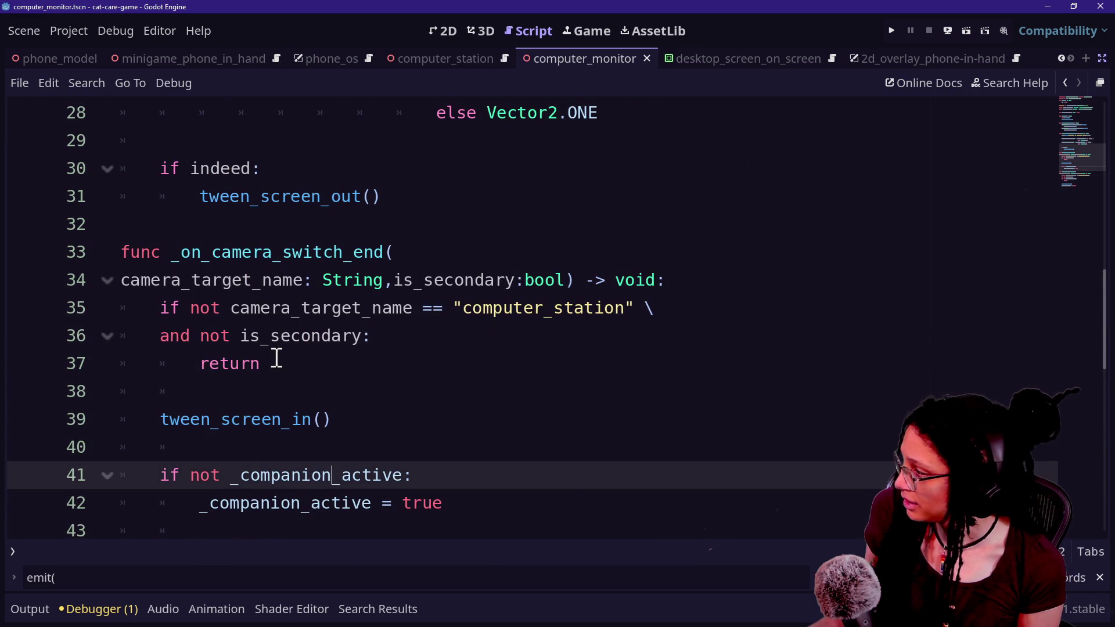
drag(180, 317, 604, 308)
mouse_move(575, 308)
mouse_down()
mouse_move(598, 311)
mouse_move(193, 334)
mouse_move(556, 308)
mouse_up()
click(193, 335)
key(Down)
key(Down)
click(555, 308)
mouse_move(163, 343)
mouse_down()
mouse_move(307, 336)
mouse_move(229, 334)
mouse_up()
click(304, 331)
click(381, 335)
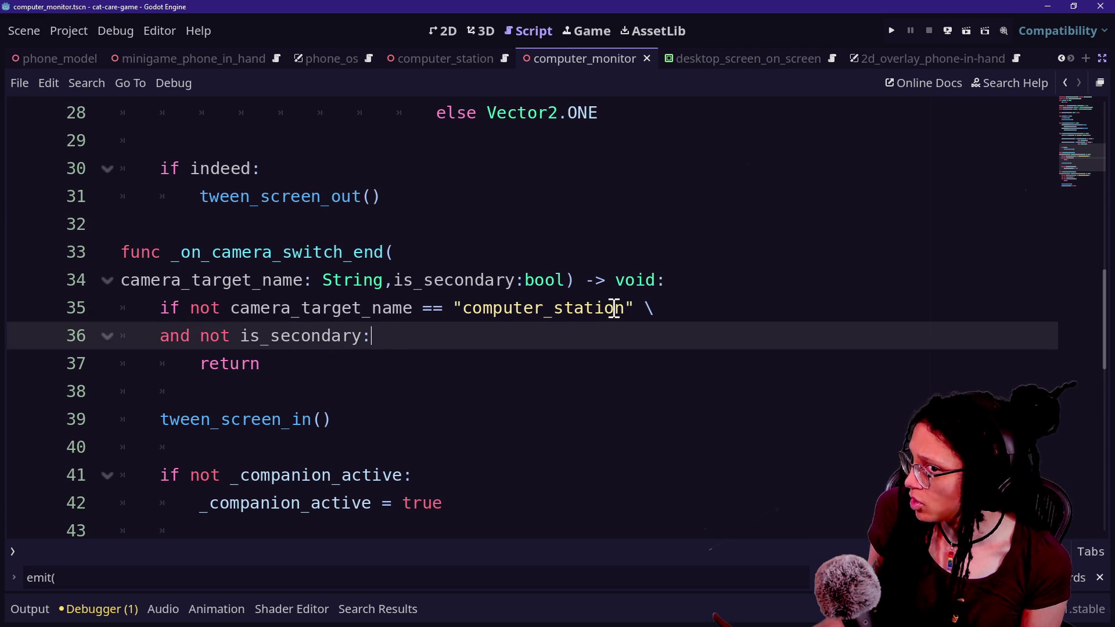
scroll(765, 257, up, 3)
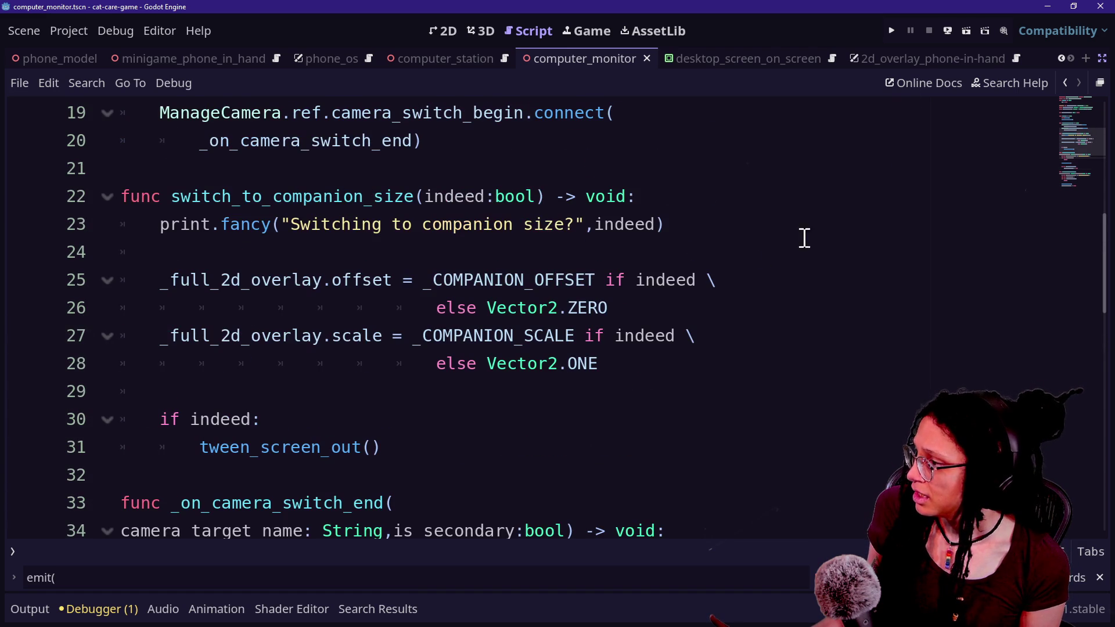
Rerun the game, select des in the Remote tree, and open the computer desktop to see Companion Active on
click(890, 28)
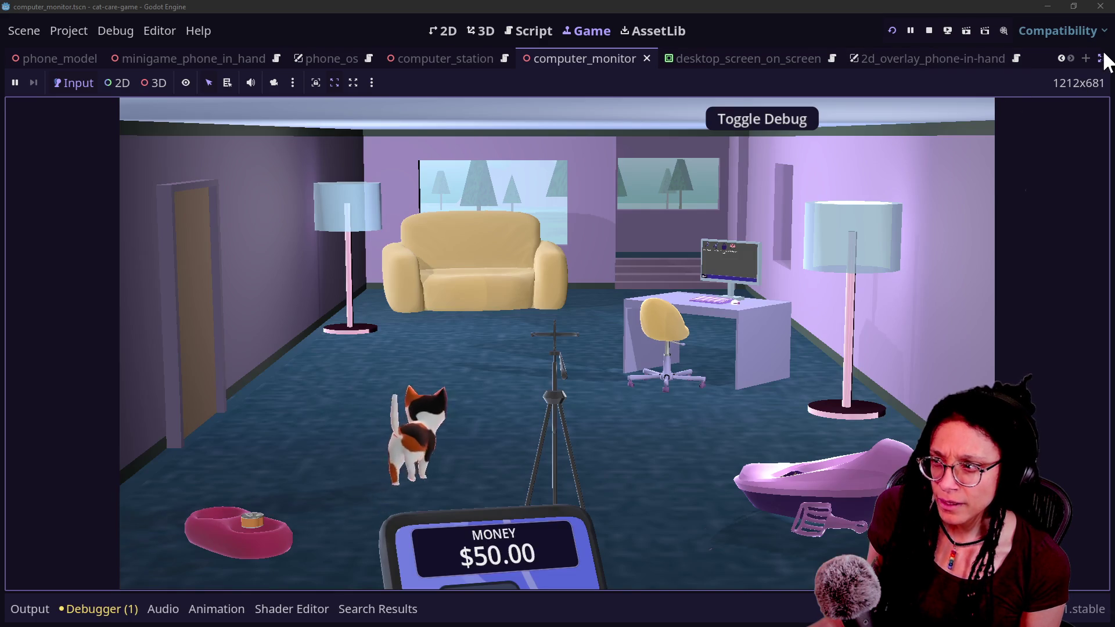
click(1101, 58)
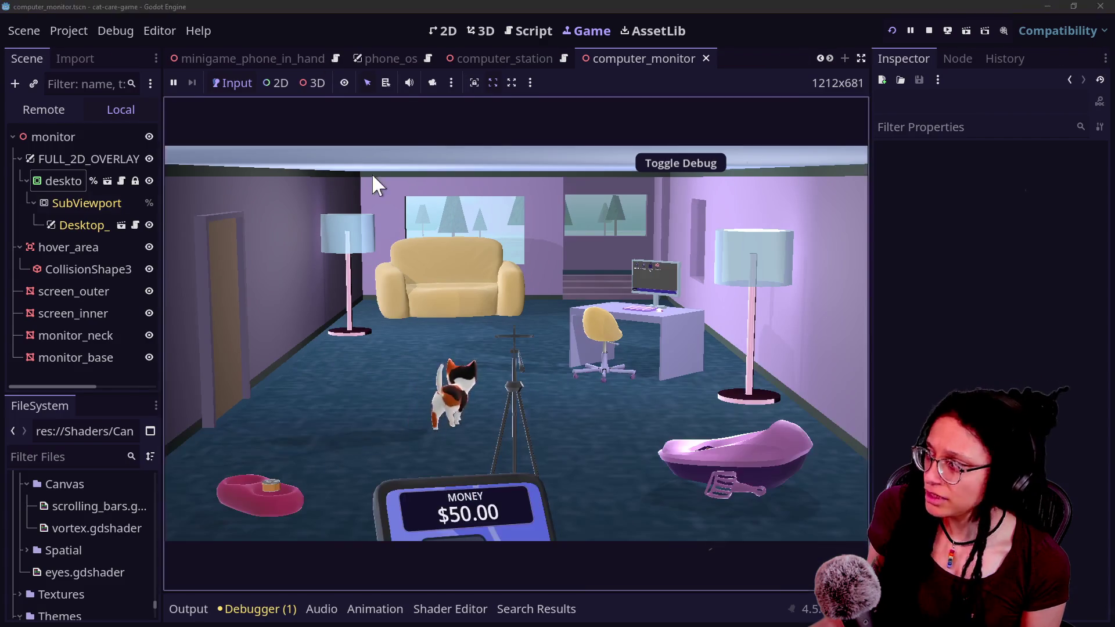
click(41, 114)
click(81, 259)
click(95, 280)
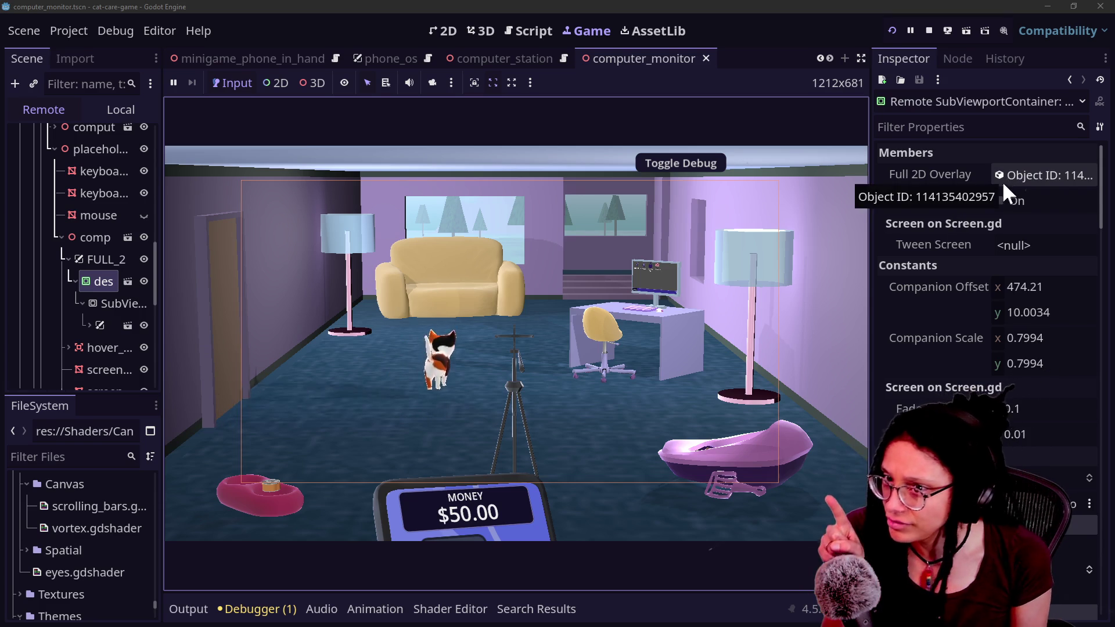
click(629, 318)
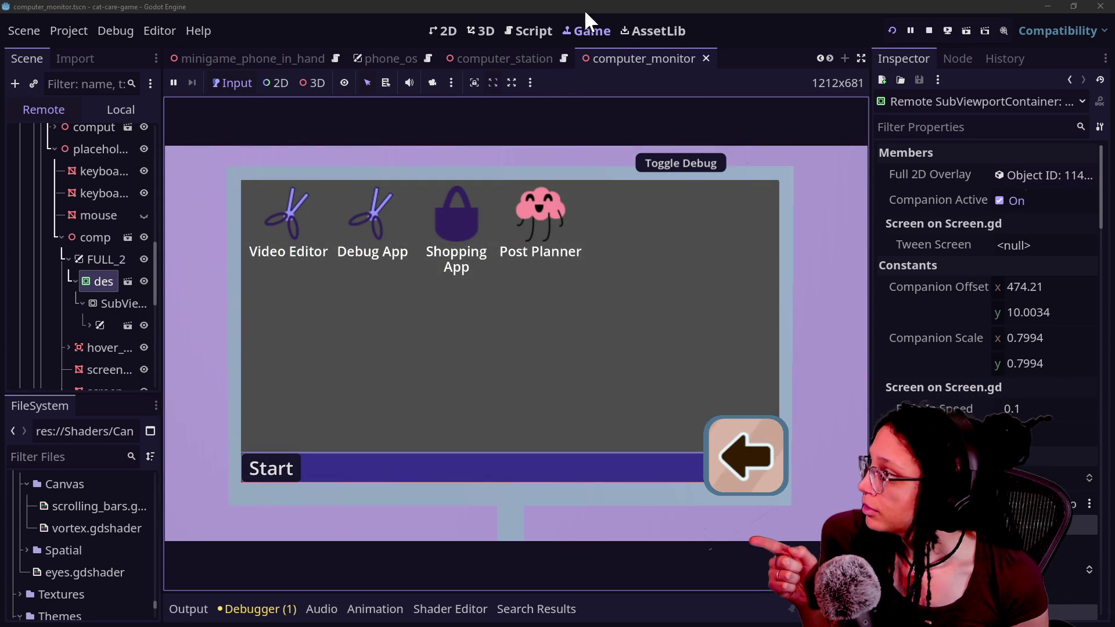
click(528, 30)
click(470, 233)
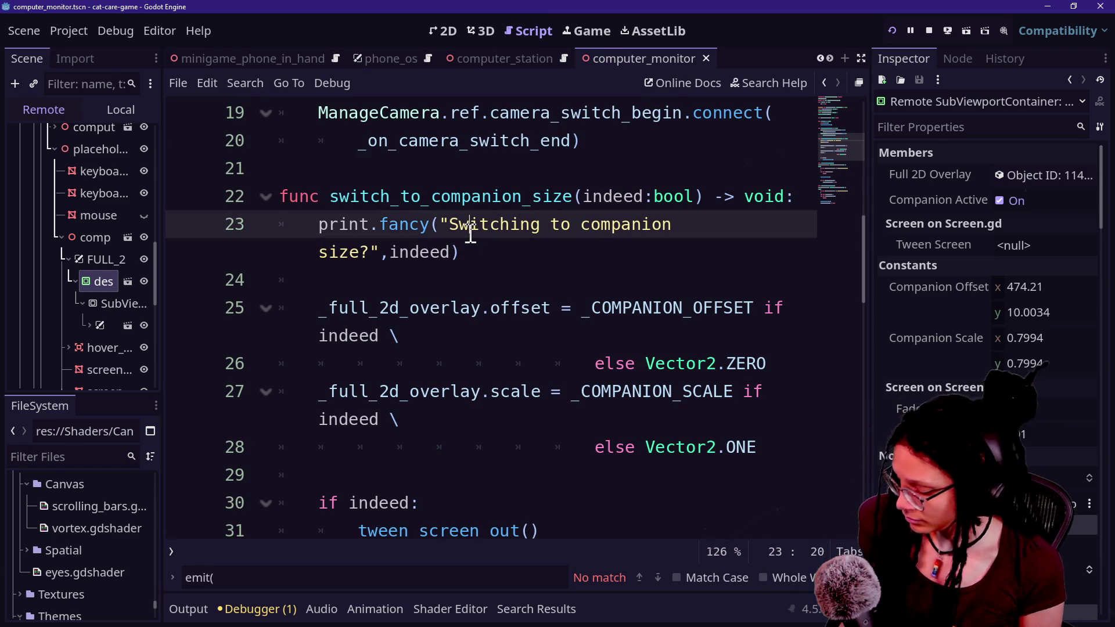
key(ctrl+shift+F11)
scroll(430, 237, up, 6)
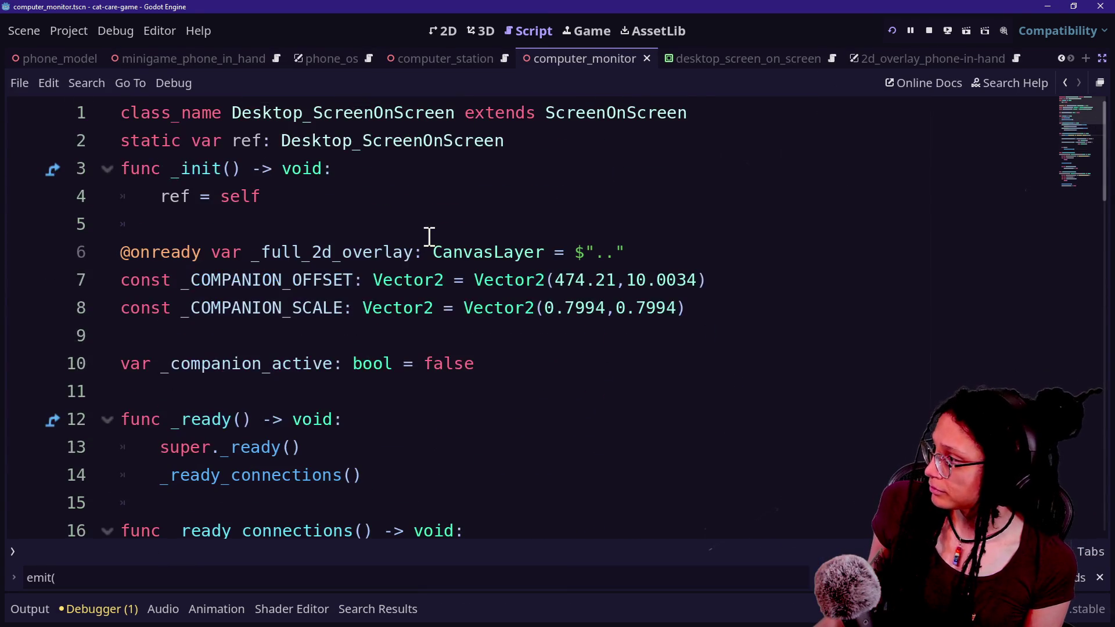
scroll(430, 237, down, 4)
scroll(430, 237, down, 2)
scroll(430, 237, up, 2)
scroll(430, 237, down, 4)
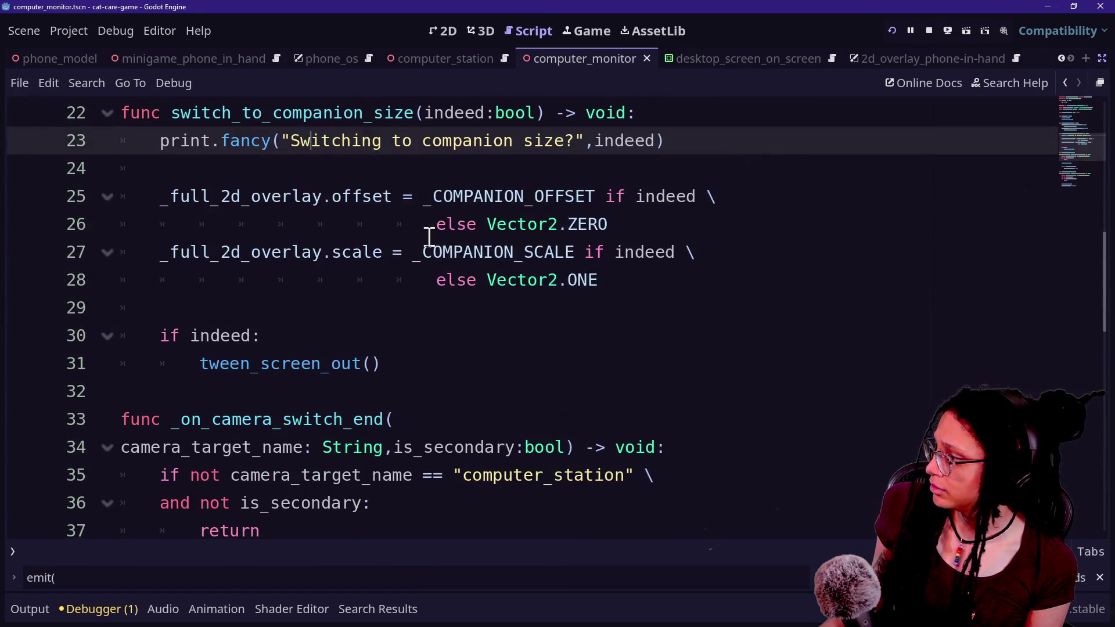
scroll(430, 237, down, 4)
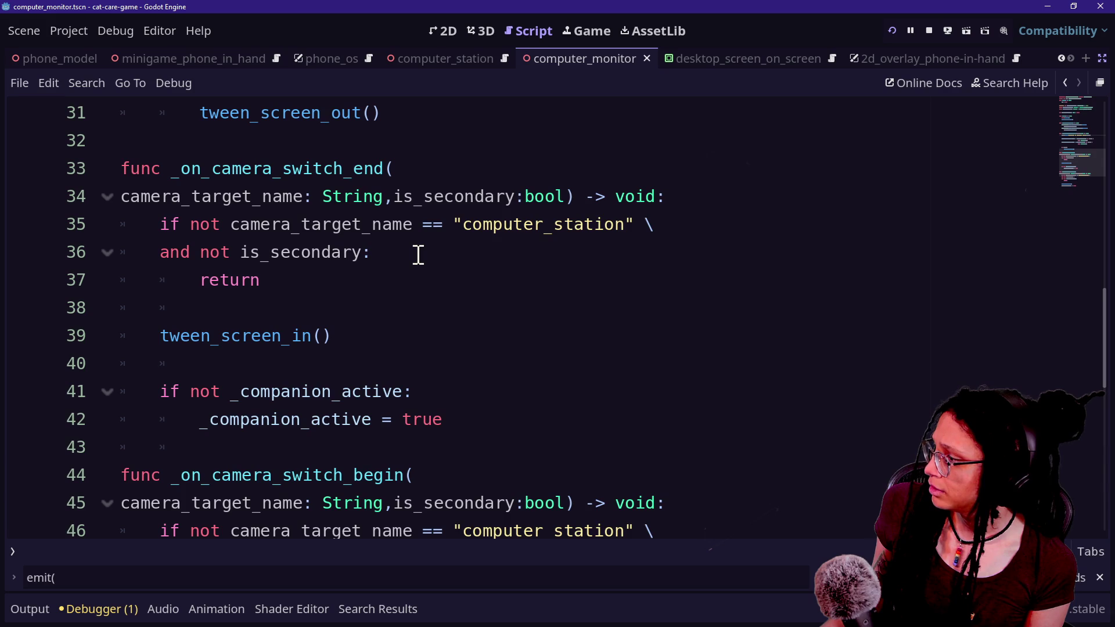
scroll(418, 255, down, 2)
drag(242, 308, 356, 360)
scroll(354, 378, down, 1)
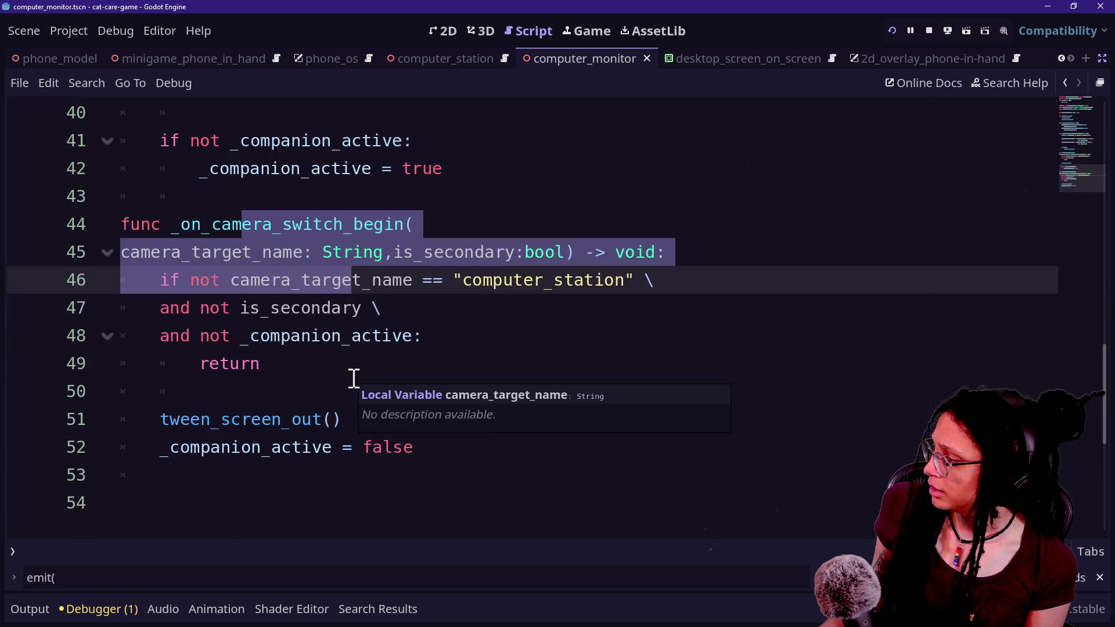
click(273, 419)
scroll(421, 433, up, 1)
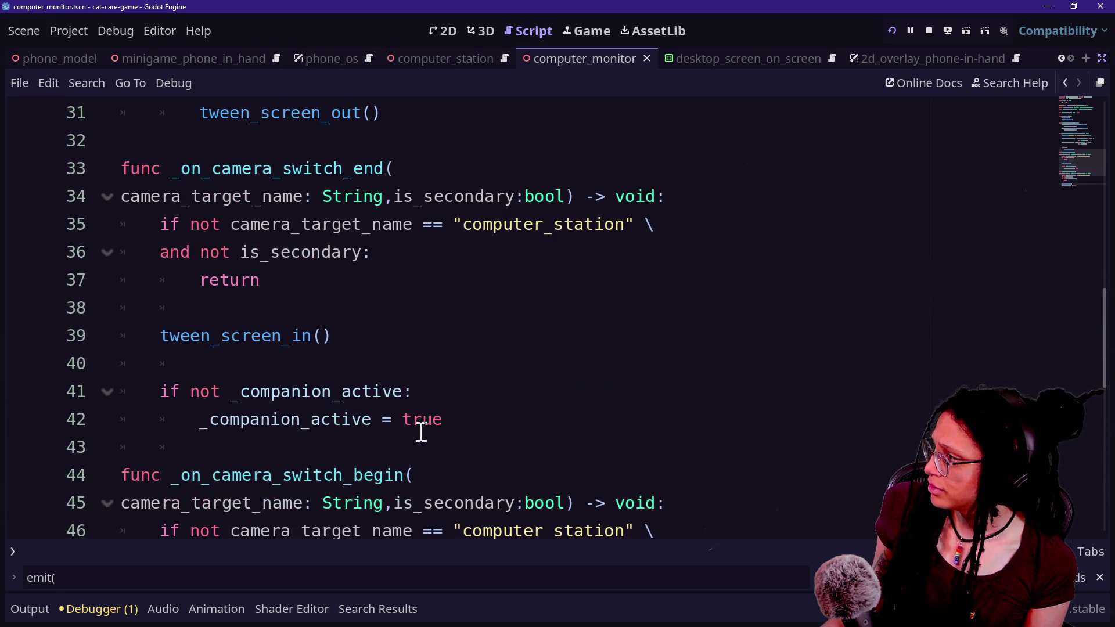
mouse_move(175, 163)
mouse_down()
mouse_move(403, 418)
mouse_move(398, 389)
mouse_move(371, 353)
mouse_move(387, 386)
mouse_move(378, 361)
mouse_up()
click(378, 361)
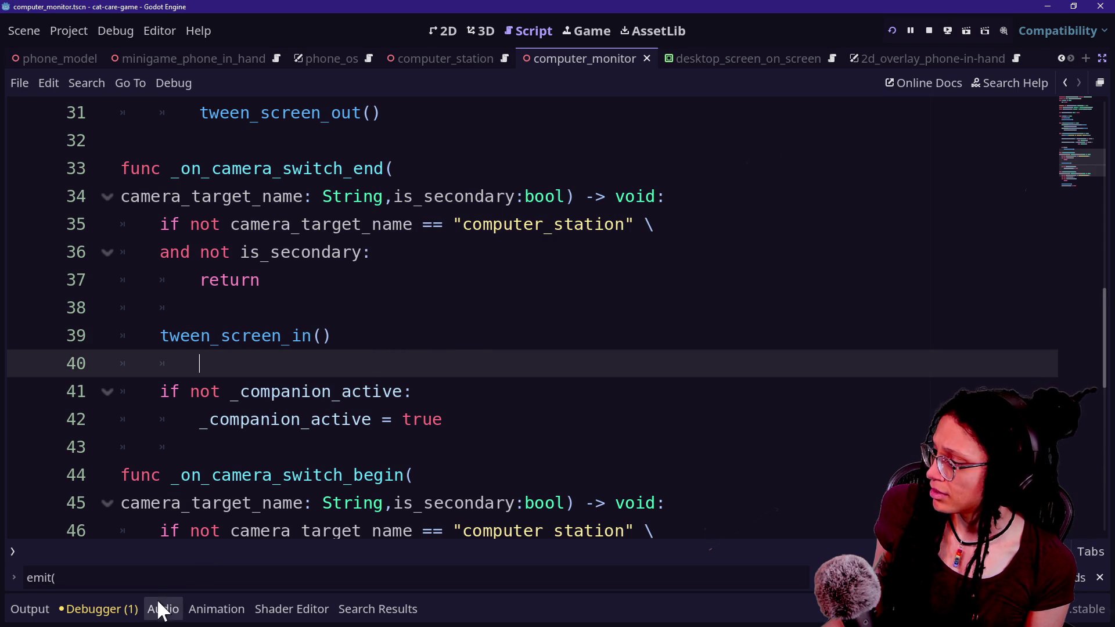
click(20, 610)
double_click(111, 580)
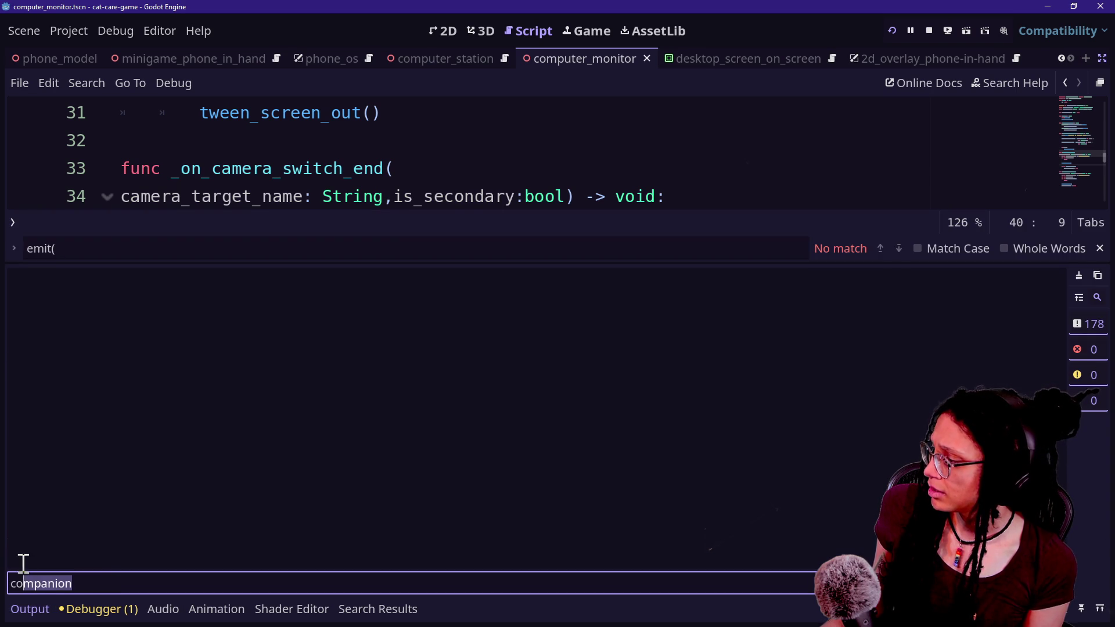
text(camera)
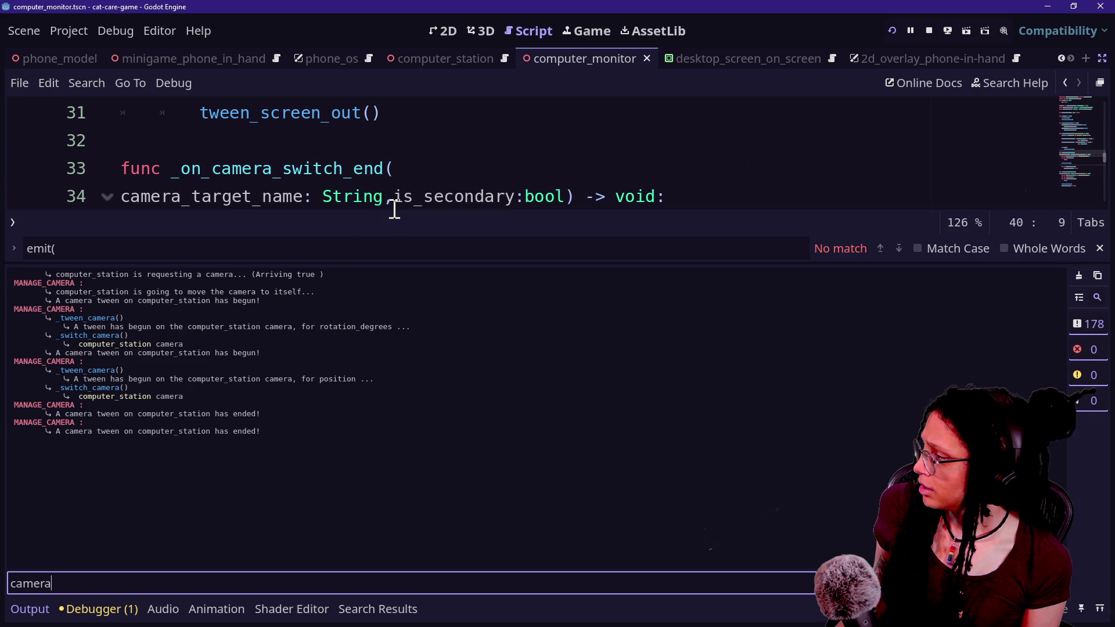
drag(301, 301, 95, 306)
click(342, 170)
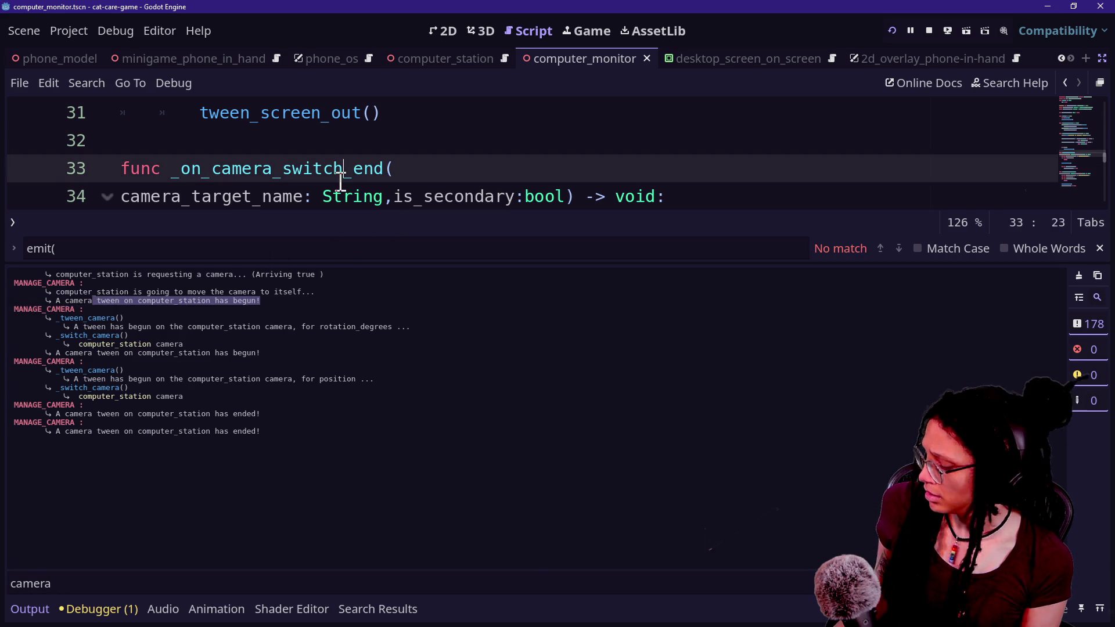
key(ctrl+j)
scroll(341, 180, up, 6)
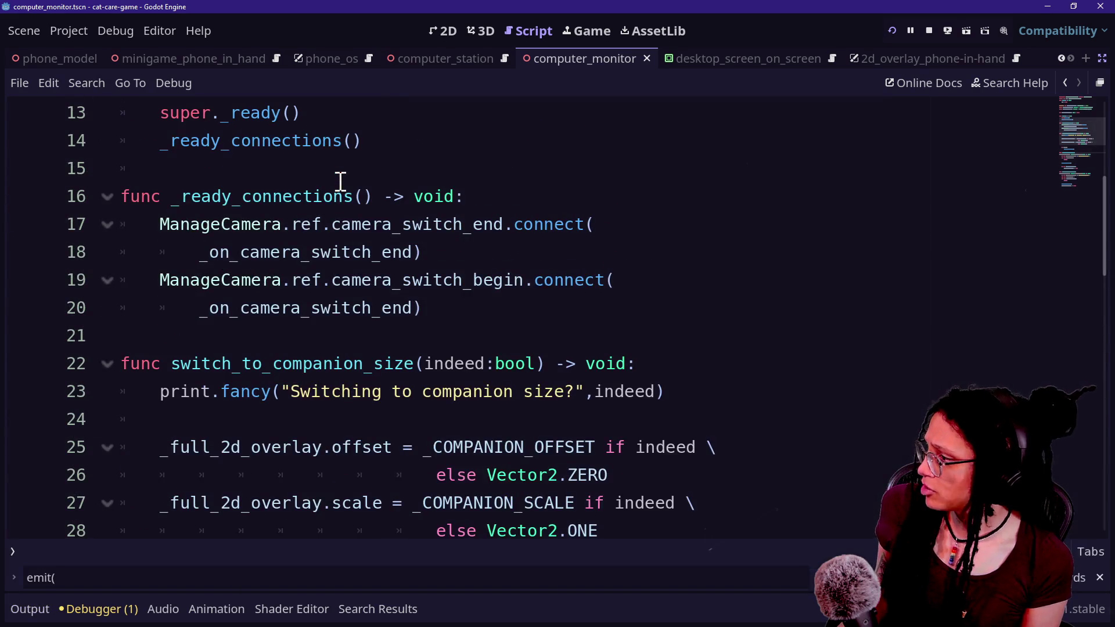
drag(264, 295, 403, 280)
click(403, 280)
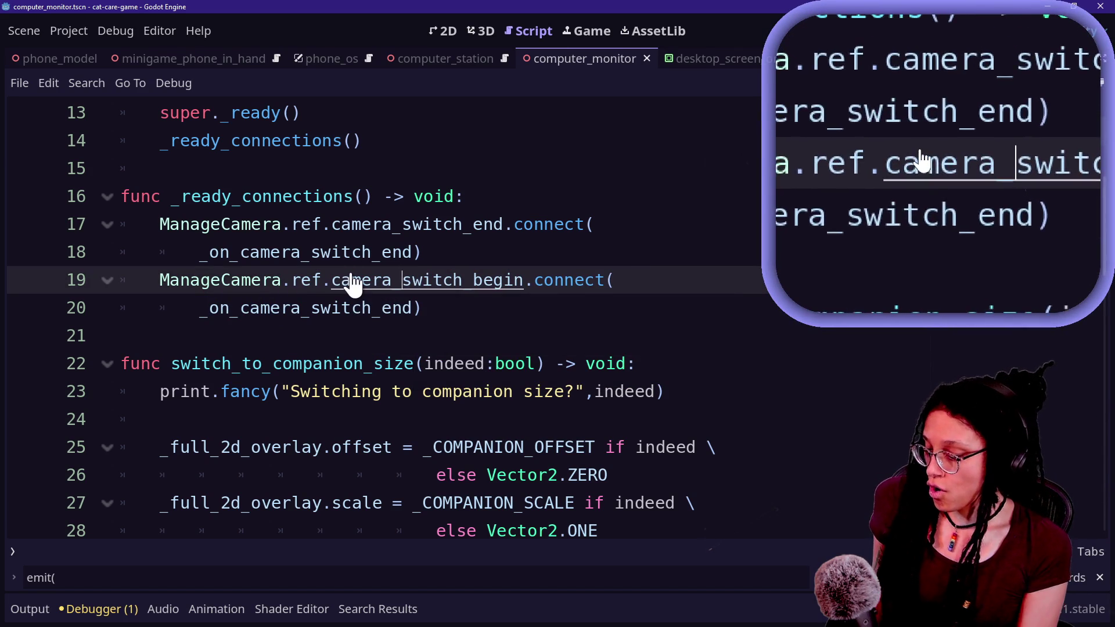
mouse_move(352, 276)
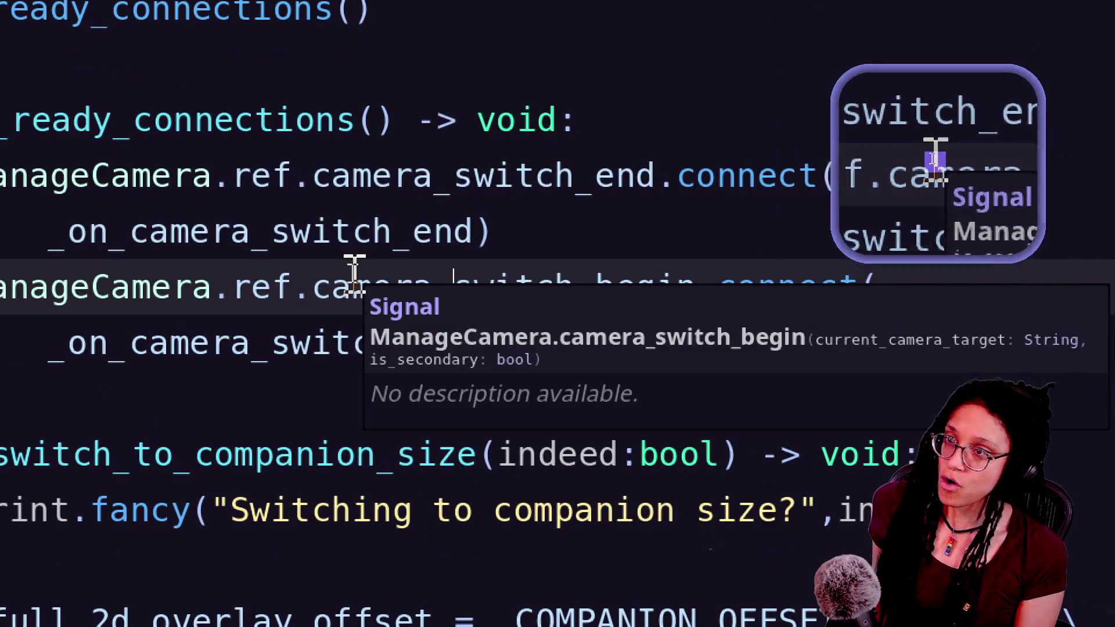
drag(352, 275, 114, 275)
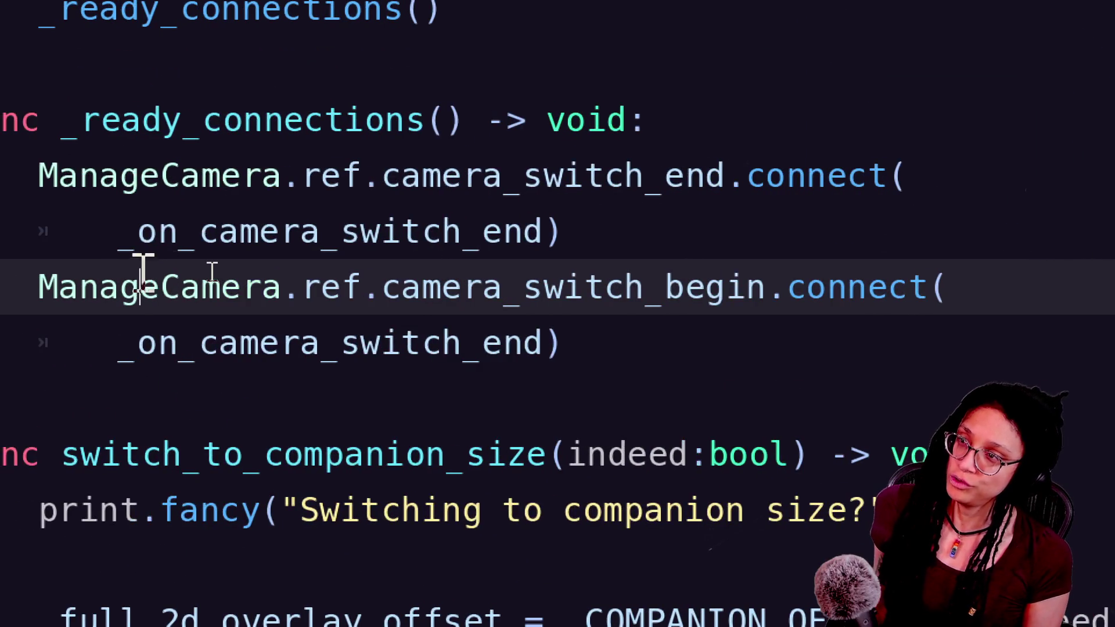
click(161, 144)
click(158, 145)
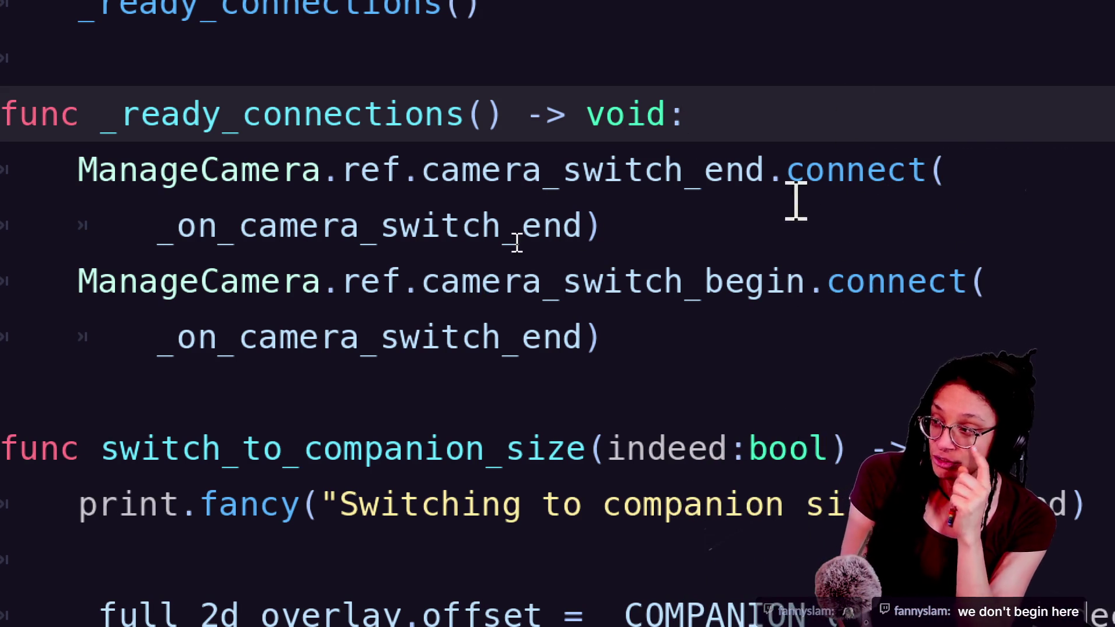
click(755, 380)
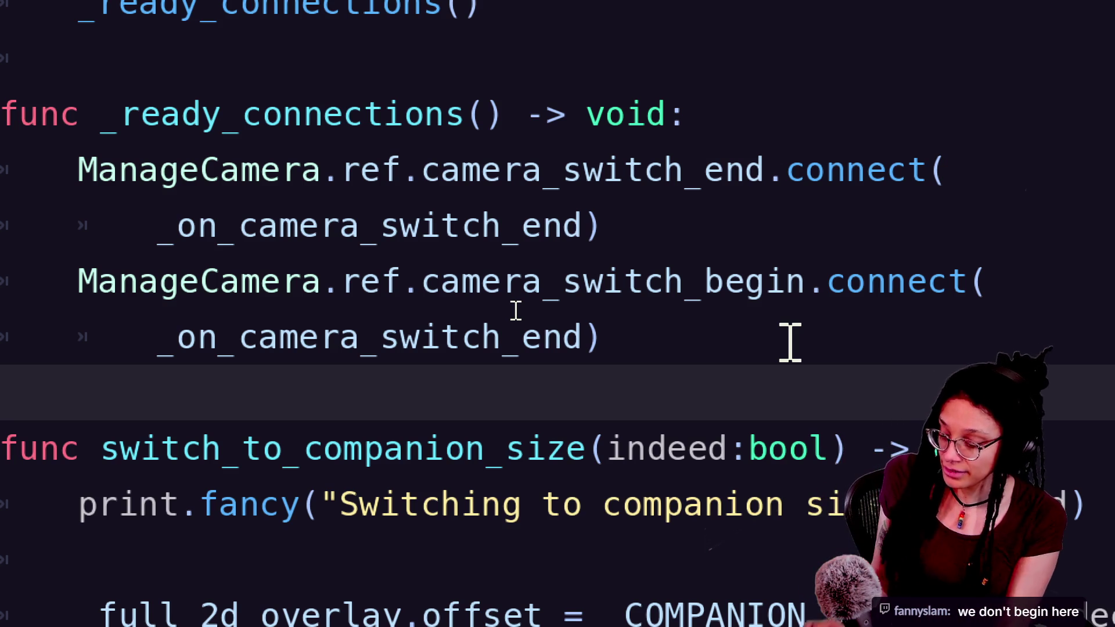
drag(463, 309, 469, 257)
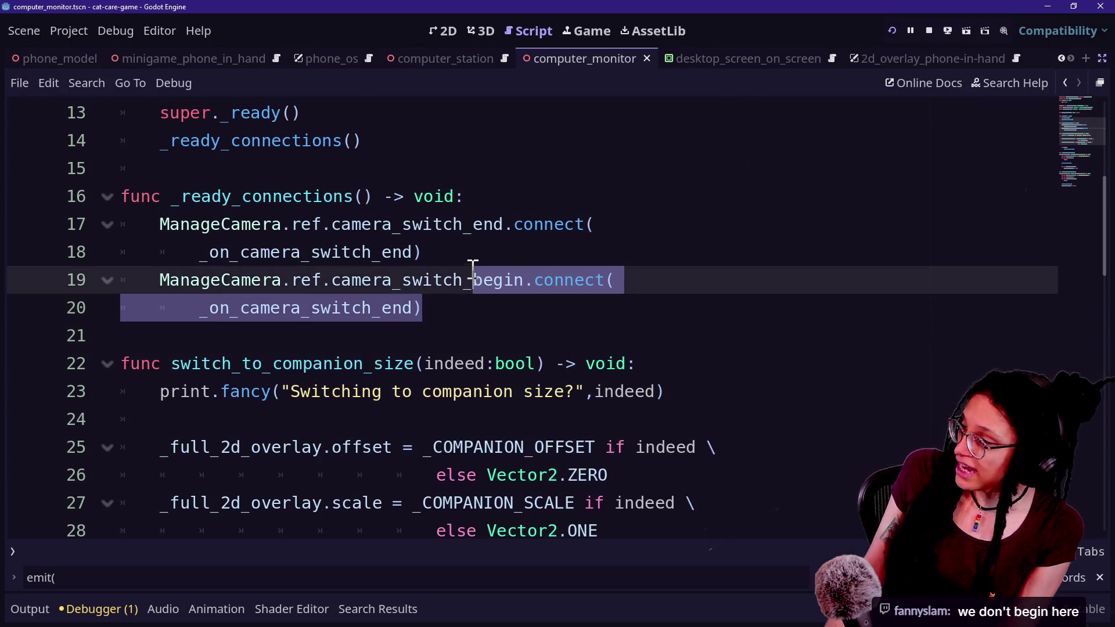
Delete the old camera_switch_begin connection and duplicate the camera_switch_end connection lines below as lines 19–20
key(BackSpace)
click(413, 196)
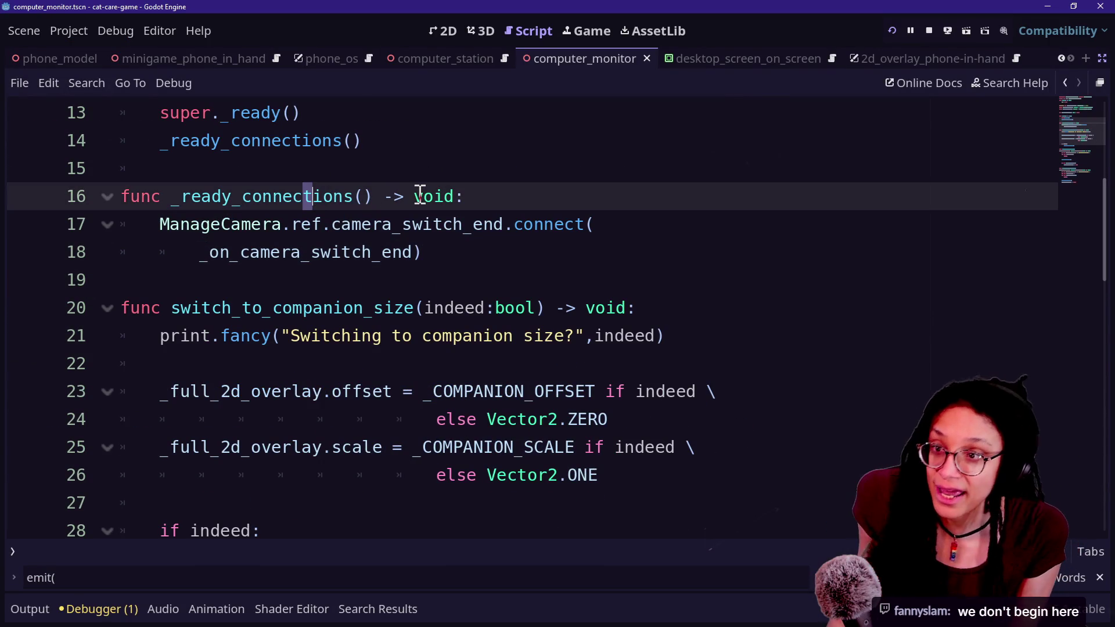
key(Down)
key(Down)
click(443, 244)
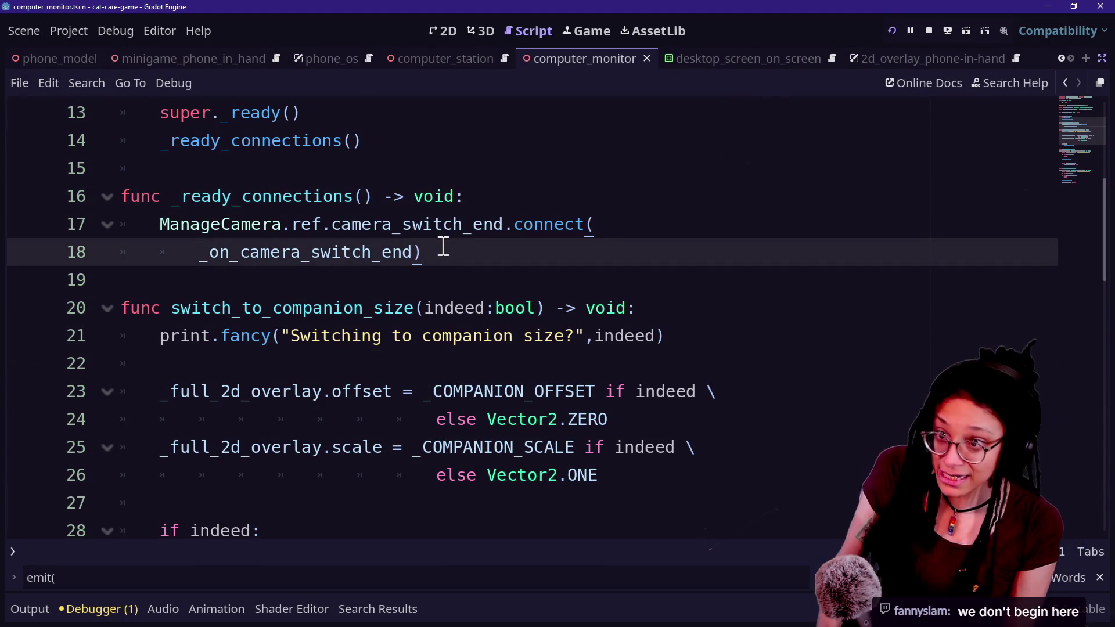
drag(445, 266, 493, 197)
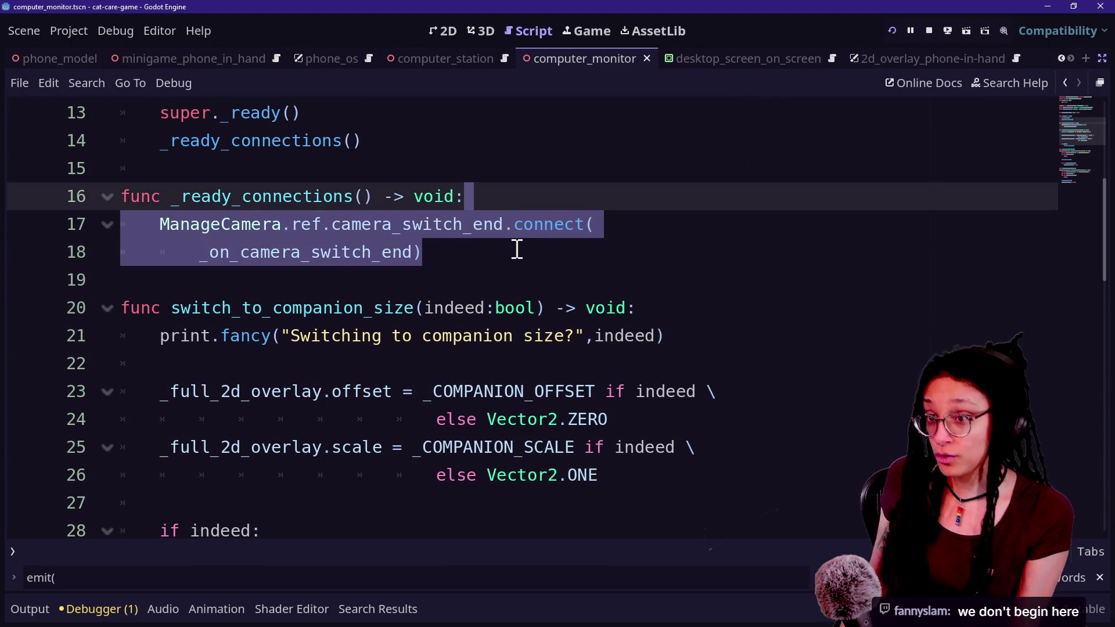
key(ctrl+c)
click(475, 260)
key(ctrl+v)
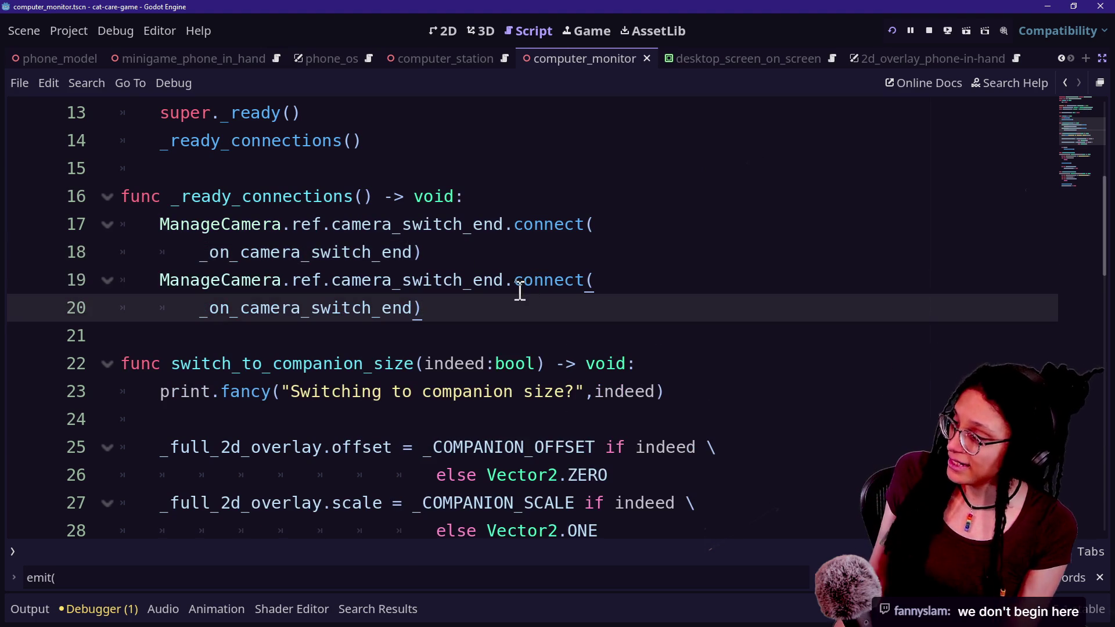
Rename the copied signal to camera_switch_begin, still targeting the _on_camera_switch_end handler
click(526, 282)
key(BackSpace)
key(BackSpace)
key(BackSpace)
text(beg)
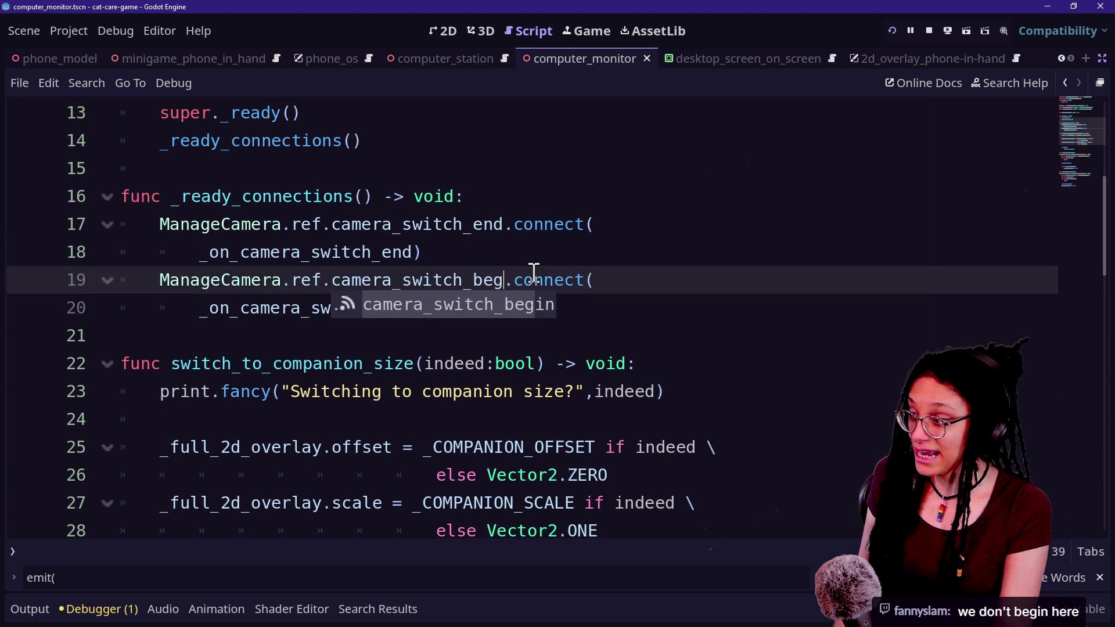
key(Return)
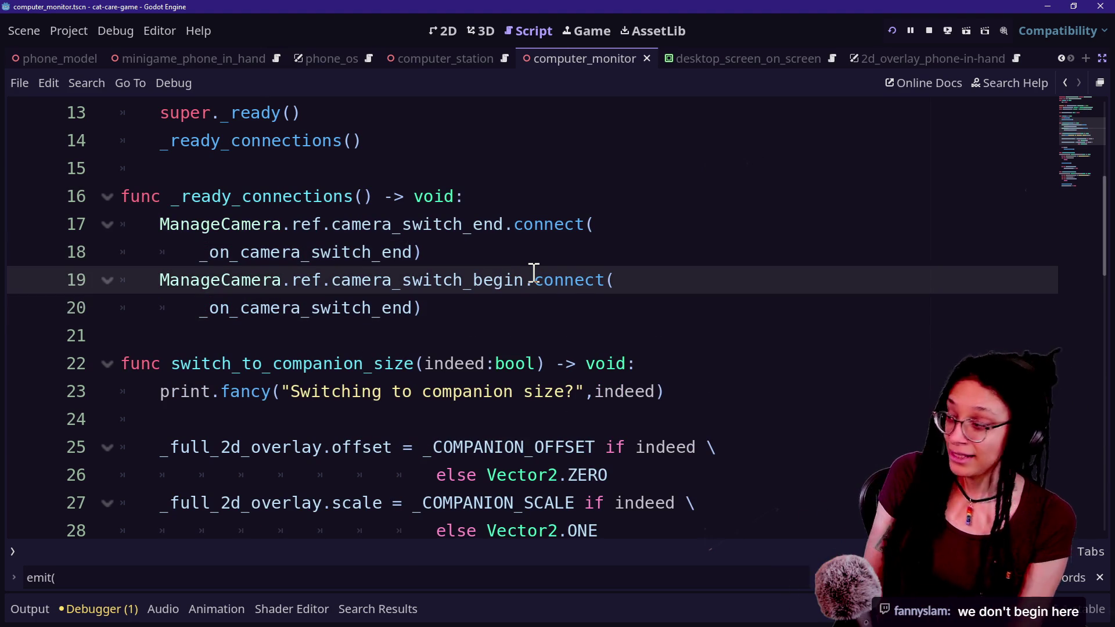
scroll(534, 273, down, 5)
scroll(534, 276, up, 1)
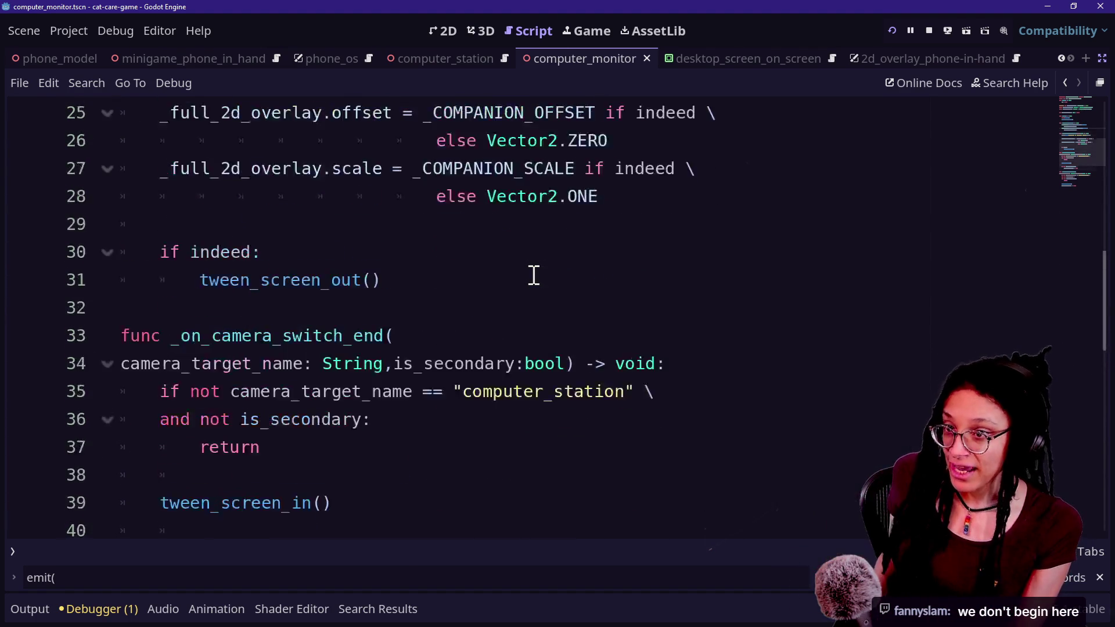
scroll(533, 275, up, 3)
drag(353, 224, 413, 224)
click(413, 224)
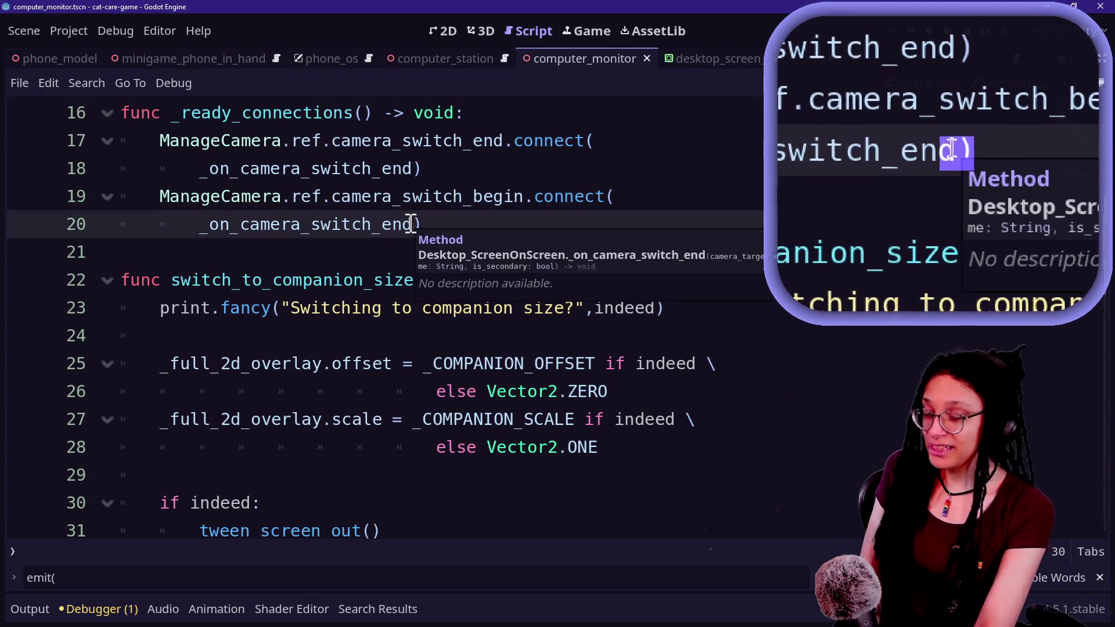